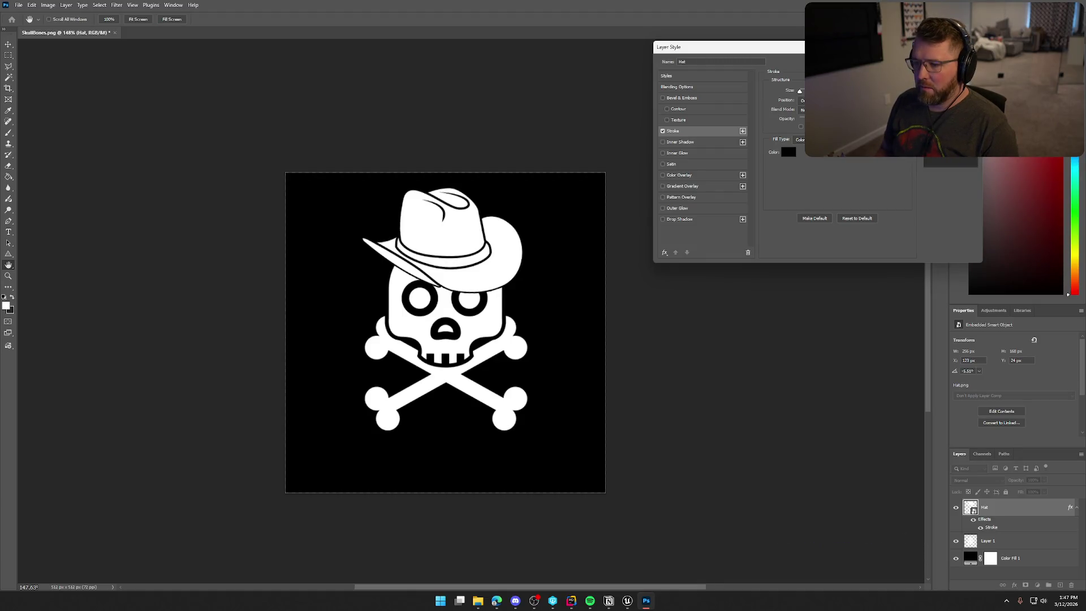
Step: Thicken the Hat layer's black stroke and hide the Color Fill 1 background
{"action": "left_click_drag", "start_coordinate": [800, 91], "coordinate": [800, 91]}
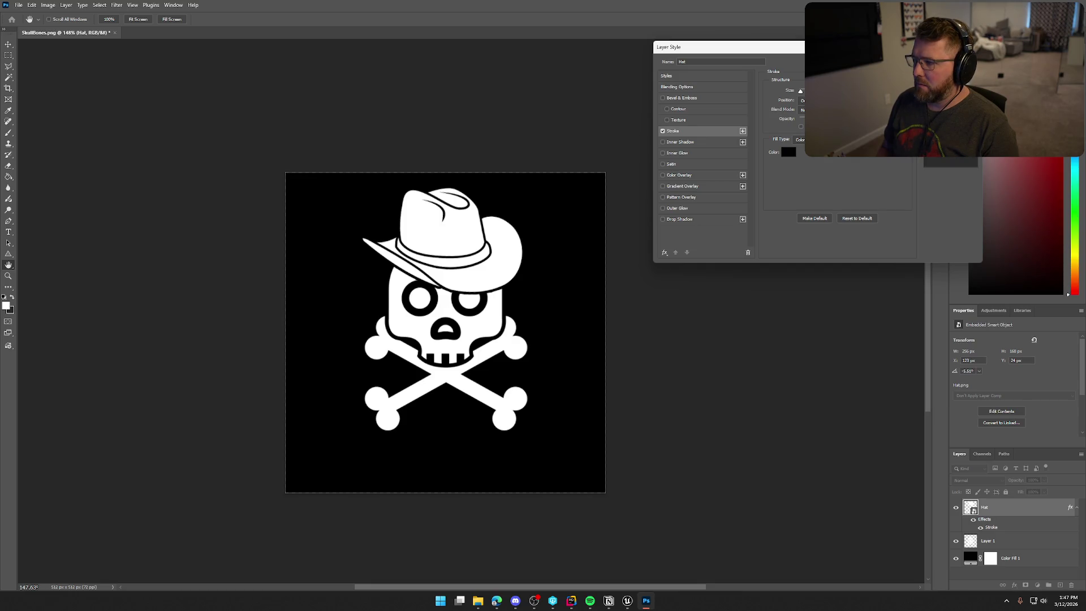
{"action": "key", "text": "Return"}
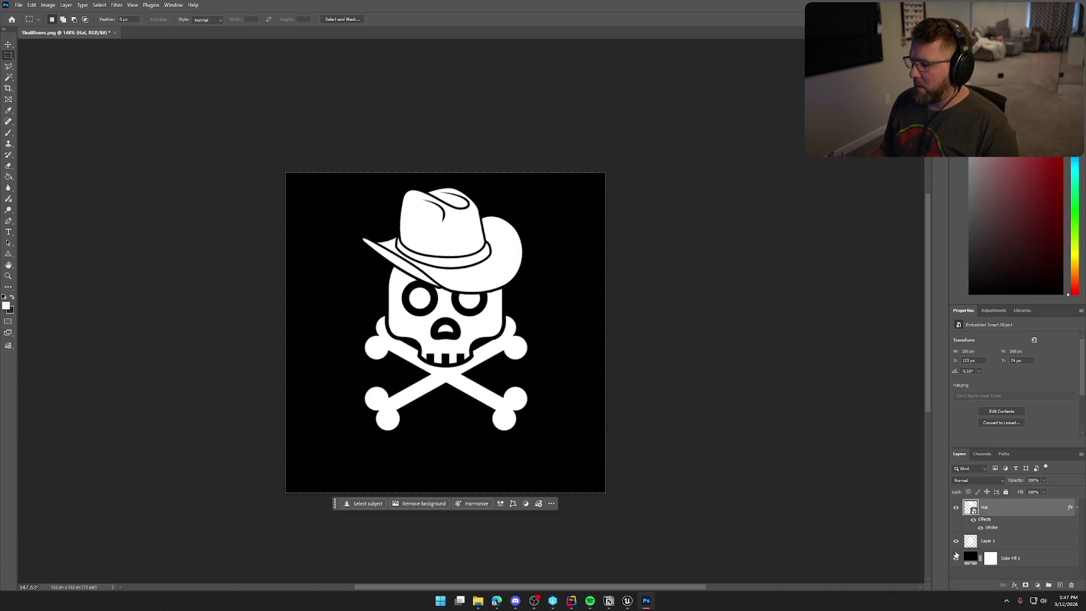
{"action": "left_click", "coordinate": [956, 558]}
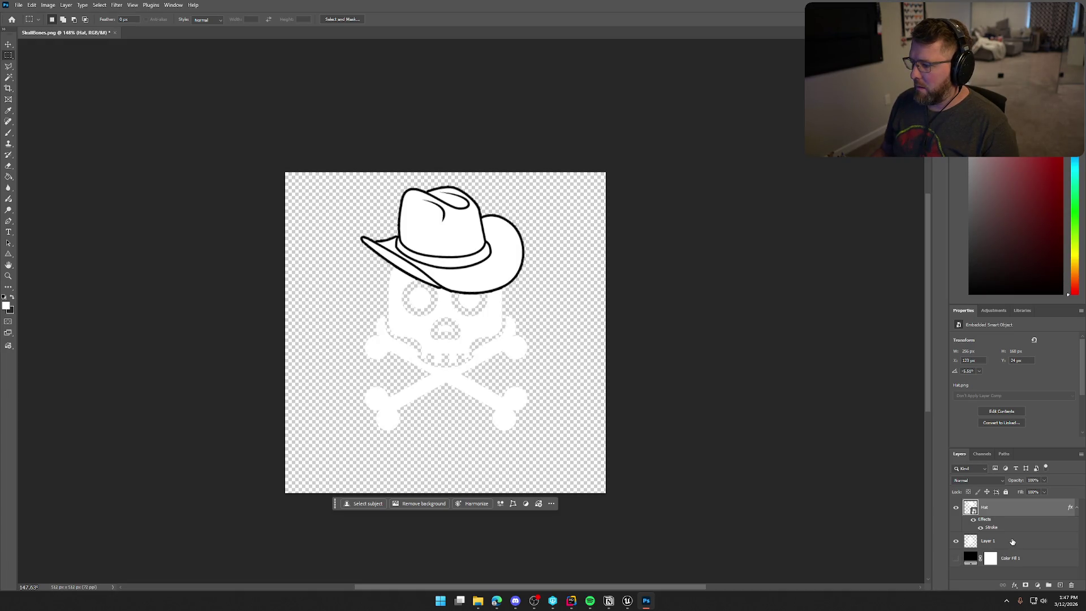
Step: Copy the Hat layer's outline style and paste it onto the skull's Layer 1
{"action": "right_click", "coordinate": [1015, 515]}
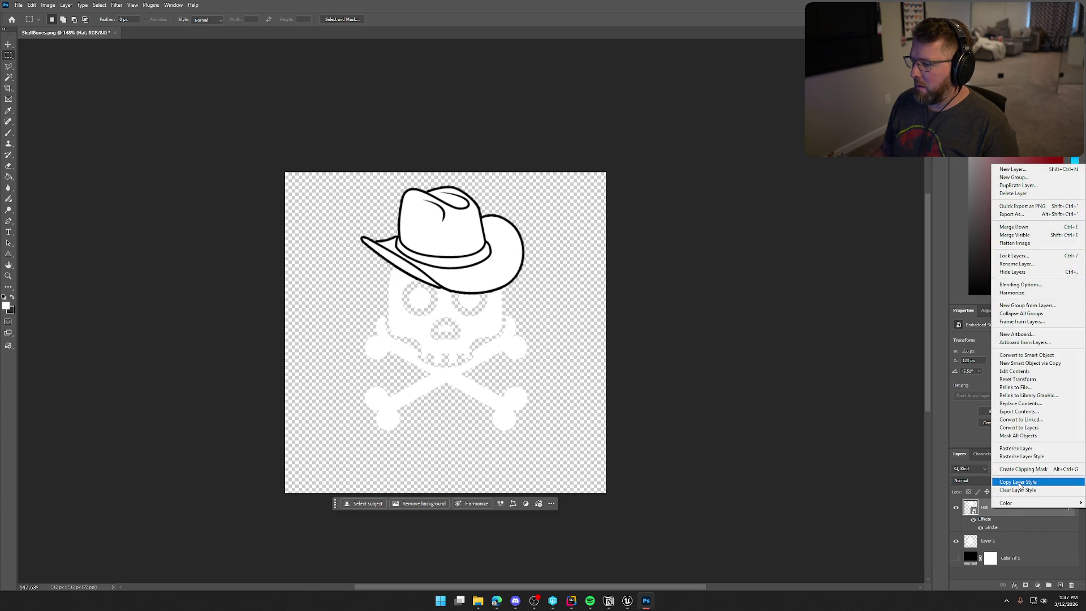
{"action": "left_click", "coordinate": [1018, 482]}
{"action": "left_click", "coordinate": [1015, 541]}
{"action": "right_click", "coordinate": [1015, 542]}
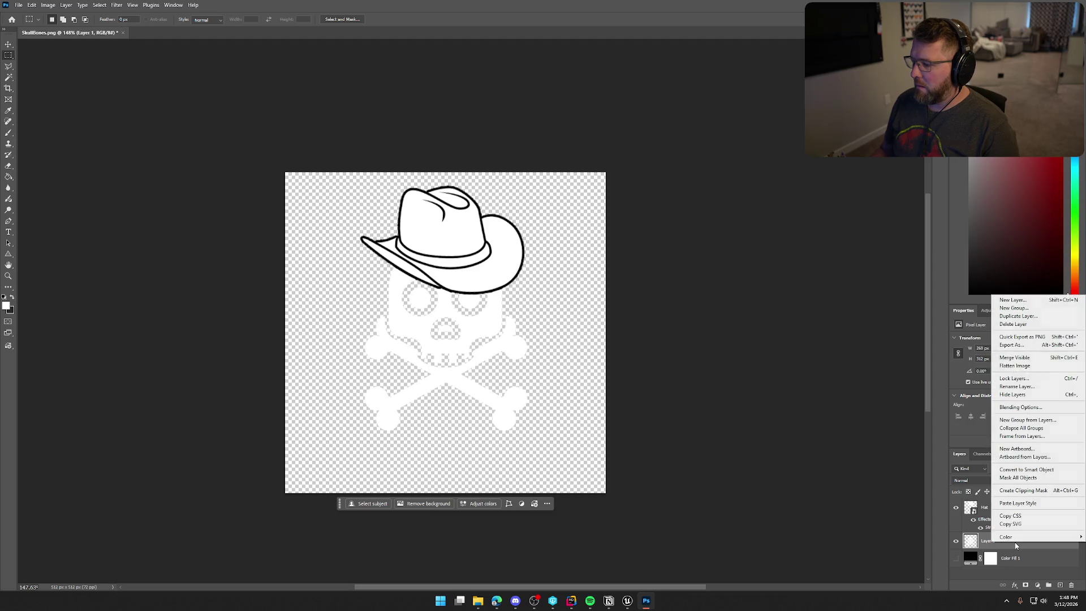
{"action": "left_click", "coordinate": [1024, 503]}
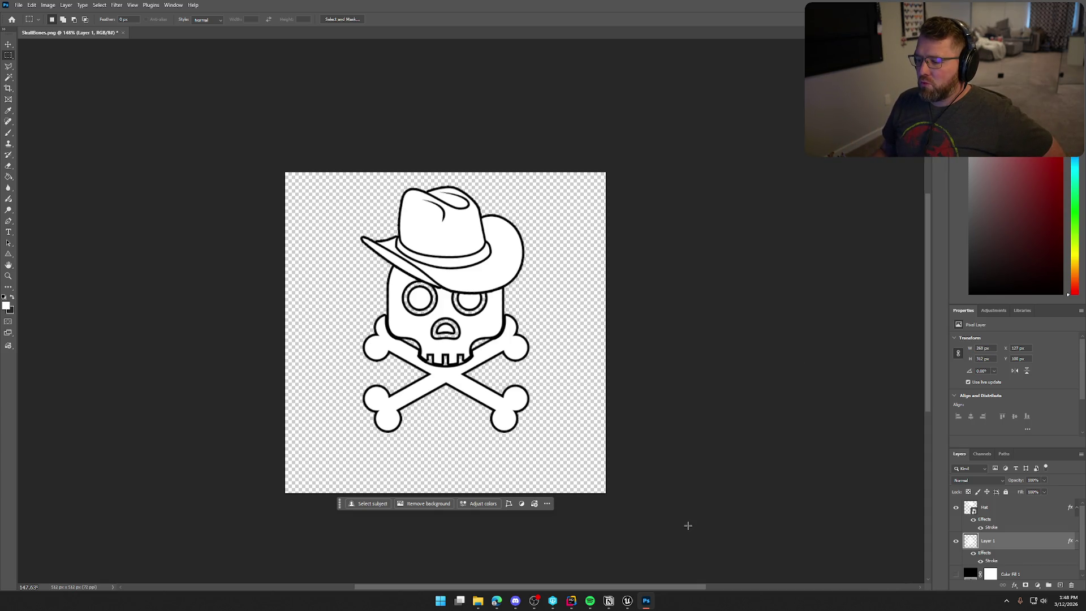
Step: Open the Death Screen UI reference image in its own Chrome tab and view it
{"action": "mouse_move", "coordinate": [497, 600]}
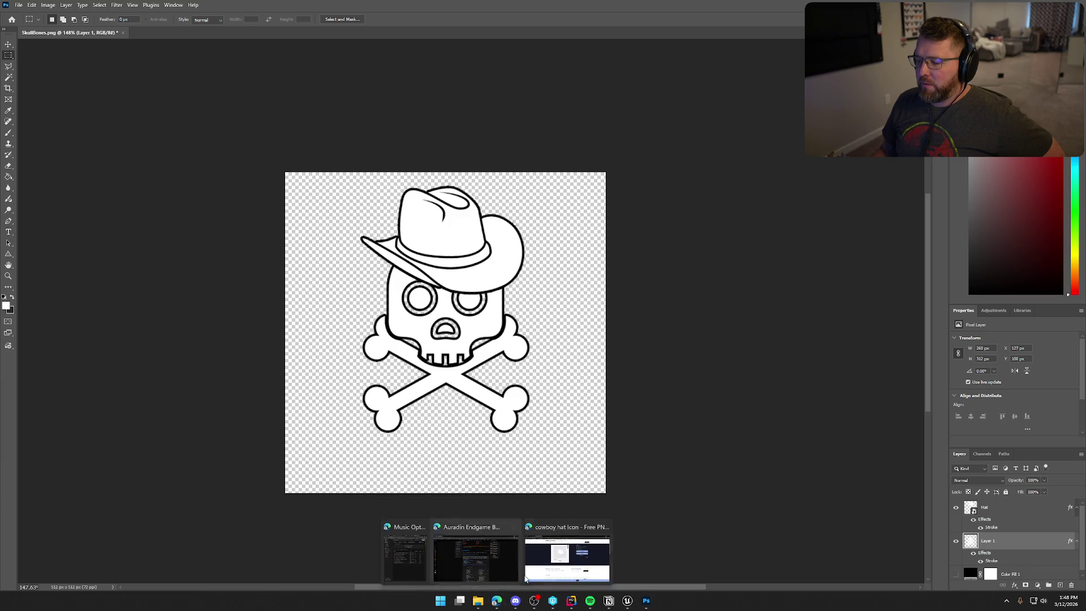
{"action": "left_click", "coordinate": [559, 563]}
{"action": "left_click", "coordinate": [63, 8]}
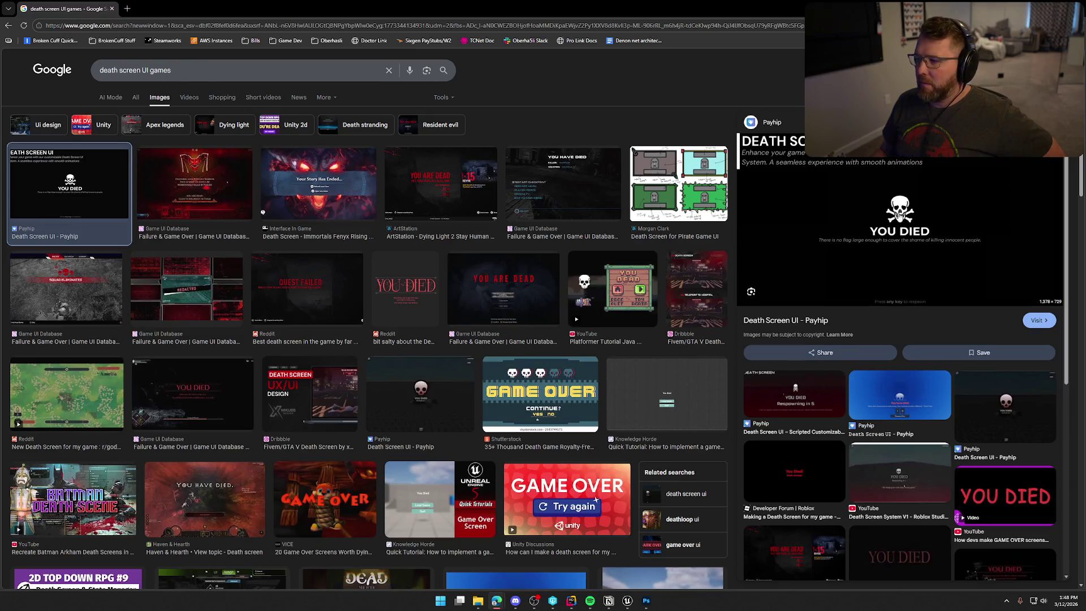
{"action": "right_click", "coordinate": [893, 218]}
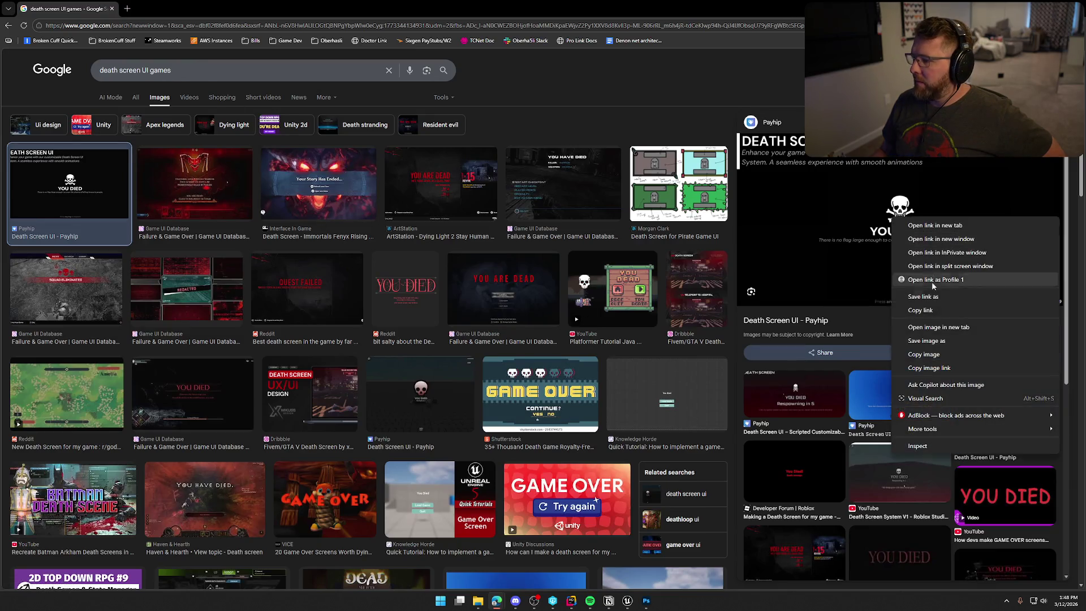
{"action": "left_click", "coordinate": [953, 328]}
{"action": "left_click", "coordinate": [149, 8]}
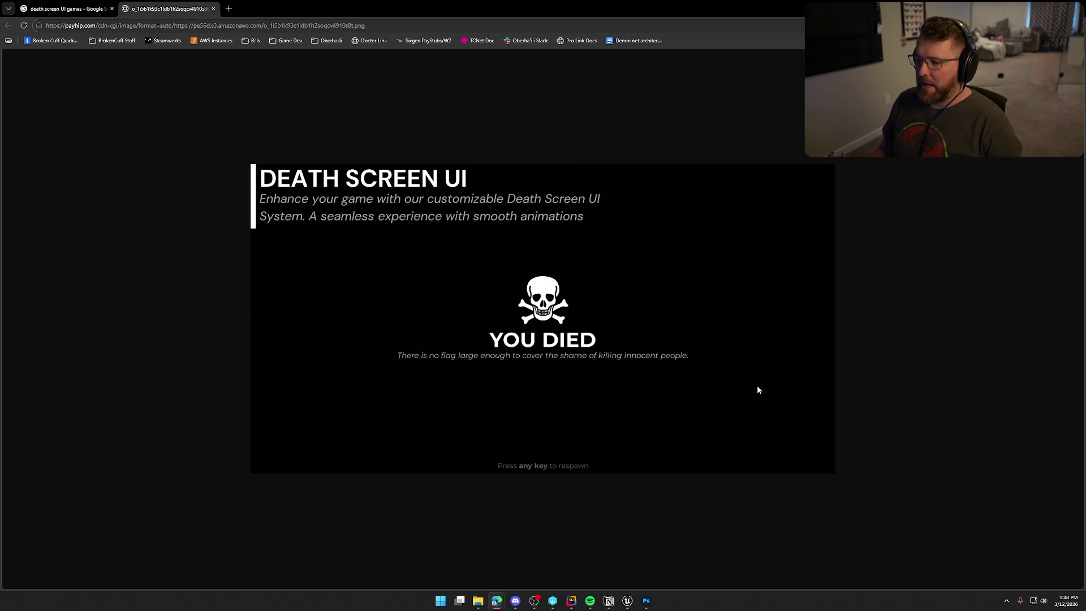
{"action": "key", "text": "ctrl+shift+Tab"}
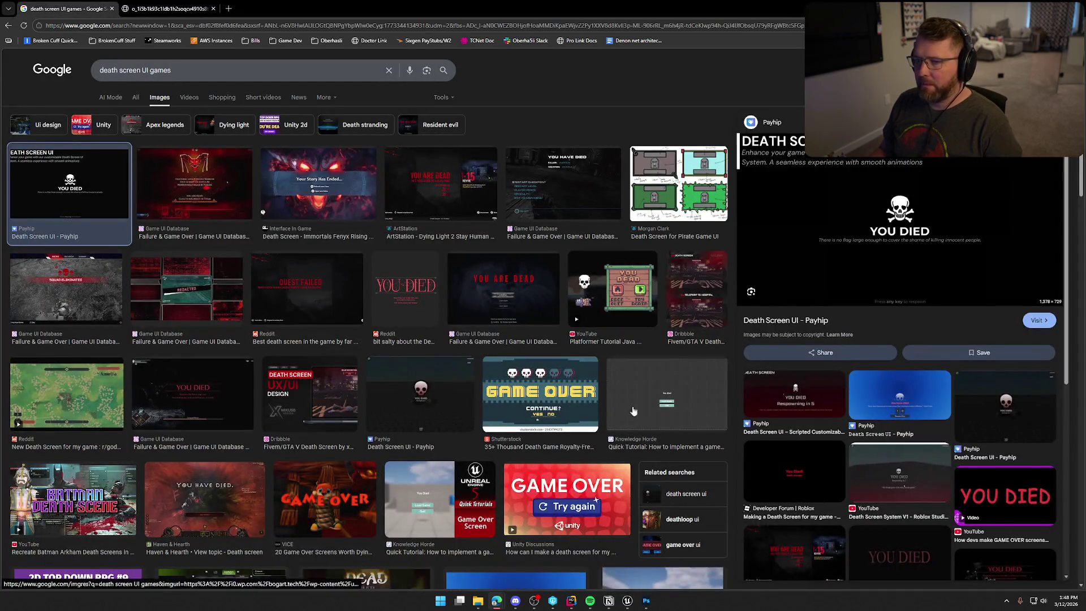
{"action": "key", "text": "ctrl+Tab"}
{"action": "left_click", "coordinate": [646, 600]}
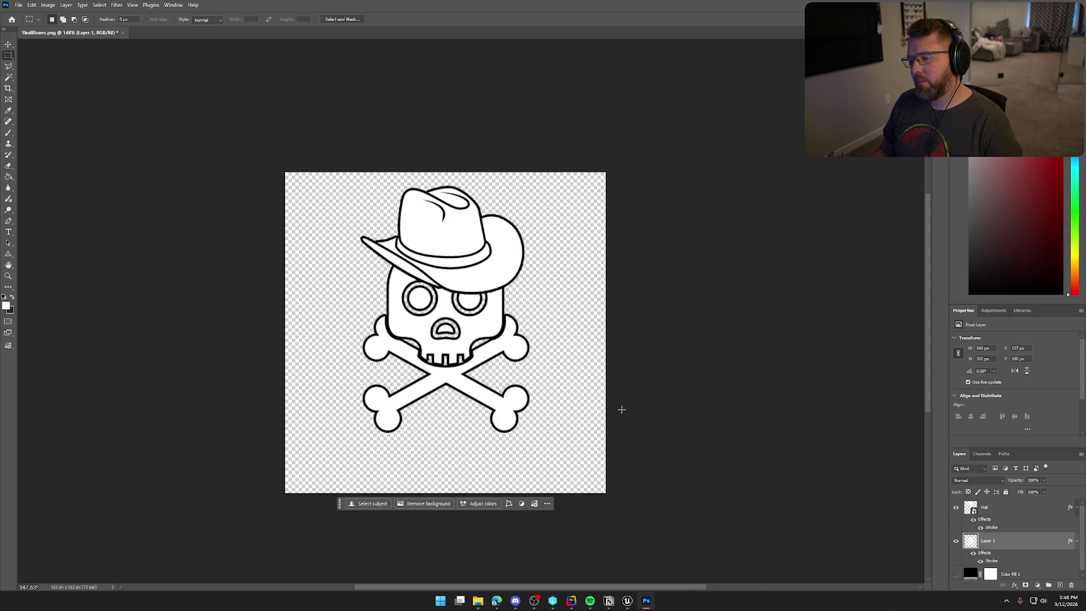
Step: Toggle the skull and hat outline effects off and back on to compare
{"action": "left_click", "coordinate": [974, 553]}
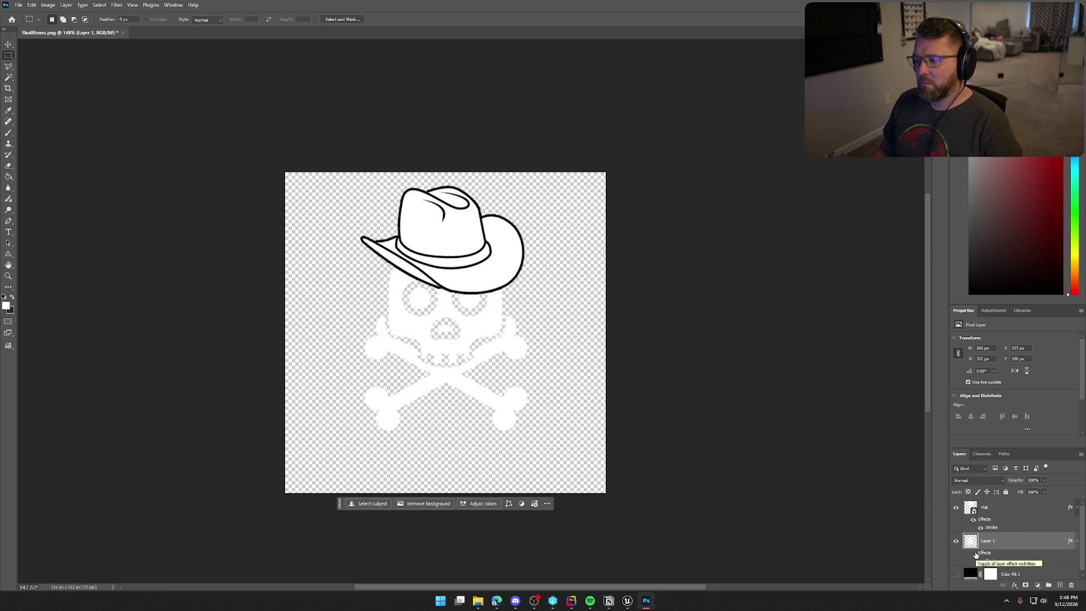
{"action": "left_click", "coordinate": [974, 519]}
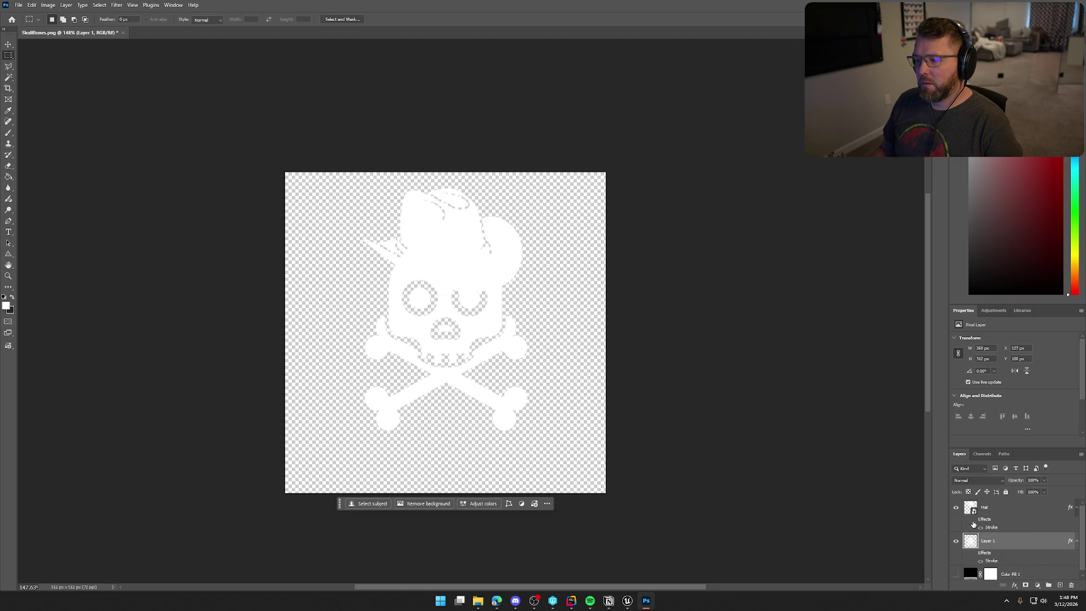
{"action": "left_click", "coordinate": [973, 521]}
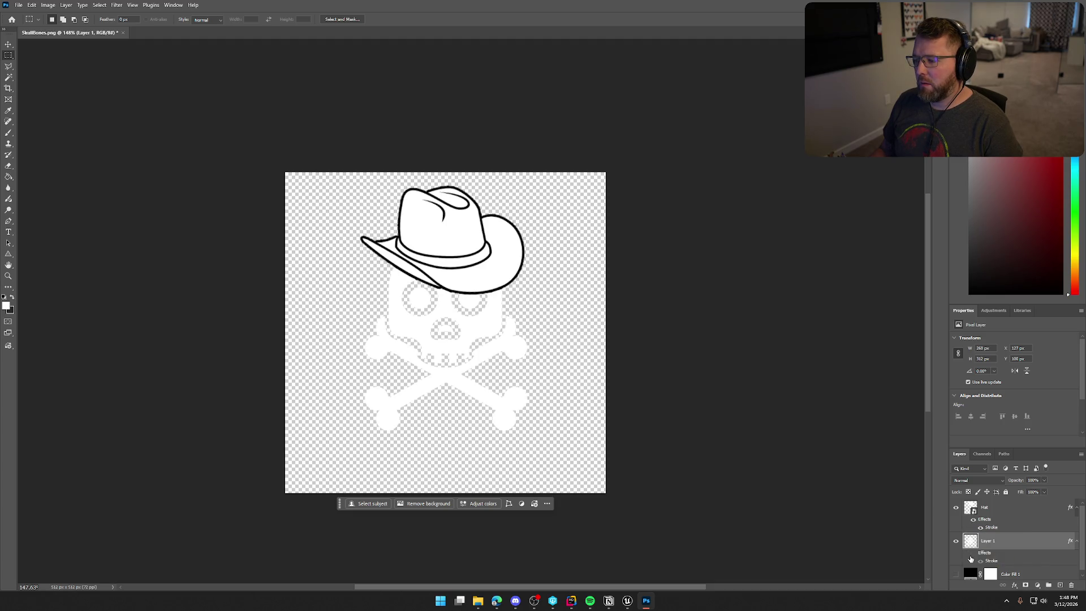
{"action": "left_click", "coordinate": [973, 554]}
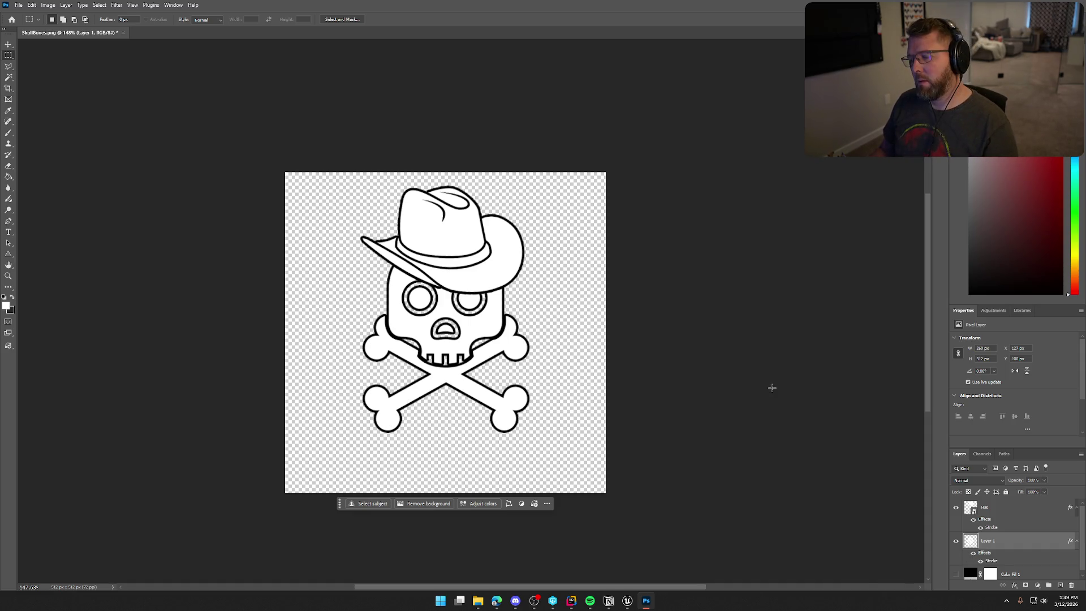
{"action": "scroll", "coordinate": [735, 385], "scroll_direction": "down", "scroll_amount": 3}
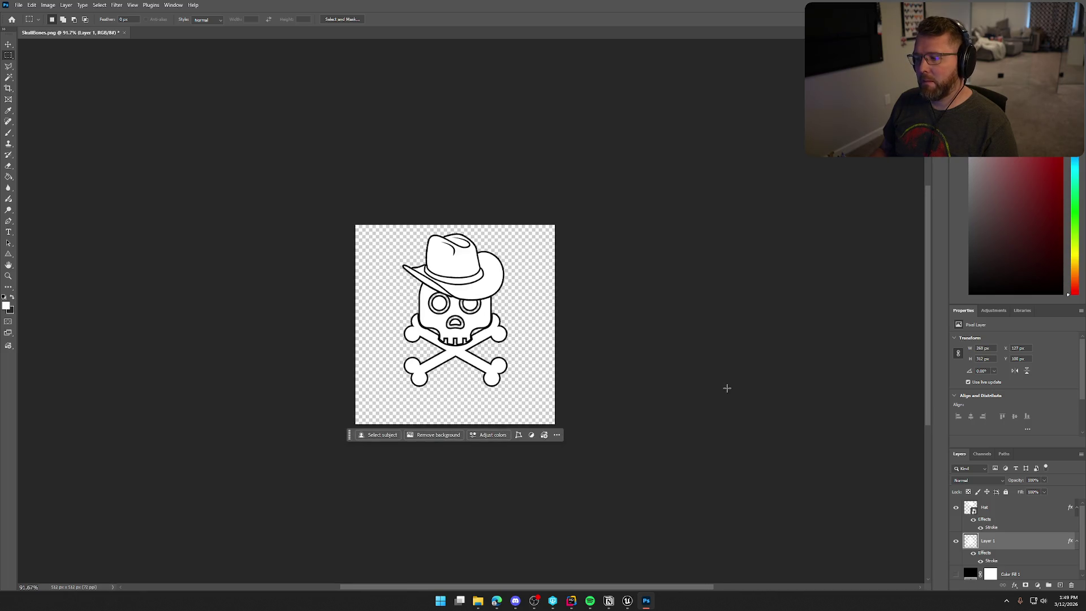
{"action": "scroll", "coordinate": [730, 391], "scroll_direction": "up", "scroll_amount": 2}
Step: Move the Hat and Layer 1 artwork lower and scale it up to about 112%
{"action": "left_click", "coordinate": [1016, 513]}
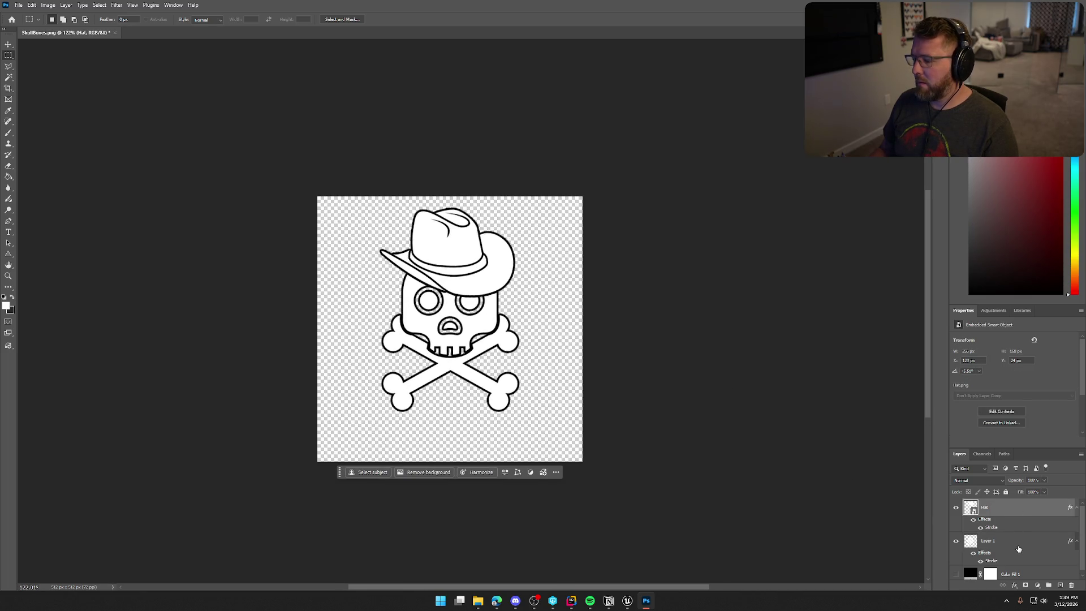
{"action": "left_click", "coordinate": [1016, 545], "text": "shift"}
{"action": "key", "text": "ctrl+t"}
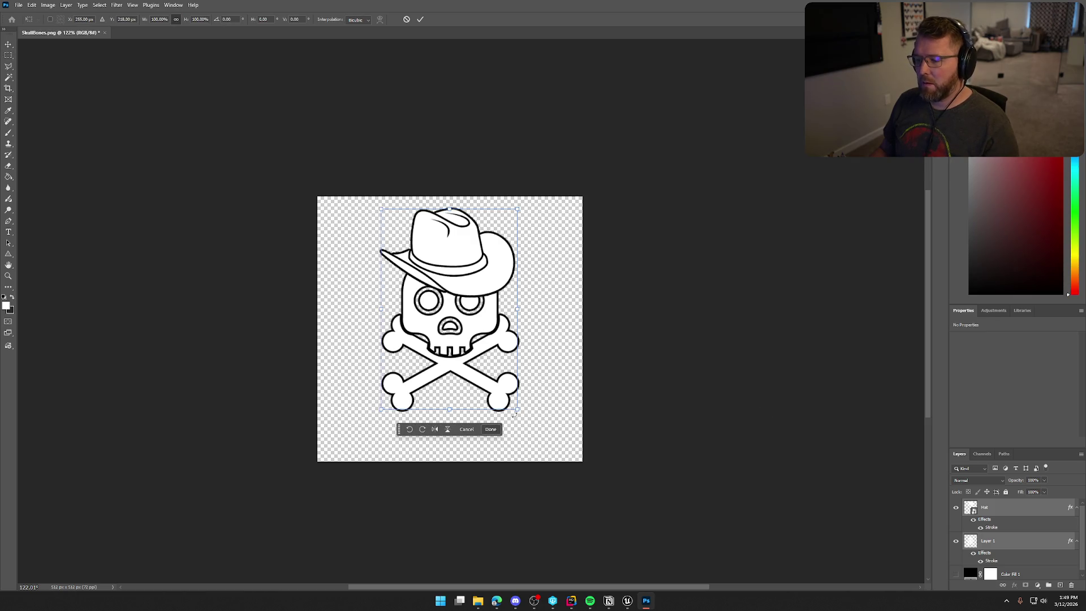
{"action": "mouse_move", "coordinate": [492, 358]}
{"action": "left_mouse_down"}
{"action": "mouse_move", "coordinate": [497, 390]}
{"action": "mouse_move", "coordinate": [489, 368]}
{"action": "left_mouse_up"}
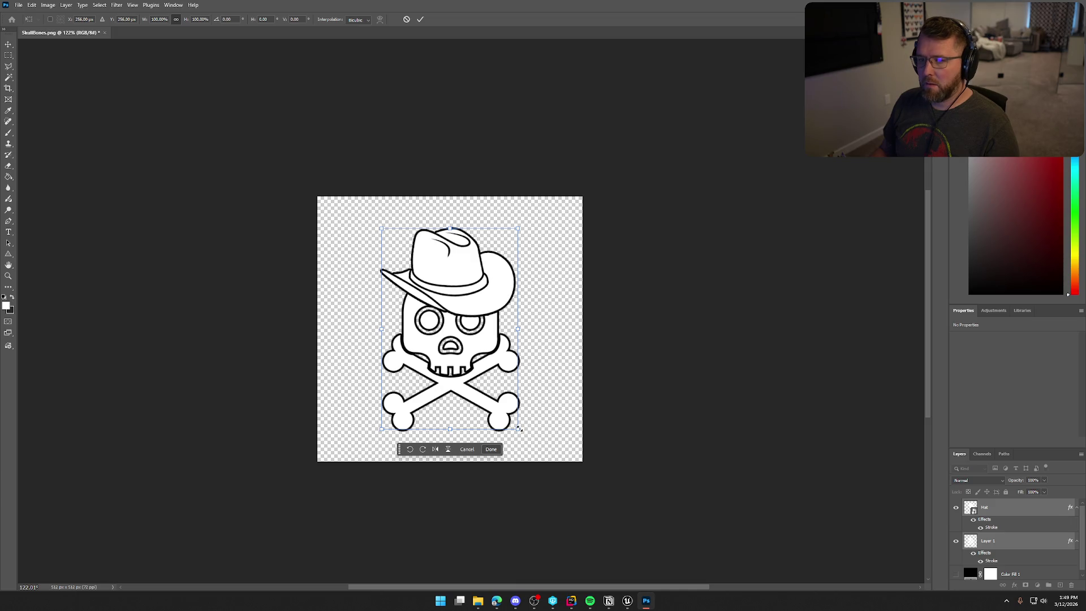
{"action": "mouse_move", "coordinate": [519, 429]}
{"action": "left_mouse_down"}
{"action": "mouse_move", "coordinate": [543, 443]}
{"action": "mouse_move", "coordinate": [534, 438]}
{"action": "left_mouse_up"}
{"action": "key", "text": "Return"}
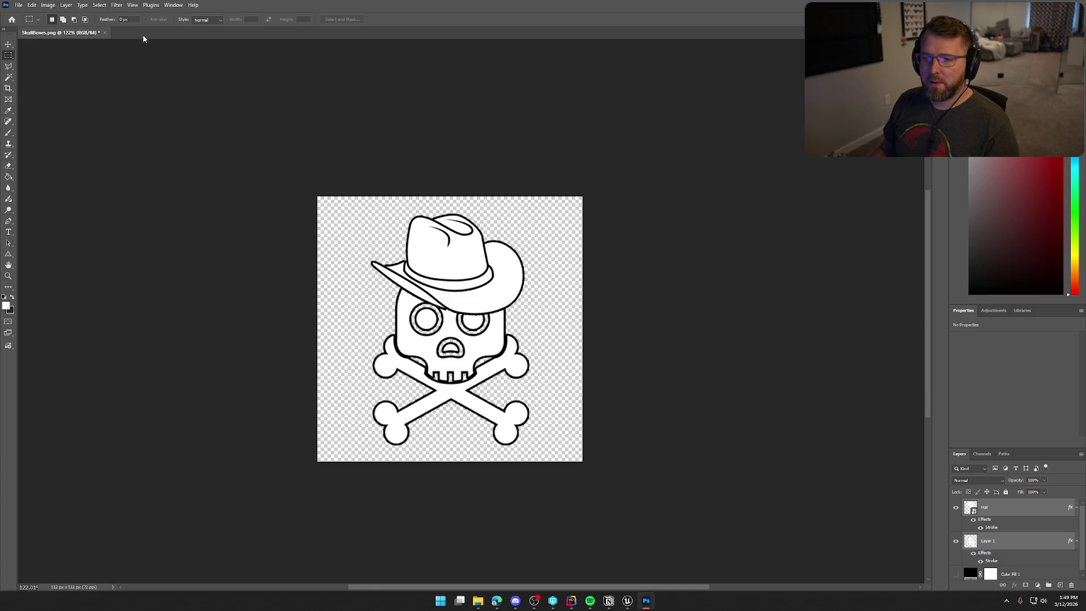
{"action": "left_click", "coordinate": [19, 4]}
Step: Quick-export the artwork as a PNG named DeathIcon into the TrailNError Icons folder
{"action": "mouse_move", "coordinate": [56, 157]}
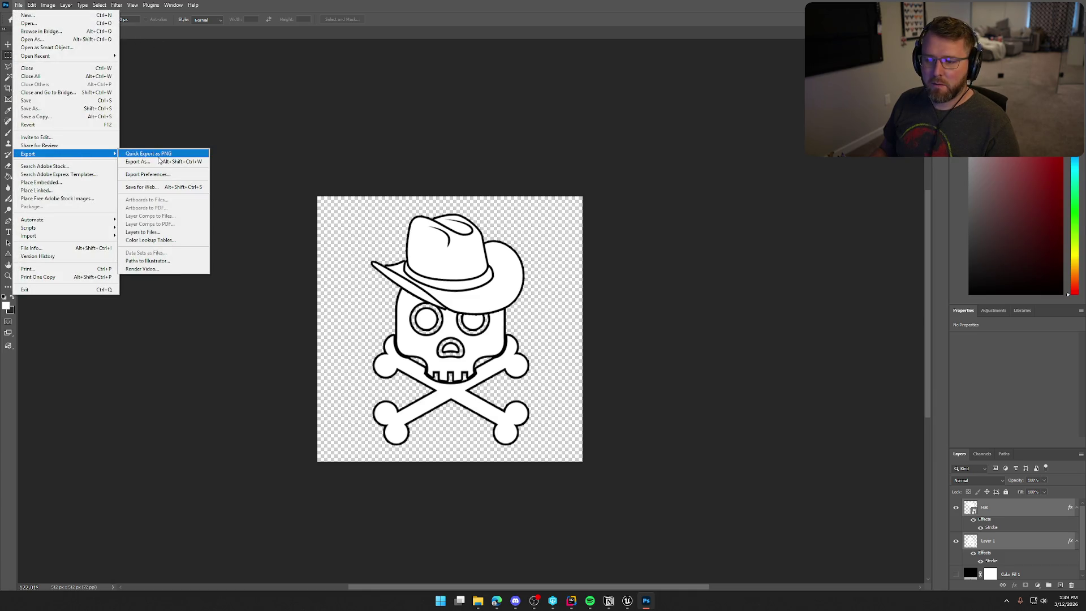
{"action": "left_click", "coordinate": [159, 156]}
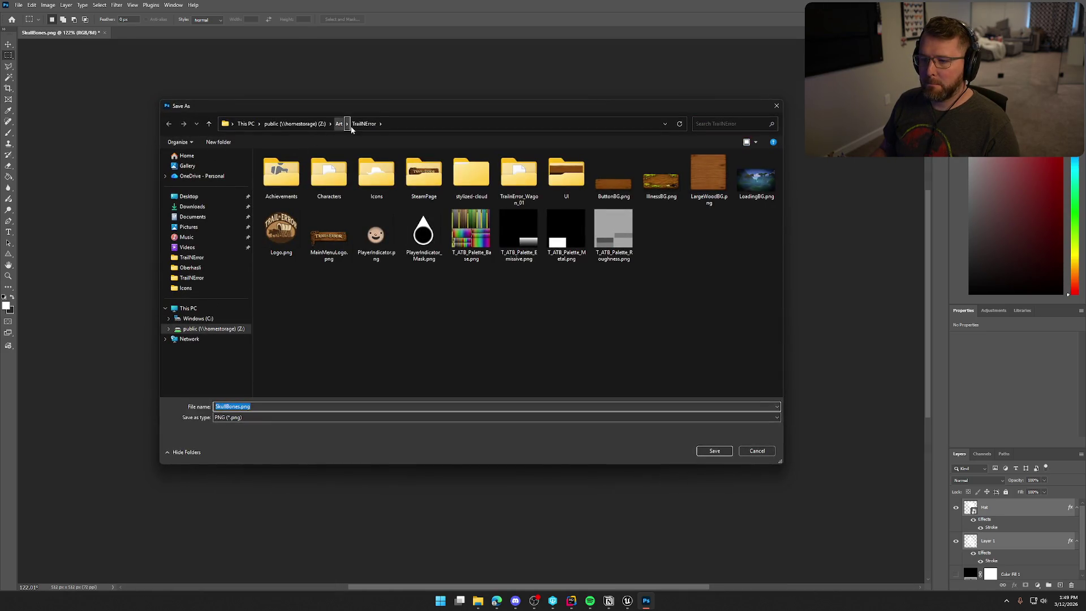
{"action": "type", "text": "De"}
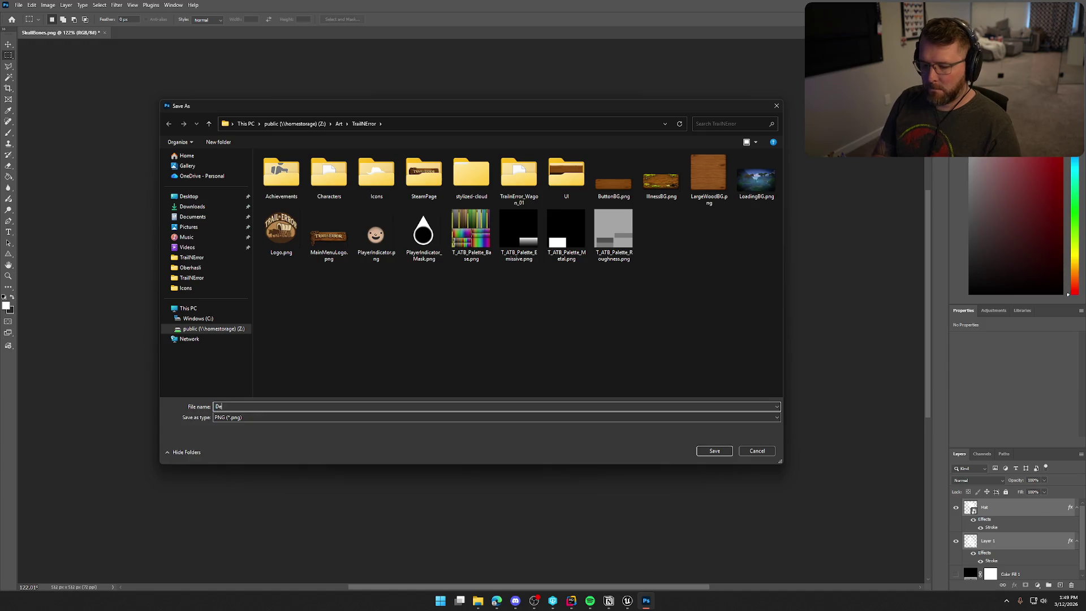
{"action": "type", "text": "athScreenL"}
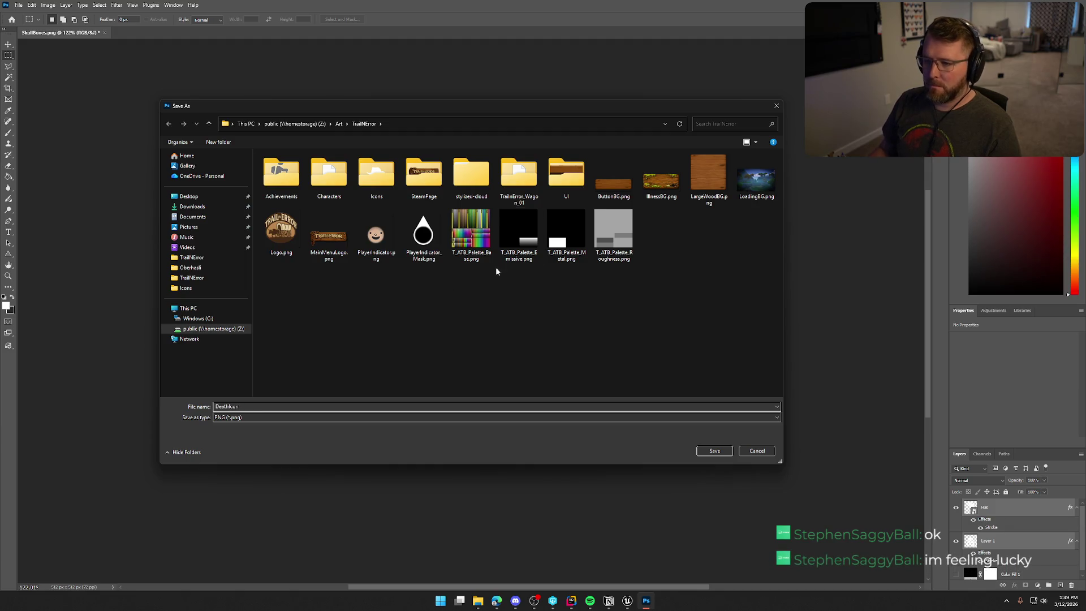
{"action": "double_click", "coordinate": [381, 192]}
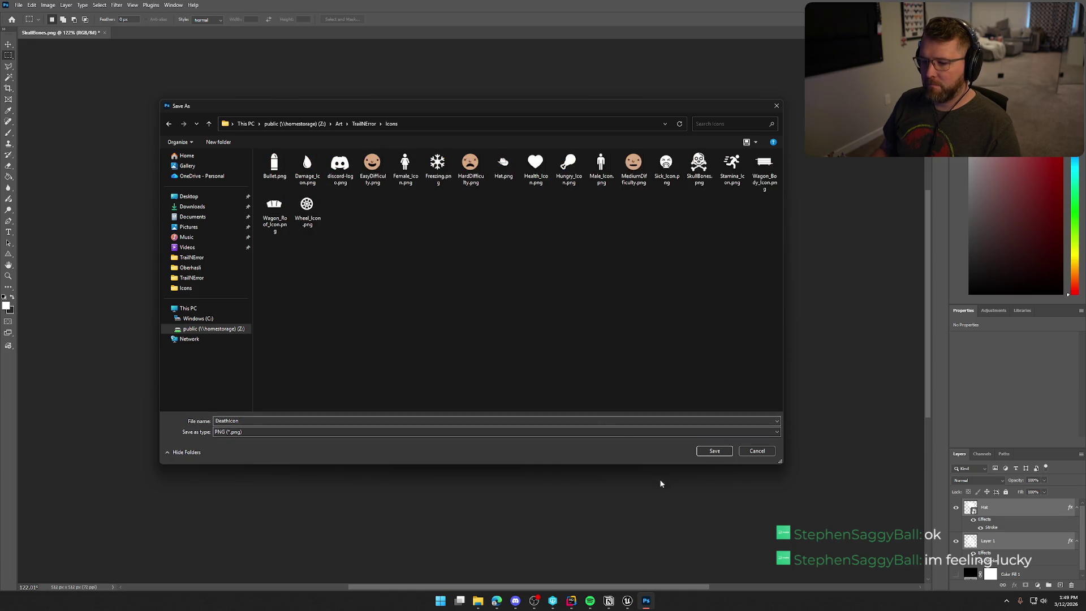
{"action": "left_click", "coordinate": [715, 451]}
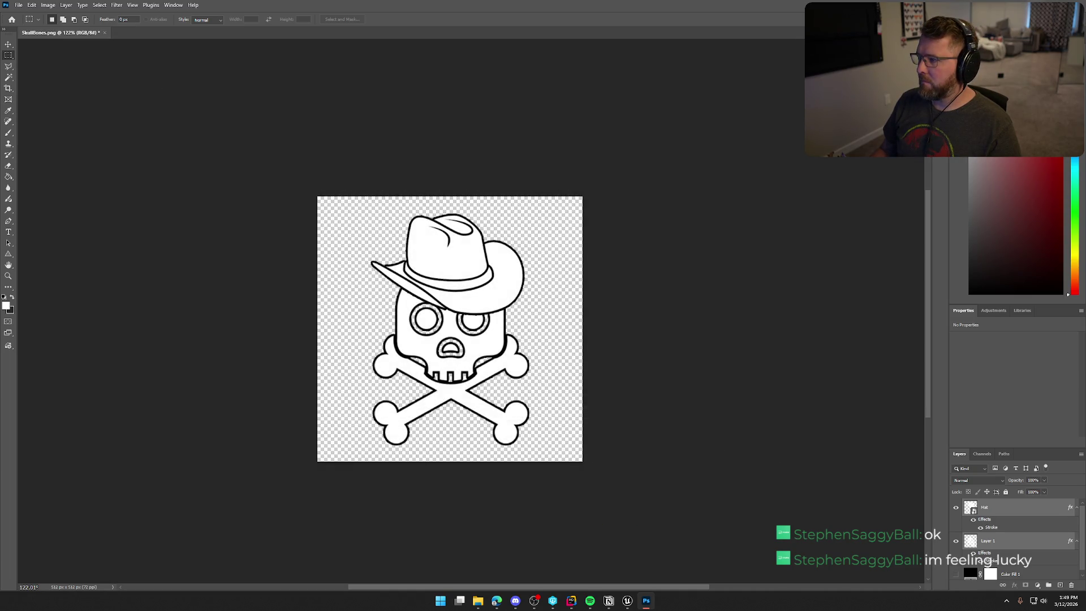
{"action": "key", "text": "alt+Tab"}
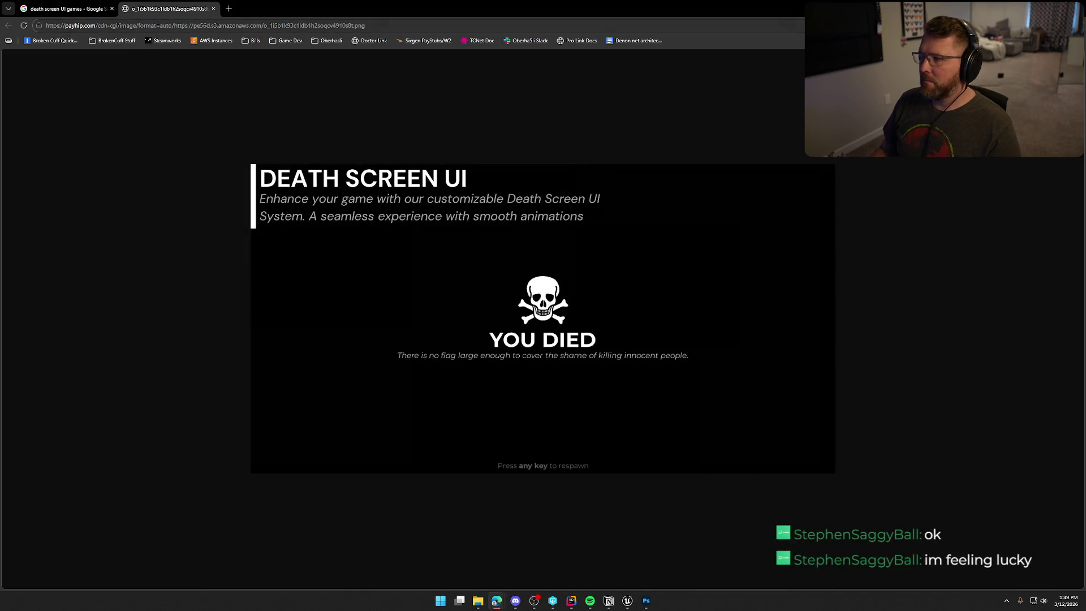
Step: Open Unreal's Content Drawer and show the UI > Assets folder's 13 textures
{"action": "key", "text": "alt+Tab"}
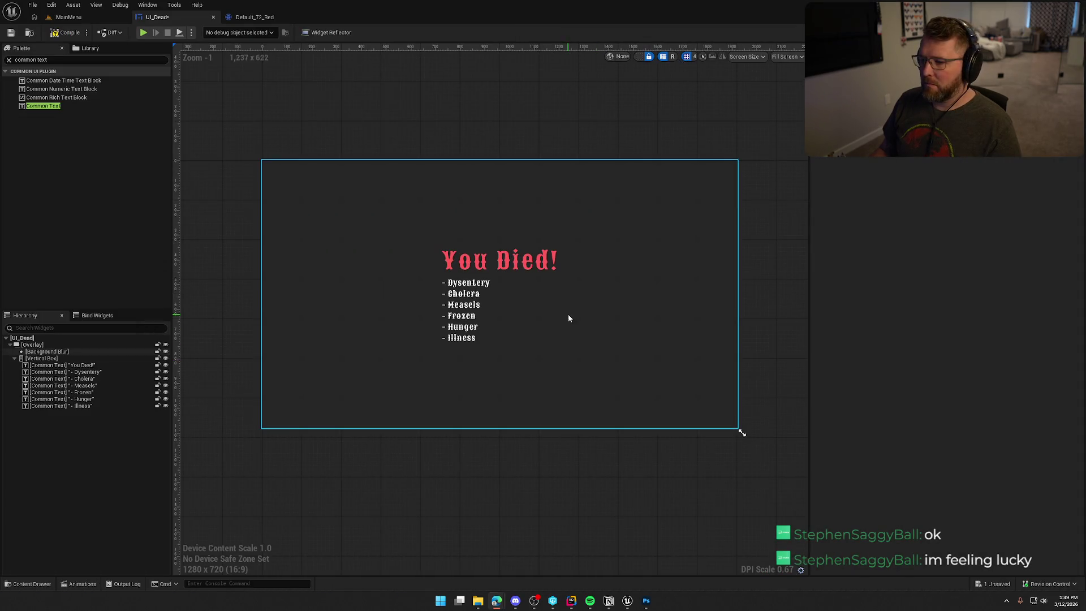
{"action": "key", "text": "ctrl+space"}
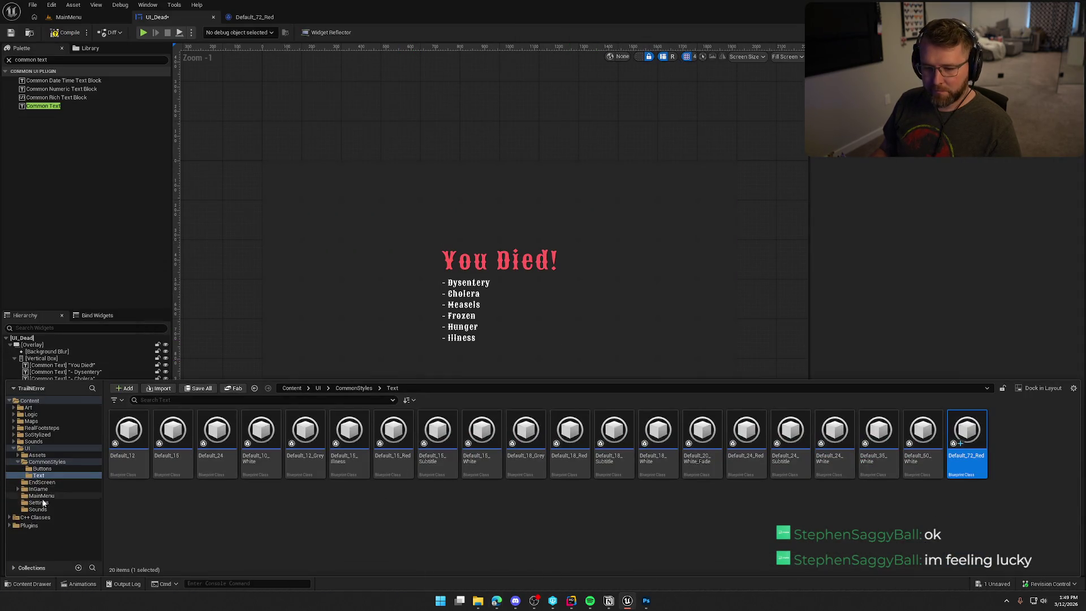
{"action": "left_click", "coordinate": [35, 454]}
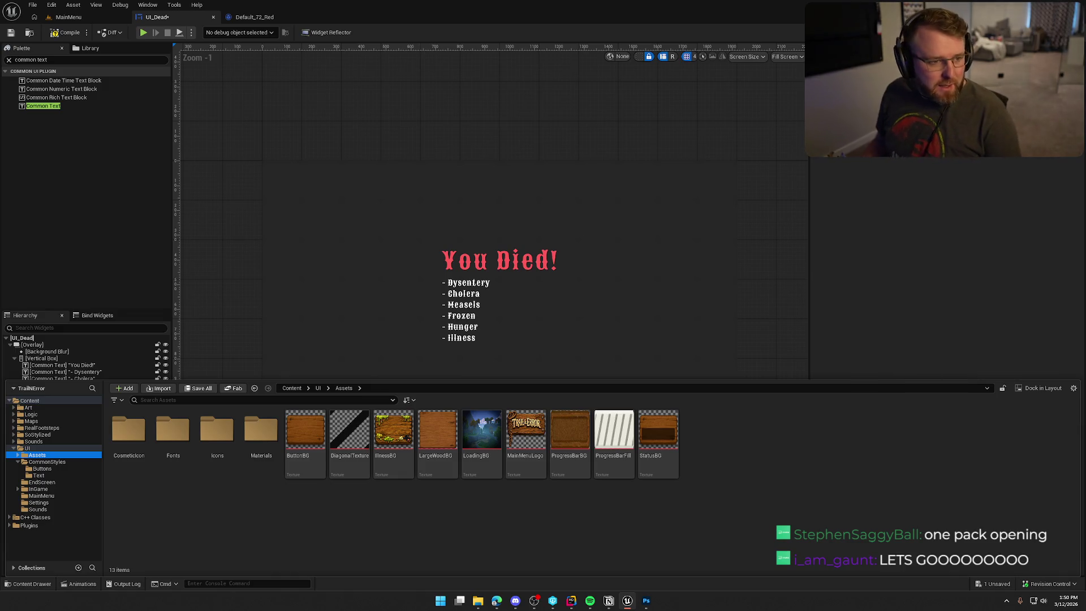
{"action": "key", "text": "alt+Tab"}
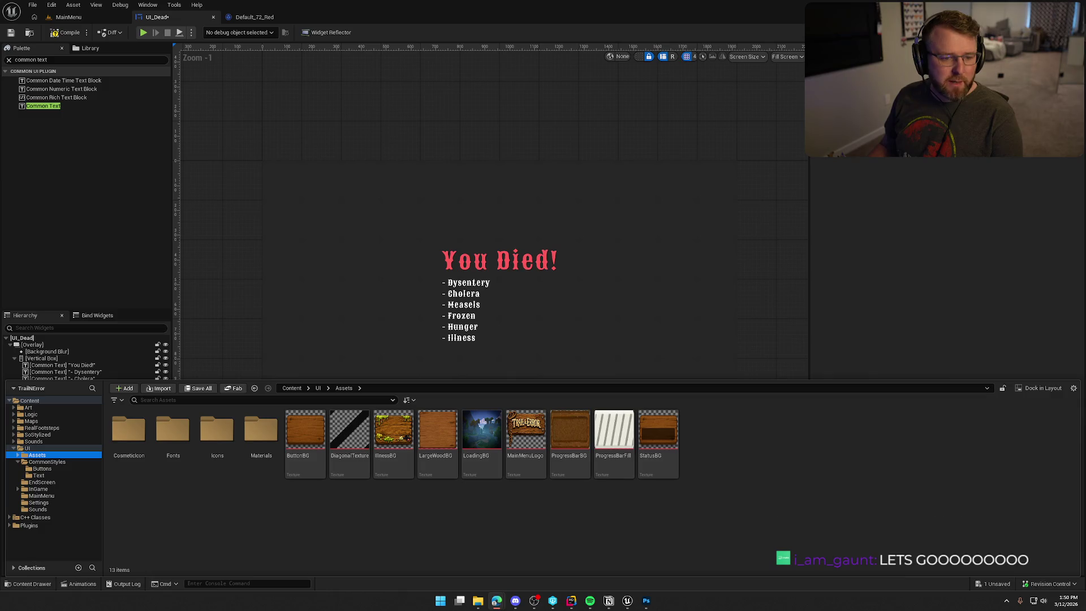
{"action": "key", "text": "alt+Tab"}
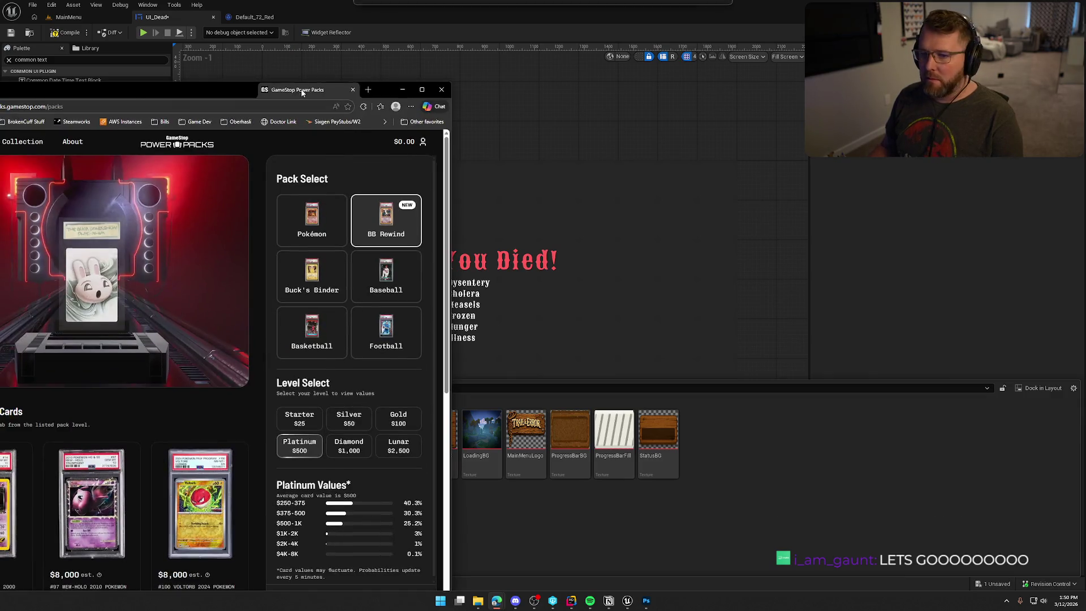
Step: Choose the BB Rewind pack at the Gold $100 level on Power Packs
{"action": "double_click", "coordinate": [344, 90]}
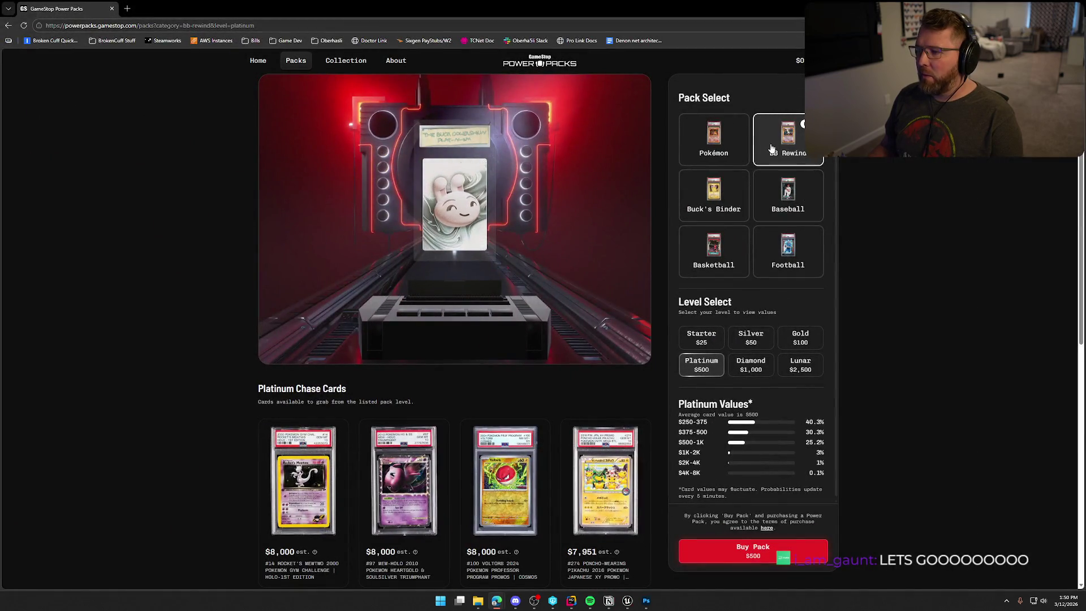
{"action": "left_click", "coordinate": [713, 141]}
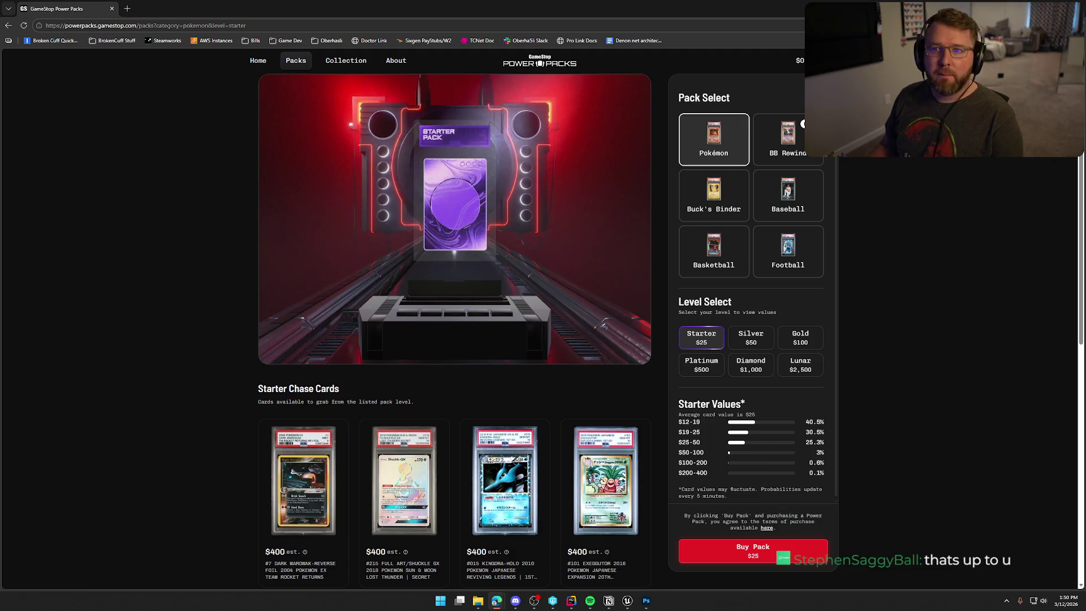
{"action": "left_click", "coordinate": [788, 156]}
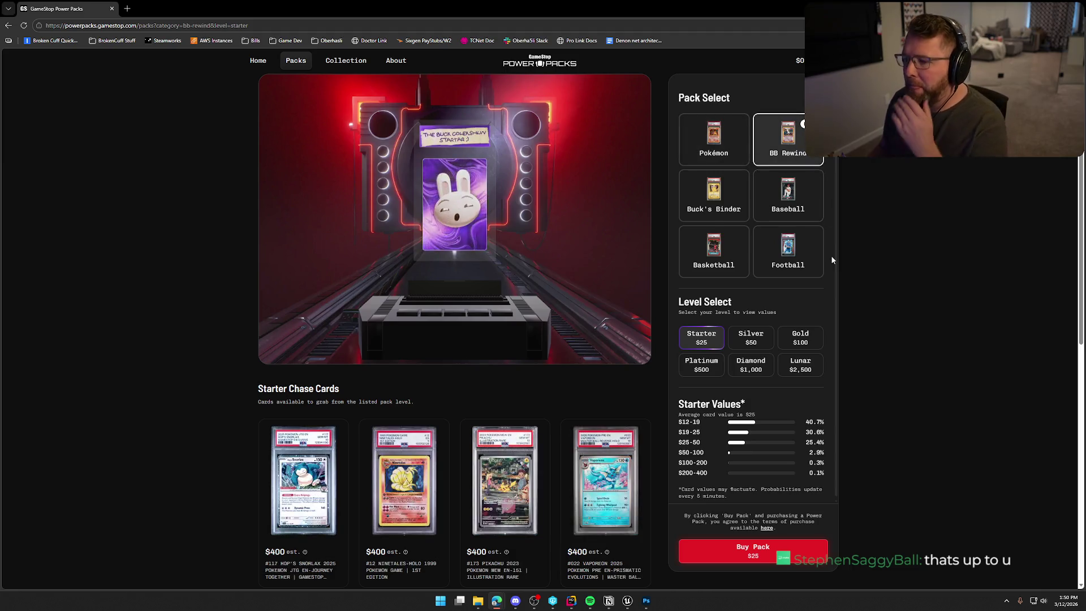
{"action": "scroll", "coordinate": [897, 339], "scroll_direction": "down", "scroll_amount": 3}
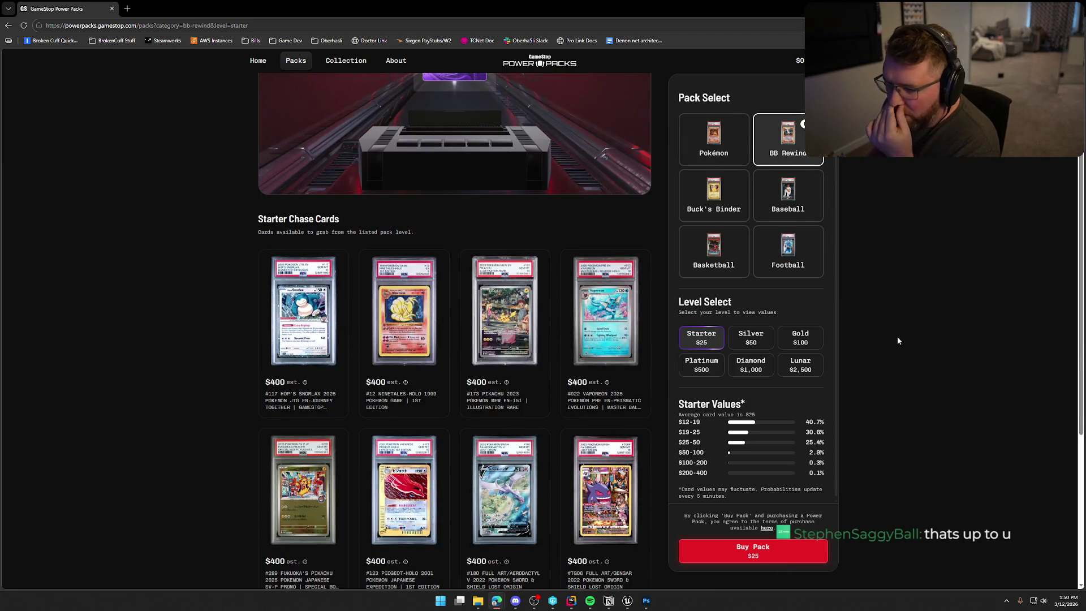
{"action": "left_click", "coordinate": [800, 337]}
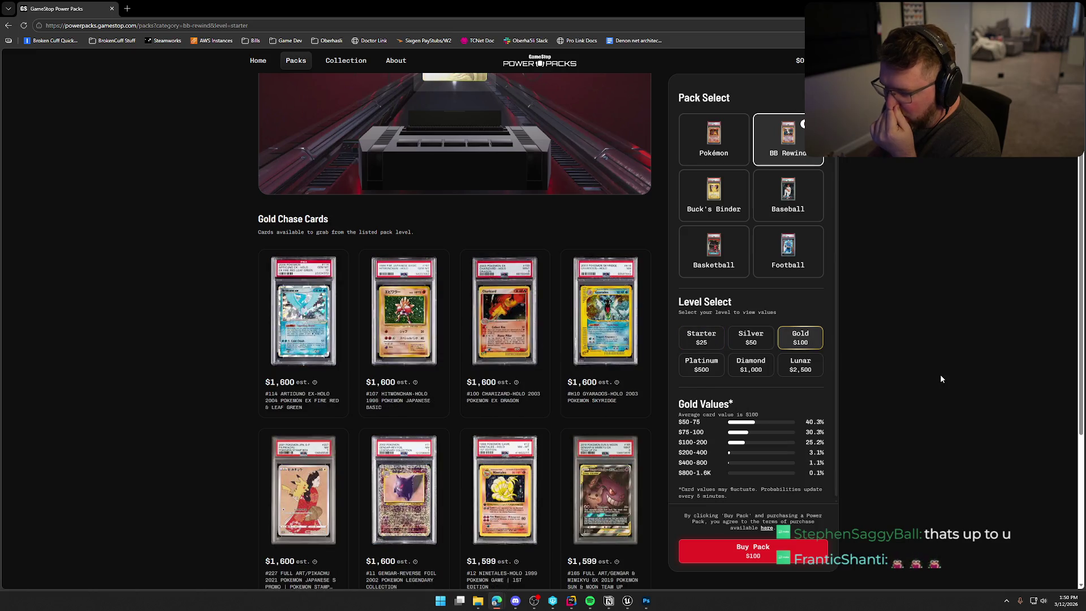
{"action": "scroll", "coordinate": [940, 374], "scroll_direction": "down", "scroll_amount": 2}
{"action": "scroll", "coordinate": [941, 378], "scroll_direction": "down", "scroll_amount": 1}
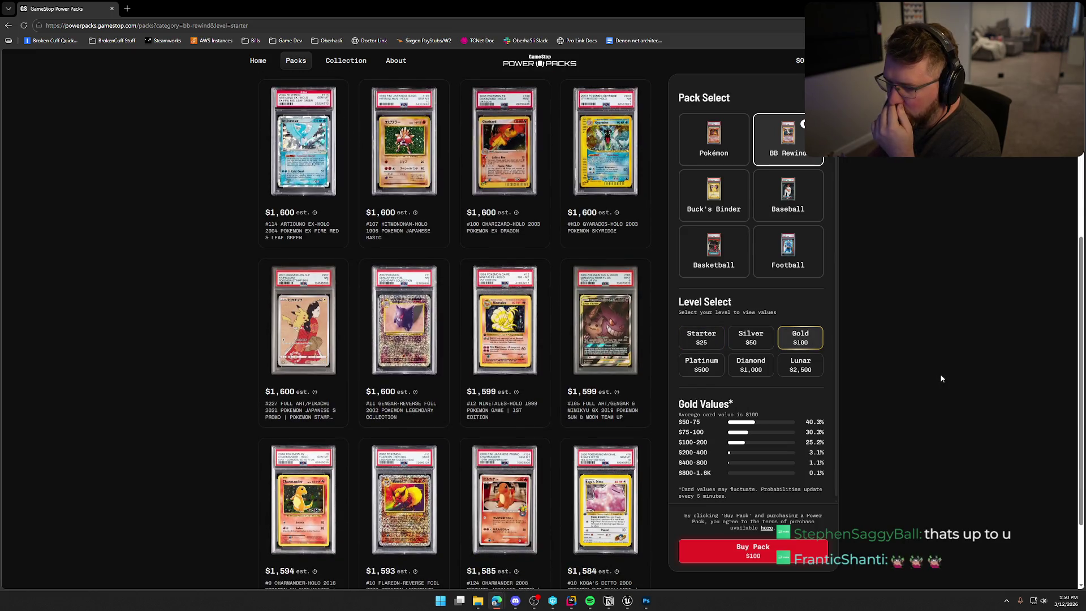
{"action": "scroll", "coordinate": [940, 378], "scroll_direction": "down", "scroll_amount": 2}
{"action": "scroll", "coordinate": [941, 377], "scroll_direction": "up", "scroll_amount": 2}
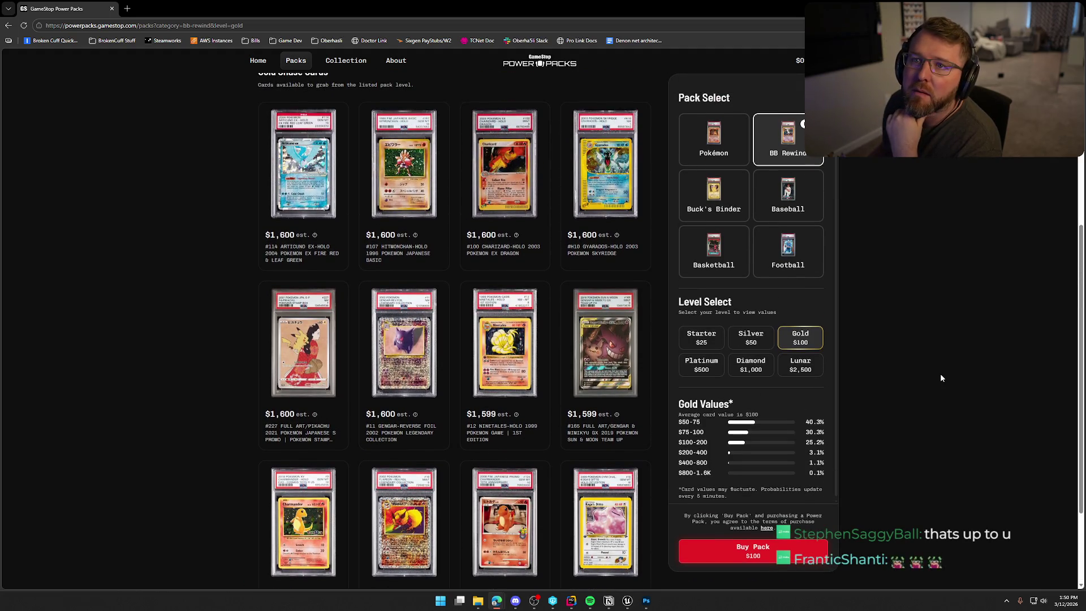
{"action": "scroll", "coordinate": [941, 377], "scroll_direction": "up", "scroll_amount": 5}
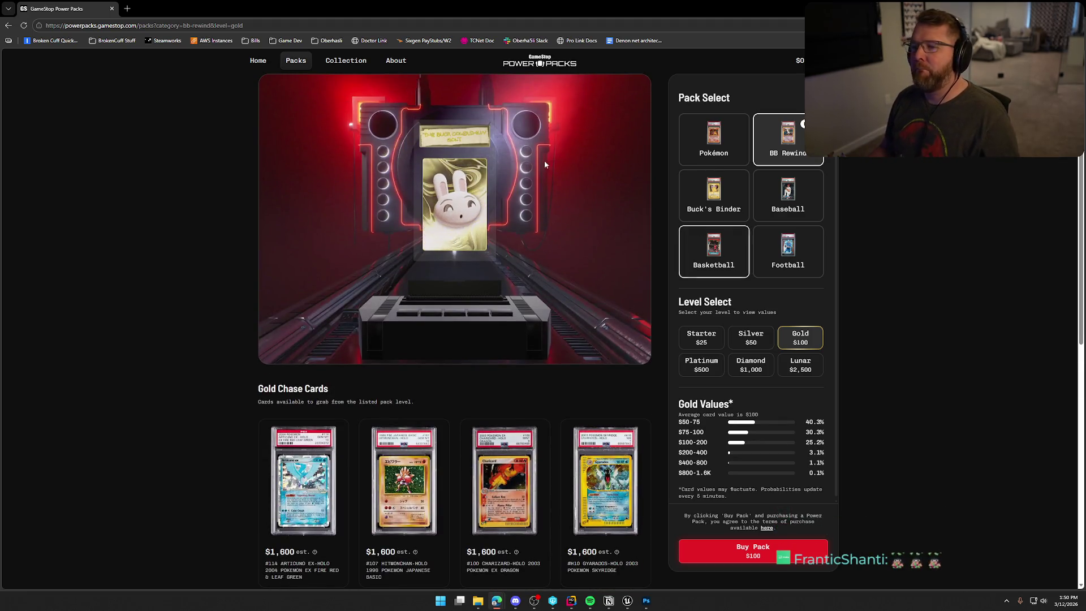
Step: Watch the Gold pack open with sound, pulling the #003 Vaporeon EX-Holo
{"action": "key", "text": "alt+Tab"}
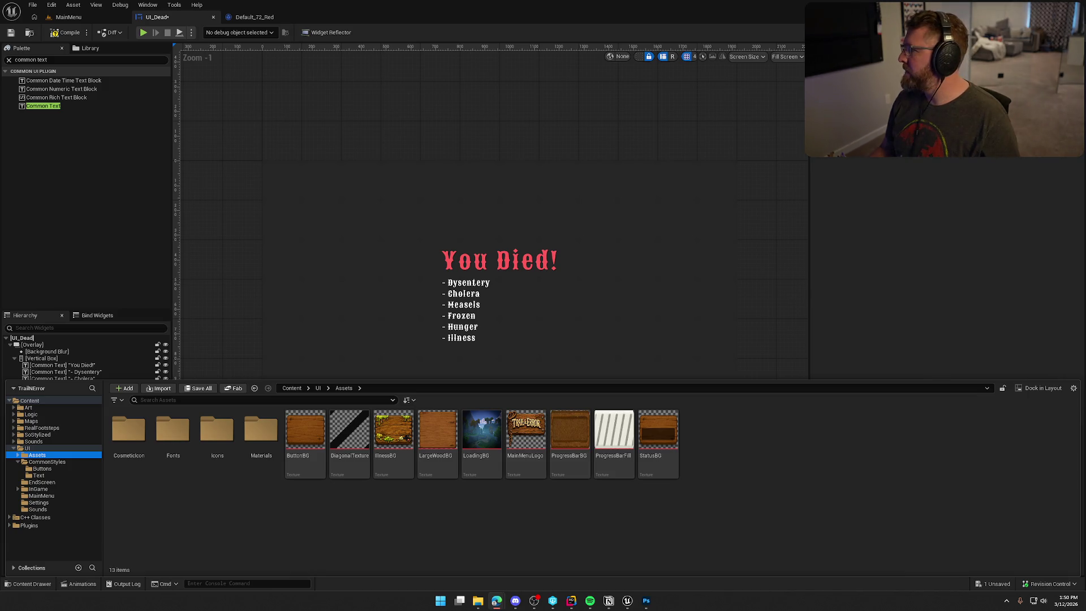
{"action": "key", "text": "alt+Tab"}
{"action": "double_click", "coordinate": [747, 102]}
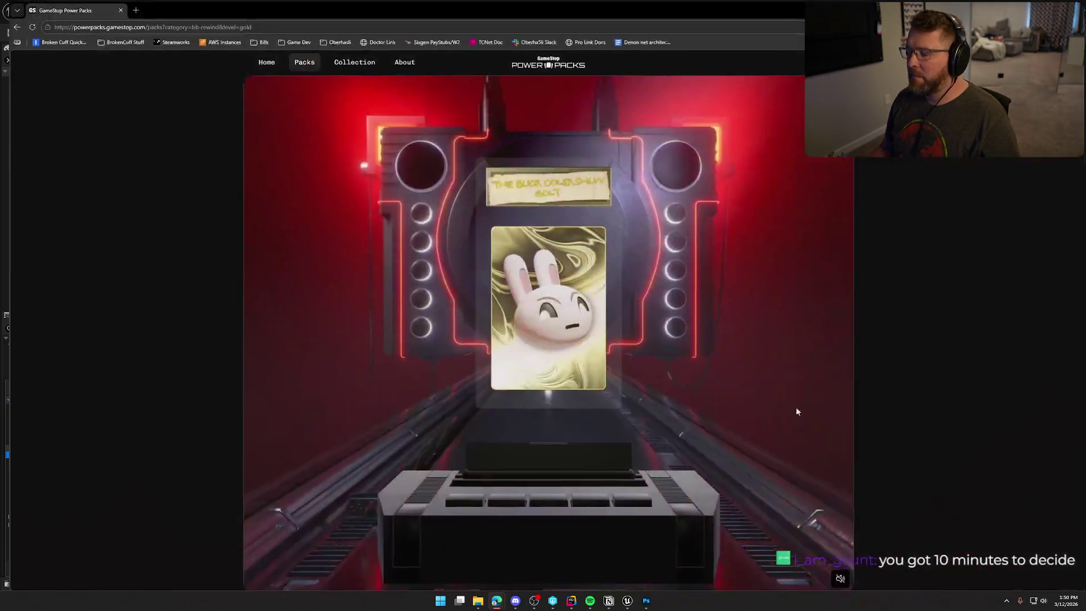
{"action": "left_click", "coordinate": [831, 577]}
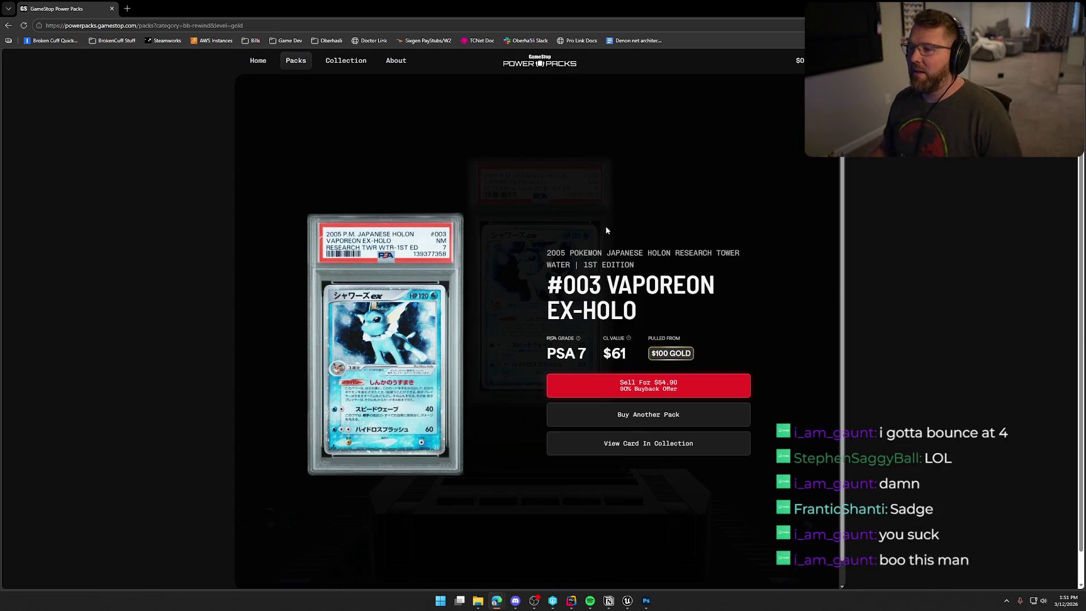
{"action": "key", "text": "alt+Tab"}
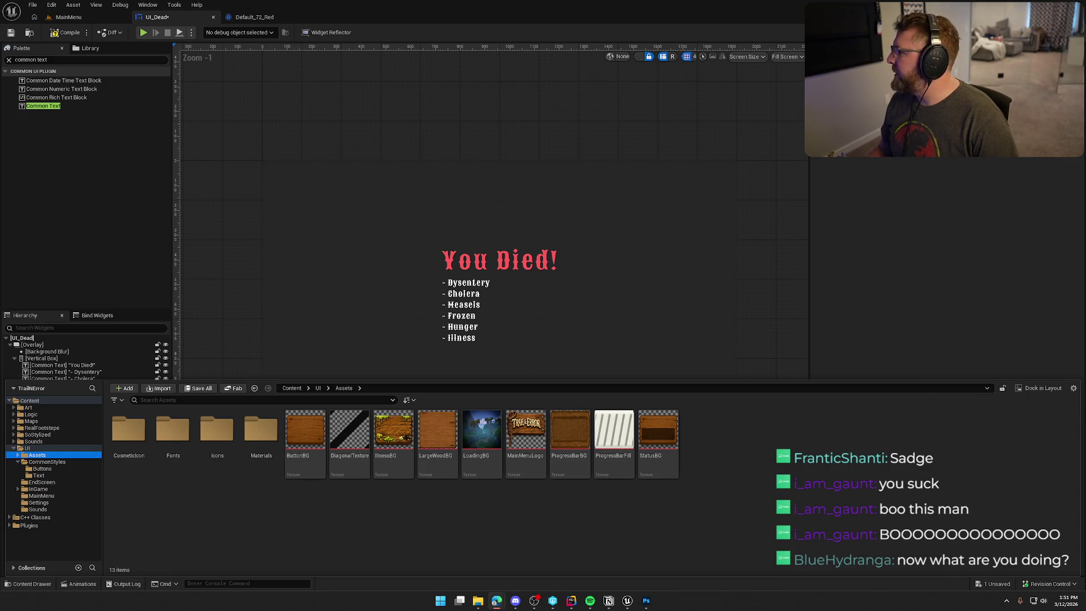
Step: Maximize the Power Packs browser over the editor and unmute the Silver pack opening
{"action": "mouse_move", "coordinate": [1085, 96]}
{"action": "left_mouse_down"}
{"action": "mouse_move", "coordinate": [530, 96]}
{"action": "mouse_move", "coordinate": [508, 87]}
{"action": "left_mouse_up"}
{"action": "double_click", "coordinate": [508, 87]}
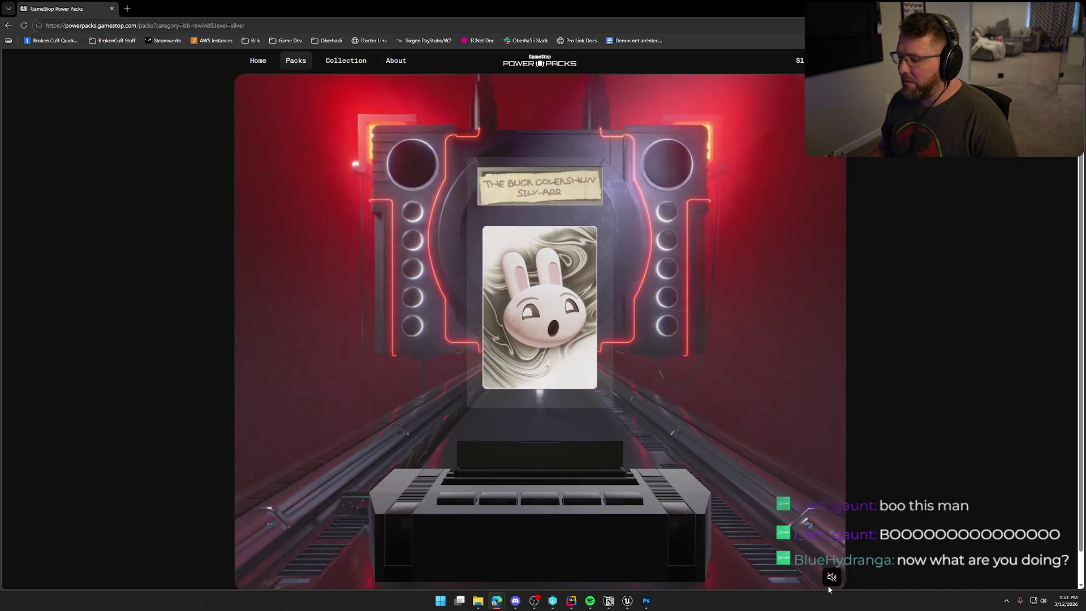
{"action": "left_click", "coordinate": [831, 577]}
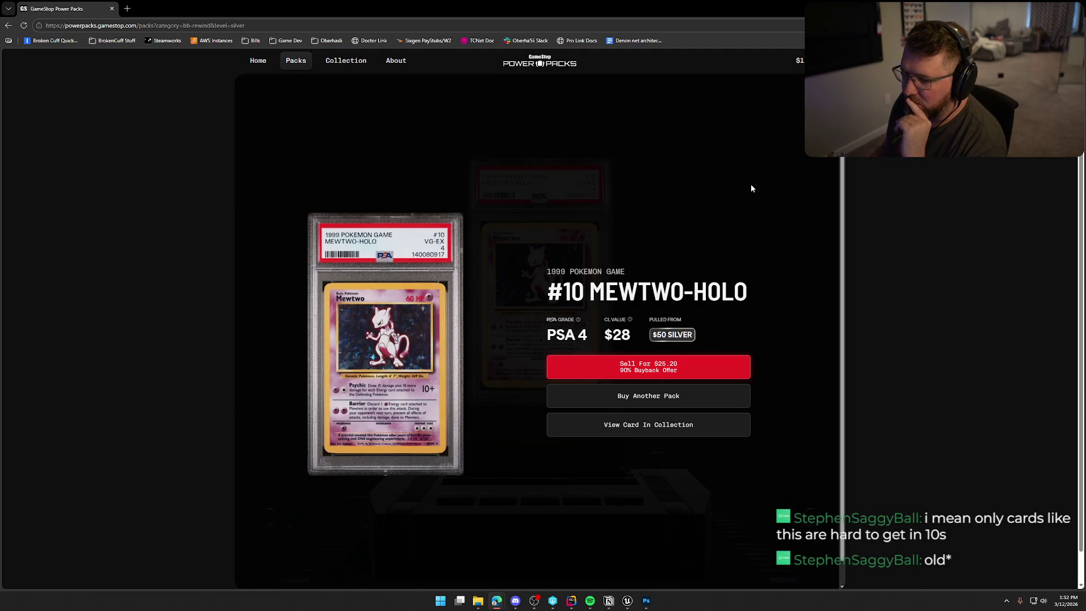
Step: Hold the Mewtwo-Holo in the collection and flip its card in the full-screen viewer
{"action": "left_click", "coordinate": [654, 425]}
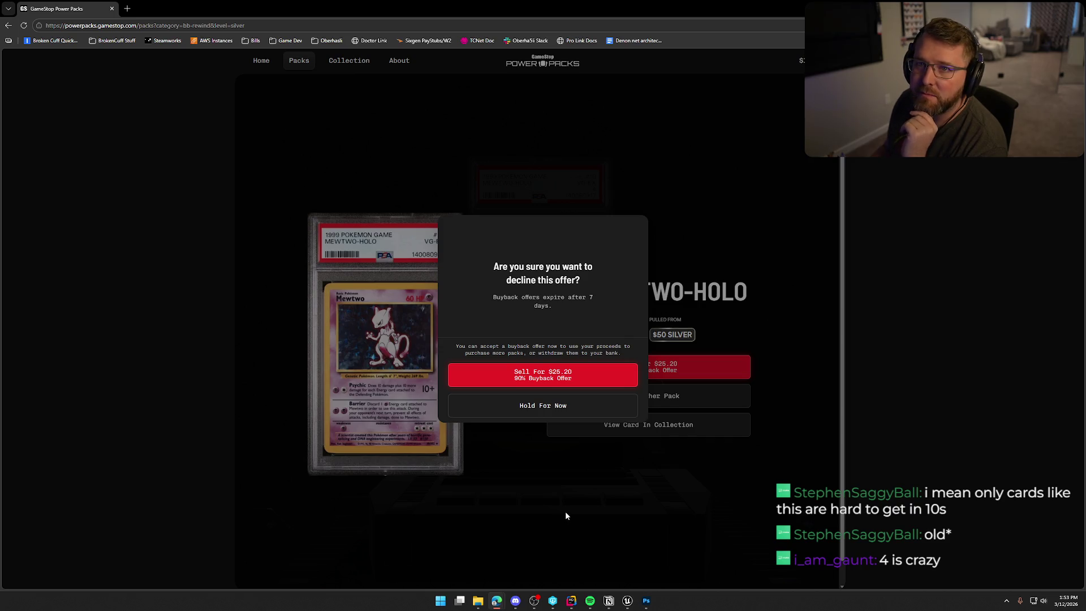
{"action": "left_click", "coordinate": [539, 408]}
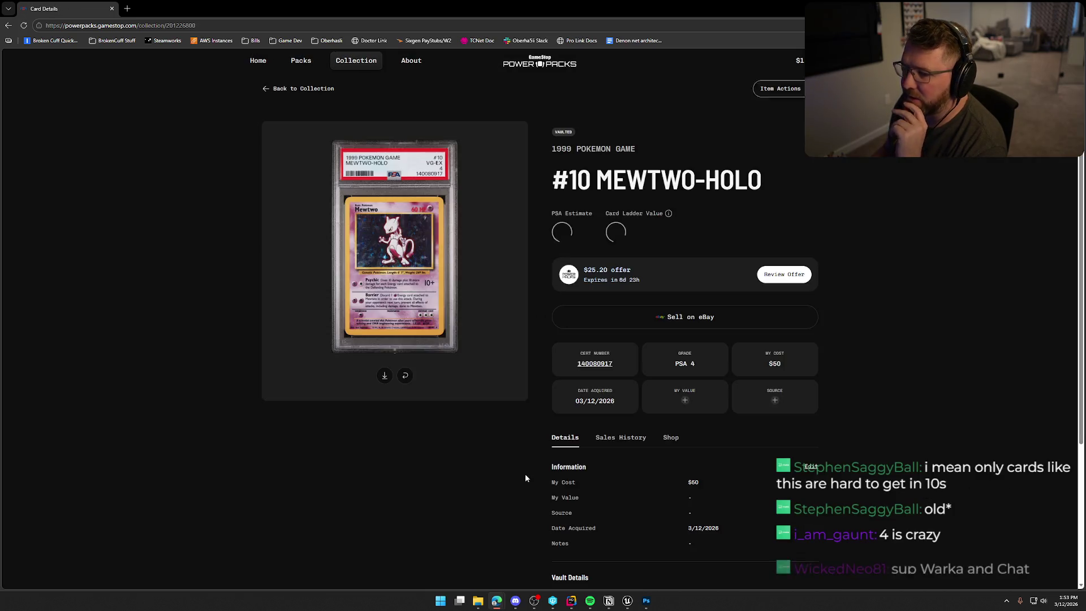
{"action": "left_click", "coordinate": [415, 376]}
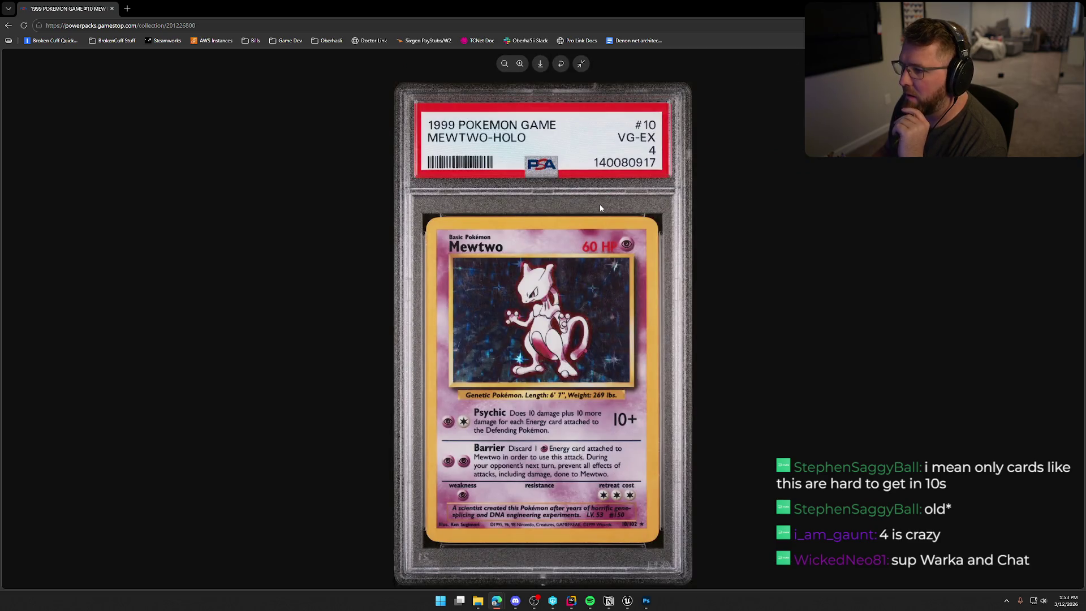
{"action": "left_click", "coordinate": [560, 63]}
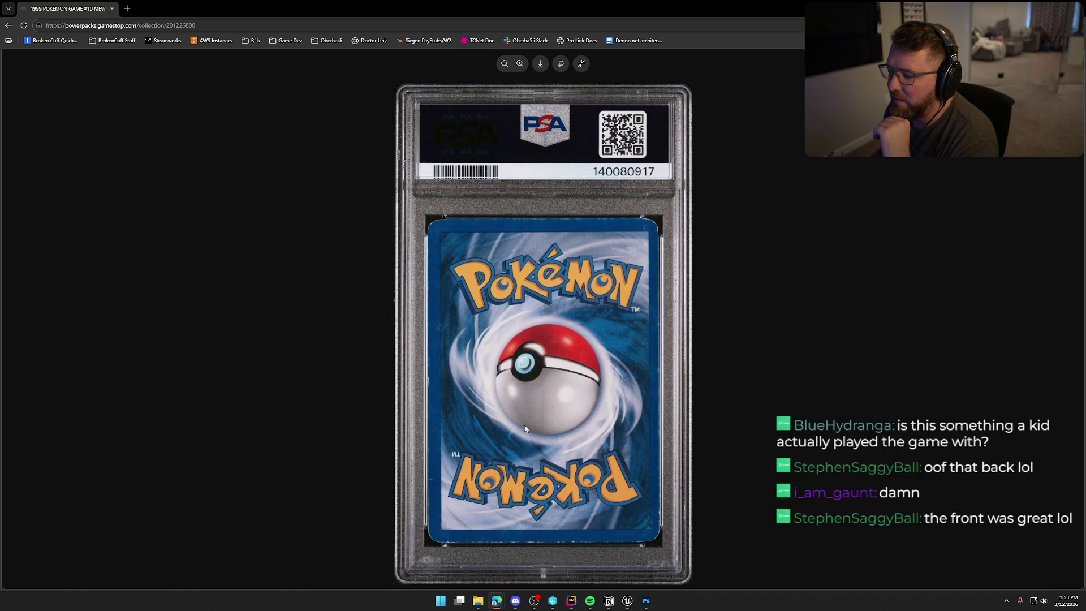
{"action": "left_click", "coordinate": [651, 349]}
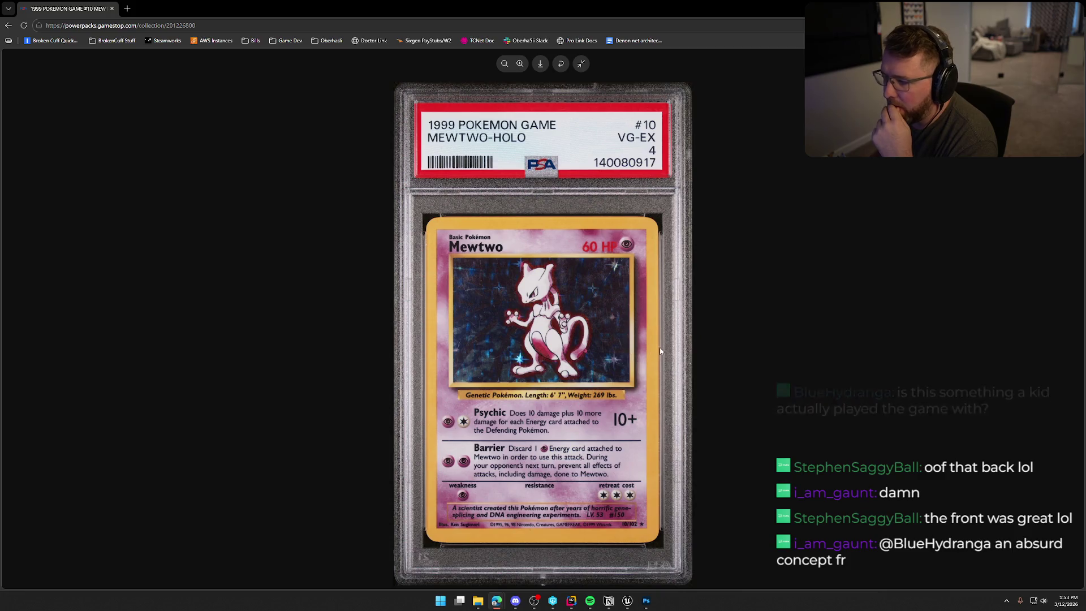
Step: Zoom and pan over the Mewtwo slab, flip it again, then close the viewer
{"action": "left_click", "coordinate": [519, 64]}
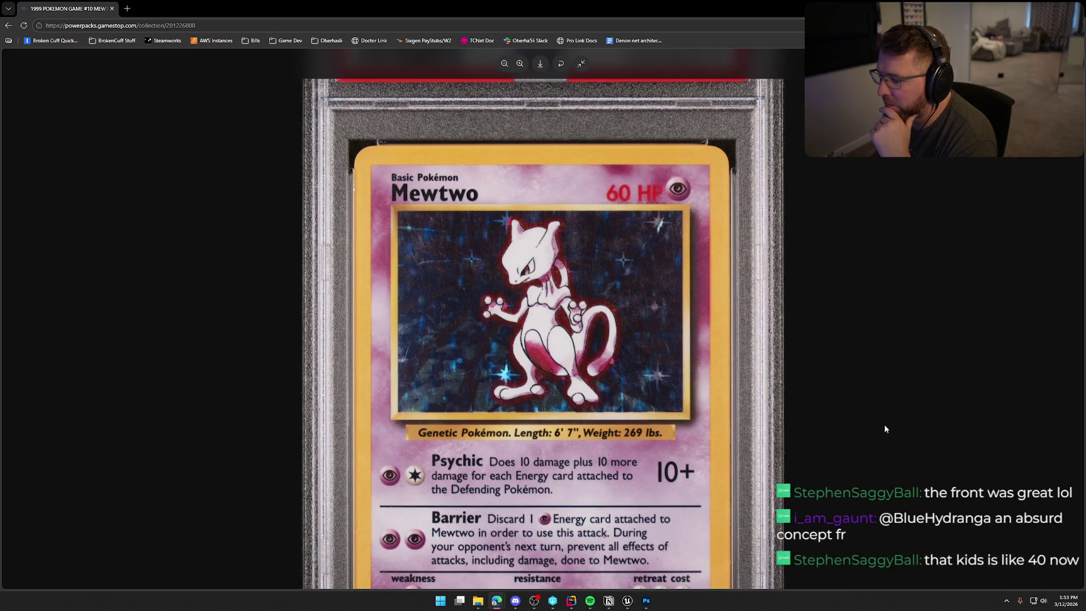
{"action": "scroll", "coordinate": [576, 353], "scroll_direction": "down", "scroll_amount": 4}
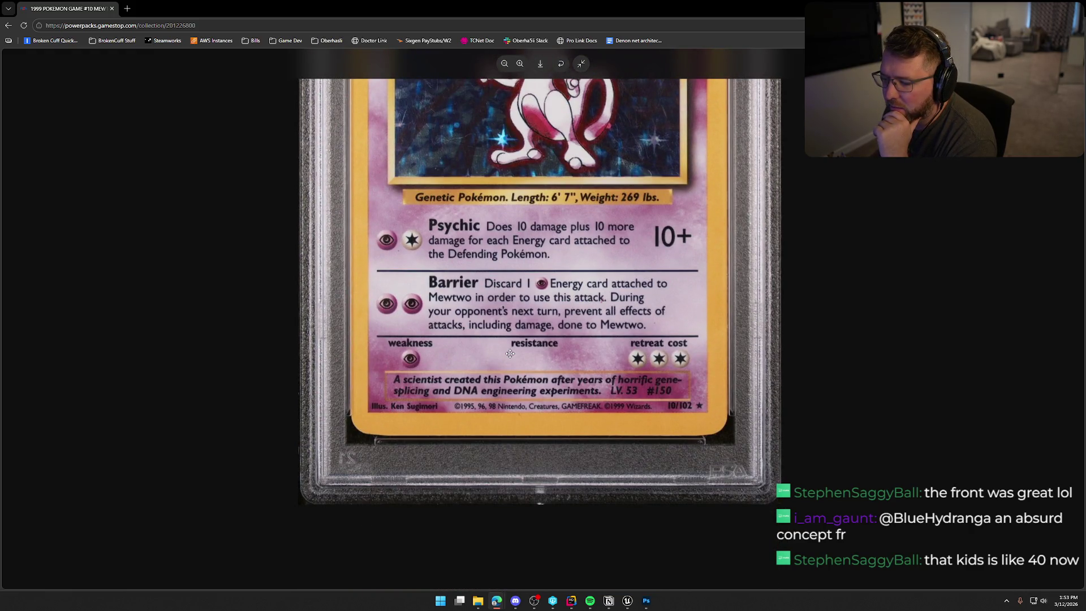
{"action": "scroll", "coordinate": [510, 354], "scroll_direction": "up", "scroll_amount": 1}
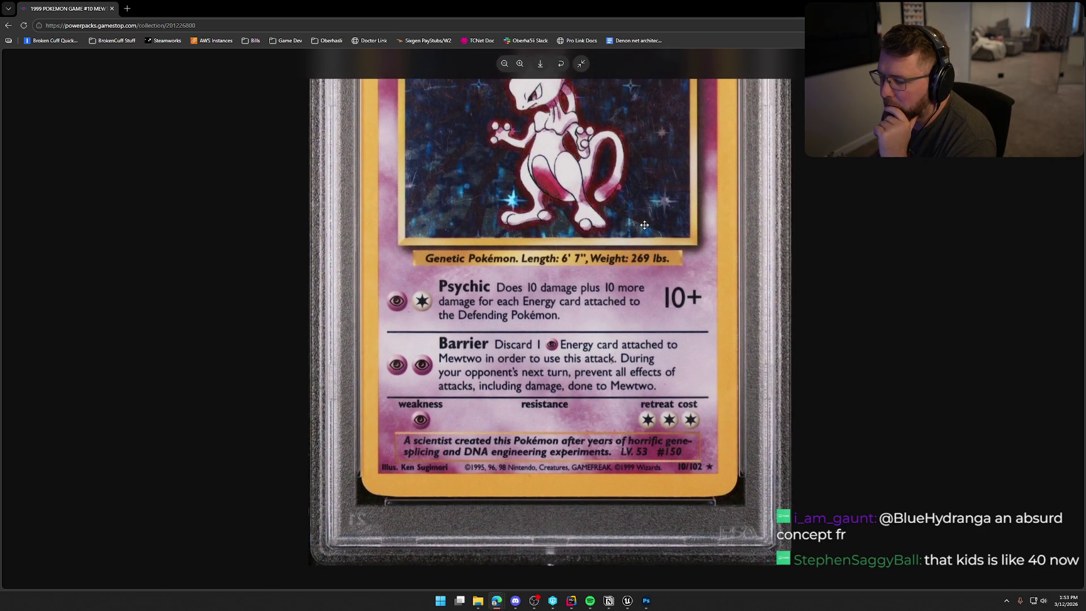
{"action": "left_click_drag", "start_coordinate": [644, 225], "coordinate": [616, 329]}
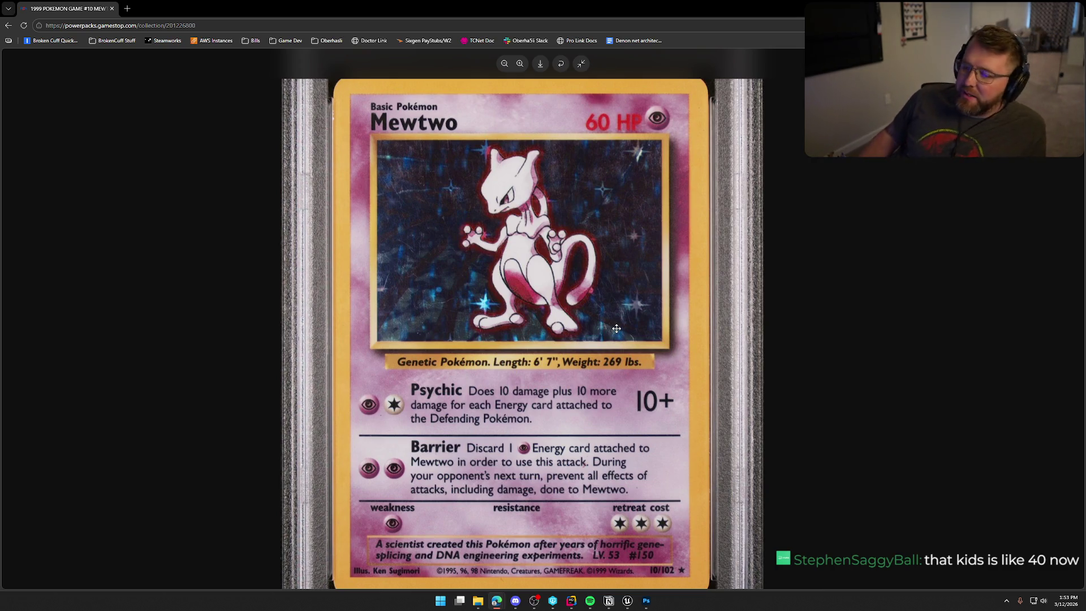
{"action": "scroll", "coordinate": [643, 333], "scroll_direction": "up", "scroll_amount": 3}
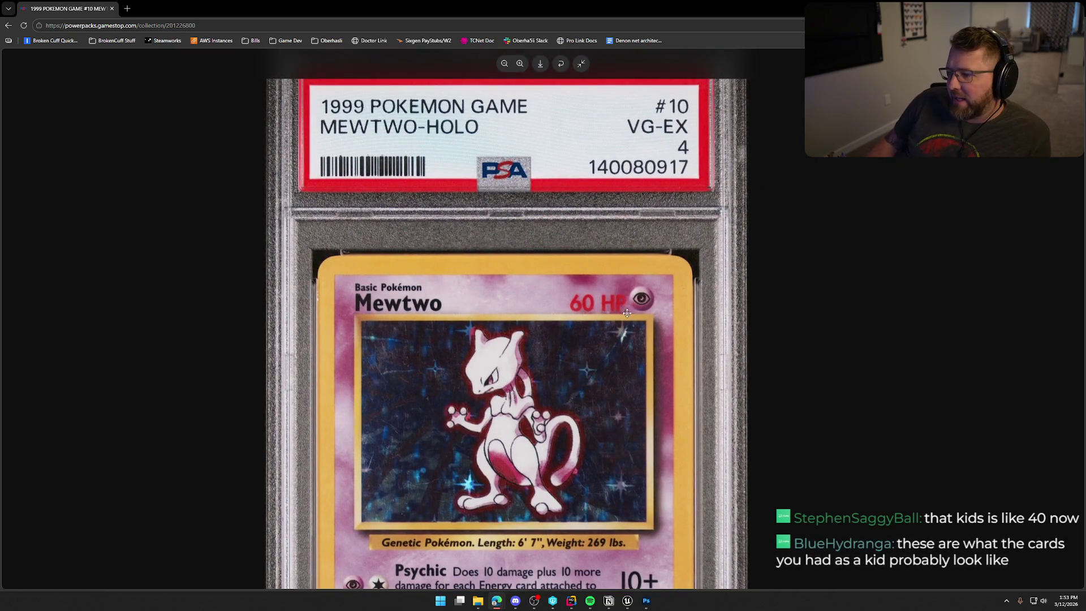
{"action": "left_click", "coordinate": [504, 64]}
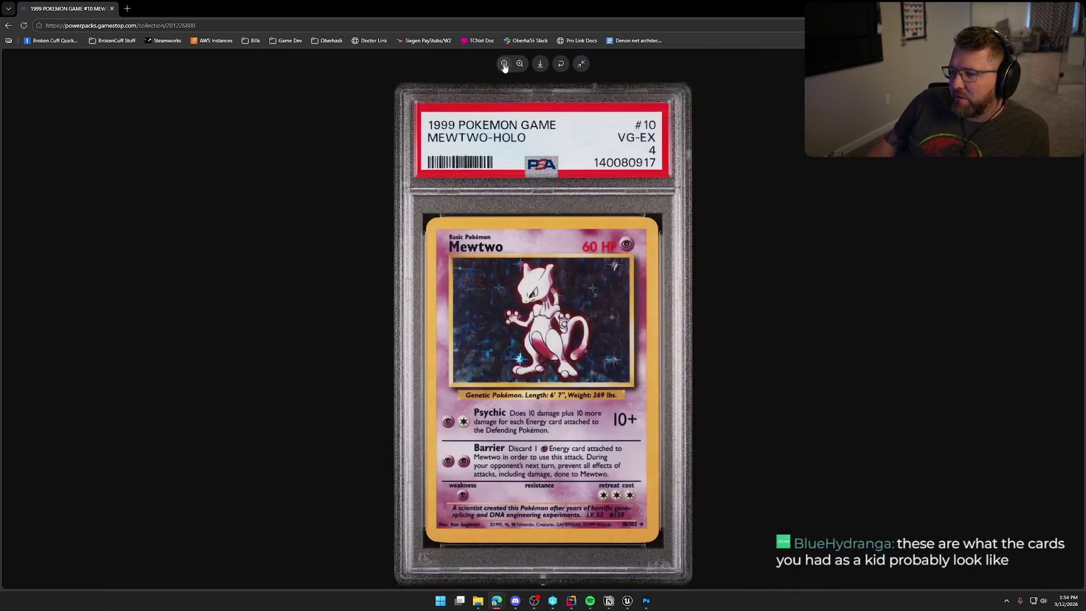
{"action": "left_click", "coordinate": [560, 66]}
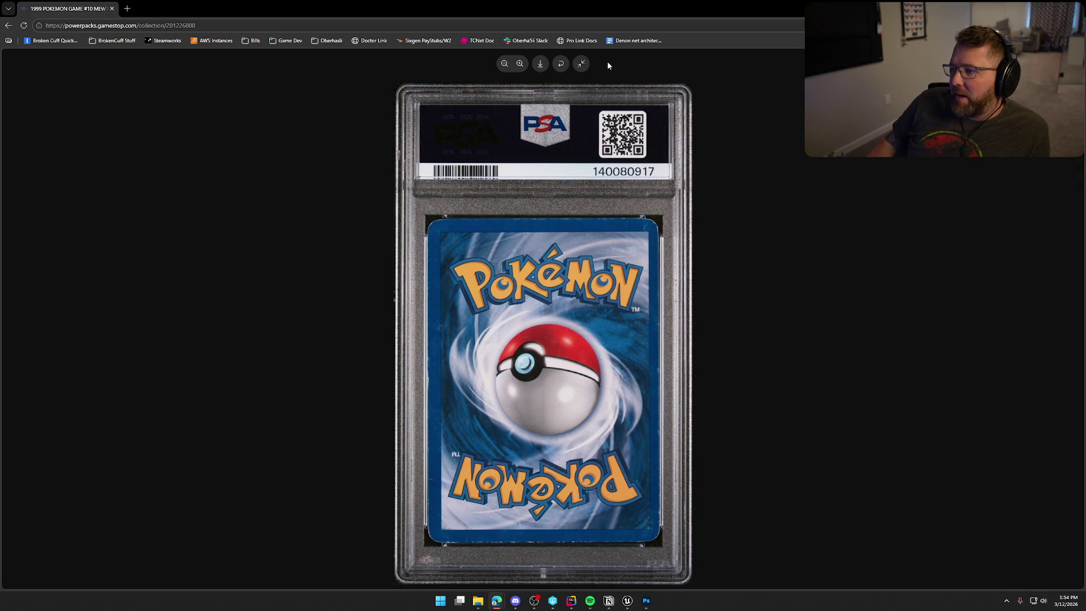
{"action": "key", "text": "Left"}
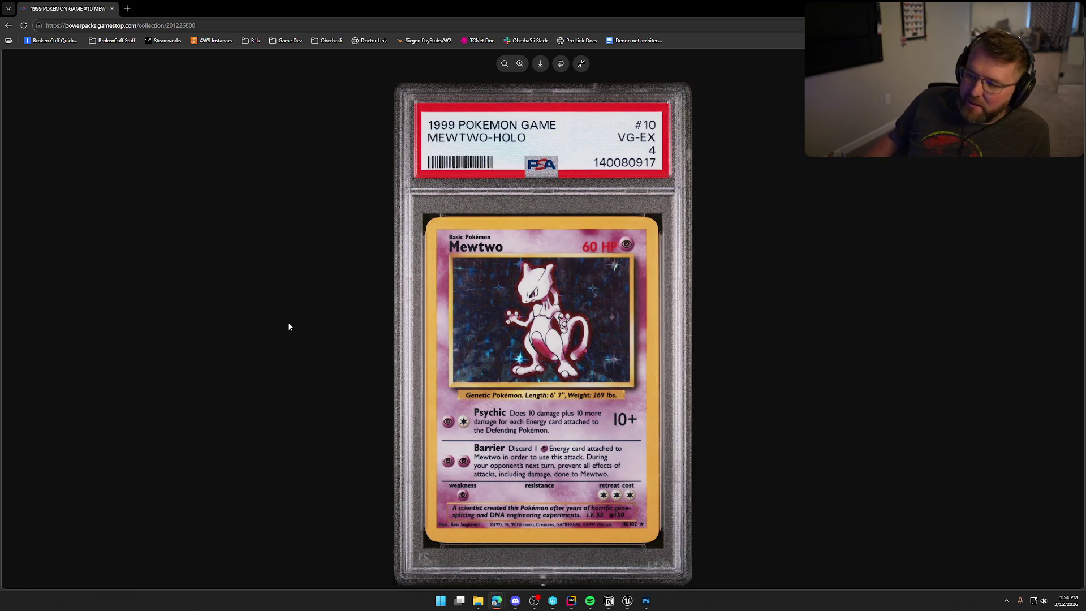
{"action": "left_click", "coordinate": [577, 65]}
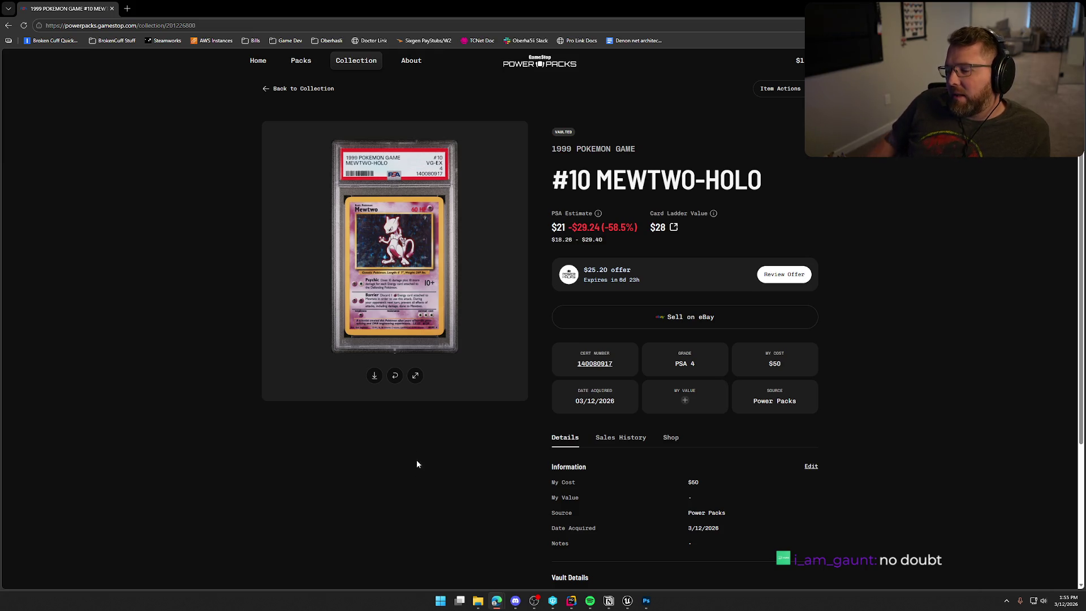
{"action": "left_click", "coordinate": [416, 376]}
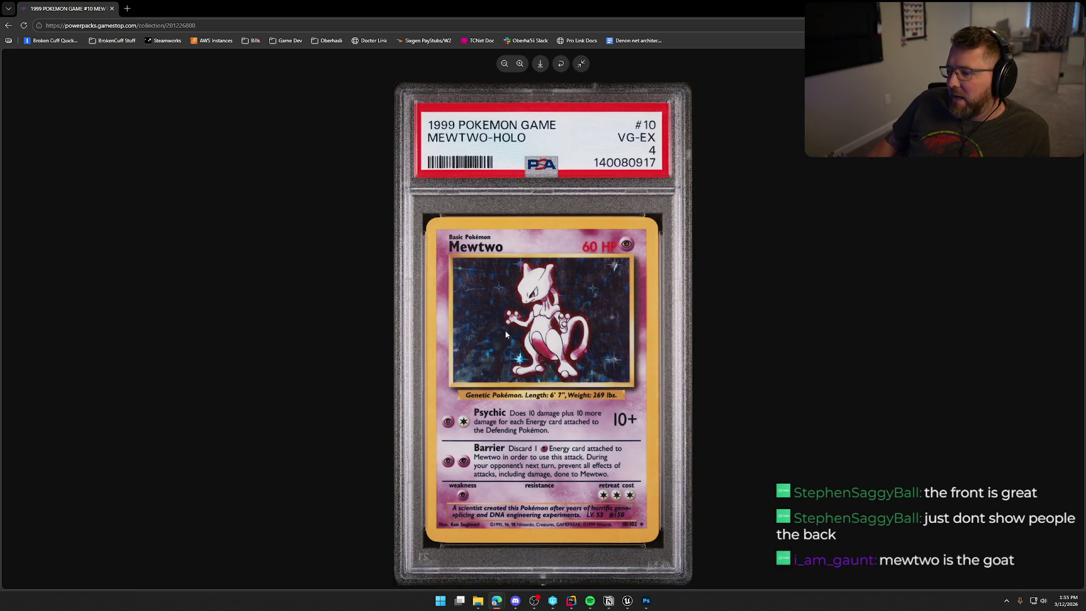
{"action": "left_click", "coordinate": [519, 64]}
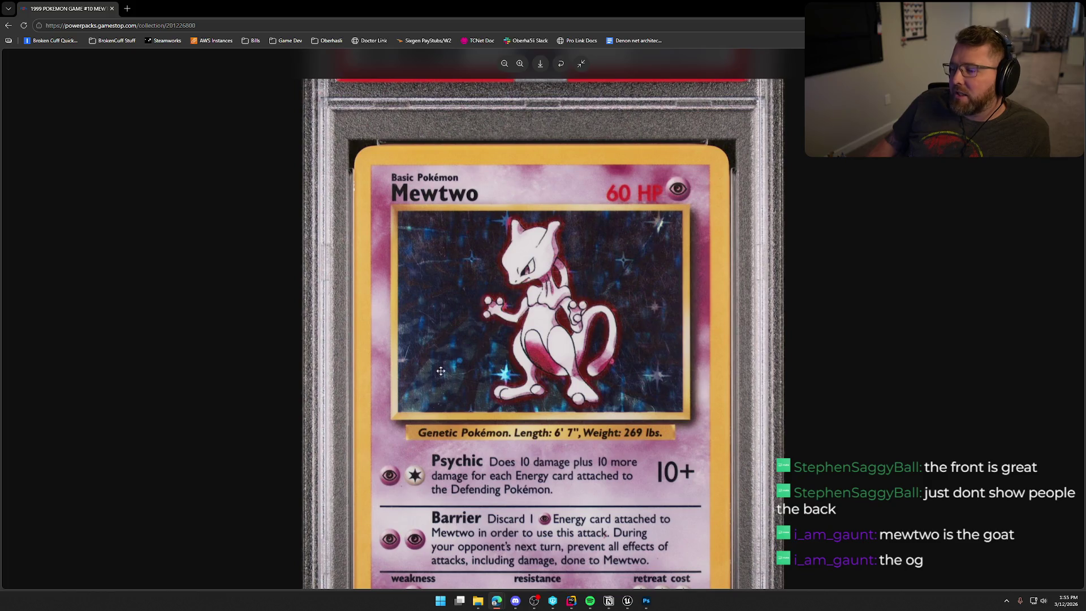
{"action": "scroll", "coordinate": [582, 295], "scroll_direction": "down", "scroll_amount": 3}
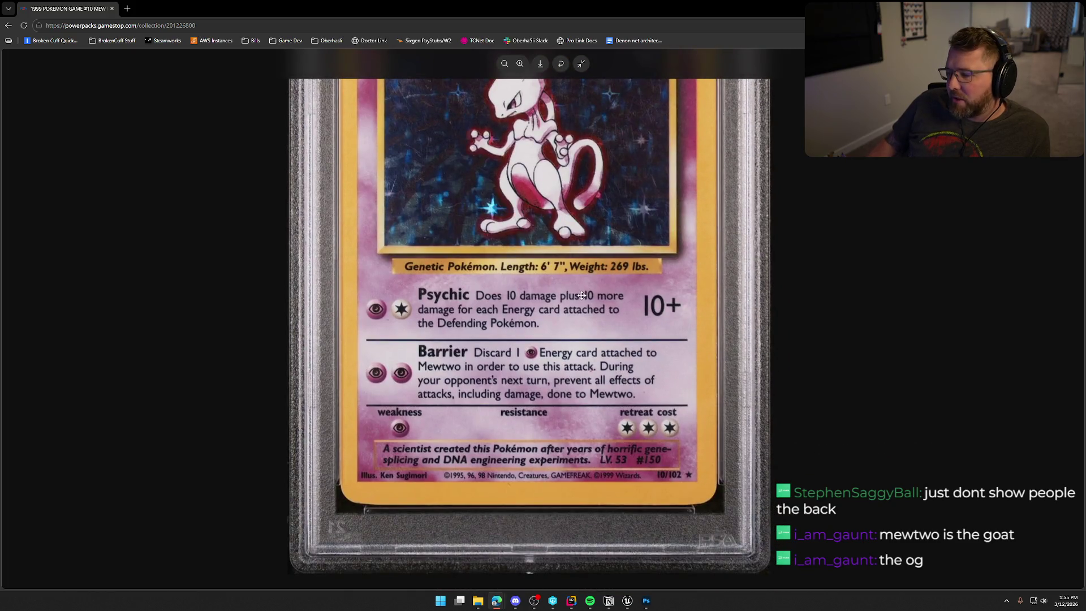
{"action": "scroll", "coordinate": [582, 295], "scroll_direction": "up", "scroll_amount": 3}
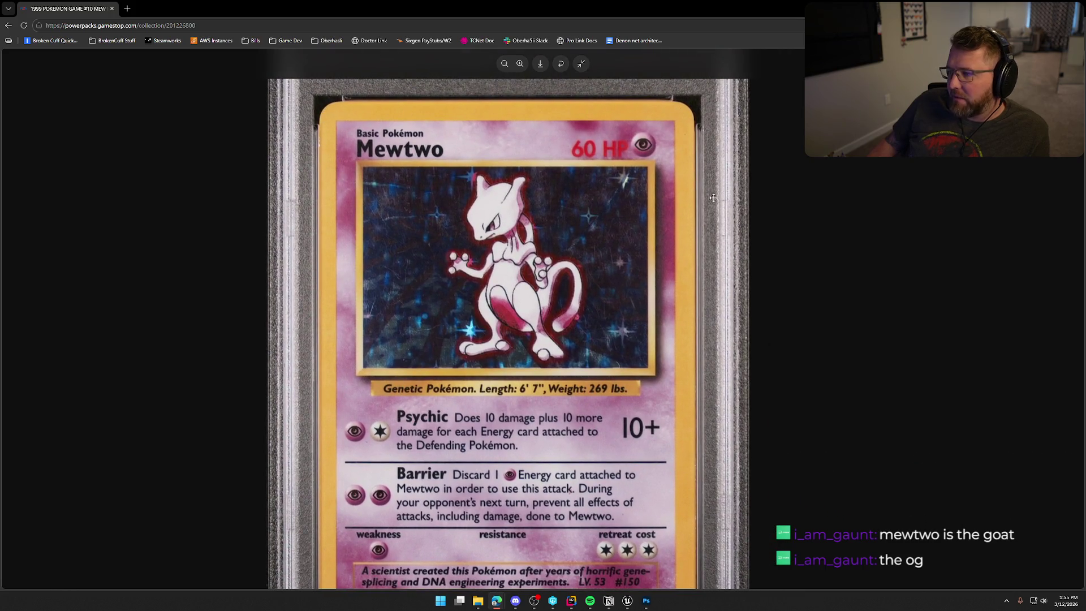
{"action": "scroll", "coordinate": [630, 274], "scroll_direction": "down", "scroll_amount": 3}
{"action": "mouse_move", "coordinate": [631, 275]}
{"action": "left_mouse_down"}
{"action": "mouse_move", "coordinate": [651, 253]}
{"action": "mouse_move", "coordinate": [694, 252]}
{"action": "left_mouse_up"}
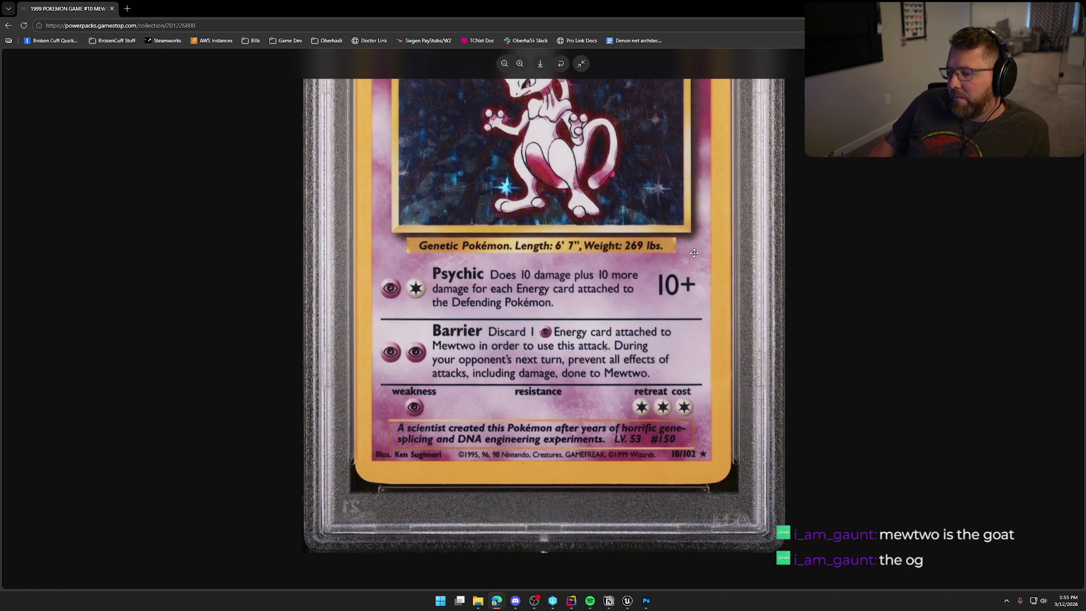
{"action": "scroll", "coordinate": [684, 283], "scroll_direction": "up", "scroll_amount": 3}
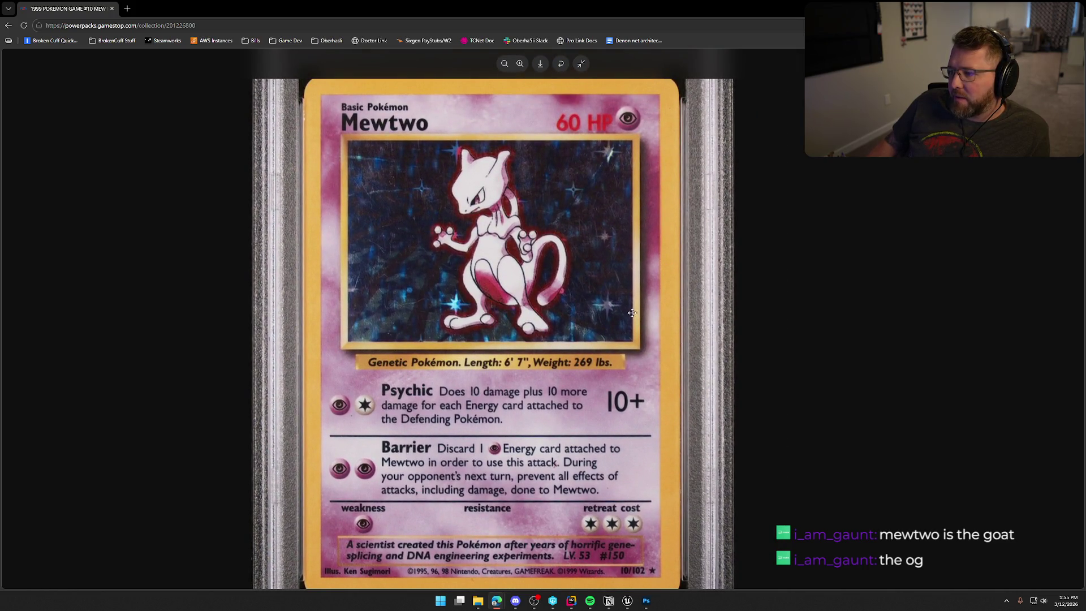
{"action": "scroll", "coordinate": [636, 317], "scroll_direction": "up", "scroll_amount": 1}
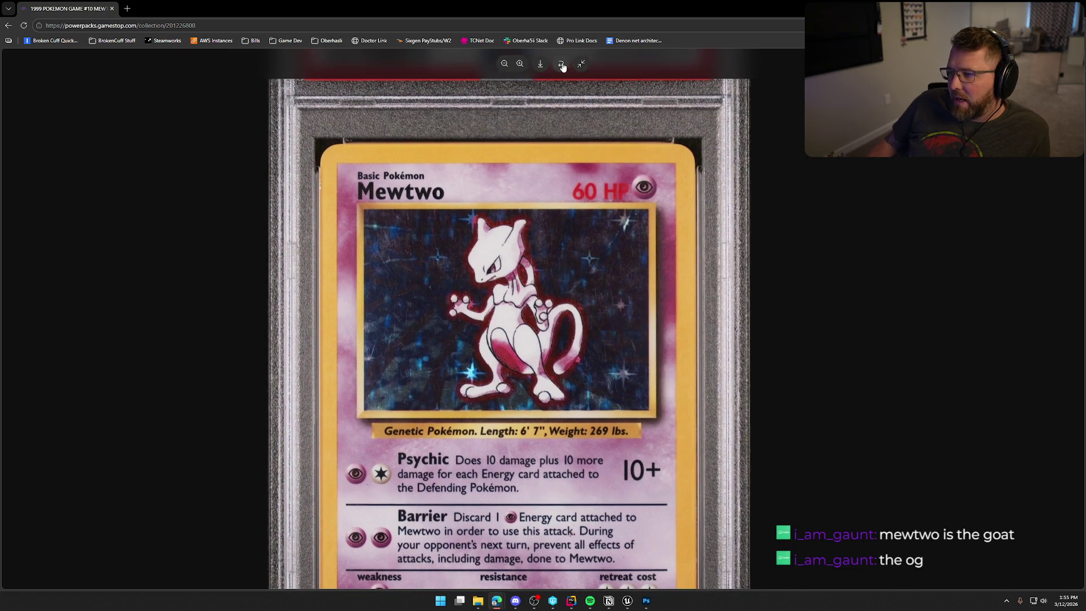
{"action": "key", "text": "Right"}
{"action": "scroll", "coordinate": [444, 294], "scroll_direction": "down", "scroll_amount": 4}
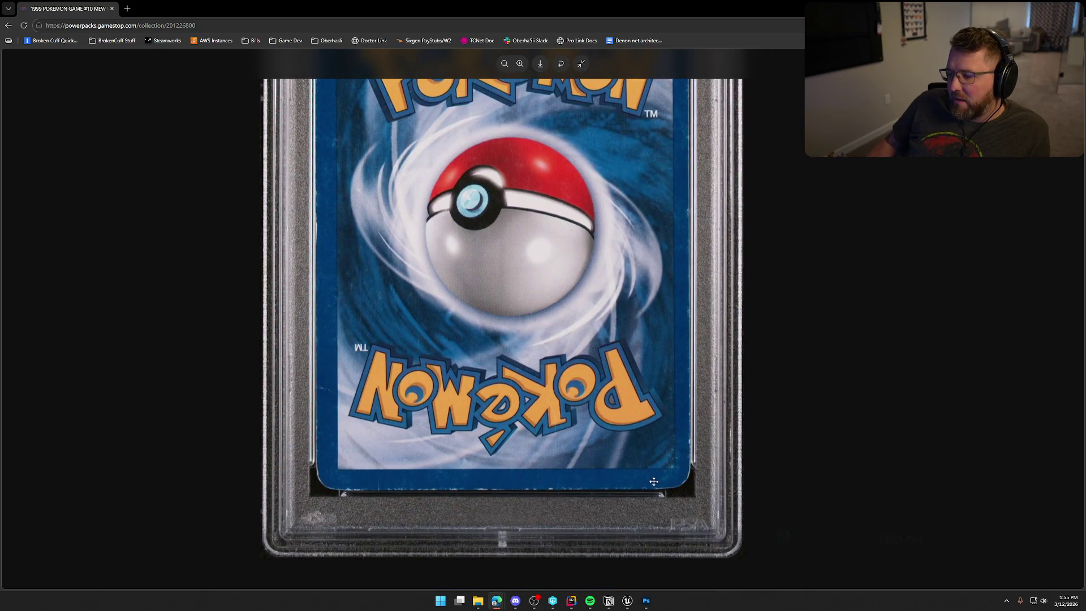
{"action": "scroll", "coordinate": [655, 353], "scroll_direction": "up", "scroll_amount": 3}
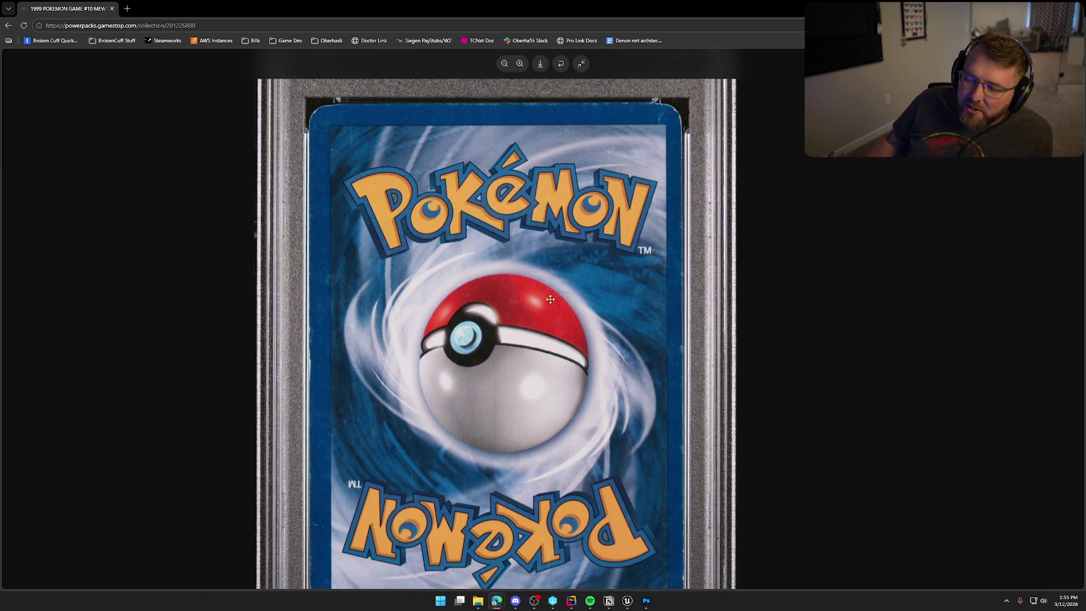
{"action": "scroll", "coordinate": [543, 314], "scroll_direction": "down", "scroll_amount": 3}
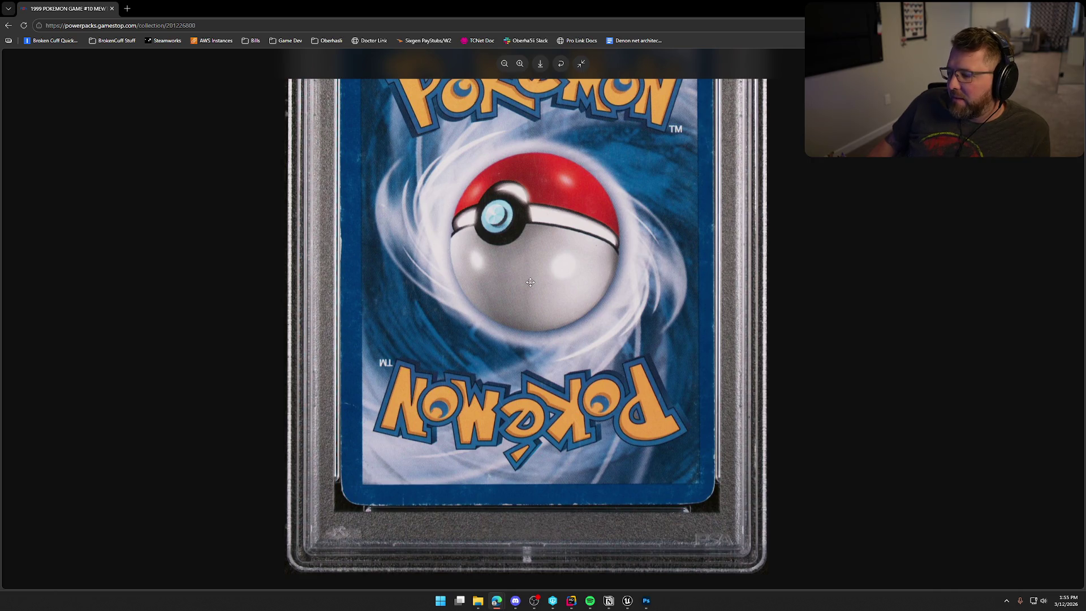
{"action": "left_click_drag", "start_coordinate": [530, 283], "coordinate": [550, 332]}
{"action": "scroll", "coordinate": [553, 314], "scroll_direction": "up", "scroll_amount": 1}
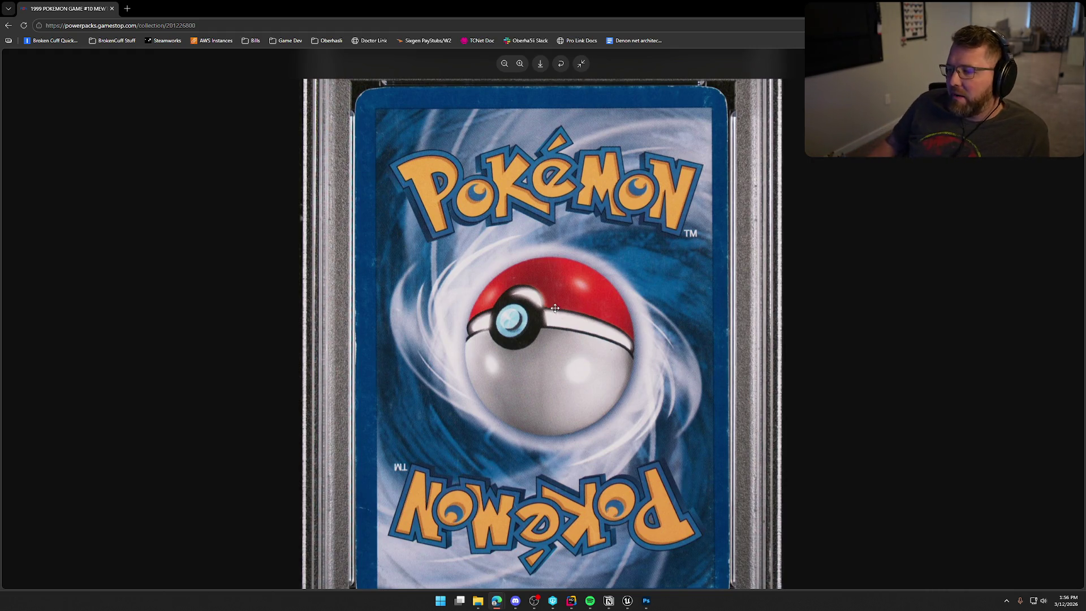
{"action": "scroll", "coordinate": [535, 255], "scroll_direction": "up", "scroll_amount": 1}
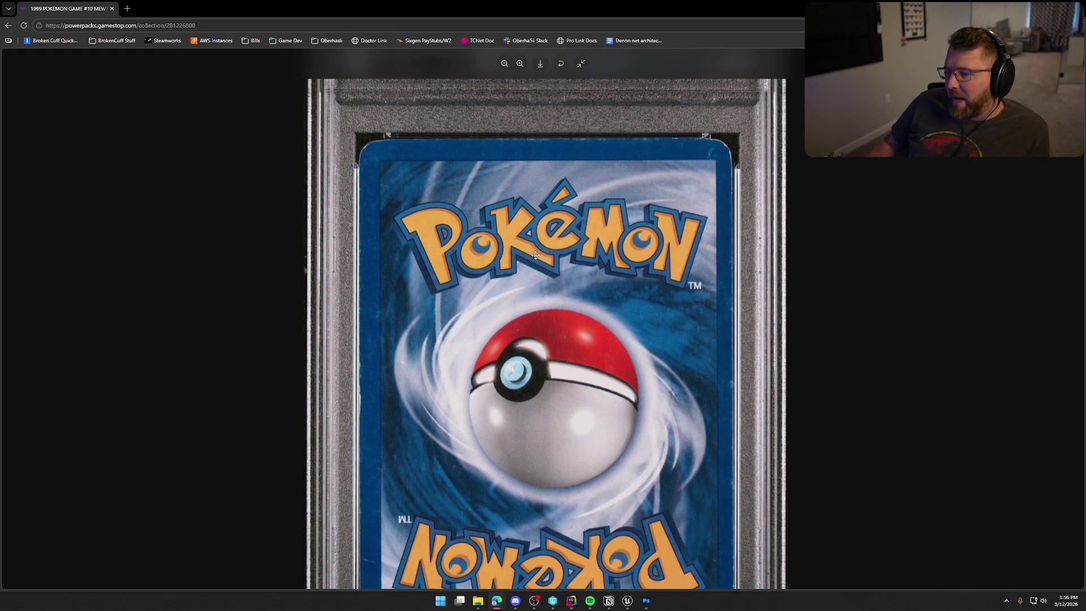
{"action": "left_click_drag", "start_coordinate": [535, 255], "coordinate": [495, 356]}
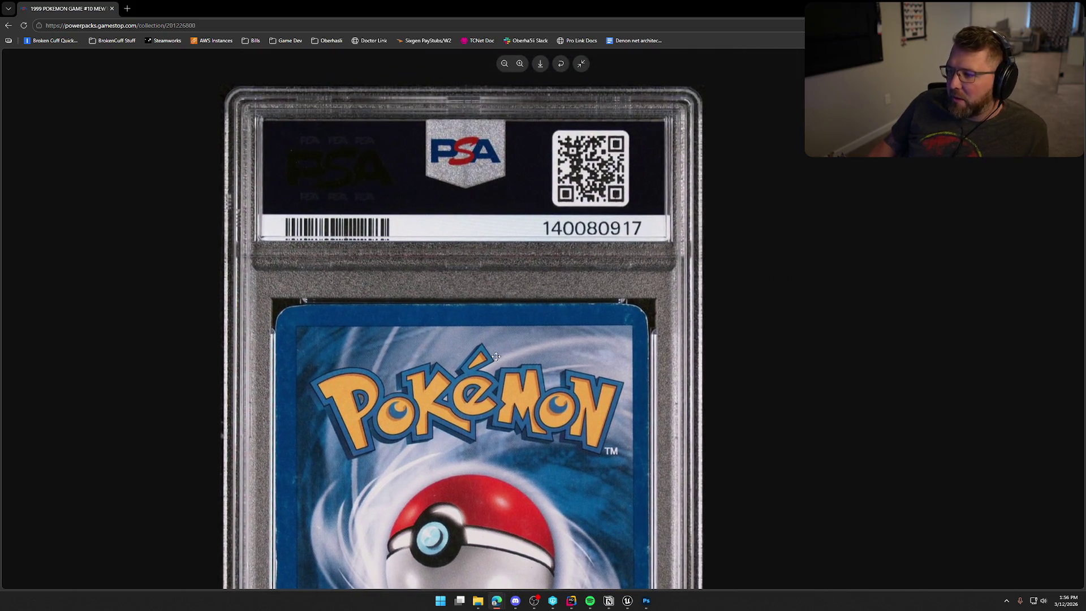
{"action": "left_click", "coordinate": [561, 63]}
{"action": "left_click", "coordinate": [504, 63]}
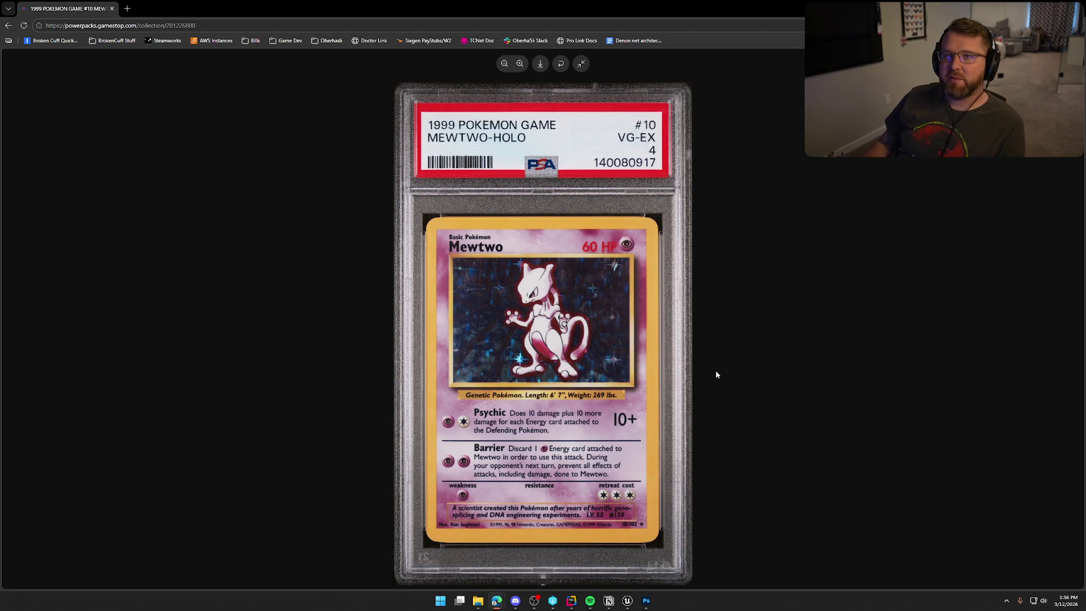
{"action": "left_click", "coordinate": [581, 63]}
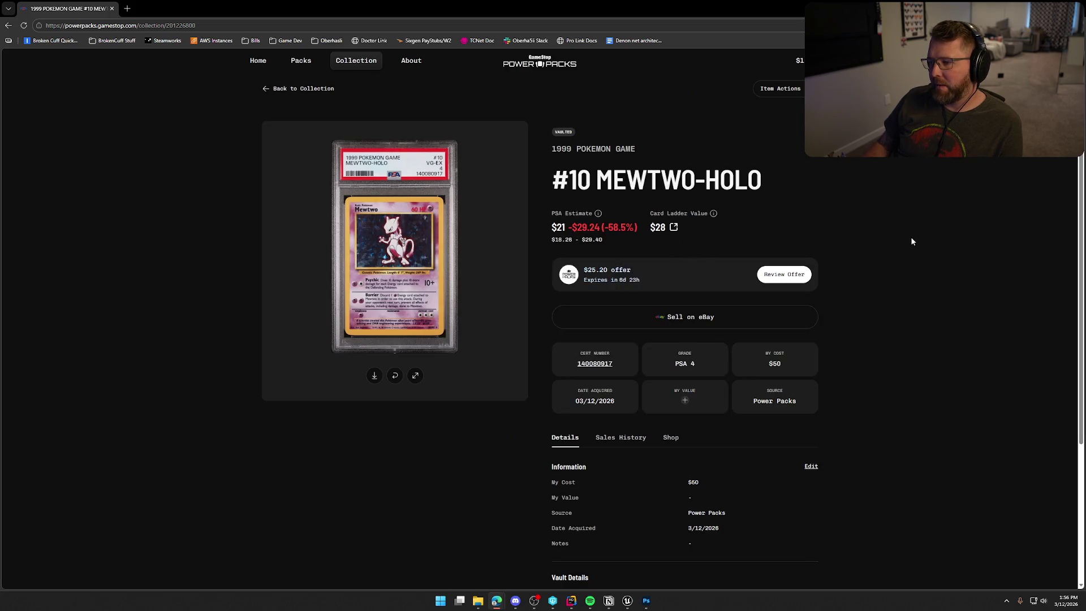
Step: Accept the $25.20 Mewtwo-Holo buyback offer and minimize the browser to reveal Unreal
{"action": "left_click", "coordinate": [786, 274]}
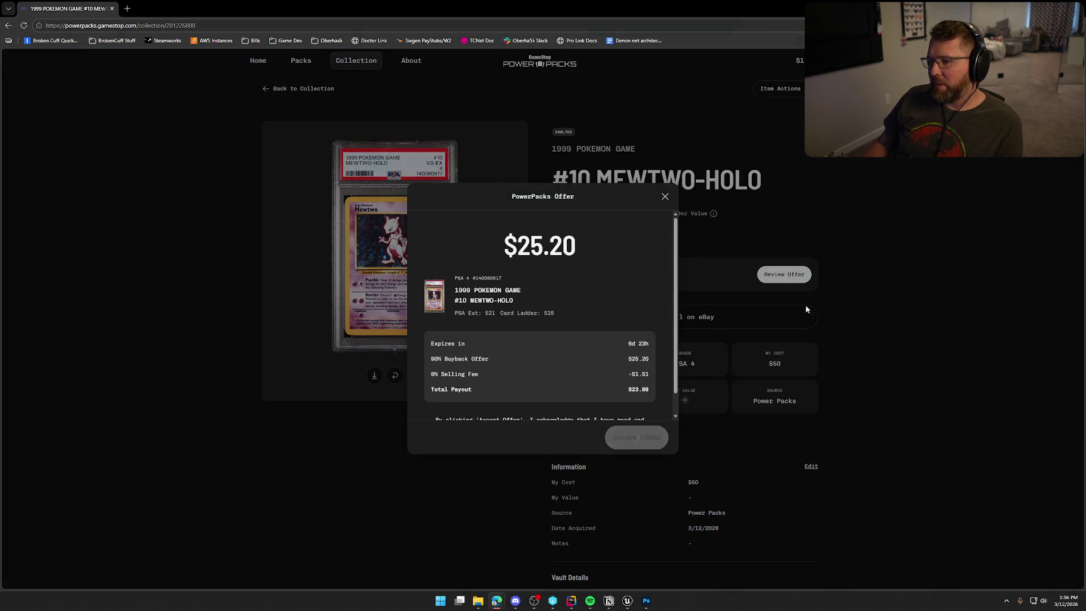
{"action": "scroll", "coordinate": [622, 379], "scroll_direction": "down", "scroll_amount": 1}
{"action": "left_click_drag", "start_coordinate": [440, 366], "coordinate": [650, 374]}
{"action": "left_click", "coordinate": [643, 381]}
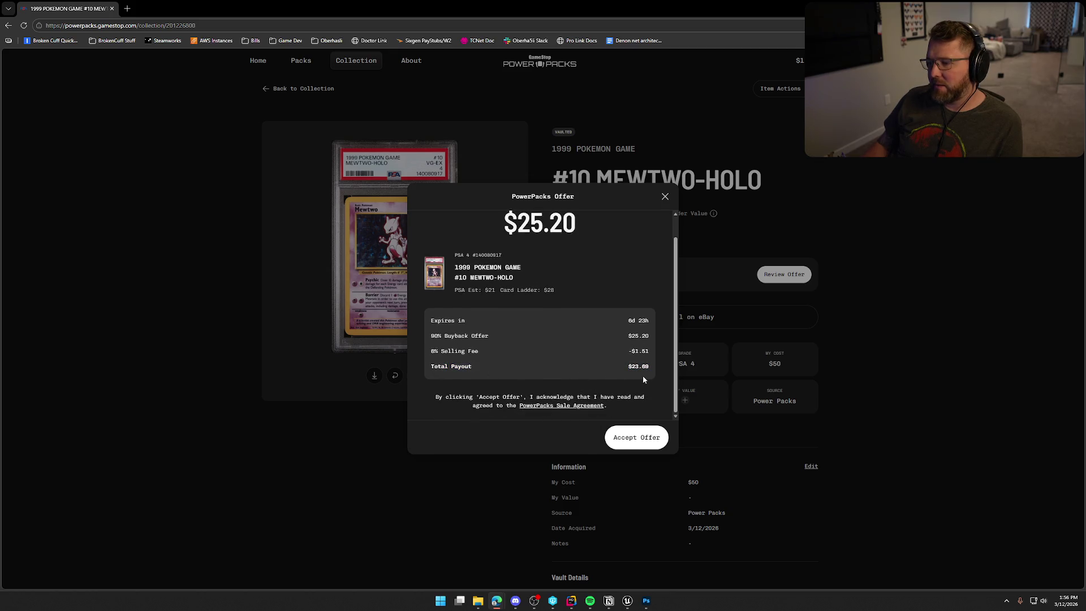
{"action": "scroll", "coordinate": [642, 378], "scroll_direction": "up", "scroll_amount": 1}
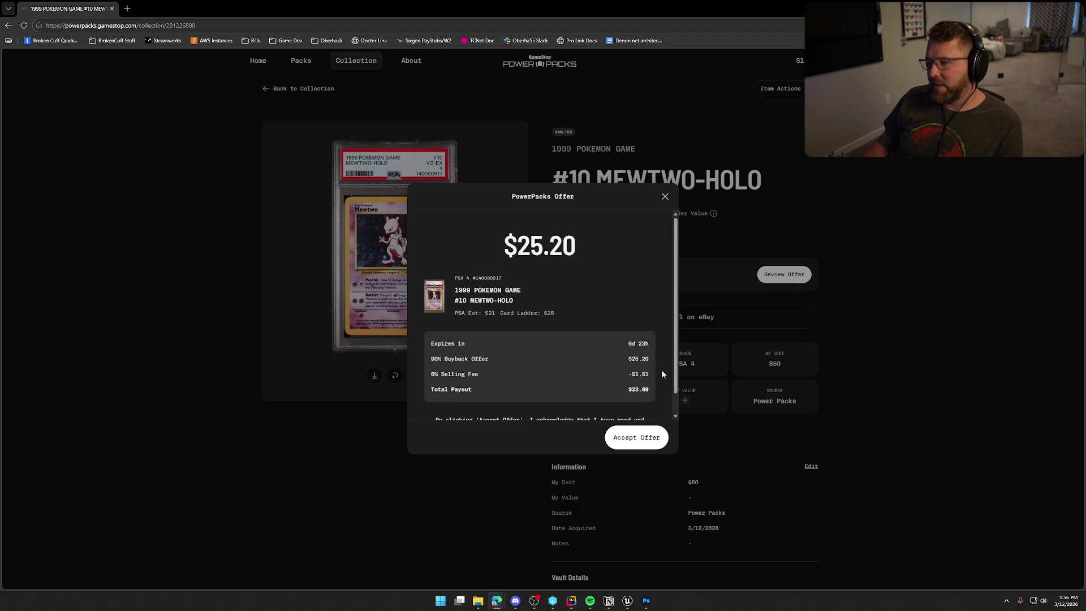
{"action": "left_click", "coordinate": [652, 440]}
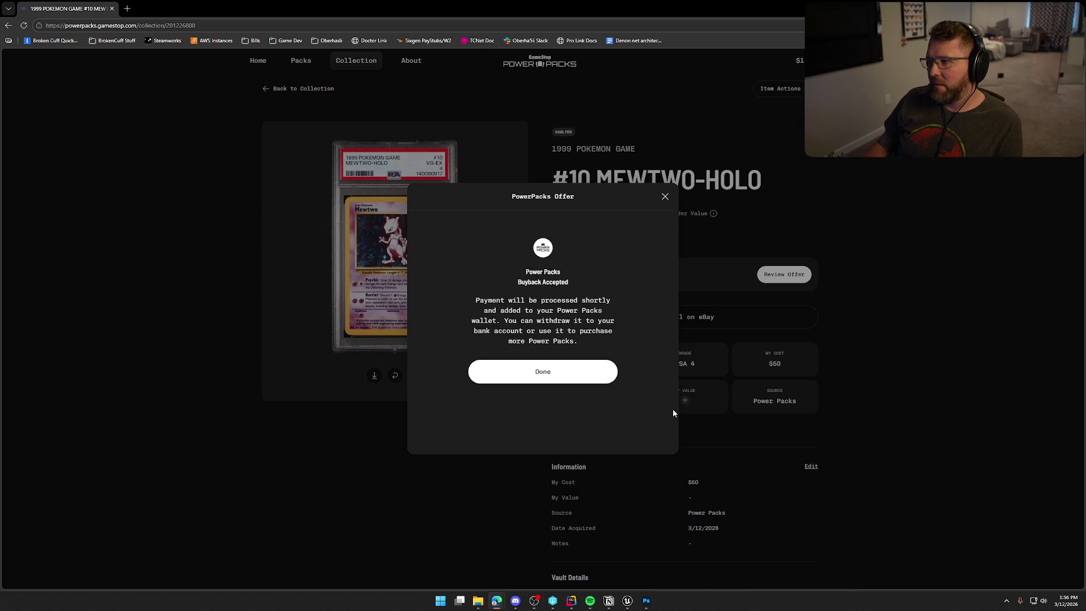
{"action": "left_click", "coordinate": [554, 376]}
{"action": "left_click_drag", "start_coordinate": [532, 9], "coordinate": [445, 67]}
{"action": "left_click", "coordinate": [670, 61]}
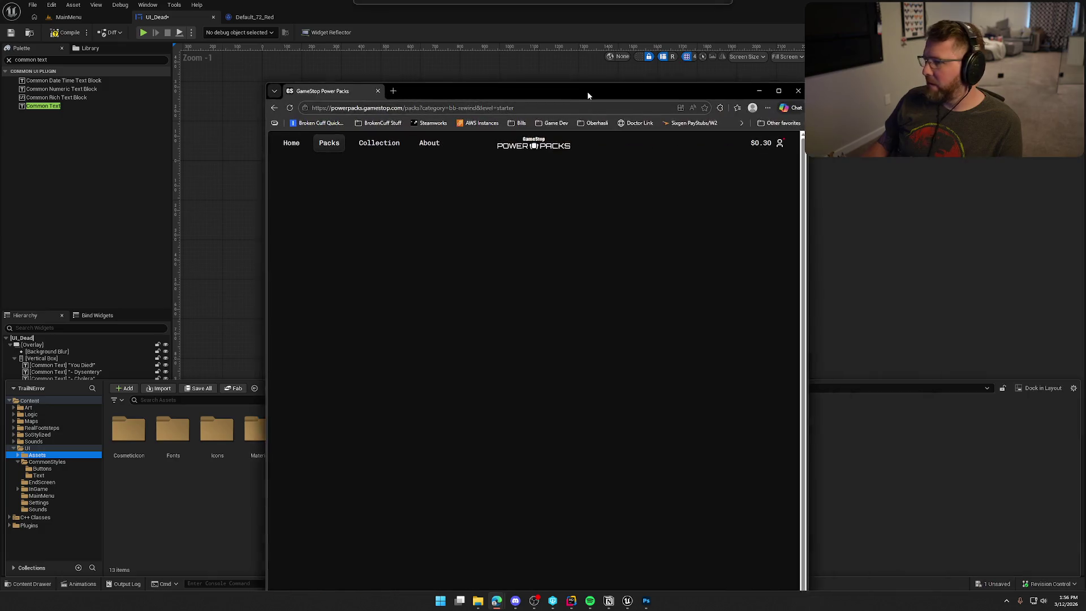
Step: Maximize the Power Packs browser window over the Unreal editor again
{"action": "double_click", "coordinate": [587, 90]}
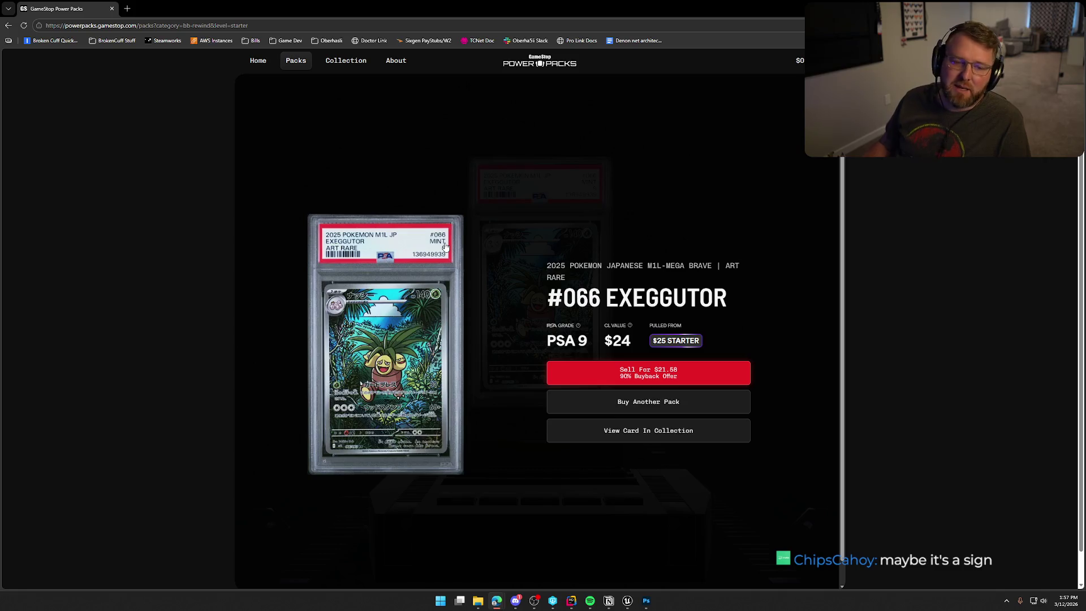
{"action": "key", "text": "alt+Tab"}
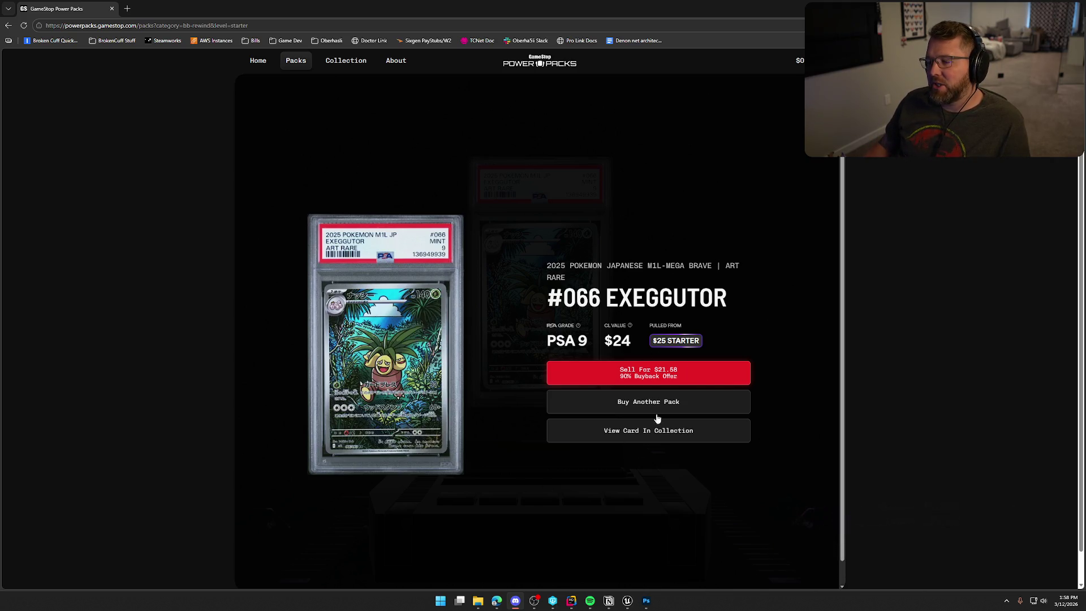
{"action": "key", "text": "alt+Tab"}
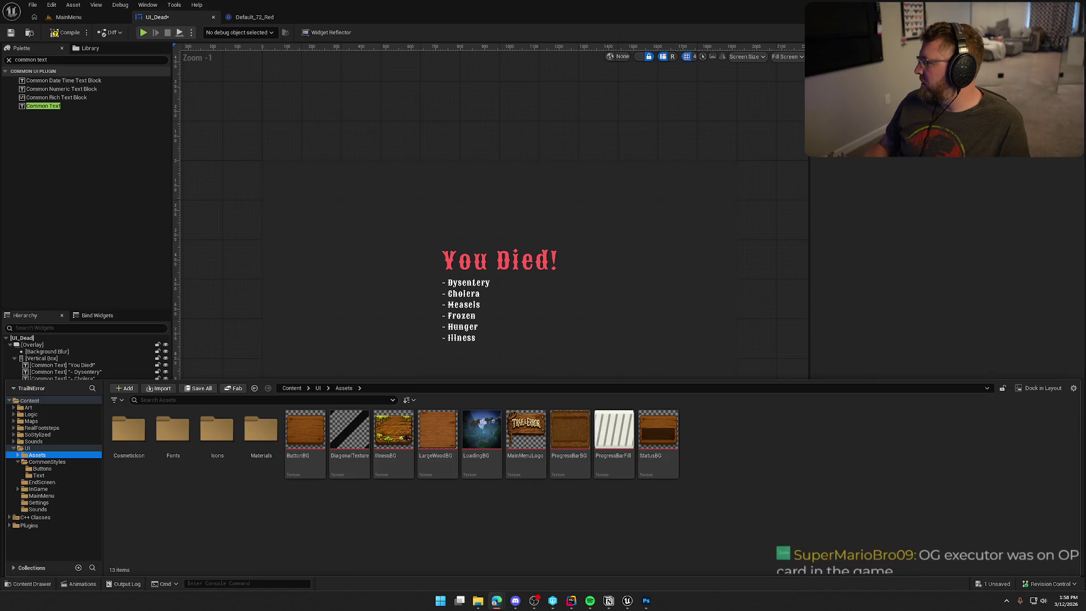
Step: Bring the GameStop Power Packs window back in front of Unreal Engine
{"action": "key", "text": "alt+Tab"}
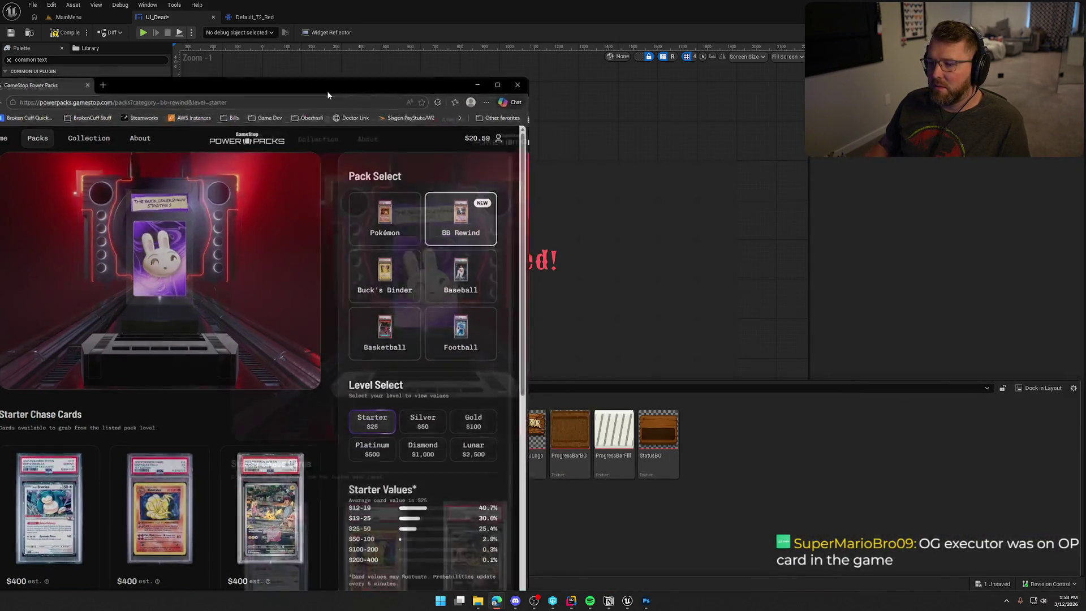
Step: Maximize the Power Packs window and compare the Pokémon and BB Rewind packs
{"action": "double_click", "coordinate": [327, 91]}
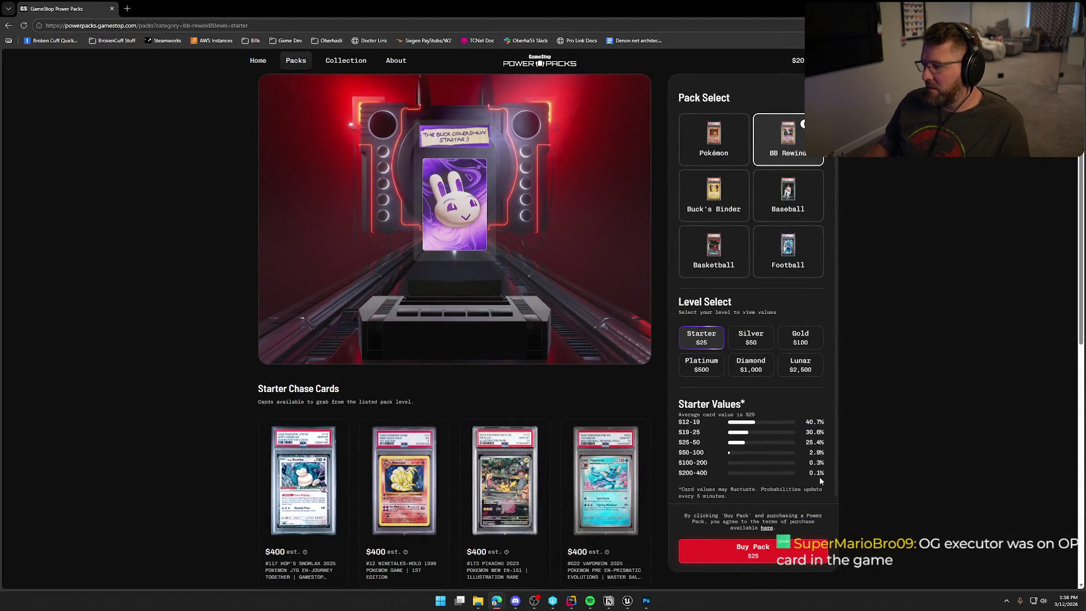
{"action": "left_click", "coordinate": [712, 140]}
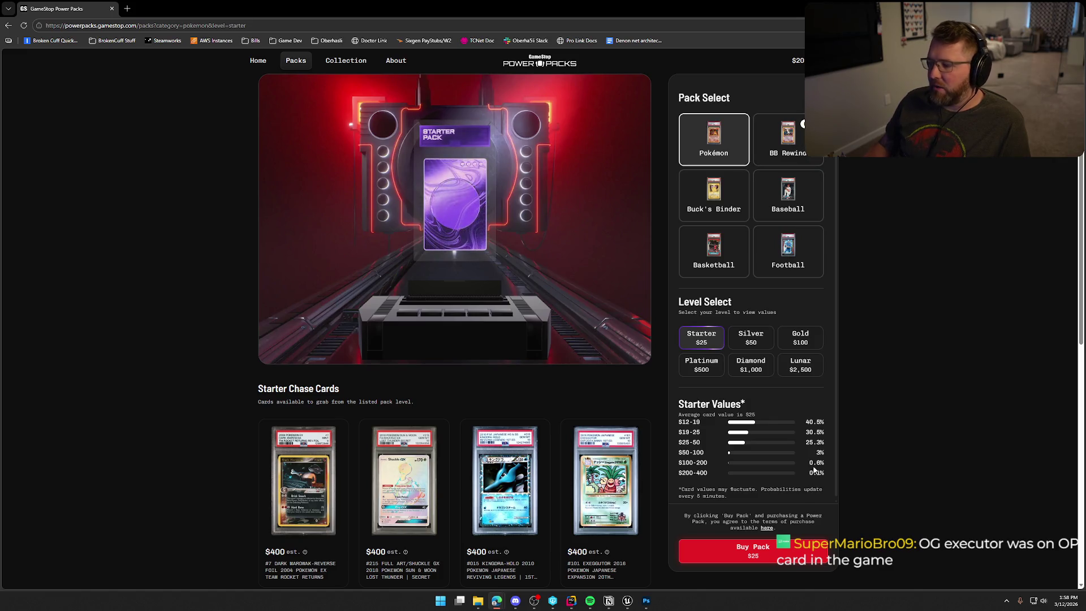
{"action": "left_click", "coordinate": [783, 148]}
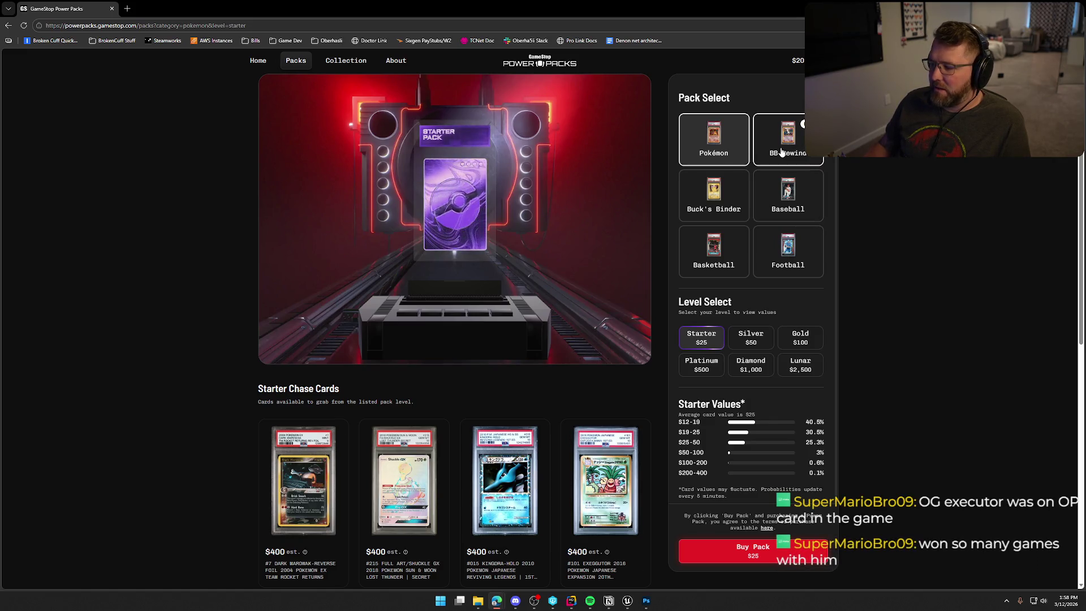
{"action": "left_click", "coordinate": [720, 145]}
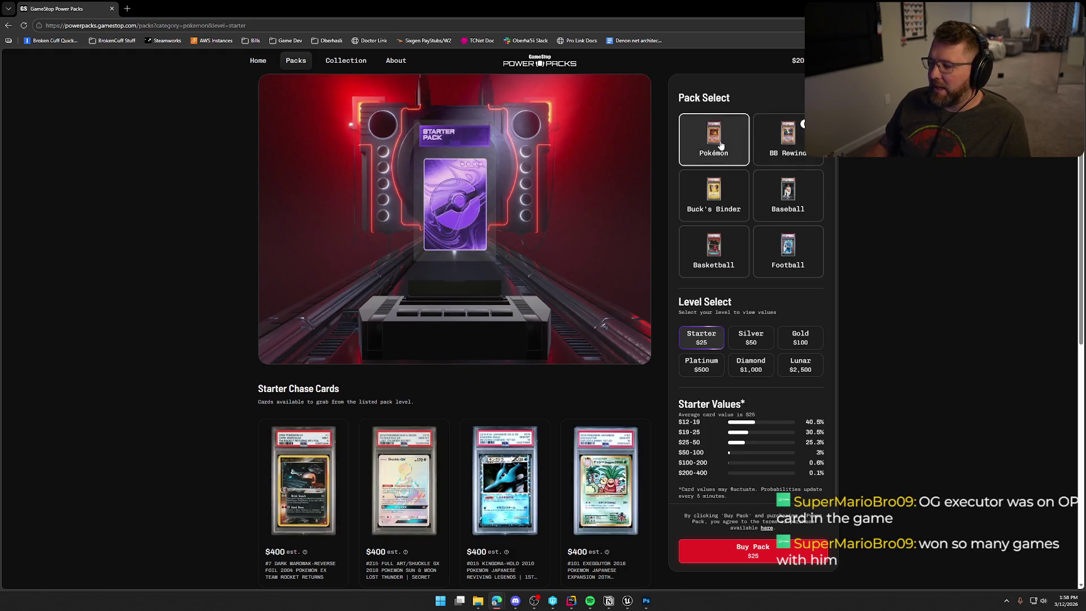
{"action": "left_click", "coordinate": [774, 124]}
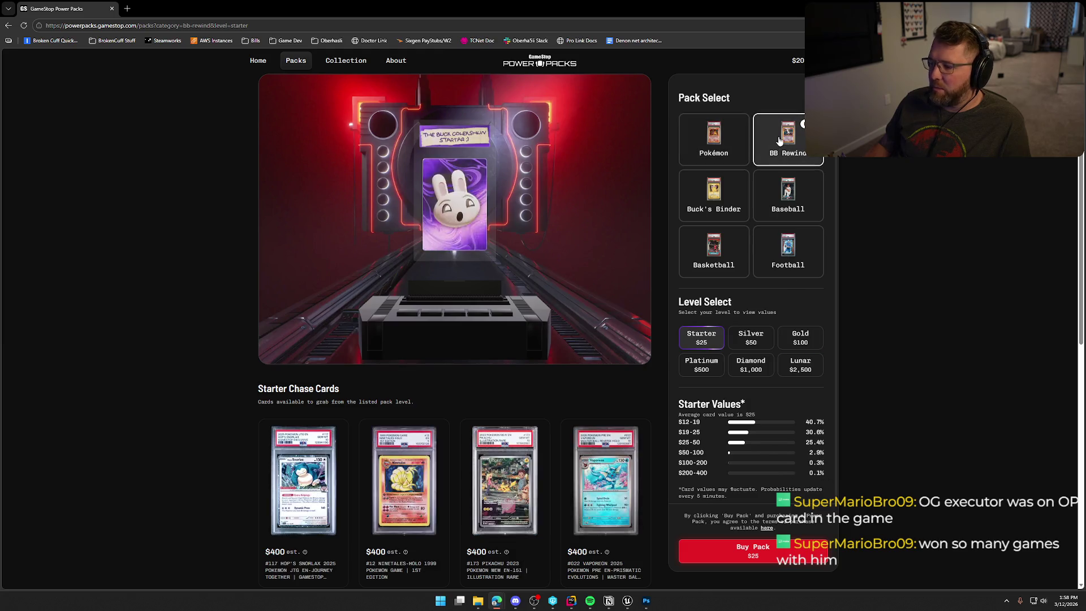
Step: Compare the Pokémon and BB Rewind packs at Silver level, with $800 chase cards and value odds
{"action": "left_click", "coordinate": [751, 340]}
{"action": "left_click", "coordinate": [718, 145]}
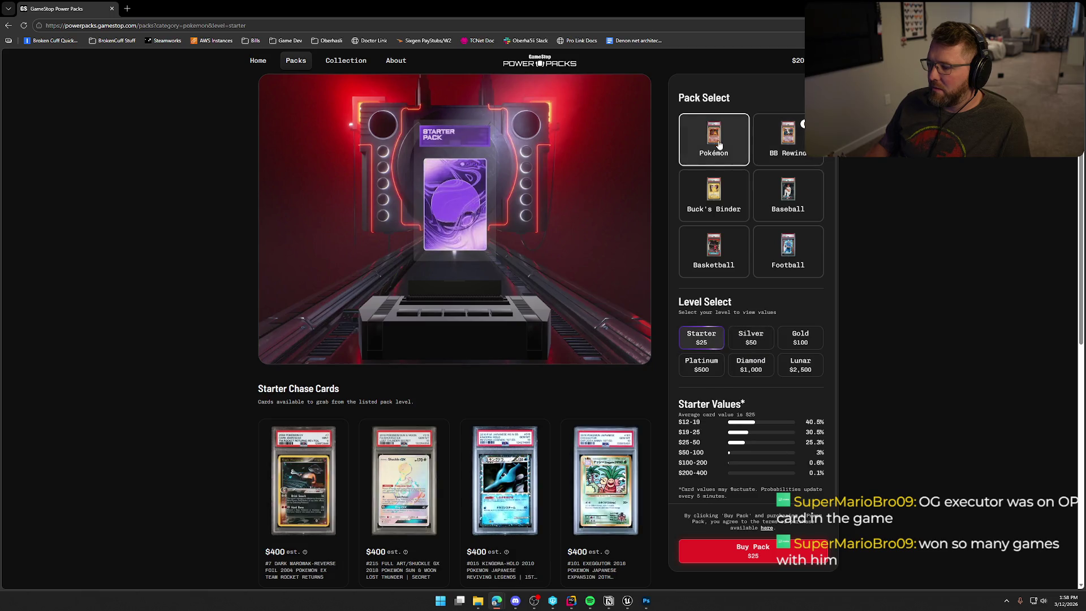
{"action": "left_click", "coordinate": [751, 338]}
{"action": "left_click", "coordinate": [783, 141]}
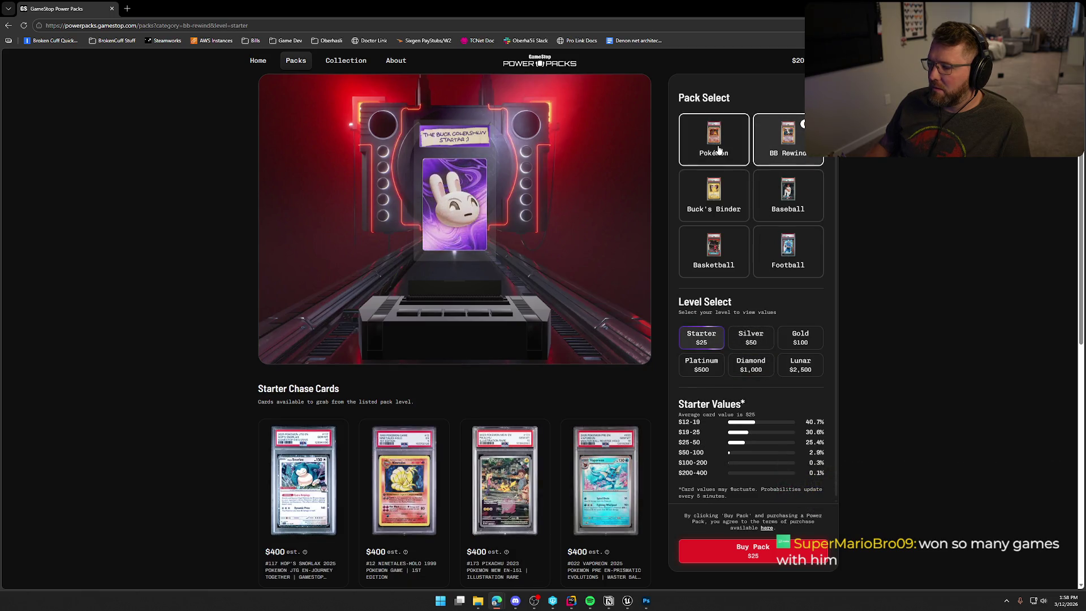
{"action": "left_click", "coordinate": [719, 150]}
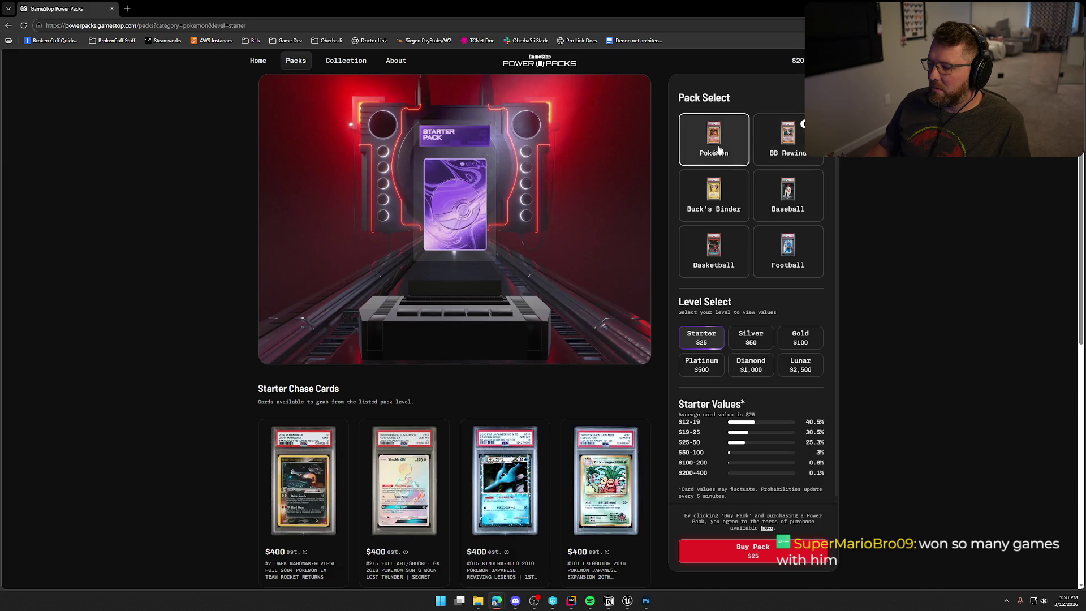
{"action": "left_click", "coordinate": [790, 154]}
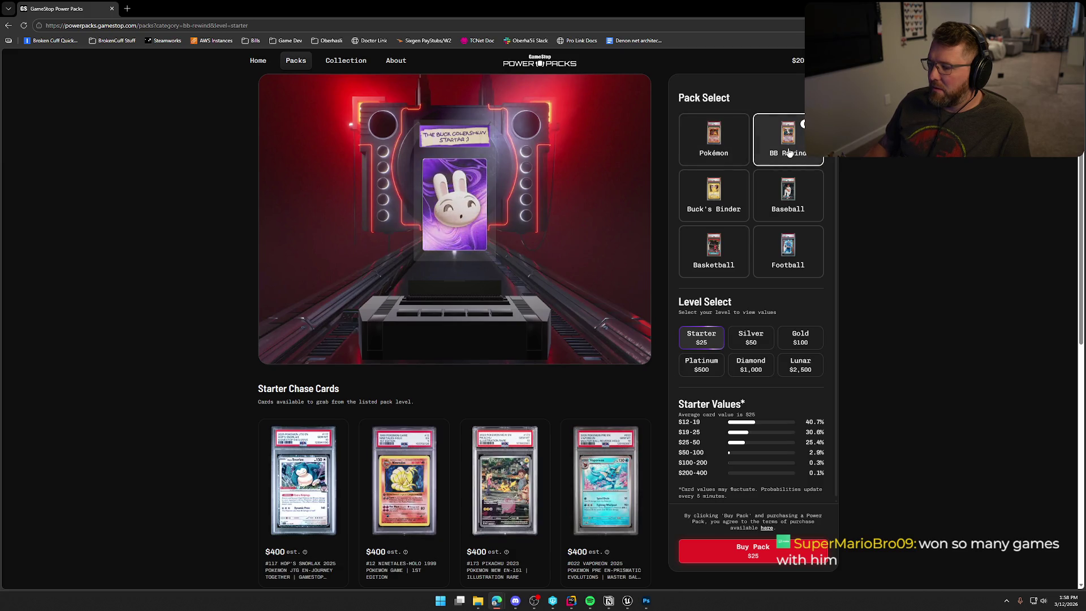
{"action": "left_click", "coordinate": [751, 338]}
{"action": "left_click", "coordinate": [710, 148]}
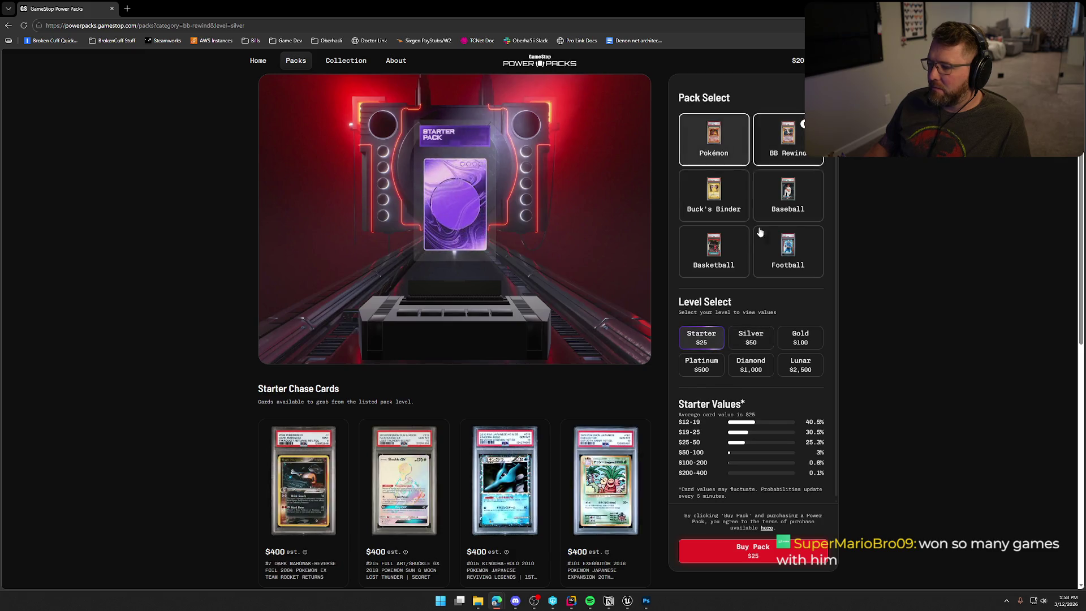
{"action": "left_click", "coordinate": [746, 339]}
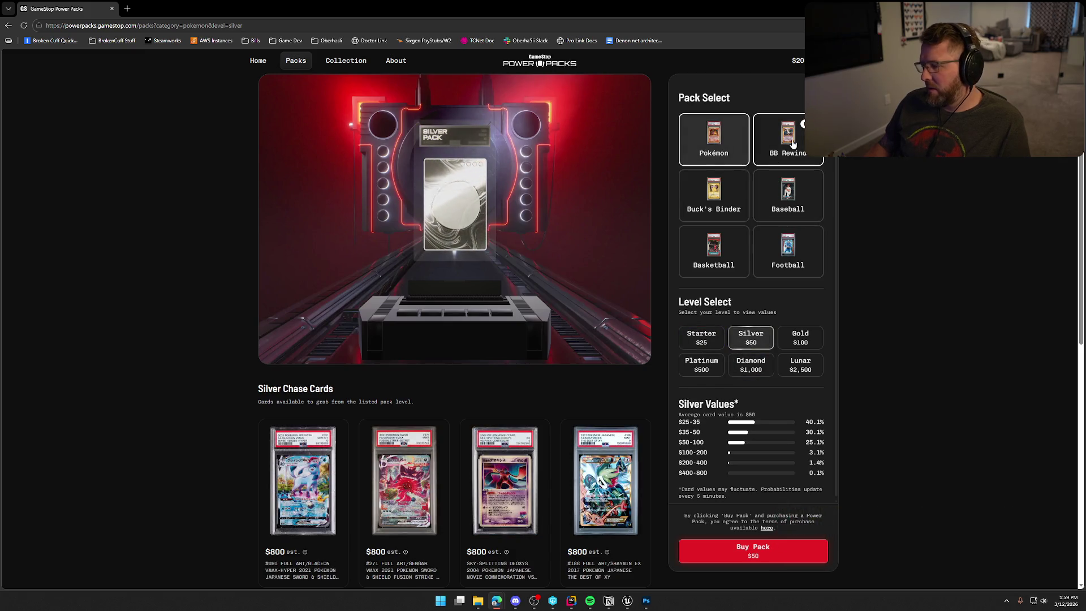
{"action": "left_click", "coordinate": [791, 145]}
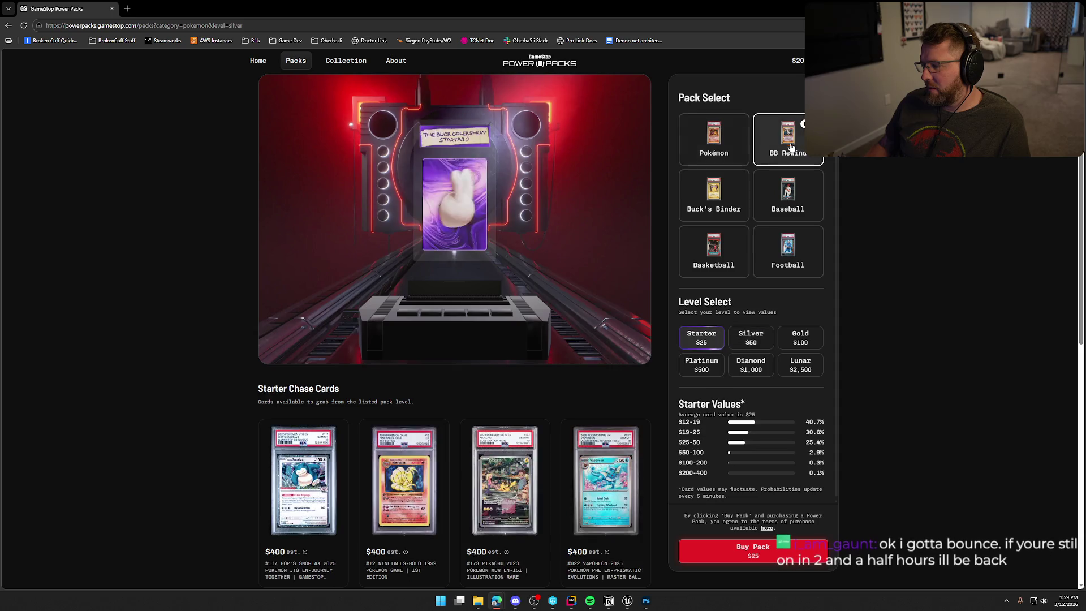
{"action": "left_click", "coordinate": [750, 337]}
{"action": "left_click", "coordinate": [711, 145]}
{"action": "left_click", "coordinate": [750, 337]}
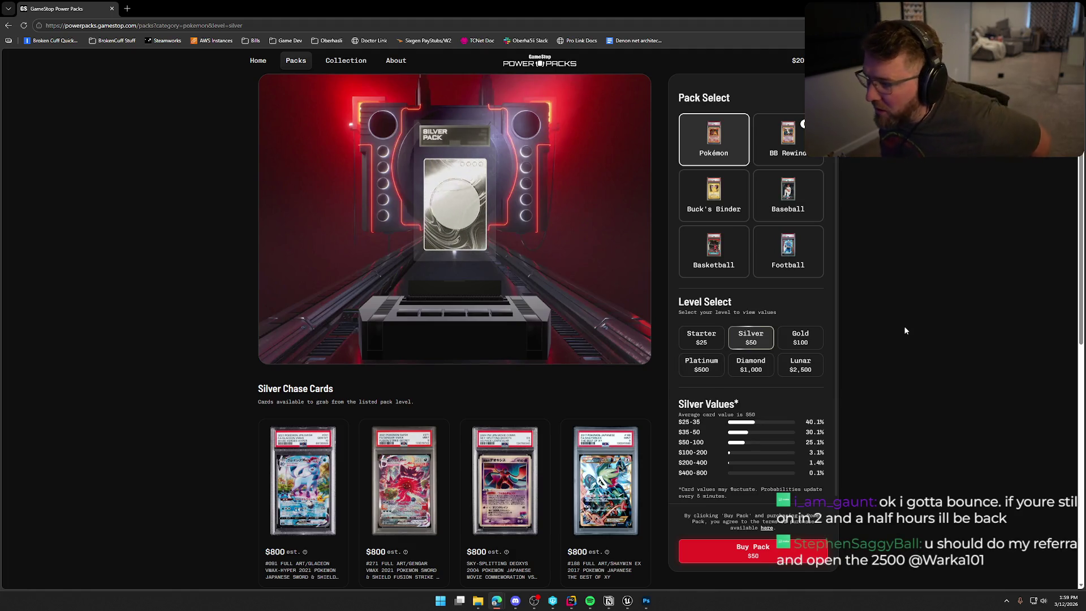
{"action": "left_click", "coordinate": [797, 156]}
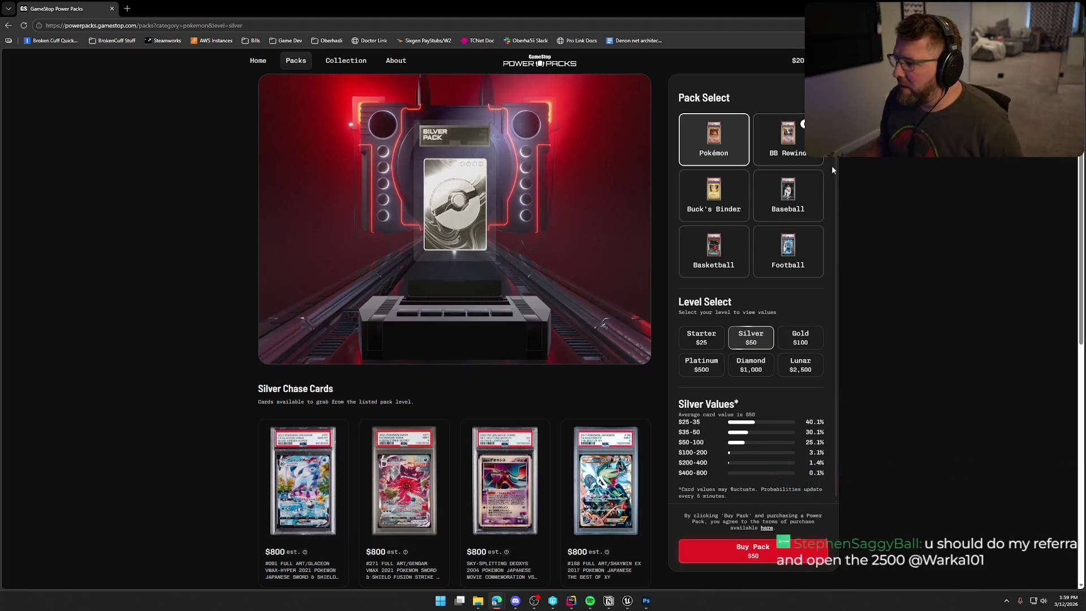
Step: Browse the Gold and Platinum level BB Rewind chase card grids
{"action": "left_click", "coordinate": [801, 337]}
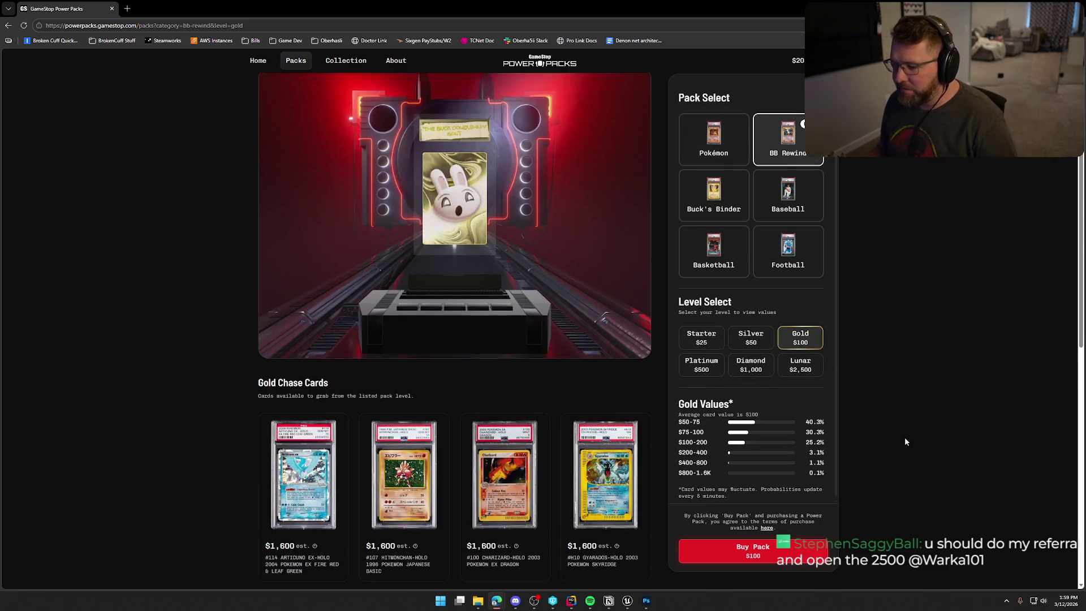
{"action": "scroll", "coordinate": [914, 434], "scroll_direction": "down", "scroll_amount": 3}
{"action": "scroll", "coordinate": [914, 432], "scroll_direction": "down", "scroll_amount": 3}
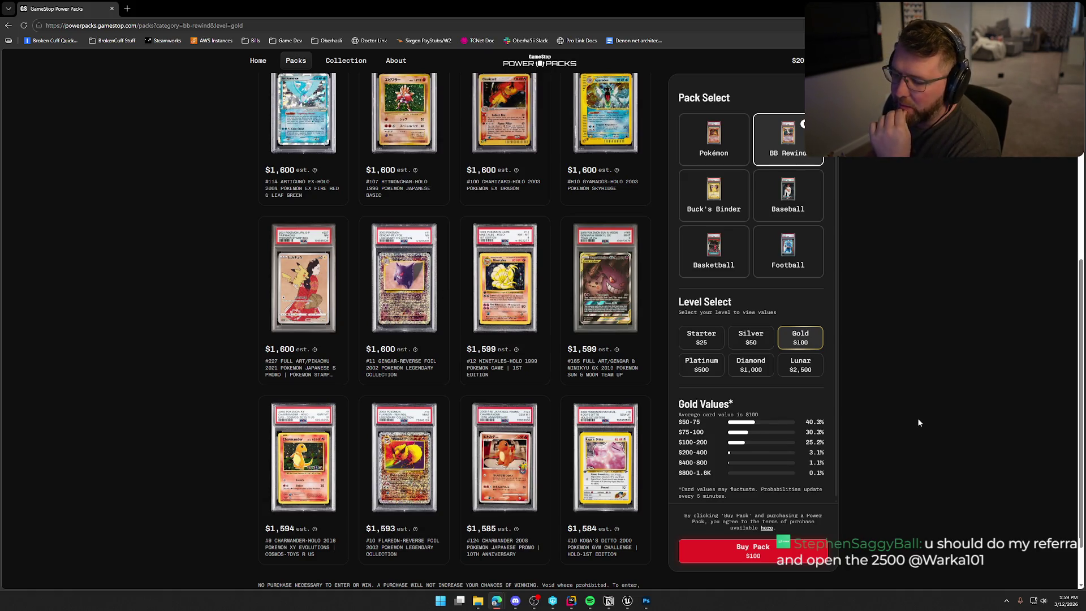
{"action": "scroll", "coordinate": [916, 419], "scroll_direction": "down", "scroll_amount": 1}
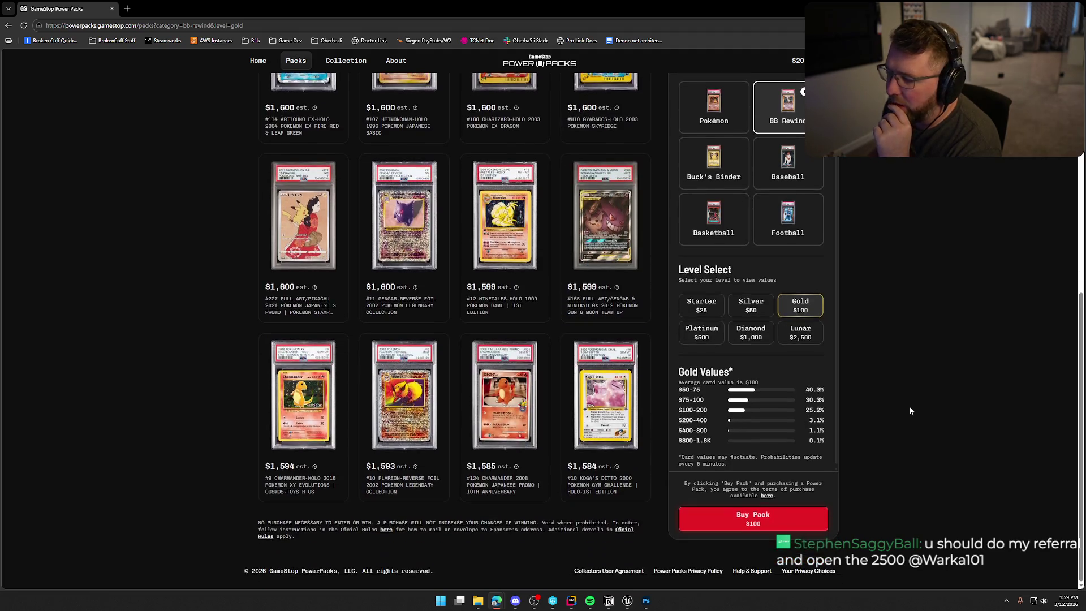
{"action": "scroll", "coordinate": [917, 413], "scroll_direction": "up", "scroll_amount": 3}
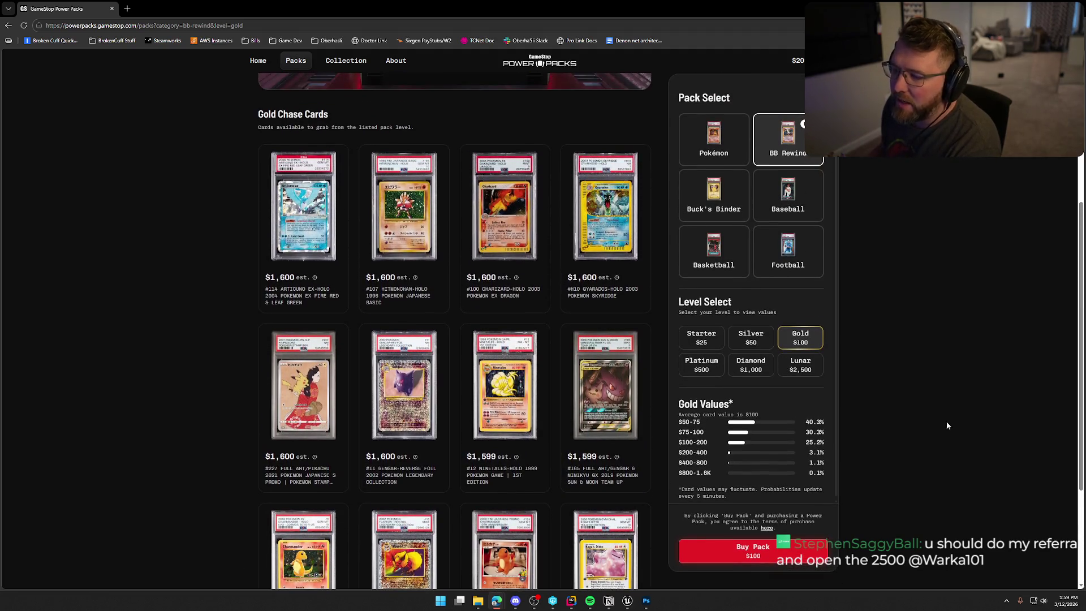
{"action": "left_click", "coordinate": [715, 372]}
{"action": "scroll", "coordinate": [911, 411], "scroll_direction": "down", "scroll_amount": 2}
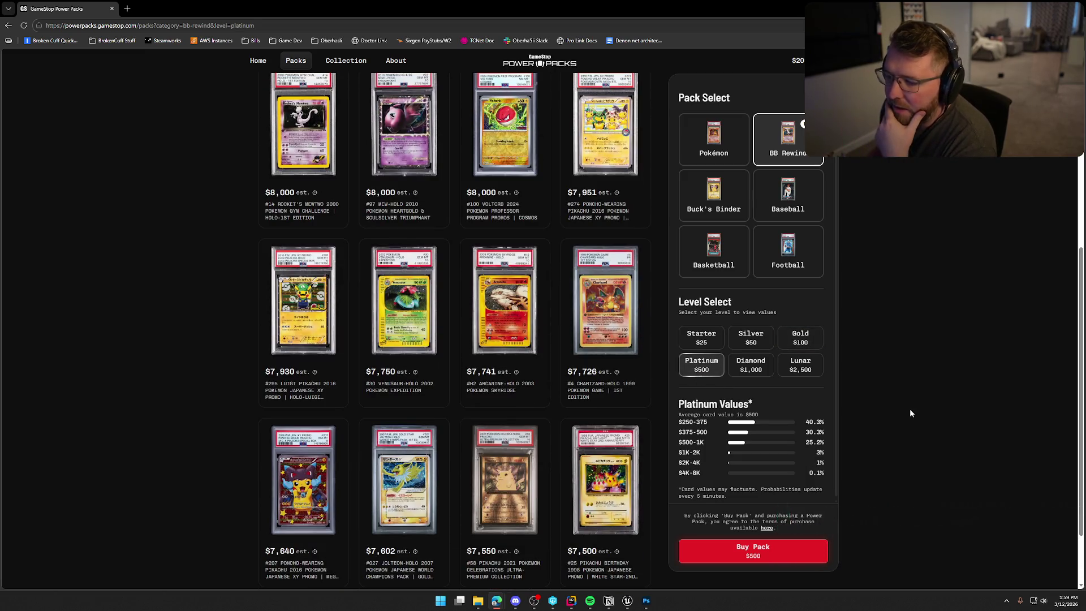
{"action": "scroll", "coordinate": [911, 413], "scroll_direction": "down", "scroll_amount": 2}
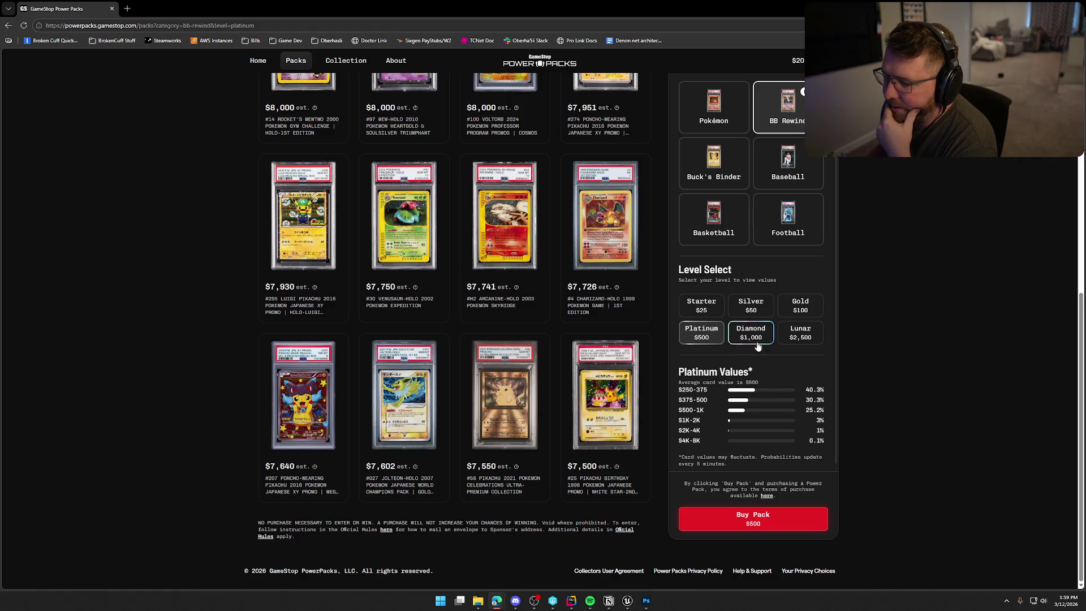
Step: Step up to Diamond and the $2,500 Lunar level, reviewing chase cards up to $33,884
{"action": "left_click", "coordinate": [755, 344]}
{"action": "scroll", "coordinate": [905, 423], "scroll_direction": "up", "scroll_amount": 1}
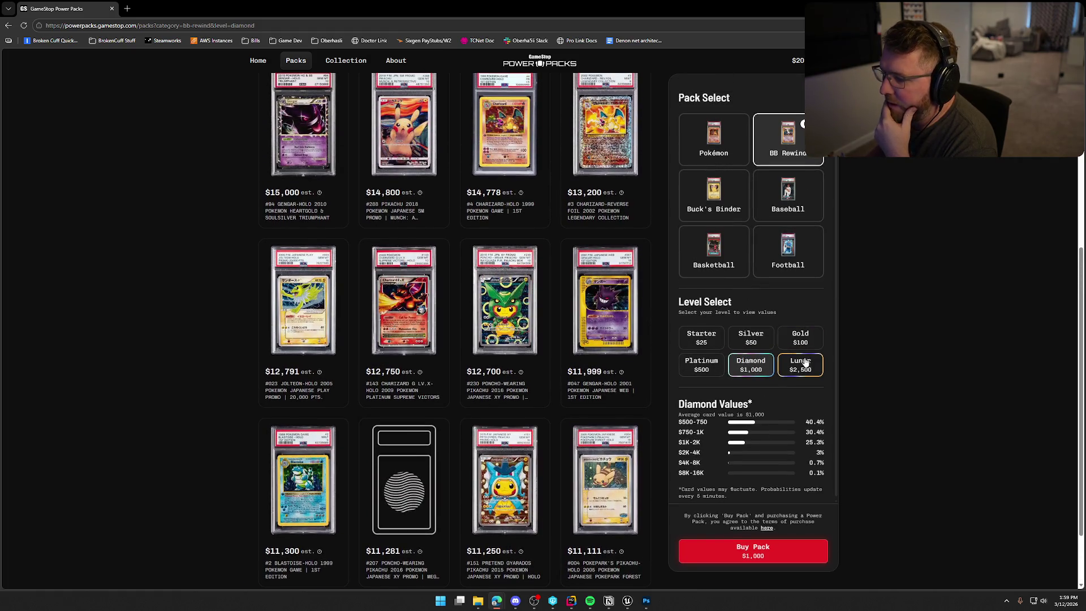
{"action": "left_click", "coordinate": [801, 364]}
{"action": "scroll", "coordinate": [890, 358], "scroll_direction": "up", "scroll_amount": 6}
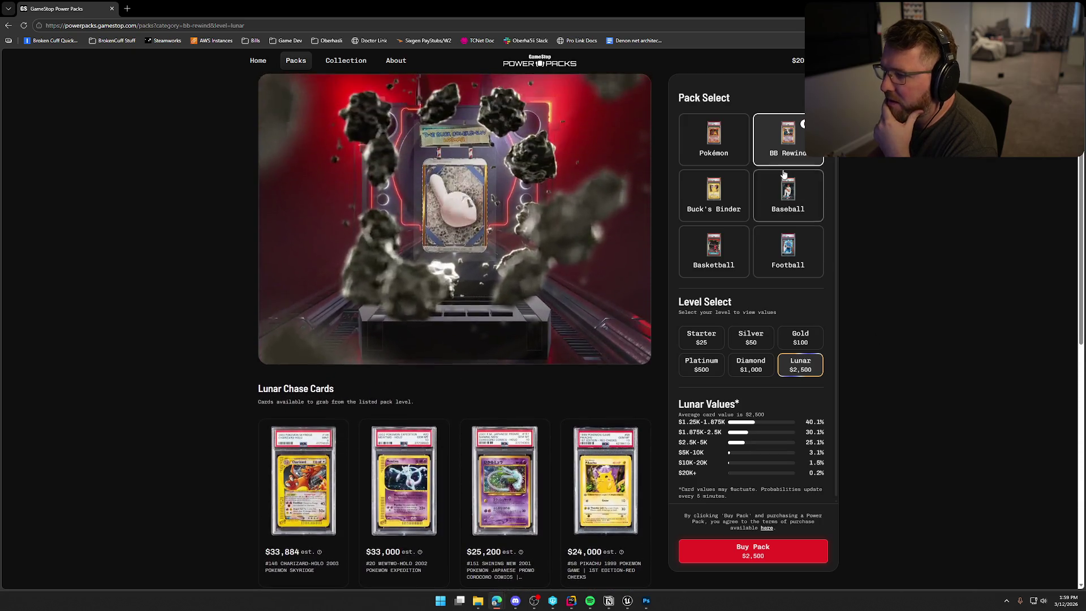
{"action": "scroll", "coordinate": [910, 433], "scroll_direction": "down", "scroll_amount": 3}
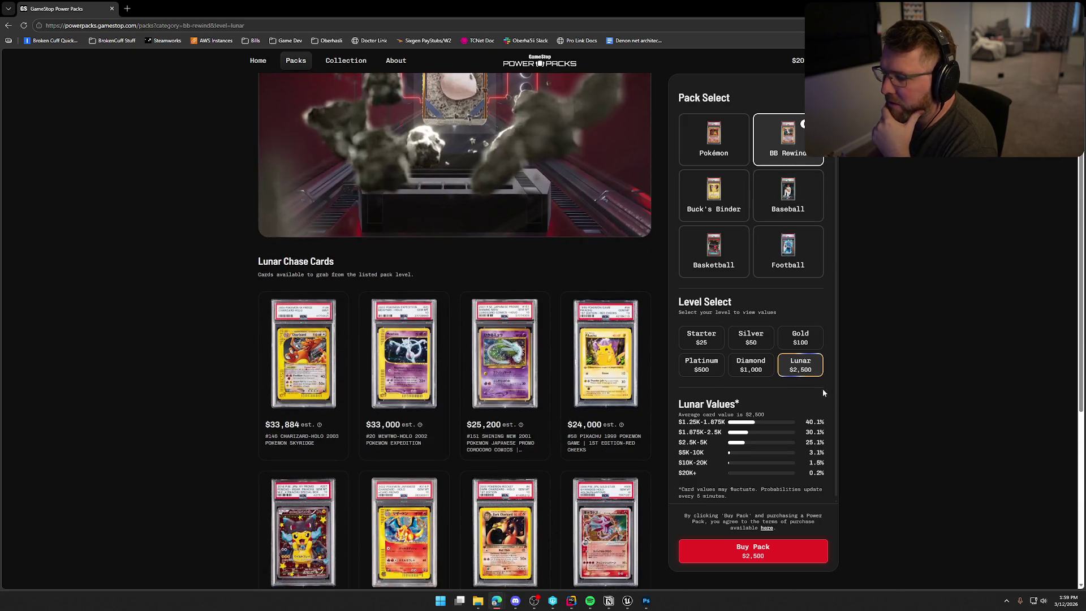
{"action": "scroll", "coordinate": [871, 428], "scroll_direction": "down", "scroll_amount": 2}
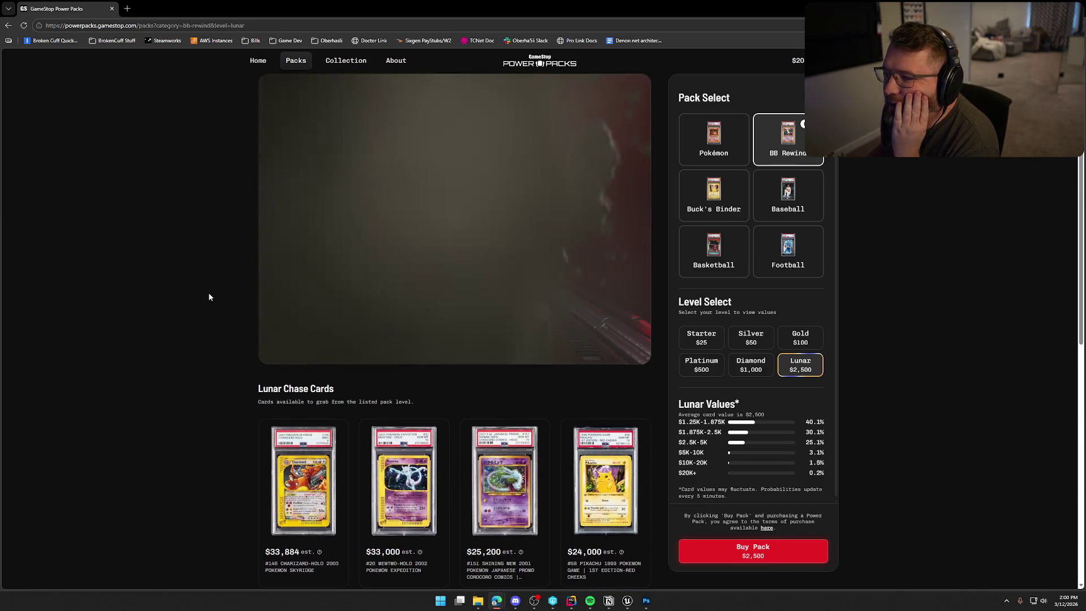
{"action": "scroll", "coordinate": [197, 391], "scroll_direction": "down", "scroll_amount": 8}
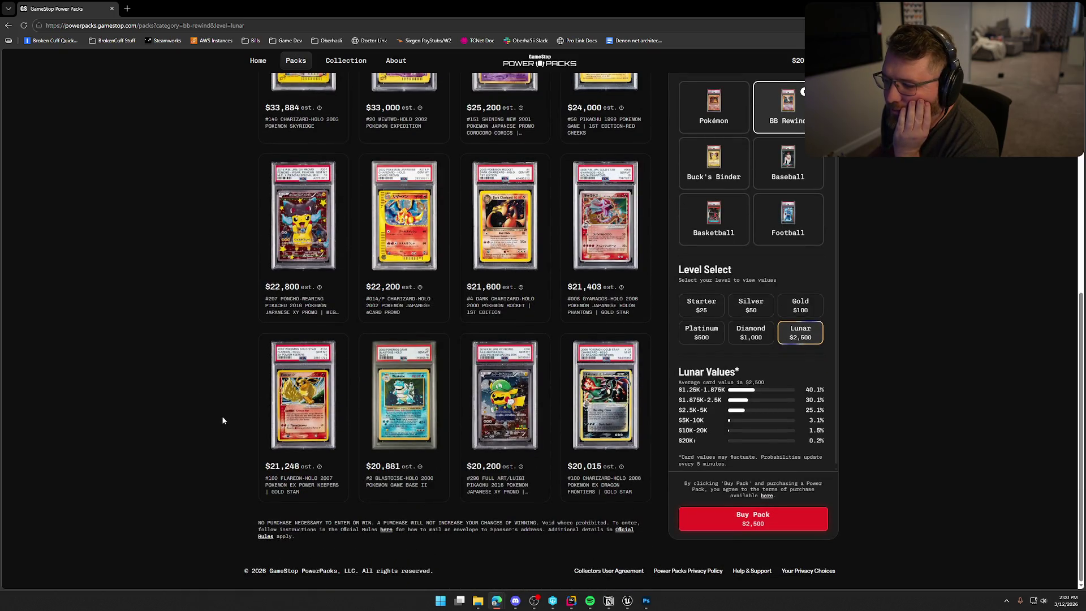
{"action": "scroll", "coordinate": [222, 420], "scroll_direction": "up", "scroll_amount": 2}
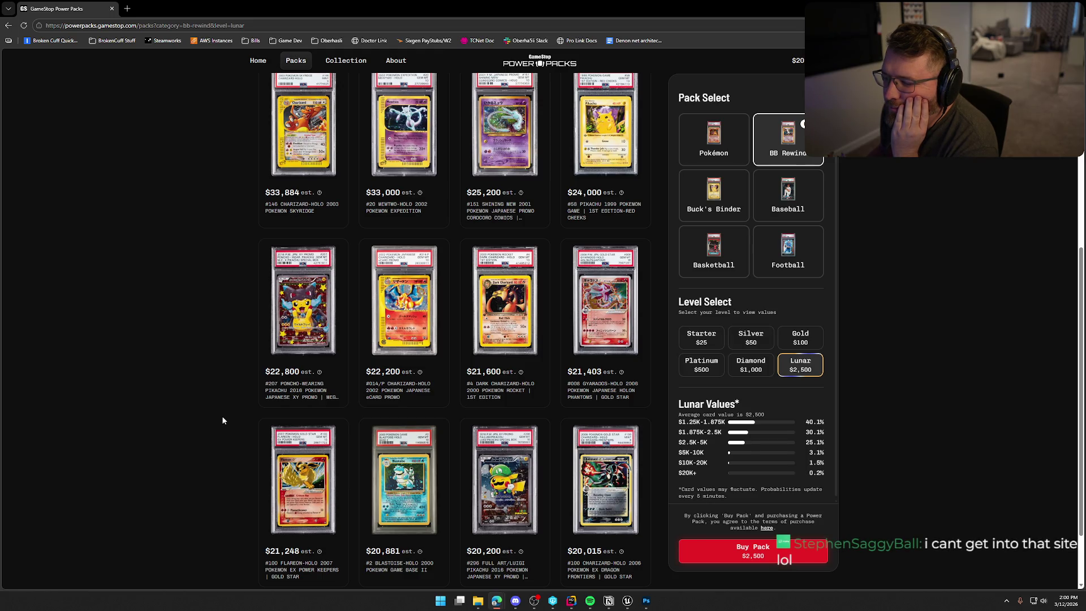
{"action": "left_click", "coordinate": [488, 306]}
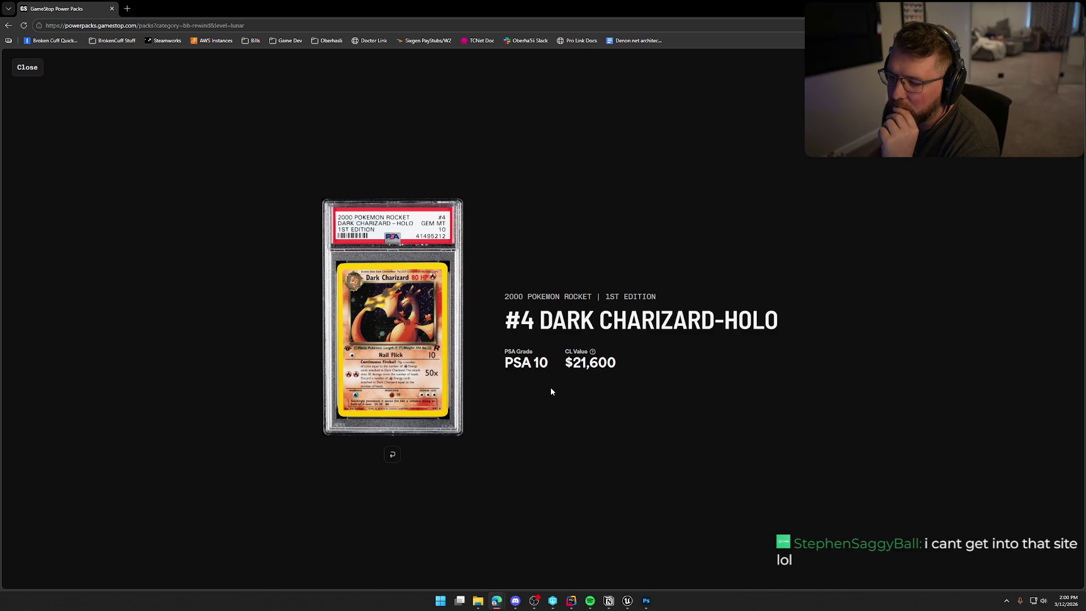
{"action": "left_click", "coordinate": [37, 67]}
{"action": "scroll", "coordinate": [222, 351], "scroll_direction": "up", "scroll_amount": 2}
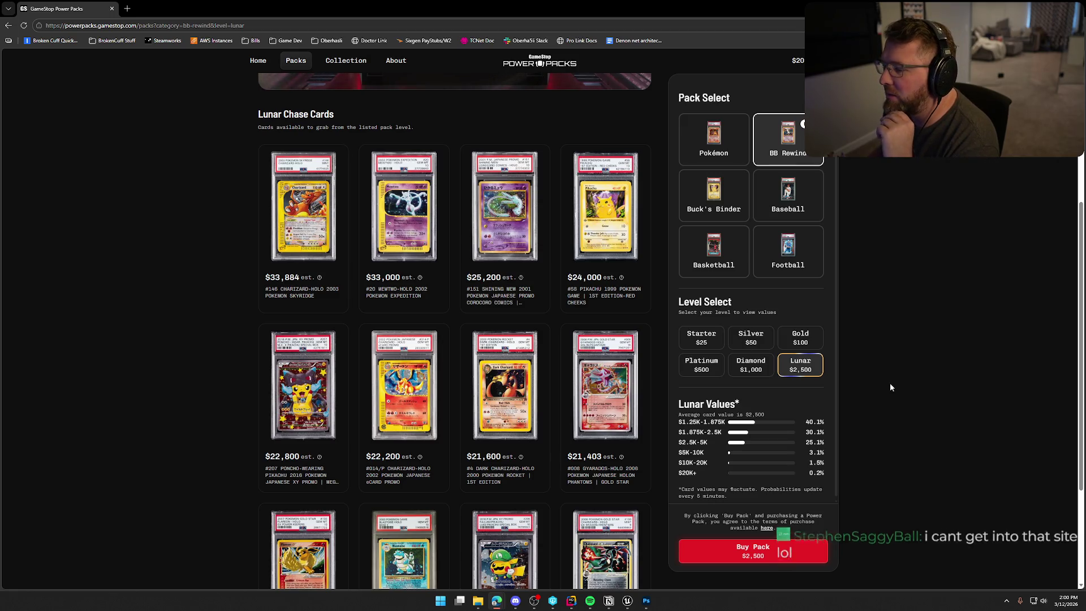
{"action": "scroll", "coordinate": [893, 388], "scroll_direction": "down", "scroll_amount": 3}
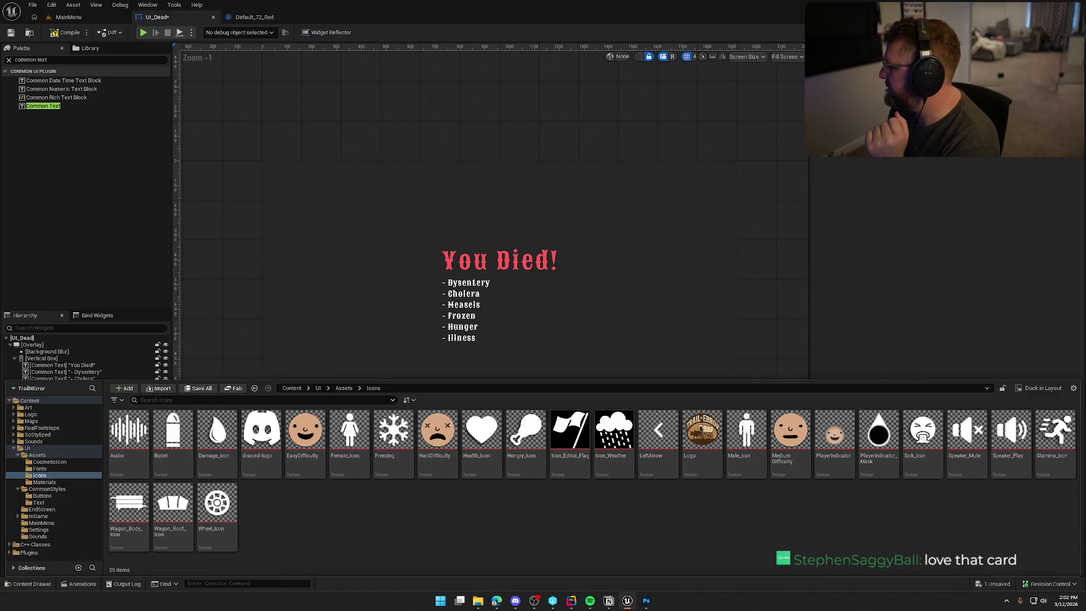
Step: Import DeathIcon.png into the Icons folder and change its Texture Group from World to UI
{"action": "left_click_drag", "start_coordinate": [402, 513], "coordinate": [297, 521]}
{"action": "double_click", "coordinate": [265, 434]}
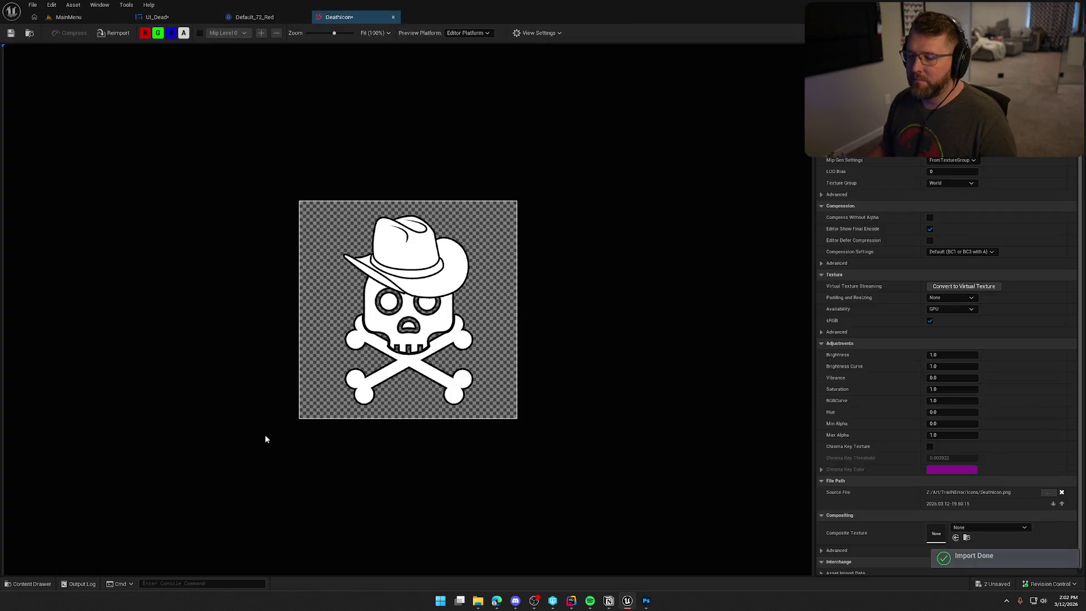
{"action": "left_click", "coordinate": [957, 181]}
{"action": "left_click", "coordinate": [954, 300]}
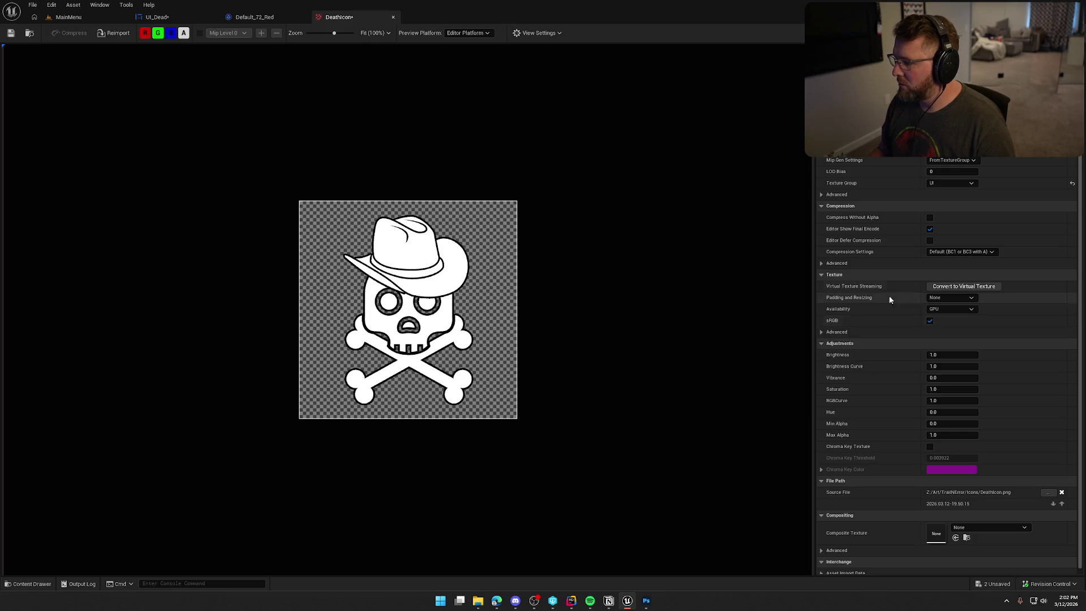
Step: Save the DeathIcon texture and move Image_94 above the 'You Died!' heading in UI_Dead
{"action": "left_click", "coordinate": [10, 32]}
{"action": "left_click", "coordinate": [157, 17]}
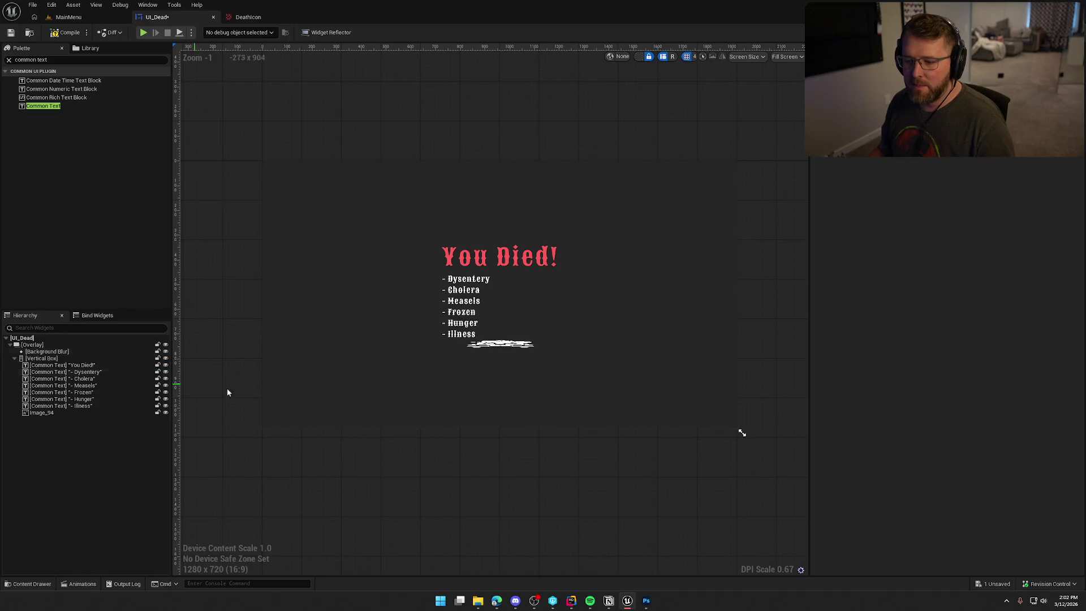
{"action": "left_click", "coordinate": [66, 412]}
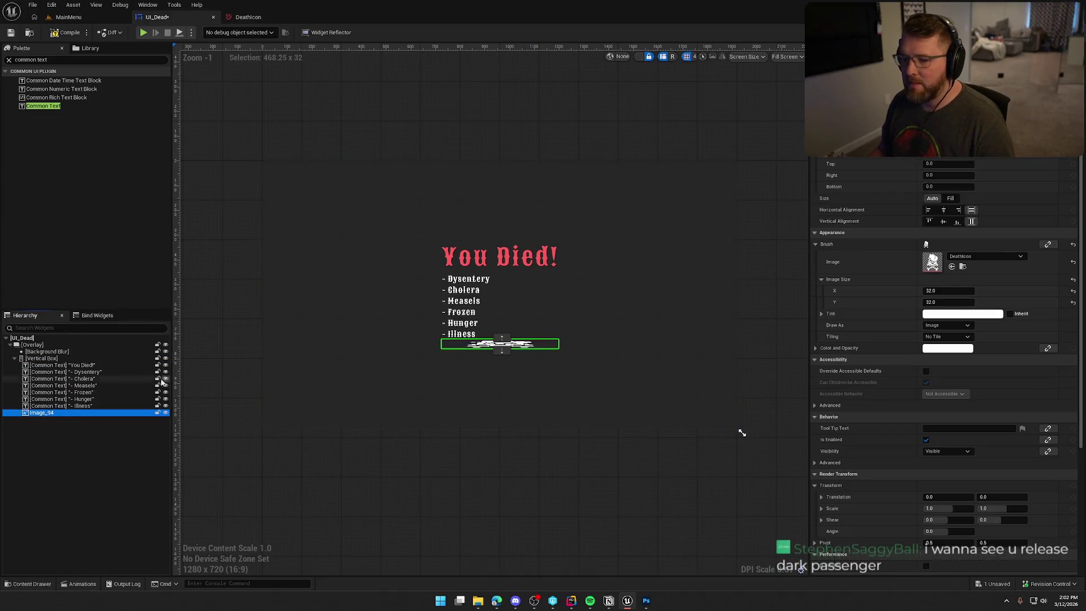
{"action": "left_click_drag", "start_coordinate": [43, 414], "coordinate": [48, 365]}
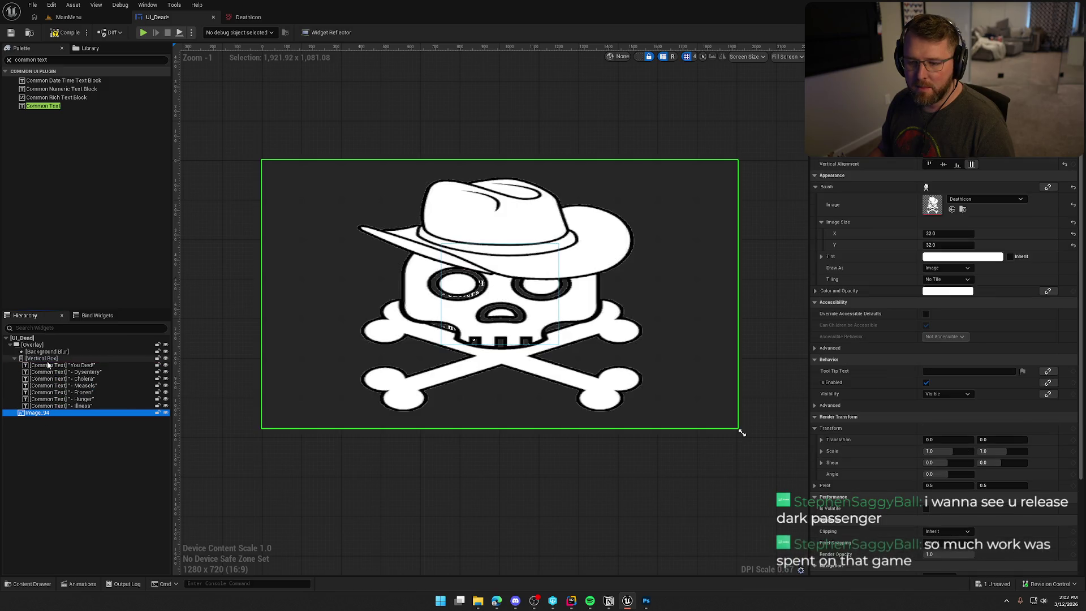
{"action": "left_click_drag", "start_coordinate": [40, 417], "coordinate": [51, 363]}
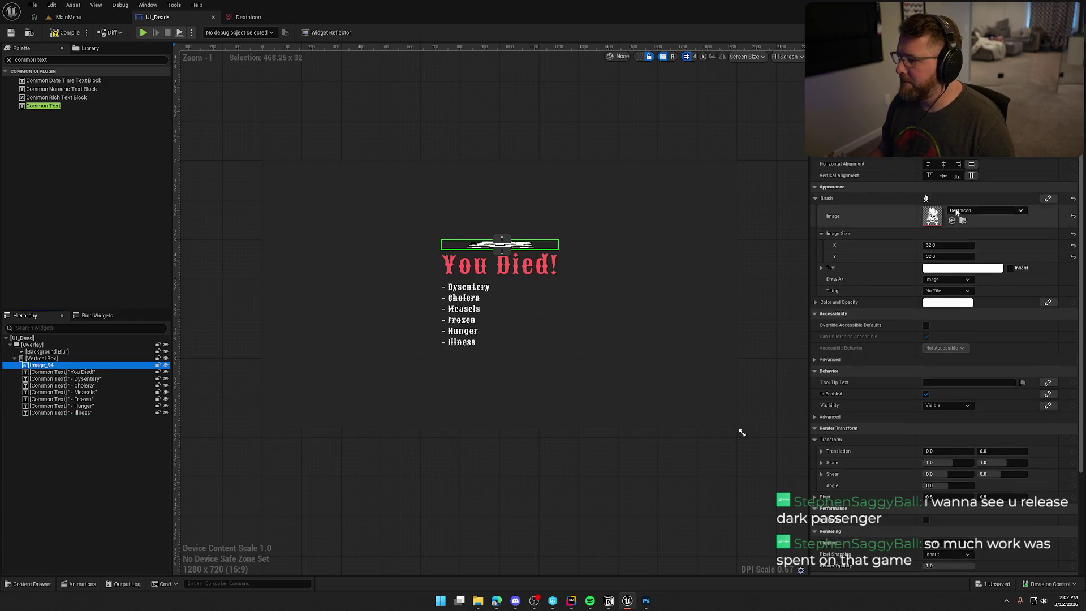
Step: Center Image_94 horizontally and vertically and set its image size to 200 x 200
{"action": "left_click", "coordinate": [944, 164]}
{"action": "left_click", "coordinate": [943, 176]}
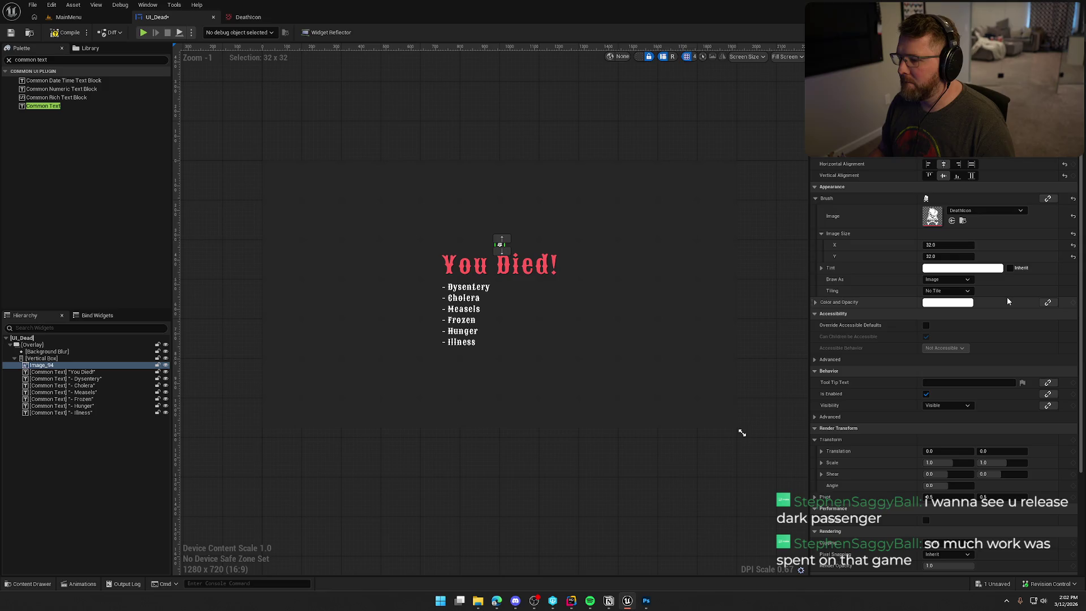
{"action": "left_click", "coordinate": [949, 245]}
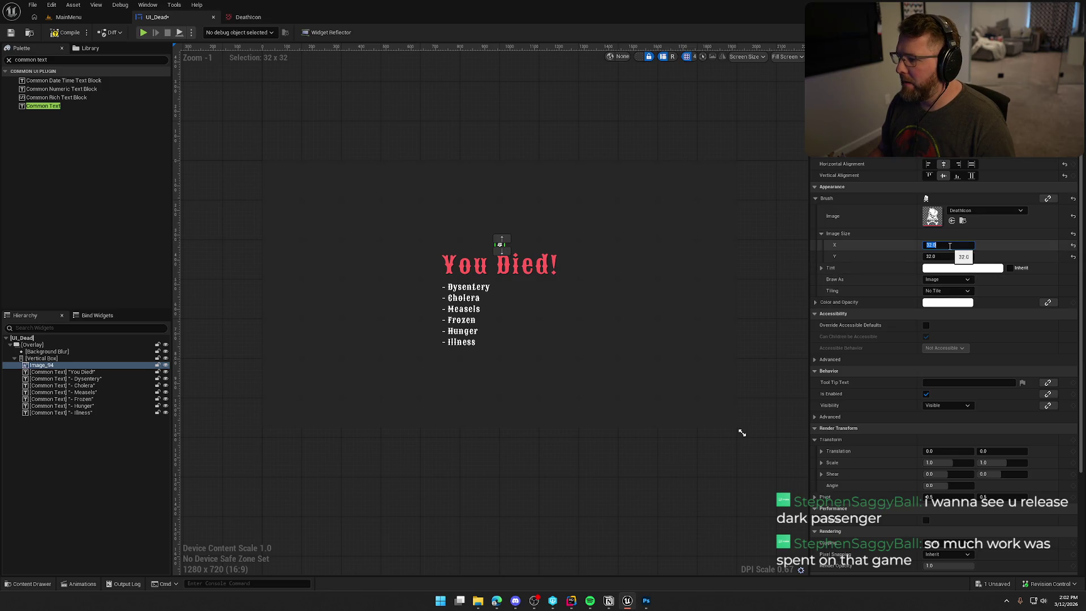
{"action": "type", "text": "20"}
{"action": "key", "text": "Tab"}
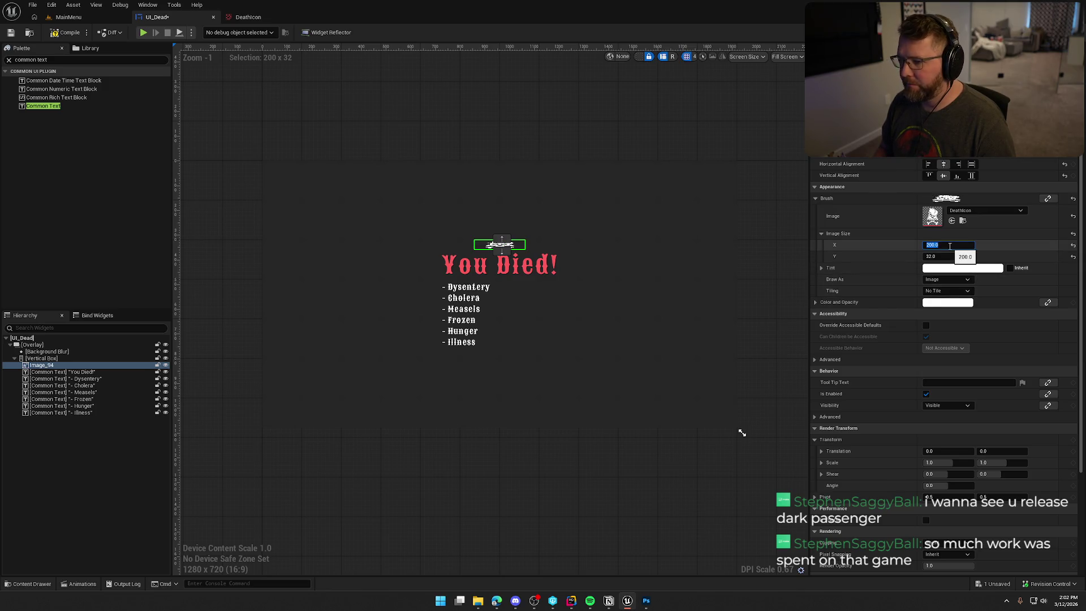
{"action": "type", "text": "200"}
{"action": "key", "text": "Return"}
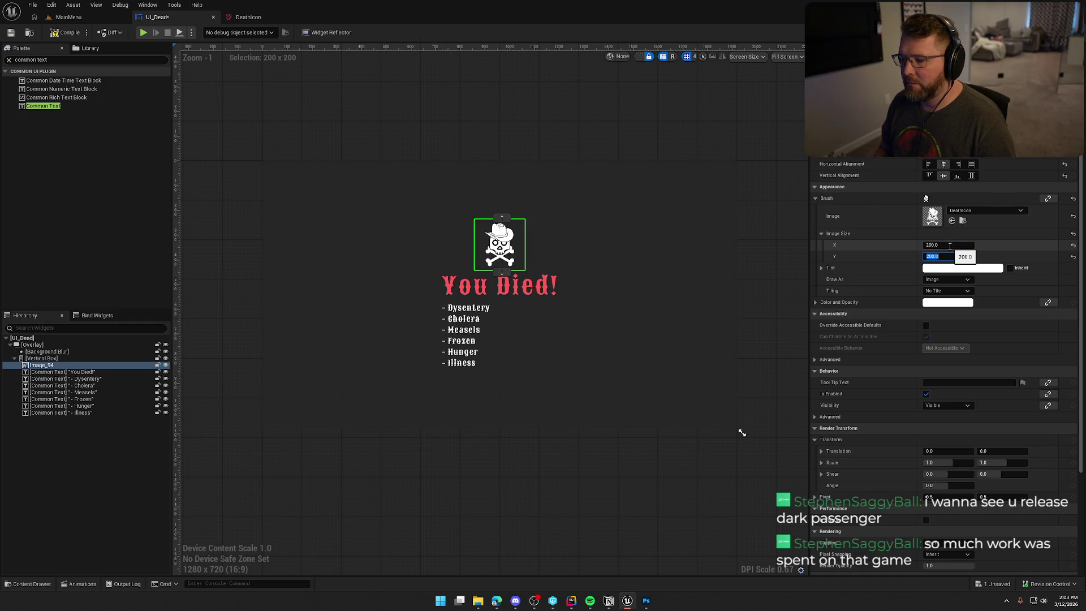
Step: Reselect the skull image and set its Image Size X and Y to 300
{"action": "left_click", "coordinate": [526, 487]}
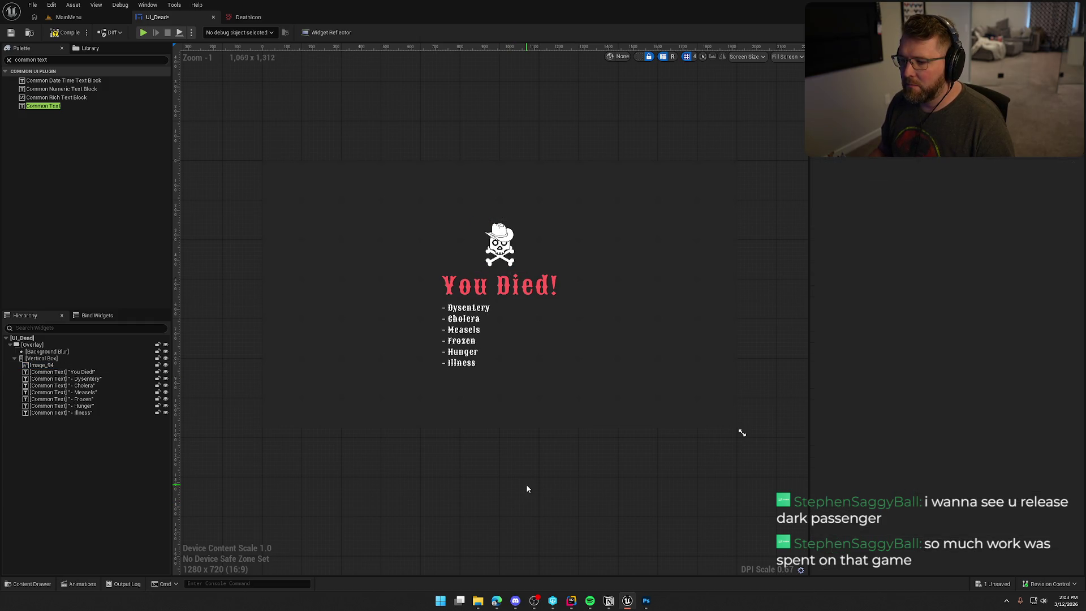
{"action": "scroll", "coordinate": [525, 472], "scroll_direction": "up", "scroll_amount": 2}
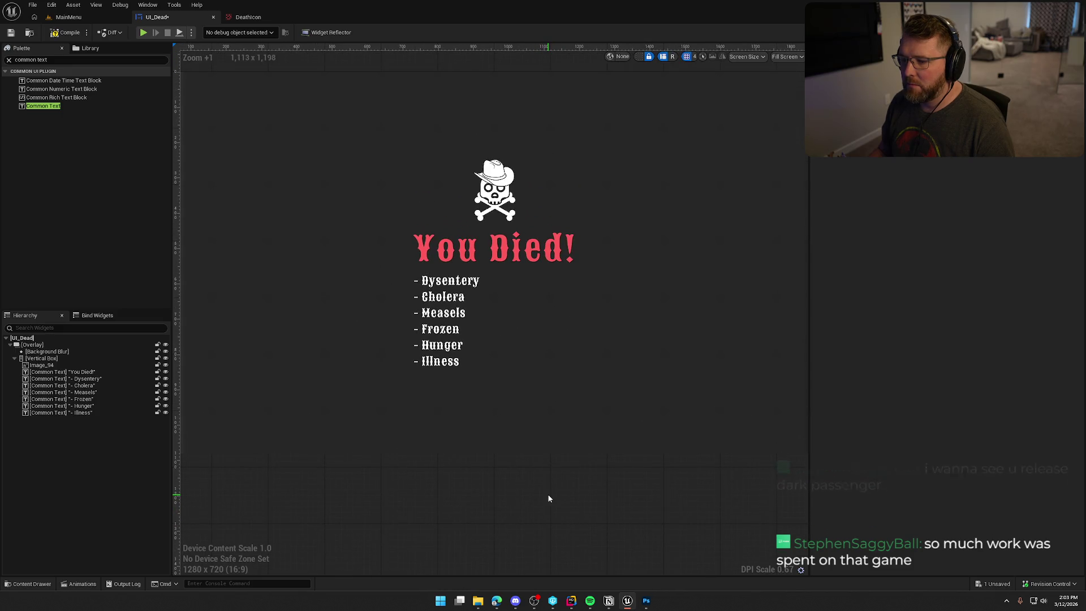
{"action": "left_click", "coordinate": [515, 212]}
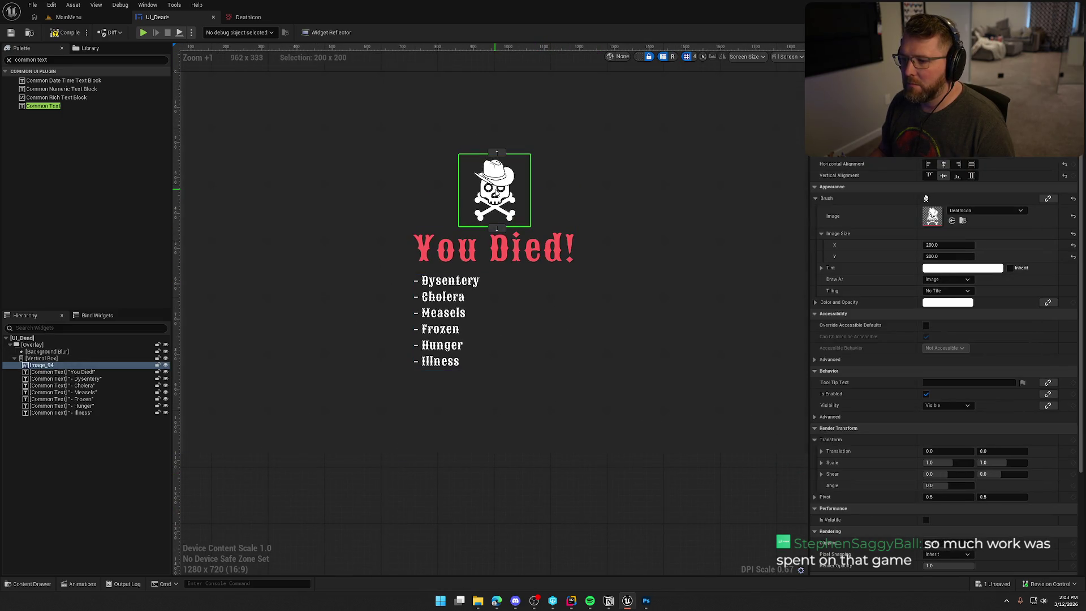
{"action": "left_click", "coordinate": [948, 245]}
{"action": "type", "text": "300"}
{"action": "key", "text": "Tab"}
{"action": "type", "text": "300"}
{"action": "key", "text": "Return"}
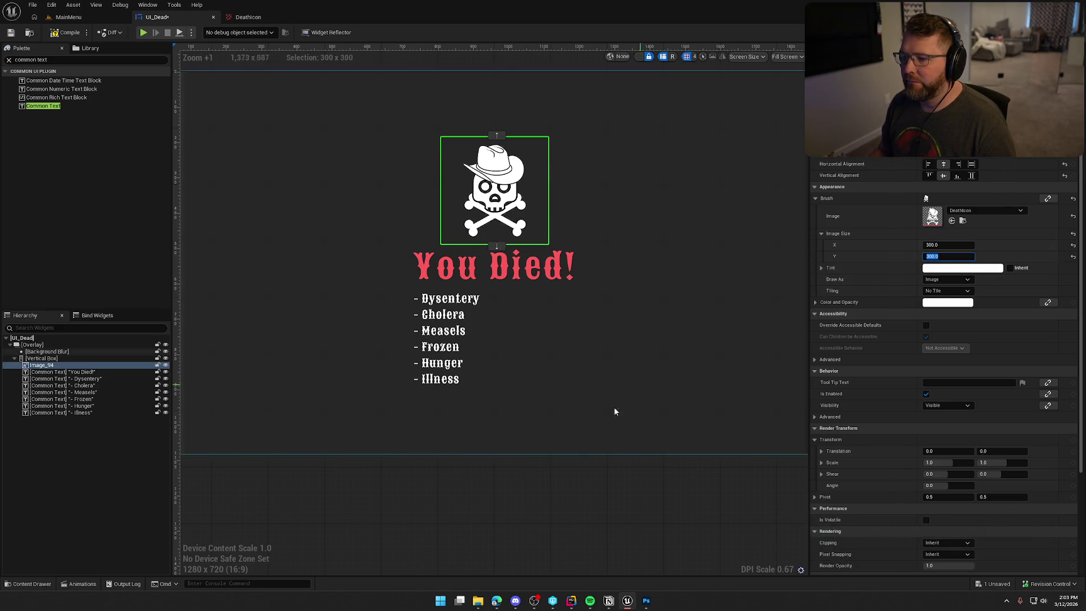
Step: Zoom and pan the designer canvas to inspect the 300 x 300 skull's outlines
{"action": "scroll", "coordinate": [572, 490], "scroll_direction": "down", "scroll_amount": 3}
{"action": "scroll", "coordinate": [586, 501], "scroll_direction": "up", "scroll_amount": 1}
{"action": "left_click", "coordinate": [589, 524]}
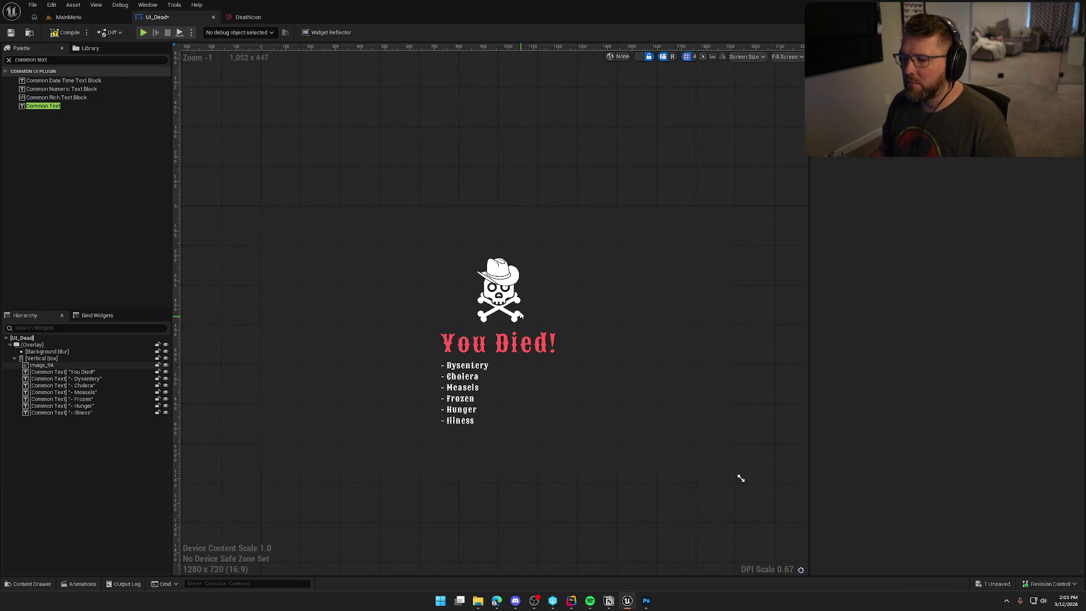
{"action": "scroll", "coordinate": [524, 327], "scroll_direction": "up", "scroll_amount": 11}
{"action": "scroll", "coordinate": [399, 158], "scroll_direction": "up", "scroll_amount": 4}
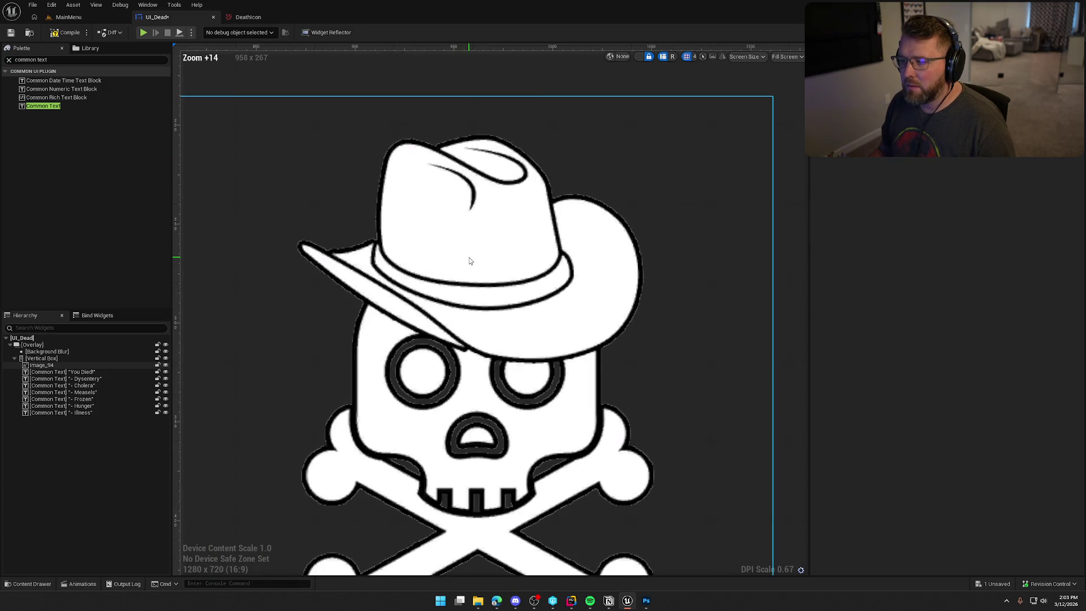
{"action": "scroll", "coordinate": [603, 243], "scroll_direction": "down", "scroll_amount": 1}
{"action": "left_click", "coordinate": [630, 328]}
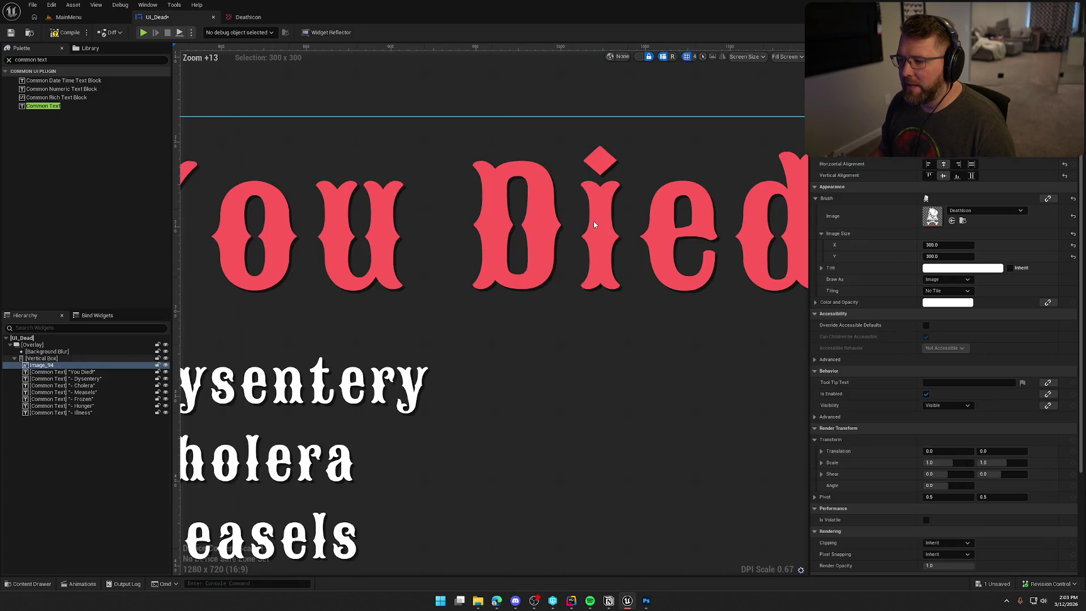
{"action": "mouse_move", "coordinate": [649, 243]}
{"action": "left_mouse_down"}
{"action": "mouse_move", "coordinate": [688, 269]}
{"action": "mouse_move", "coordinate": [572, 143]}
{"action": "left_mouse_up"}
{"action": "scroll", "coordinate": [589, 301], "scroll_direction": "down", "scroll_amount": 5}
{"action": "scroll", "coordinate": [589, 306], "scroll_direction": "up", "scroll_amount": 7}
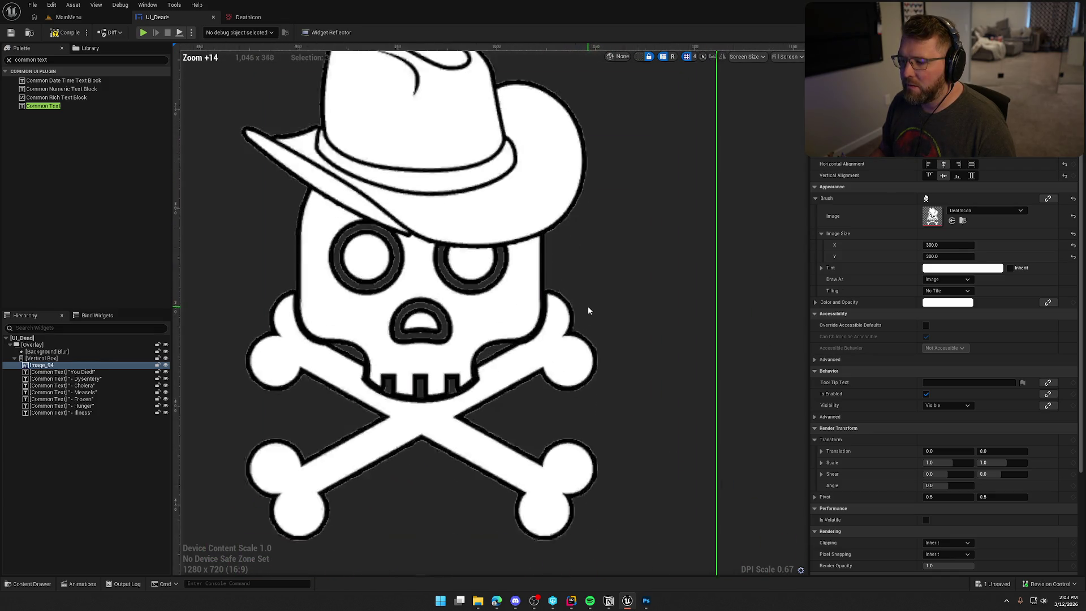
{"action": "scroll", "coordinate": [649, 267], "scroll_direction": "down", "scroll_amount": 1}
{"action": "scroll", "coordinate": [654, 277], "scroll_direction": "down", "scroll_amount": 1}
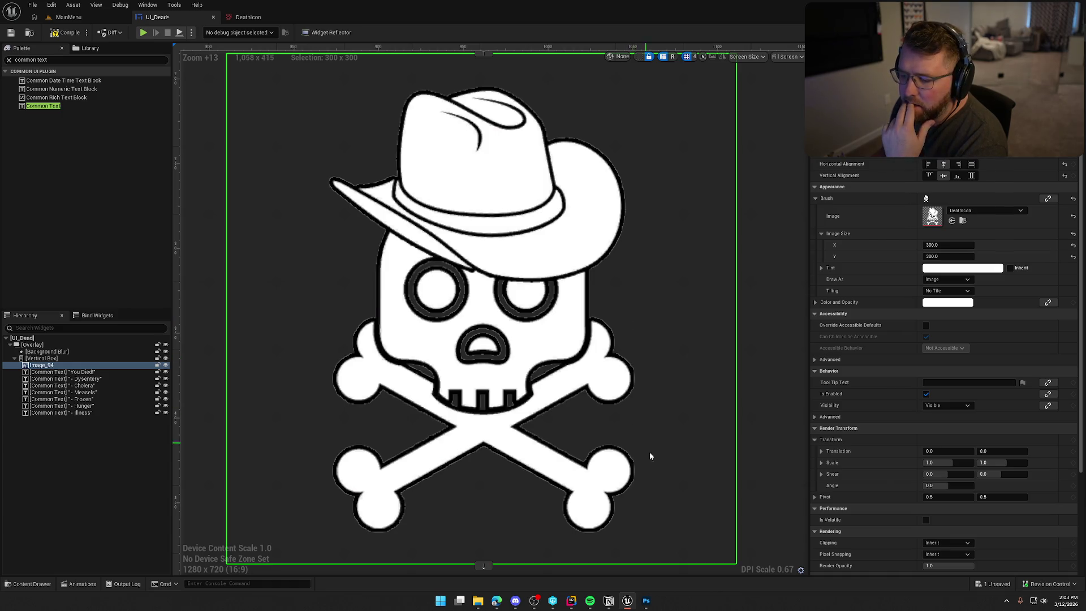
Step: Check the SkullBones.png artwork, then bring up the DeathIcon texture editor
{"action": "left_click", "coordinate": [646, 604]}
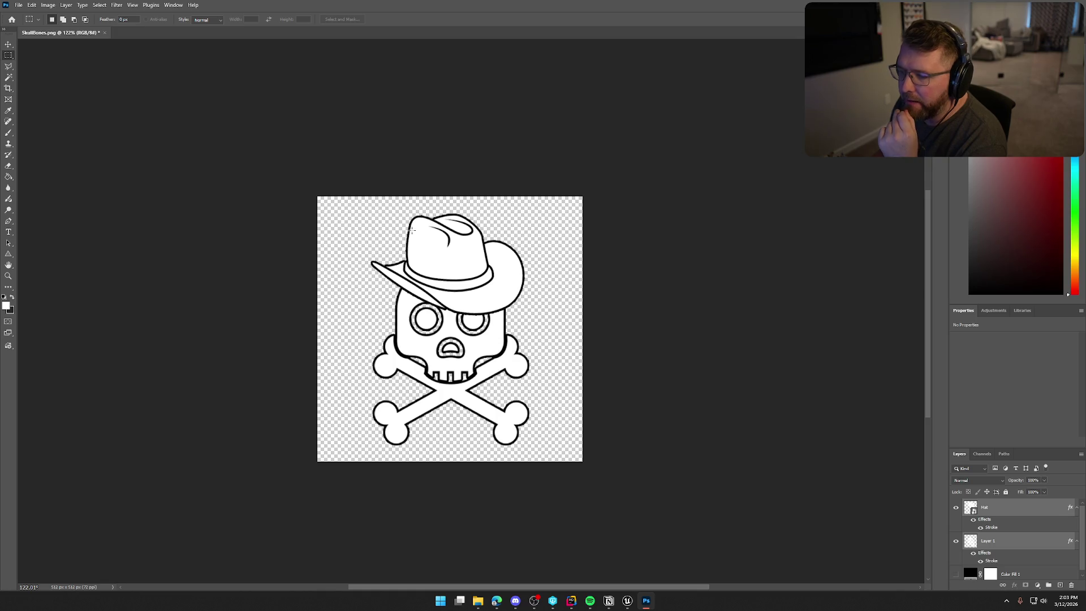
{"action": "left_click", "coordinate": [628, 601]}
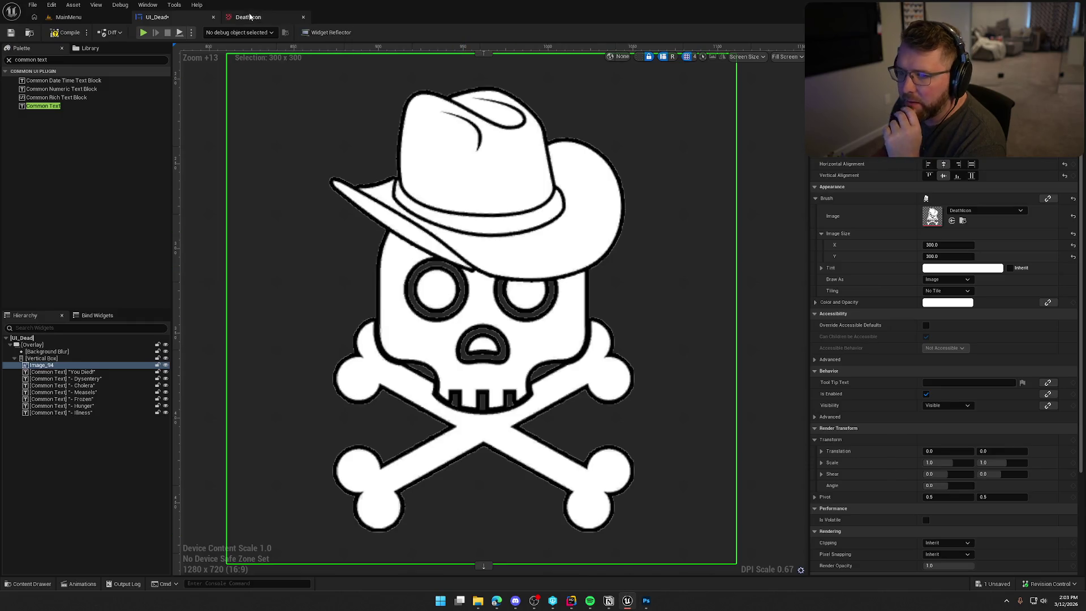
{"action": "left_click", "coordinate": [247, 17]}
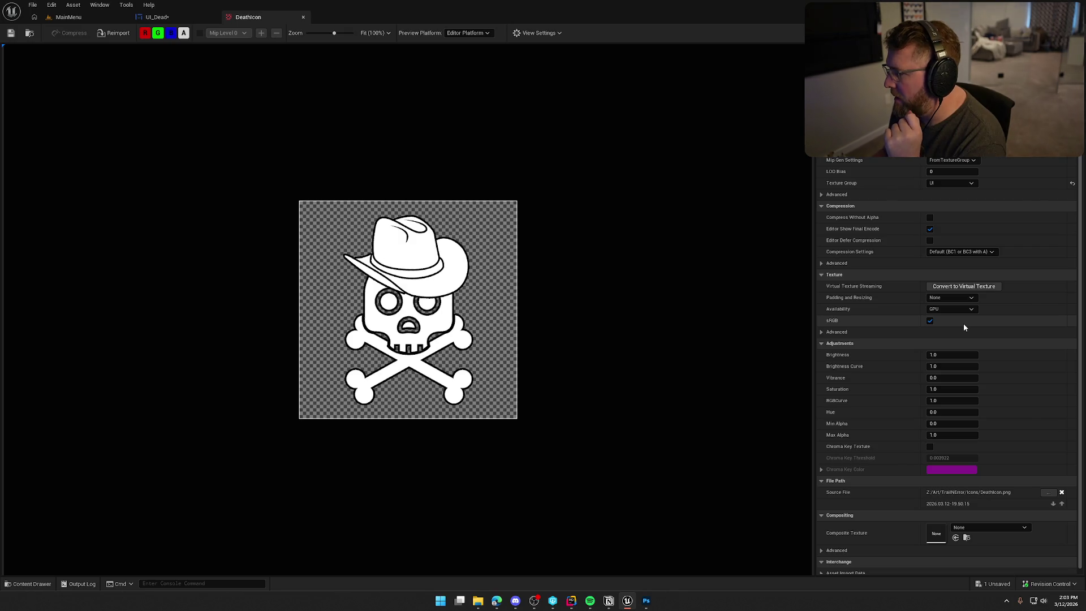
Step: Set DeathIcon compression to Uncompressed (RGBA8), save it, and return to UI_Dead
{"action": "scroll", "coordinate": [1012, 373], "scroll_direction": "down", "scroll_amount": 1}
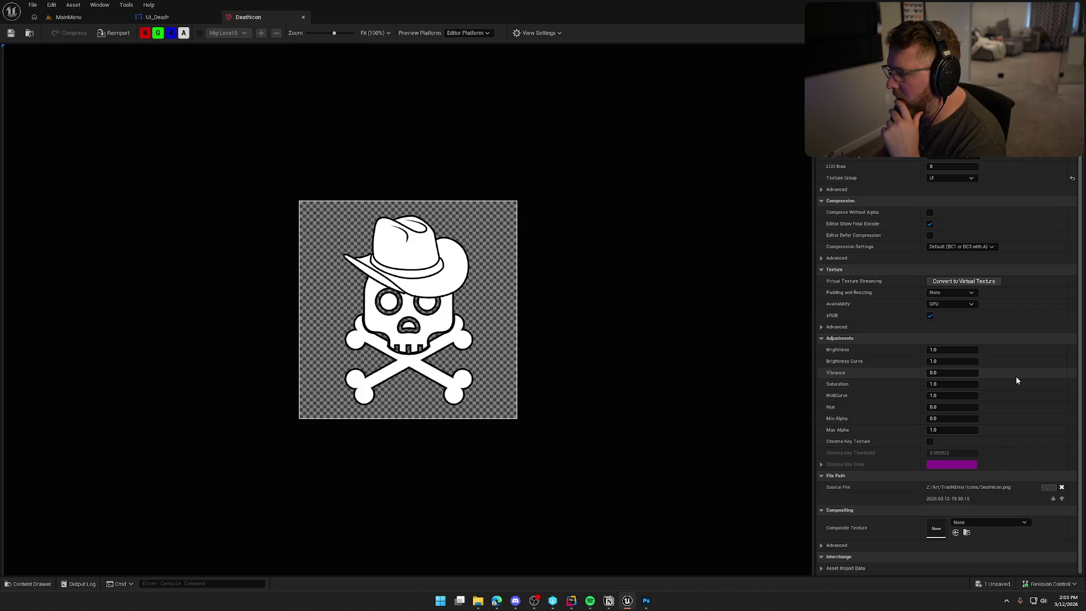
{"action": "left_click", "coordinate": [966, 246]}
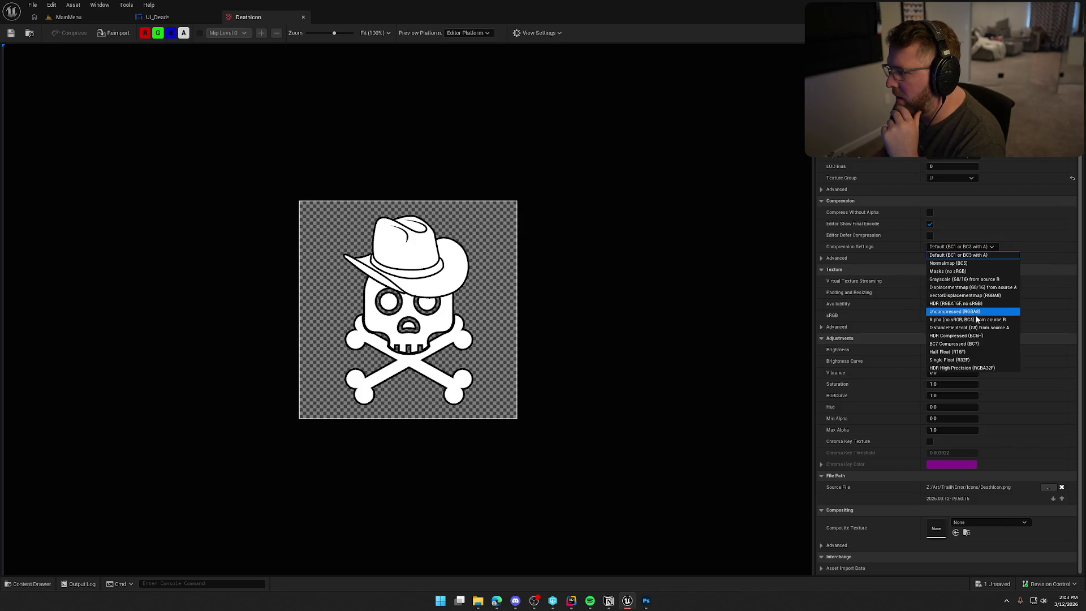
{"action": "left_click", "coordinate": [954, 311]}
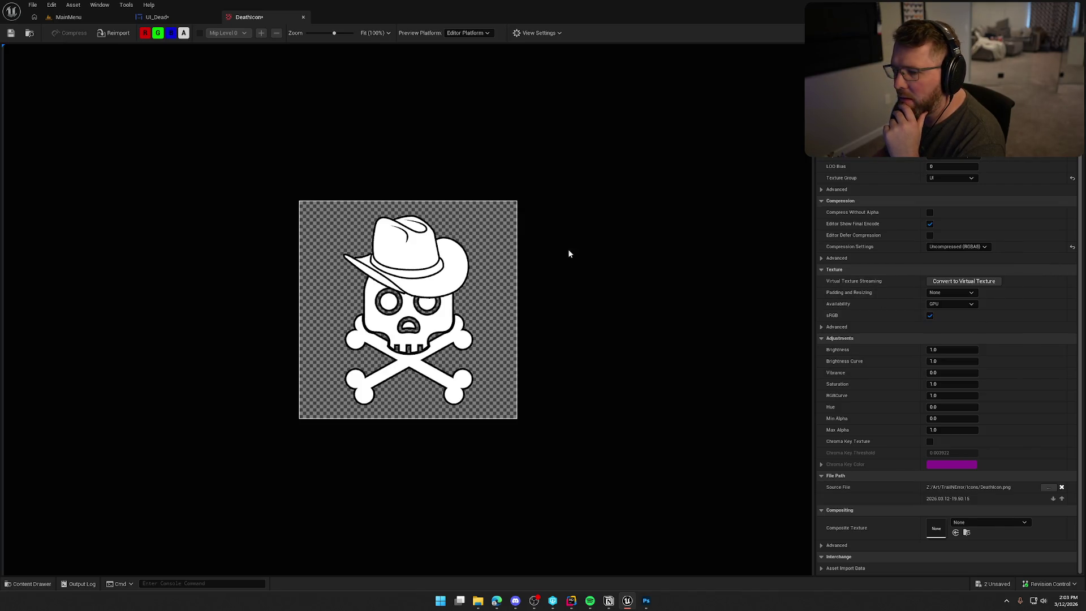
{"action": "left_click", "coordinate": [11, 33]}
{"action": "left_click", "coordinate": [159, 17]}
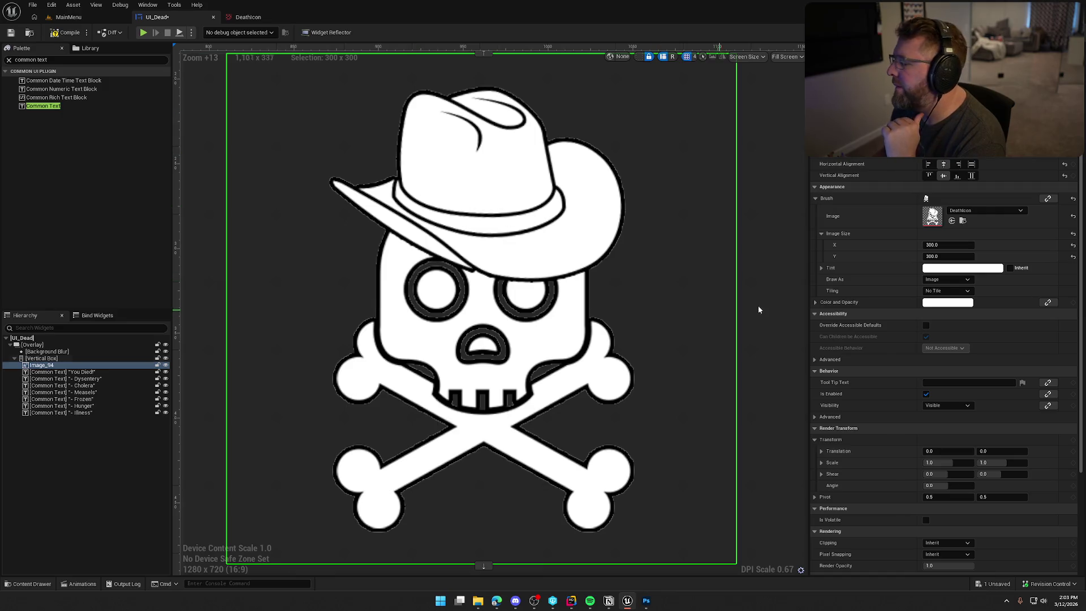
{"action": "left_click", "coordinate": [949, 280]}
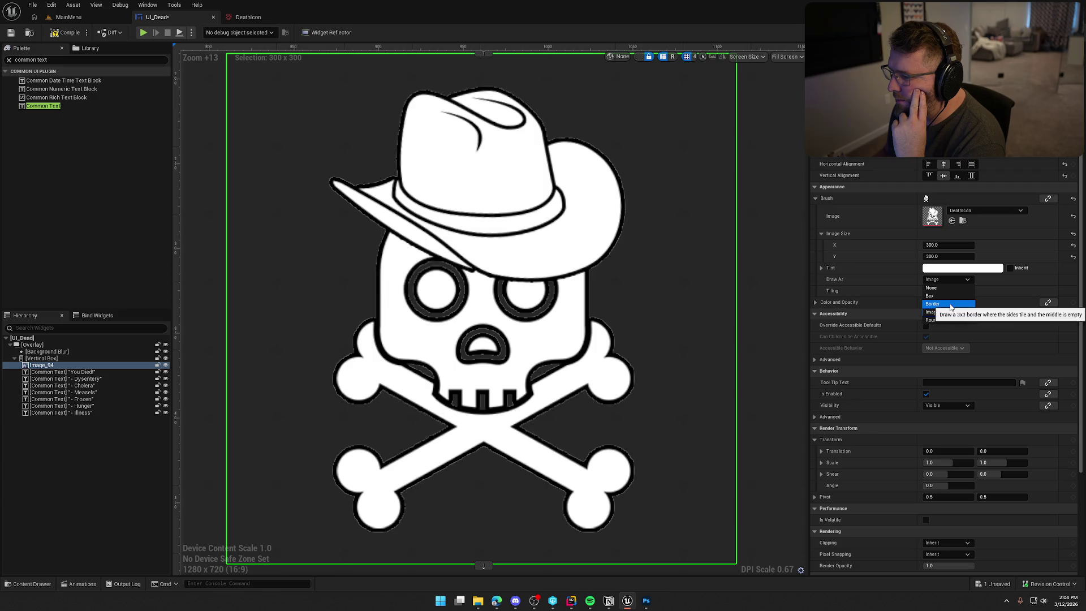
{"action": "left_click", "coordinate": [950, 305]}
{"action": "left_click", "coordinate": [947, 279]}
{"action": "left_click", "coordinate": [944, 289]}
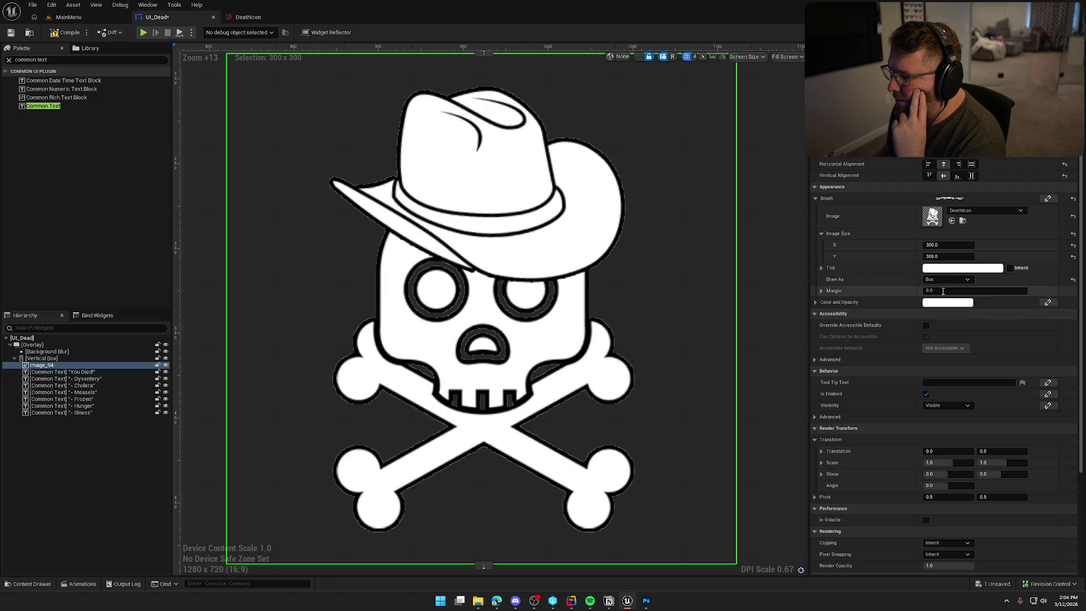
{"action": "left_click", "coordinate": [942, 281]}
{"action": "left_click", "coordinate": [922, 298]}
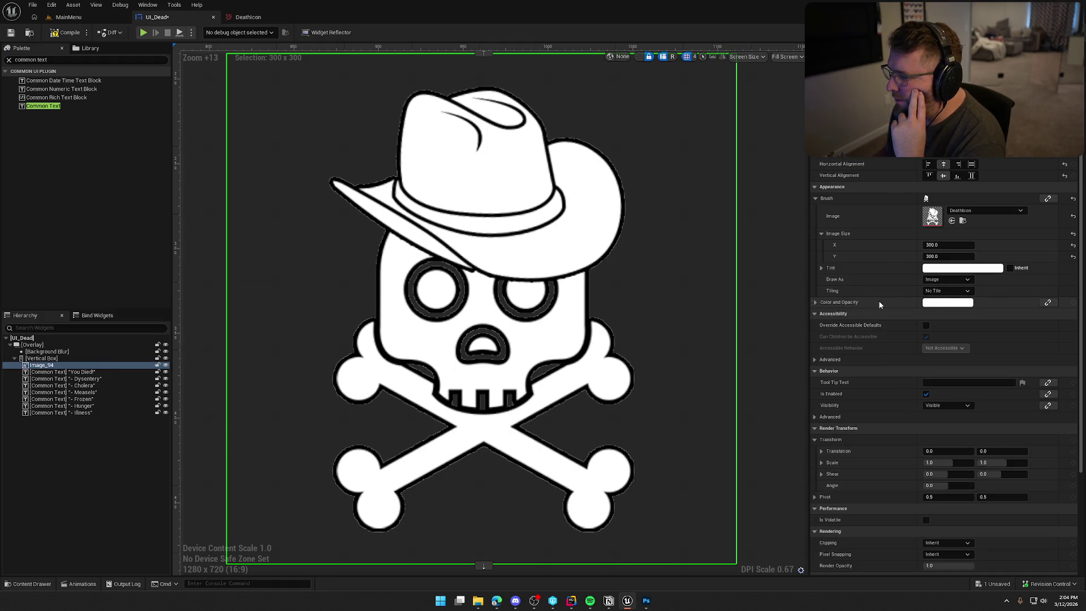
{"action": "scroll", "coordinate": [880, 304], "scroll_direction": "down", "scroll_amount": 3}
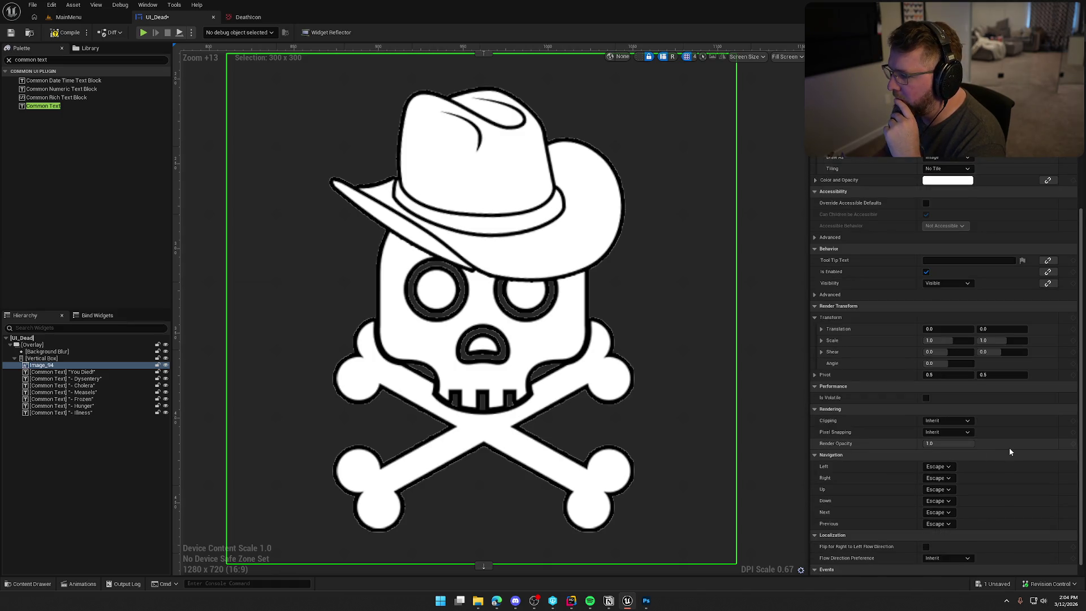
{"action": "scroll", "coordinate": [1009, 446], "scroll_direction": "up", "scroll_amount": 2}
{"action": "scroll", "coordinate": [1010, 451], "scroll_direction": "up", "scroll_amount": 2}
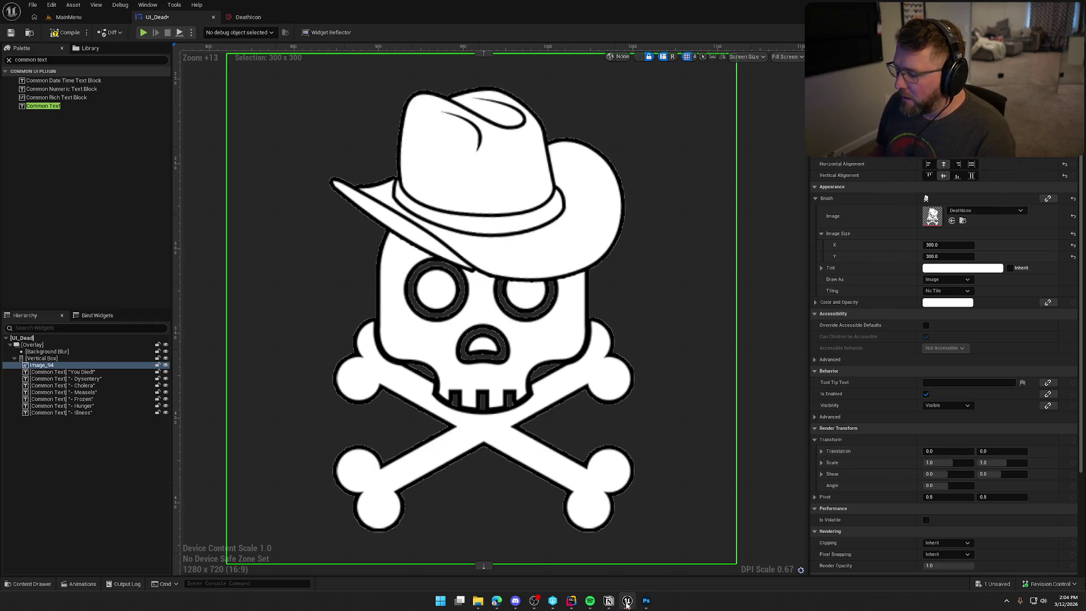
Step: Preview the skull over the black Color Fill 1 layer, hide it again, and return to Unreal
{"action": "left_click", "coordinate": [645, 601]}
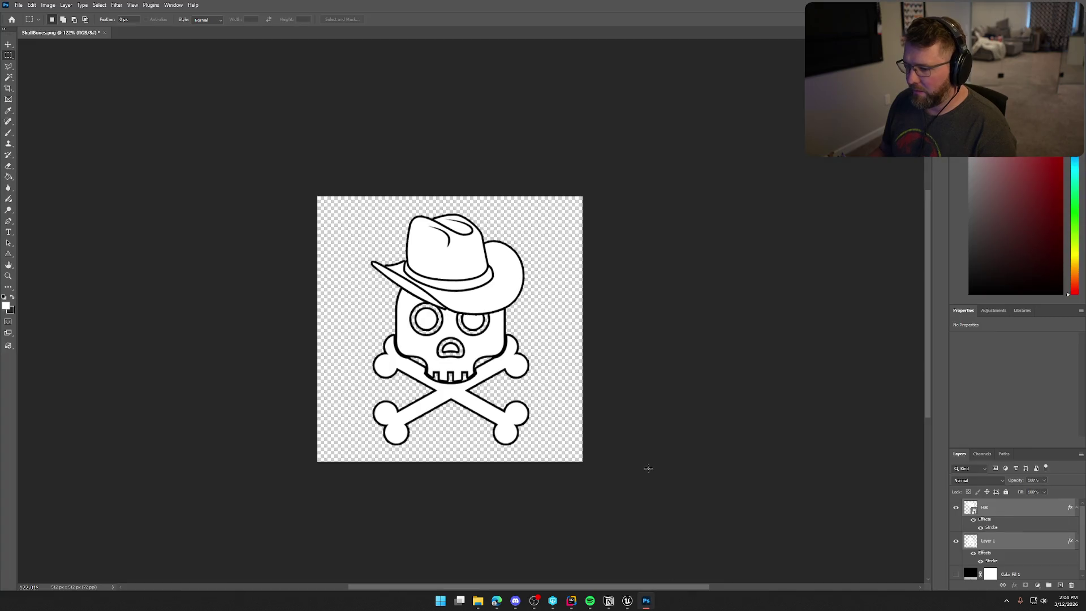
{"action": "scroll", "coordinate": [518, 276], "scroll_direction": "up", "scroll_amount": 5}
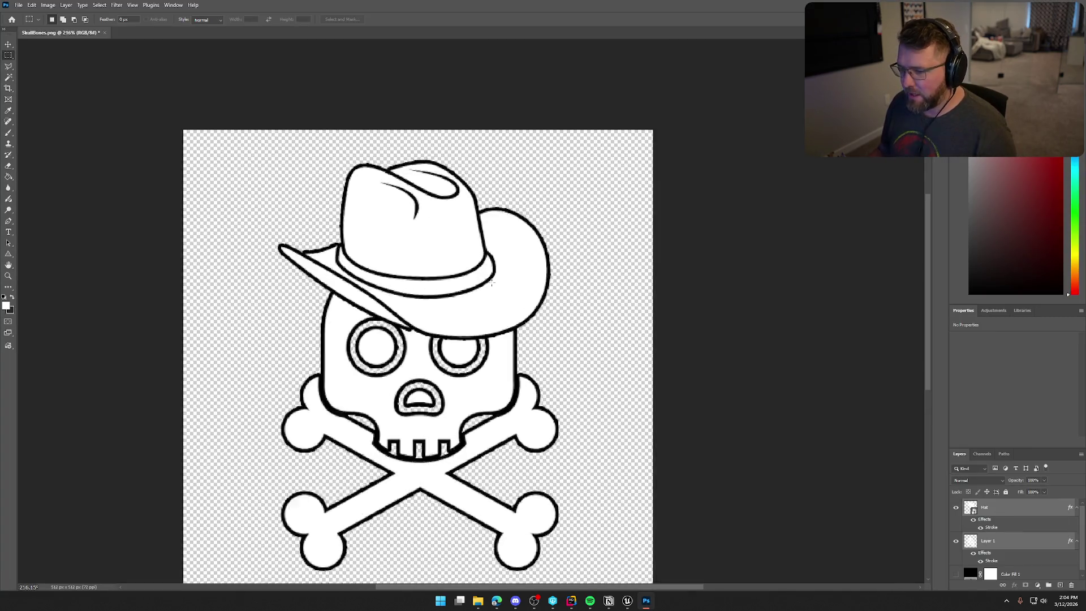
{"action": "scroll", "coordinate": [520, 276], "scroll_direction": "down", "scroll_amount": 5}
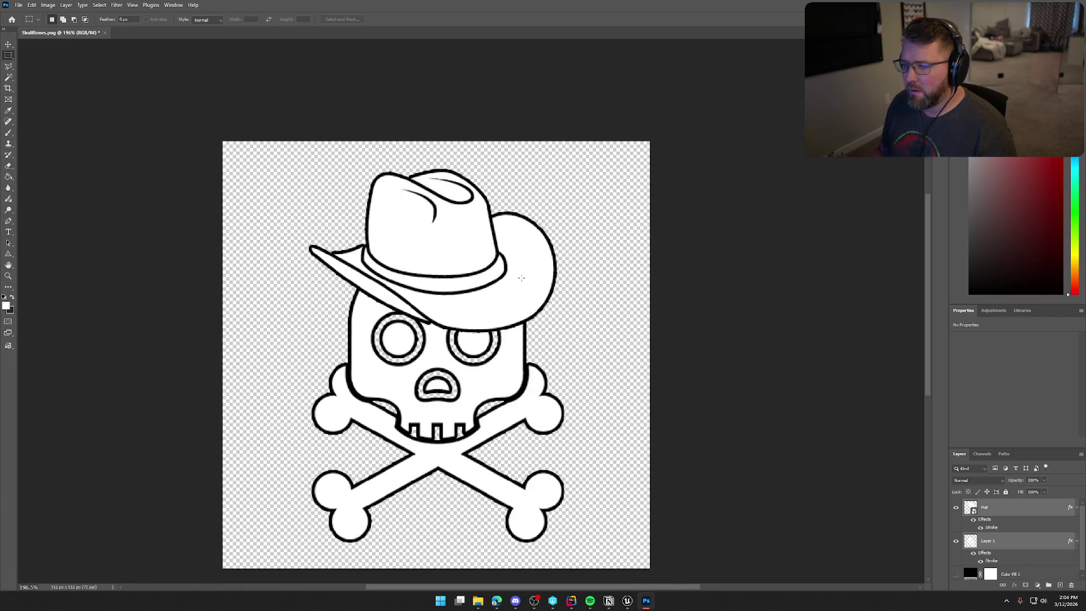
{"action": "scroll", "coordinate": [650, 371], "scroll_direction": "up", "scroll_amount": 1}
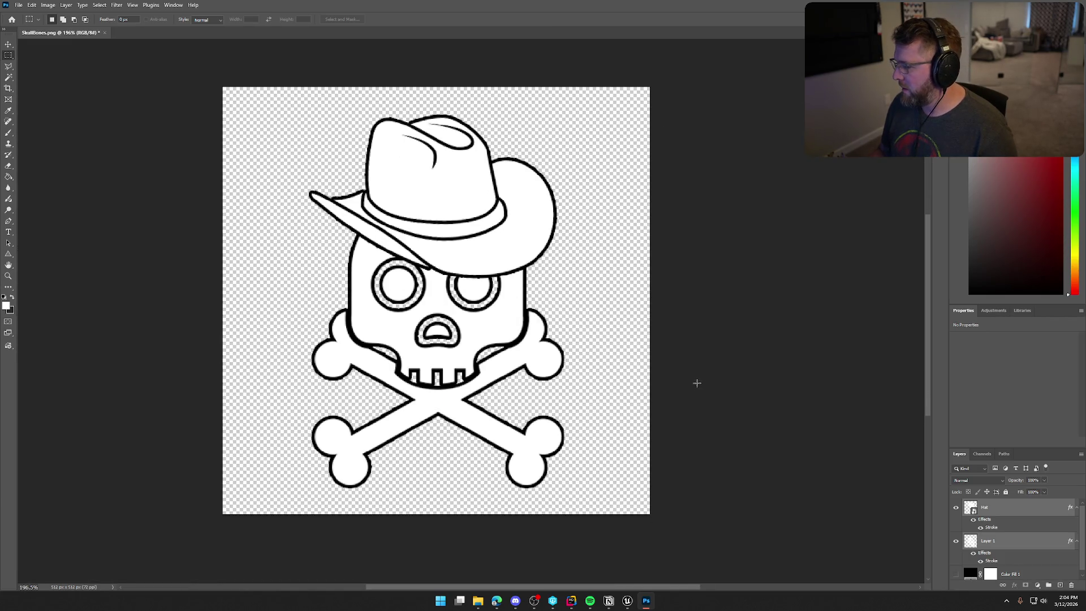
{"action": "scroll", "coordinate": [769, 388], "scroll_direction": "down", "scroll_amount": 4}
{"action": "scroll", "coordinate": [771, 390], "scroll_direction": "down", "scroll_amount": 3}
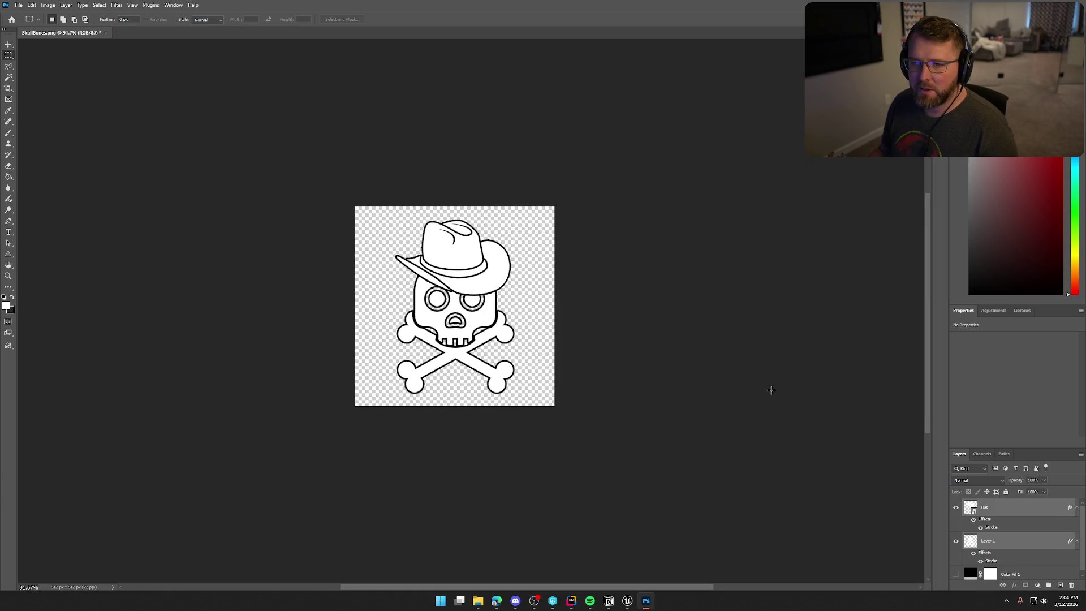
{"action": "scroll", "coordinate": [770, 391], "scroll_direction": "up", "scroll_amount": 1}
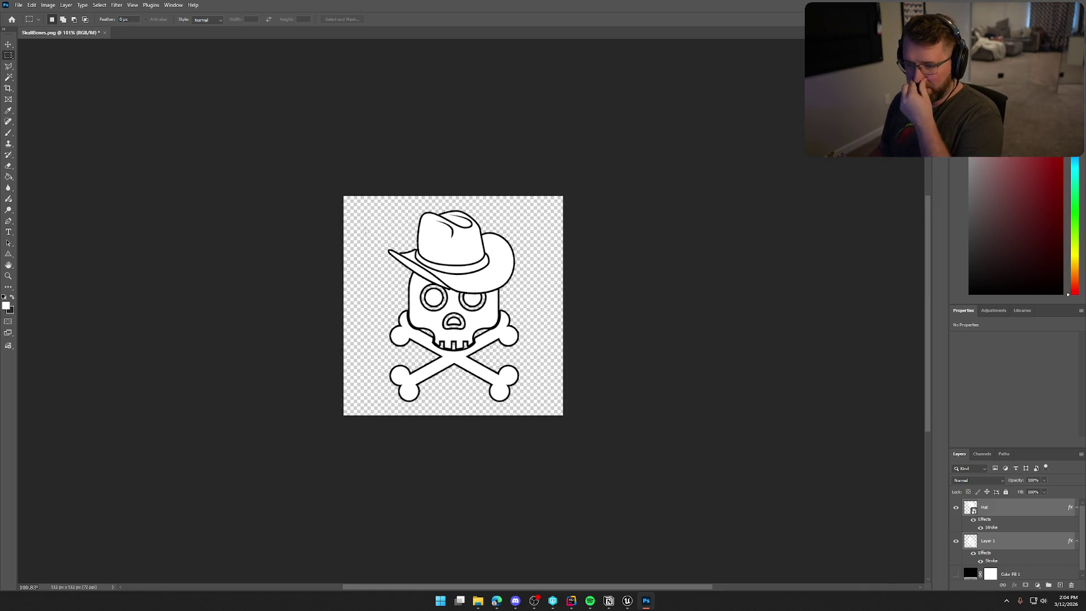
{"action": "left_click", "coordinate": [956, 575]}
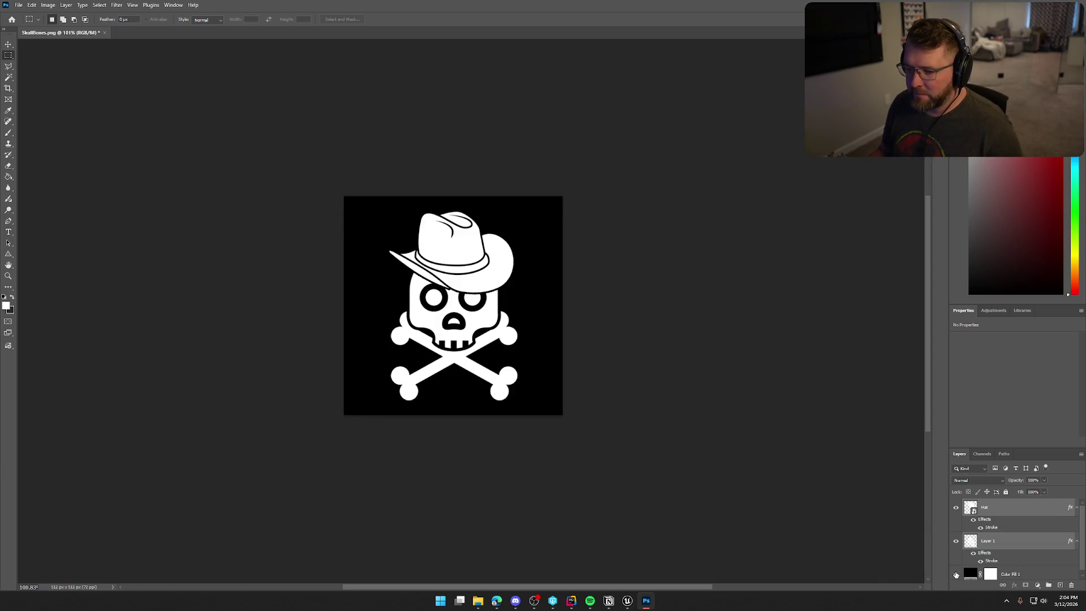
{"action": "left_click", "coordinate": [956, 574]}
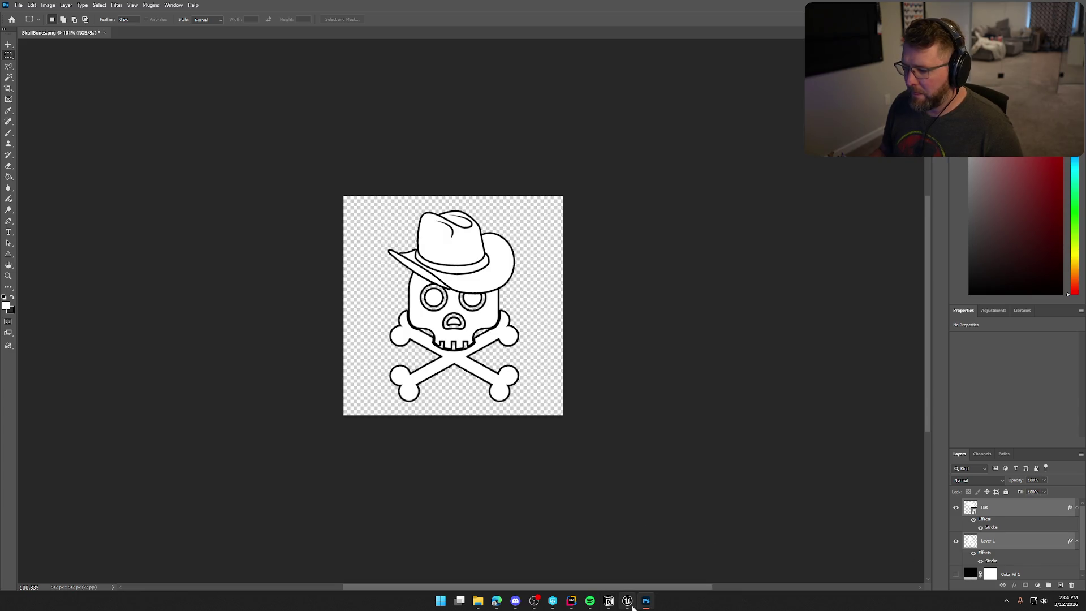
{"action": "left_click", "coordinate": [627, 600]}
Step: Delete the six '- …' cause-of-death text widgets, keeping Image_94 and 'You Died!'
{"action": "scroll", "coordinate": [455, 242], "scroll_direction": "down", "scroll_amount": 8}
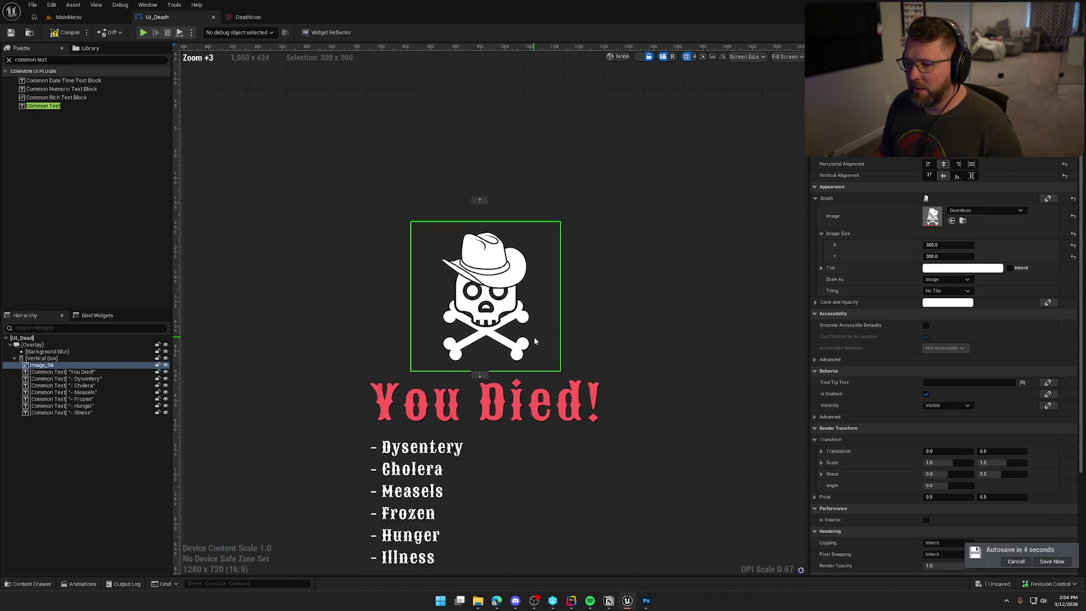
{"action": "scroll", "coordinate": [482, 256], "scroll_direction": "up", "scroll_amount": 2}
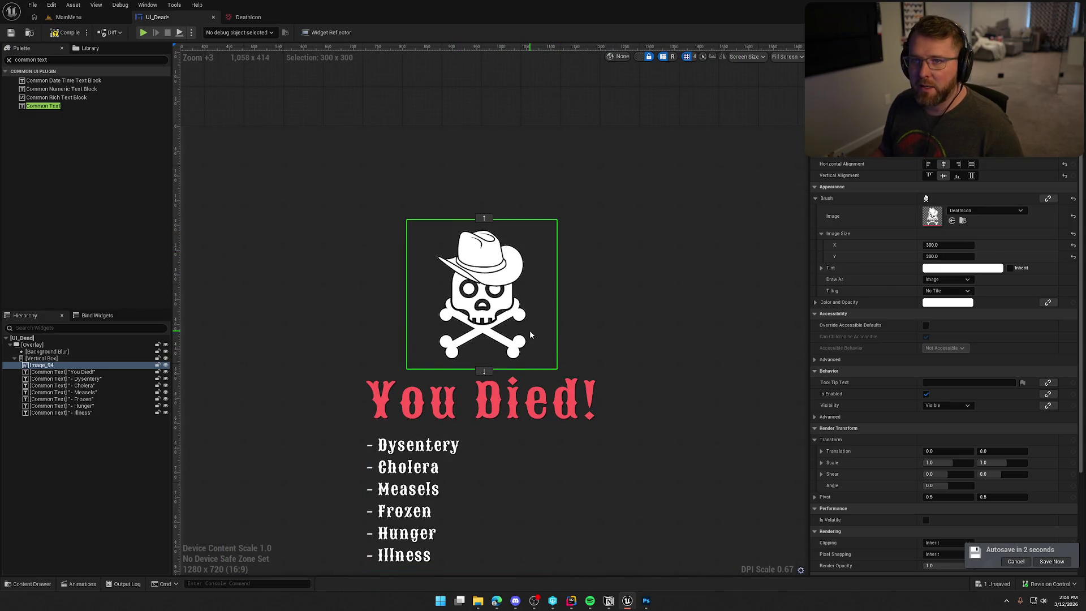
{"action": "scroll", "coordinate": [588, 348], "scroll_direction": "down", "scroll_amount": 3}
{"action": "scroll", "coordinate": [638, 367], "scroll_direction": "up", "scroll_amount": 2}
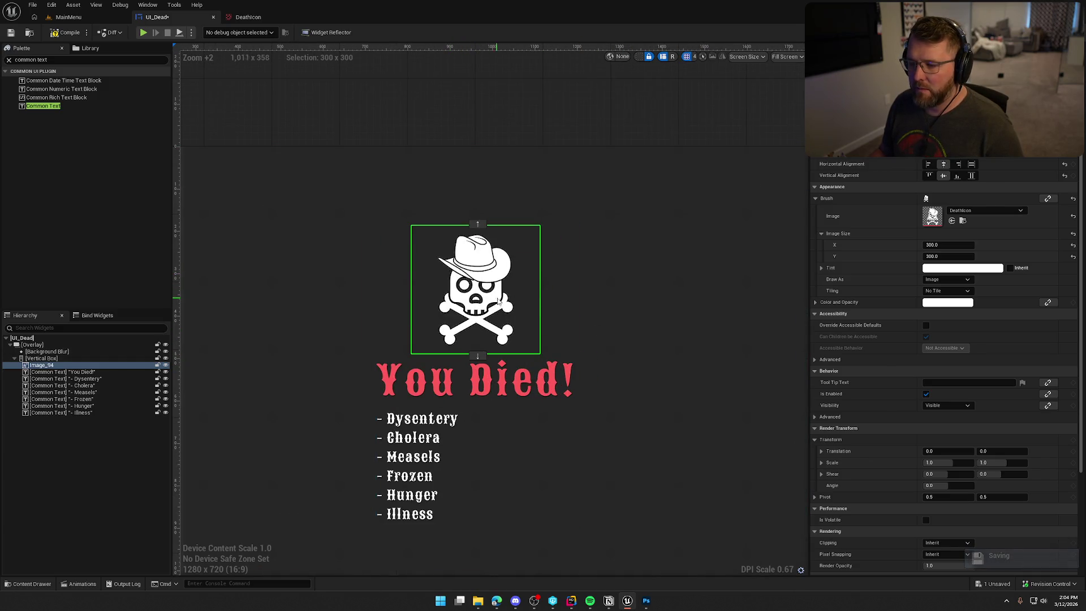
{"action": "scroll", "coordinate": [534, 305], "scroll_direction": "down", "scroll_amount": 3}
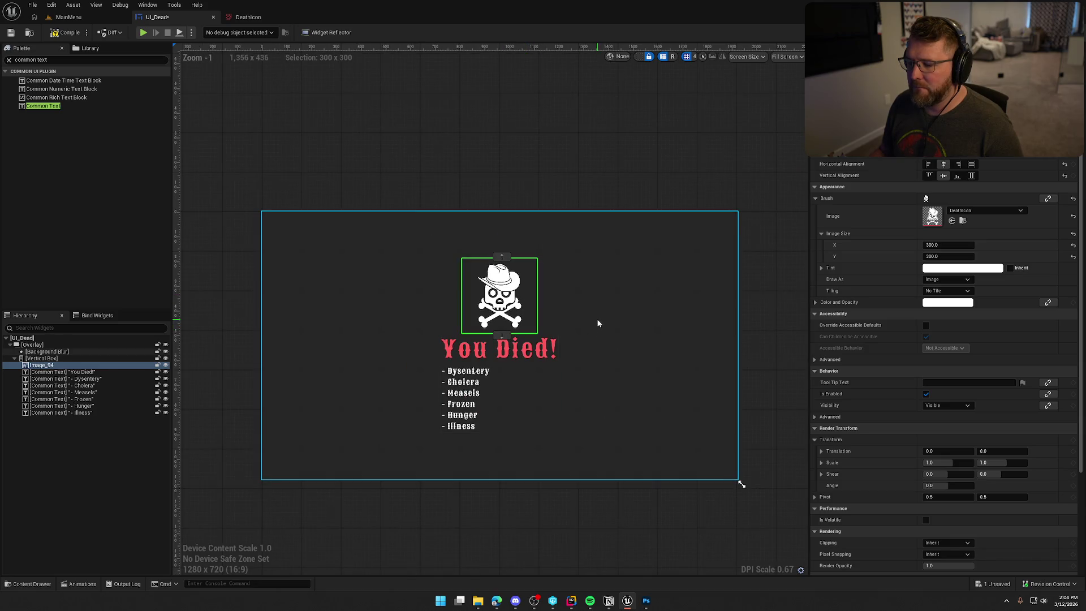
{"action": "scroll", "coordinate": [633, 336], "scroll_direction": "up", "scroll_amount": 1}
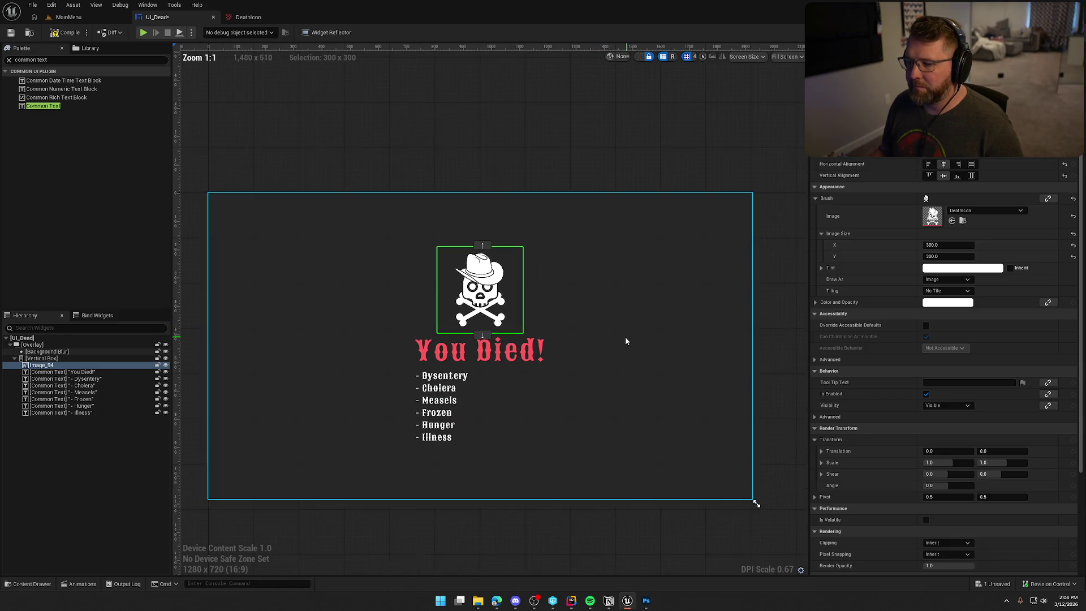
{"action": "left_click", "coordinate": [65, 372]}
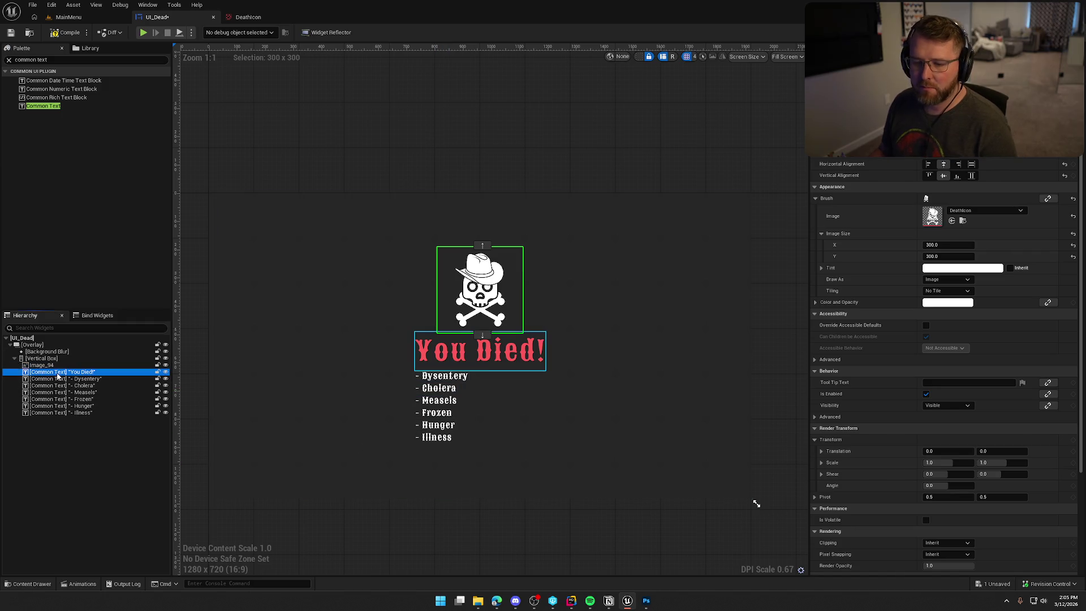
{"action": "left_click", "coordinate": [59, 412], "text": "shift"}
{"action": "key", "text": "Delete"}
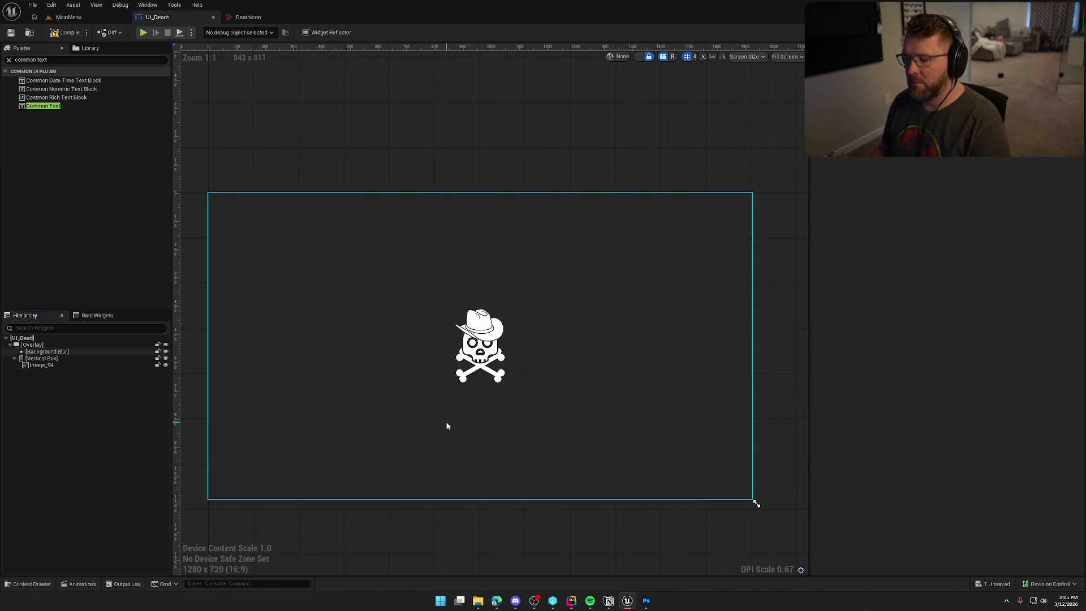
{"action": "left_click", "coordinate": [35, 365]}
{"action": "key", "text": "ctrl+z"}
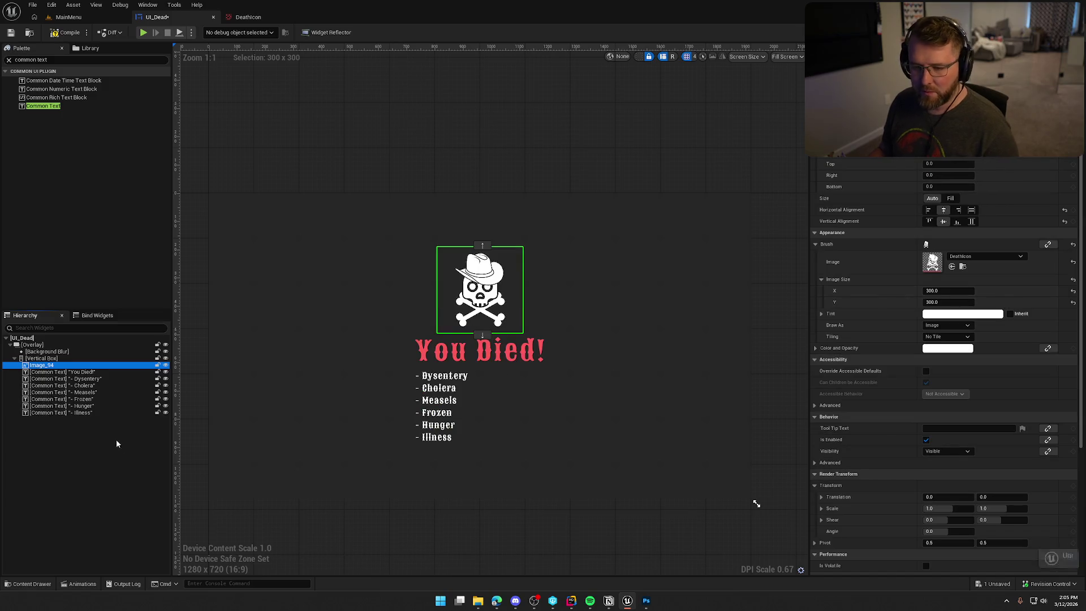
{"action": "left_click", "coordinate": [65, 379]}
{"action": "left_click", "coordinate": [73, 412], "text": "shift"}
{"action": "key", "text": "Delete"}
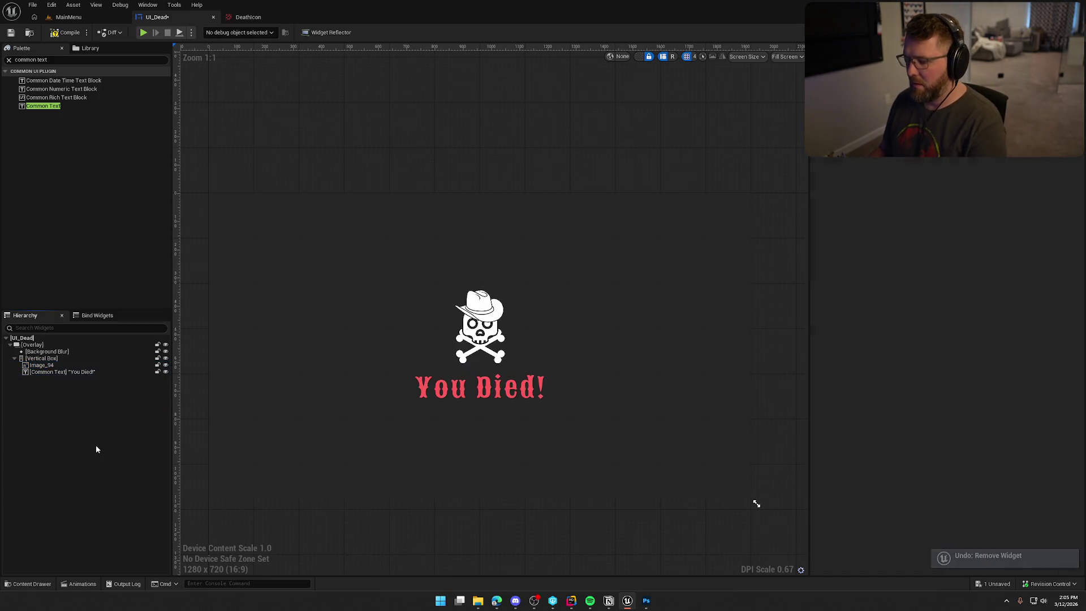
Step: Pan and zoom the designer to check the skull icon above 'You Died!'
{"action": "left_click", "coordinate": [480, 328]}
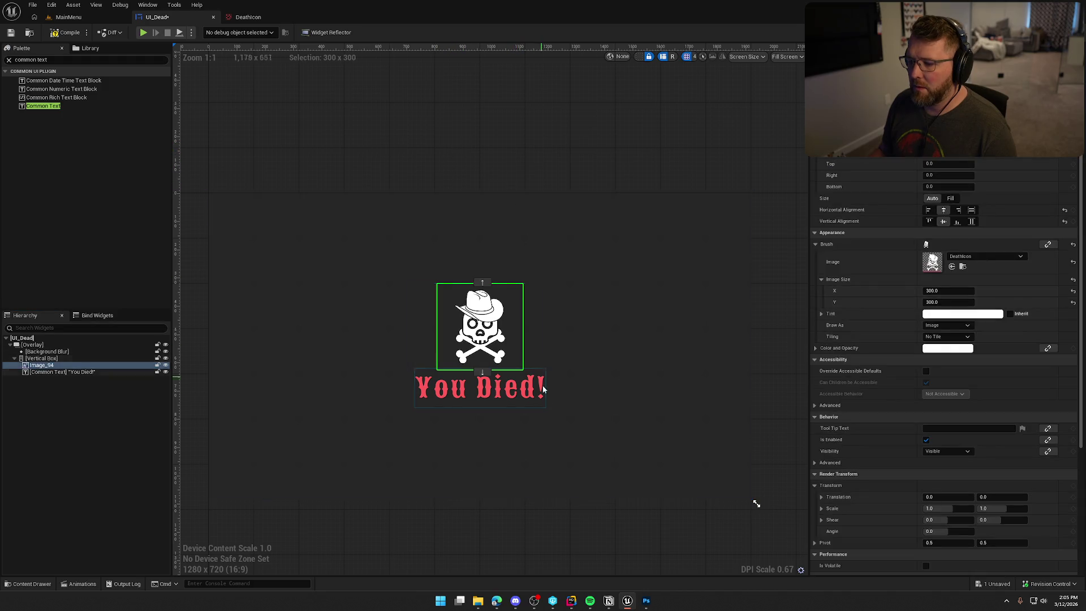
{"action": "scroll", "coordinate": [554, 482], "scroll_direction": "down", "scroll_amount": 1}
{"action": "left_click", "coordinate": [569, 523]}
{"action": "left_click_drag", "start_coordinate": [569, 524], "coordinate": [569, 450]}
{"action": "scroll", "coordinate": [521, 464], "scroll_direction": "up", "scroll_amount": 1}
{"action": "scroll", "coordinate": [526, 492], "scroll_direction": "down", "scroll_amount": 1}
{"action": "scroll", "coordinate": [526, 487], "scroll_direction": "up", "scroll_amount": 2}
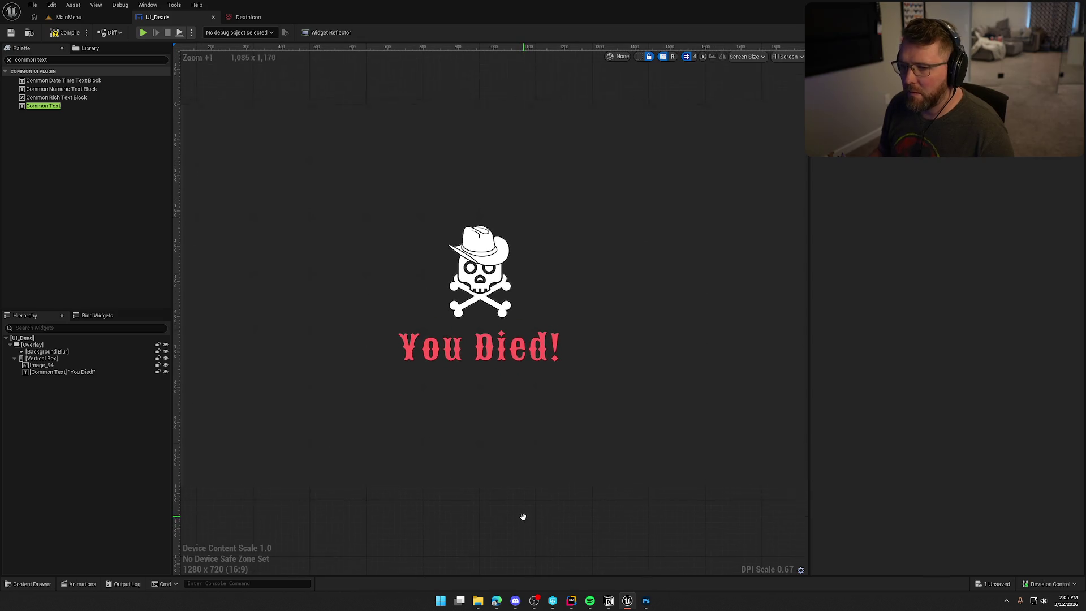
{"action": "scroll", "coordinate": [521, 484], "scroll_direction": "up", "scroll_amount": 1}
{"action": "scroll", "coordinate": [520, 484], "scroll_direction": "down", "scroll_amount": 1}
{"action": "scroll", "coordinate": [520, 489], "scroll_direction": "down", "scroll_amount": 1}
{"action": "left_click_drag", "start_coordinate": [521, 489], "coordinate": [528, 413]}
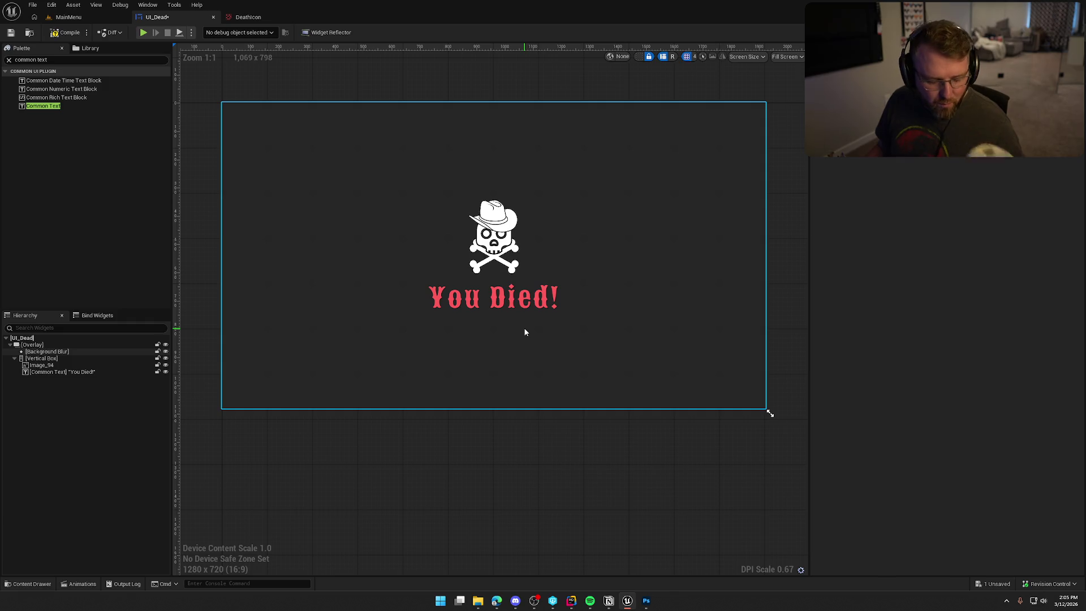
{"action": "left_click_drag", "start_coordinate": [523, 511], "coordinate": [531, 527]}
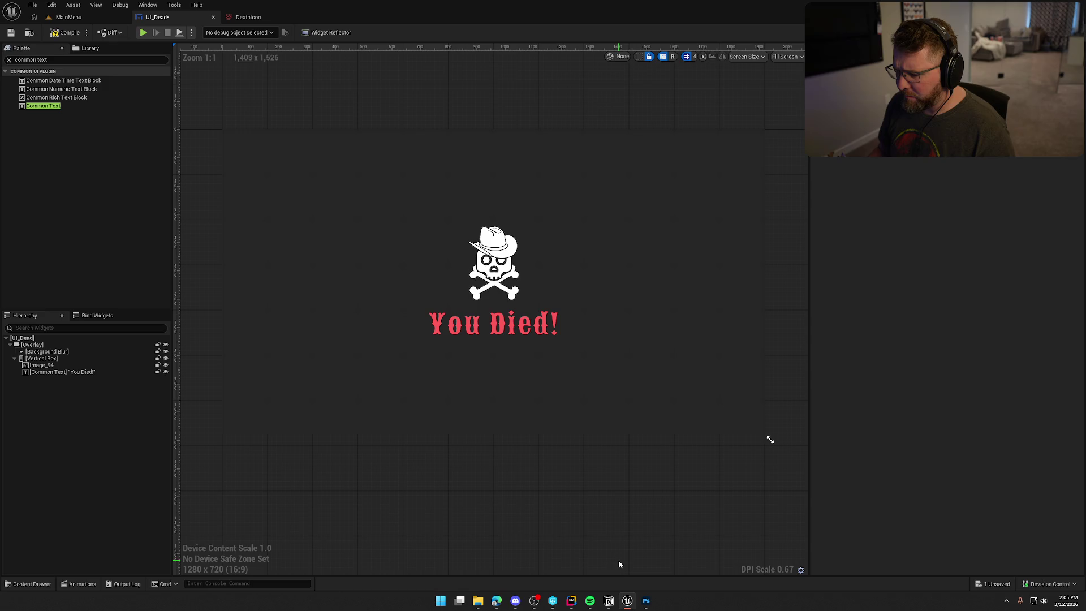
{"action": "left_click", "coordinate": [493, 271]}
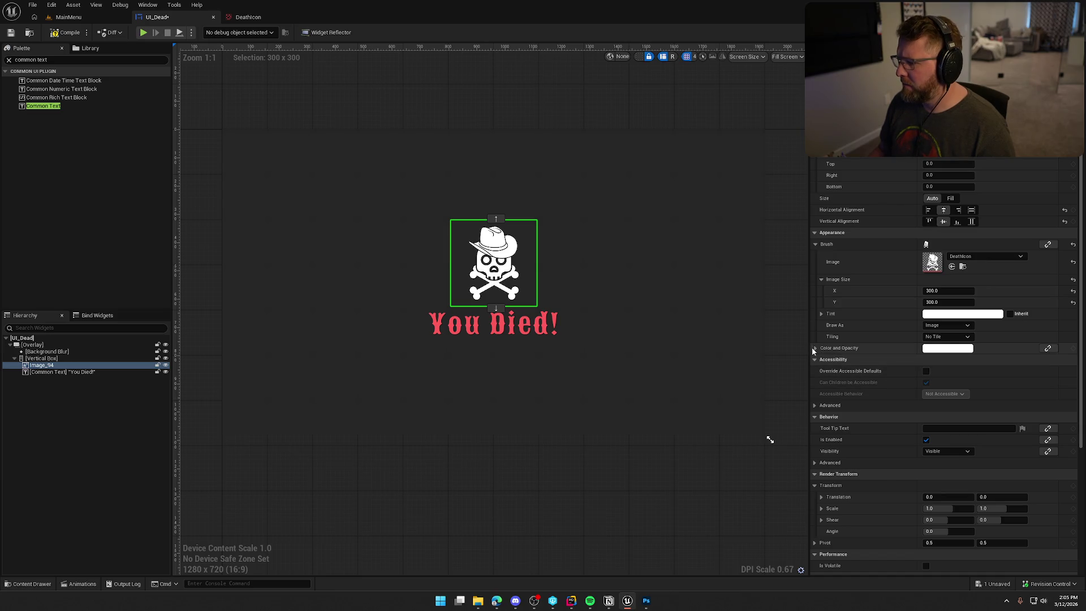
{"action": "scroll", "coordinate": [892, 447], "scroll_direction": "down", "scroll_amount": 5}
{"action": "scroll", "coordinate": [889, 447], "scroll_direction": "down", "scroll_amount": 2}
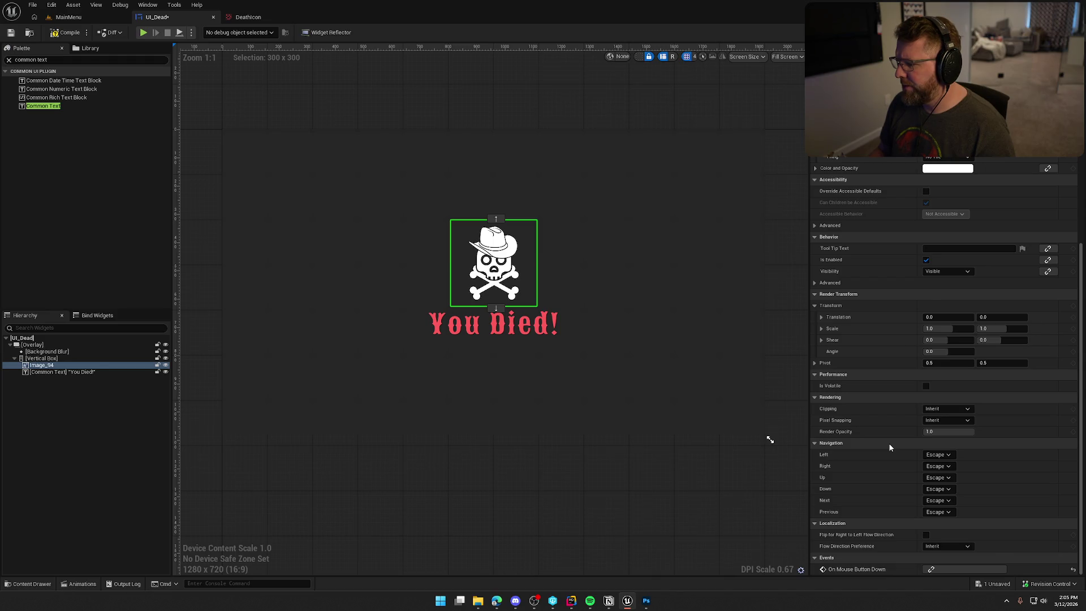
{"action": "scroll", "coordinate": [889, 447], "scroll_direction": "up", "scroll_amount": 6}
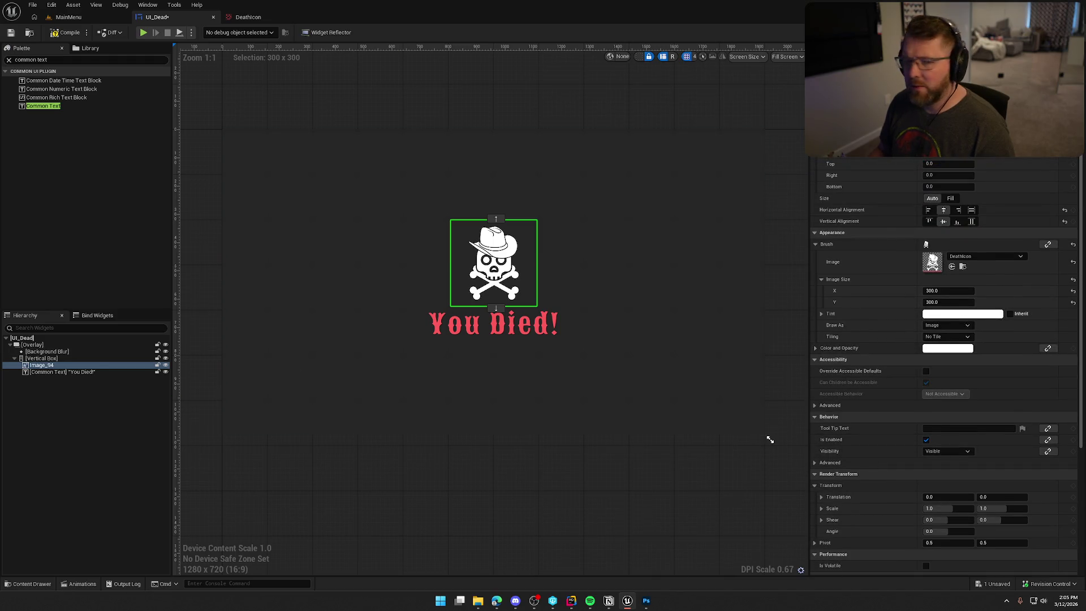
Step: Google 'ue5 white border around texture' and open the forum thread on white texture borders
{"action": "key", "text": "alt+Tab"}
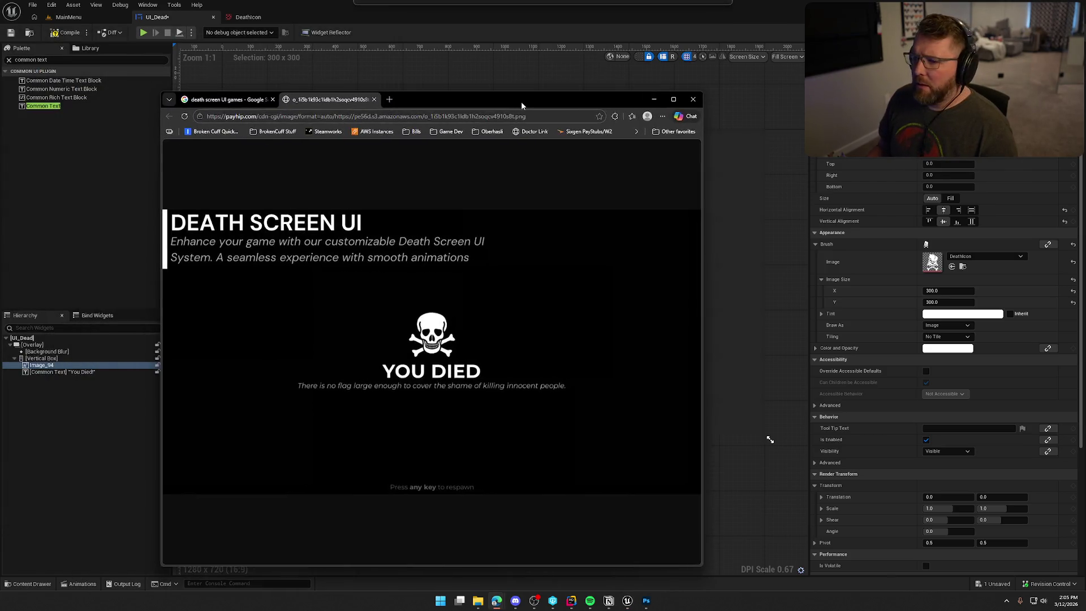
{"action": "double_click", "coordinate": [521, 100]}
{"action": "left_click", "coordinate": [229, 11]}
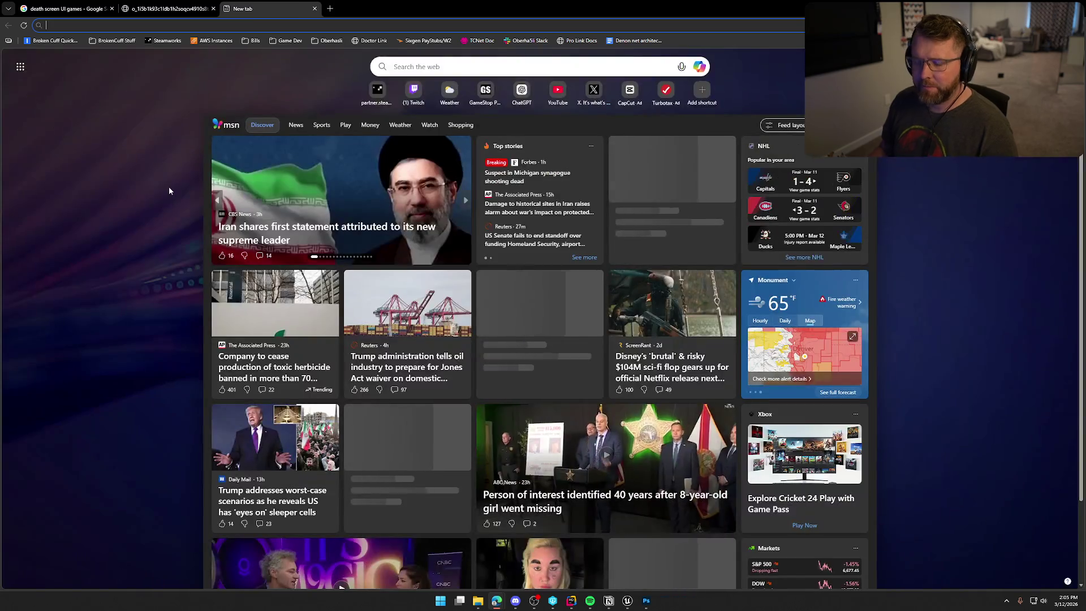
{"action": "type", "text": "google.com"}
{"action": "key", "text": "Return"}
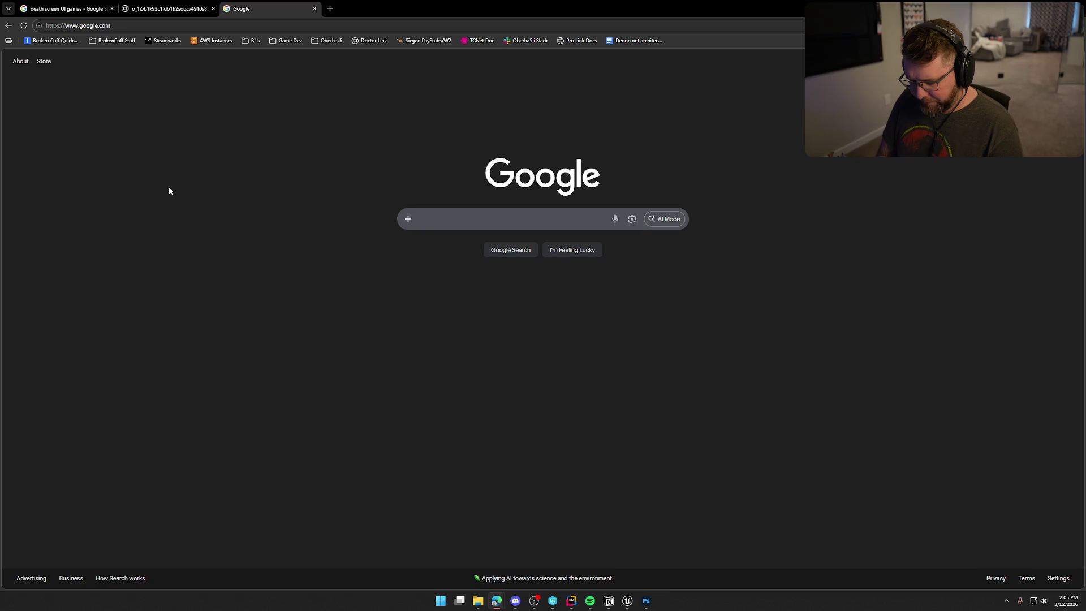
{"action": "type", "text": "ue5 white border around texture"}
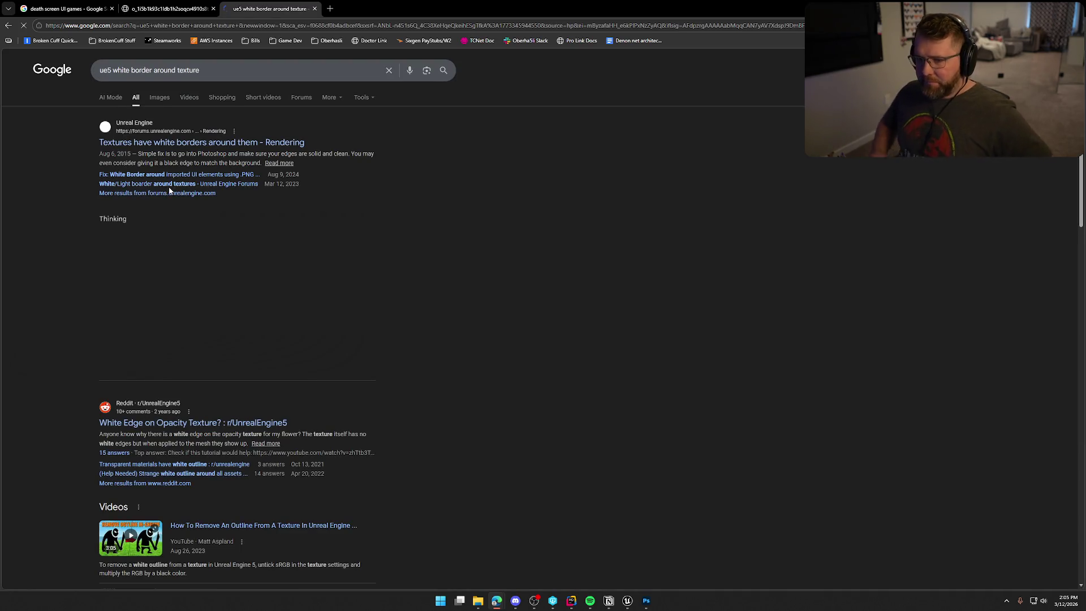
{"action": "left_click", "coordinate": [208, 148]}
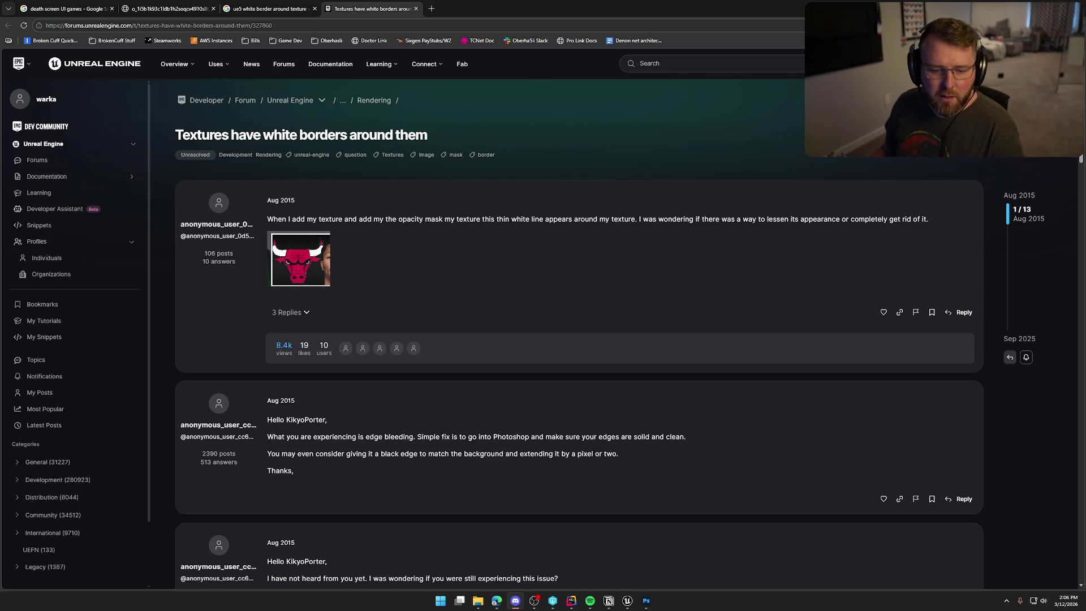
Step: Read the replies on white texture borders and edge bleeding, then go back to Photoshop
{"action": "left_click", "coordinate": [652, 267]}
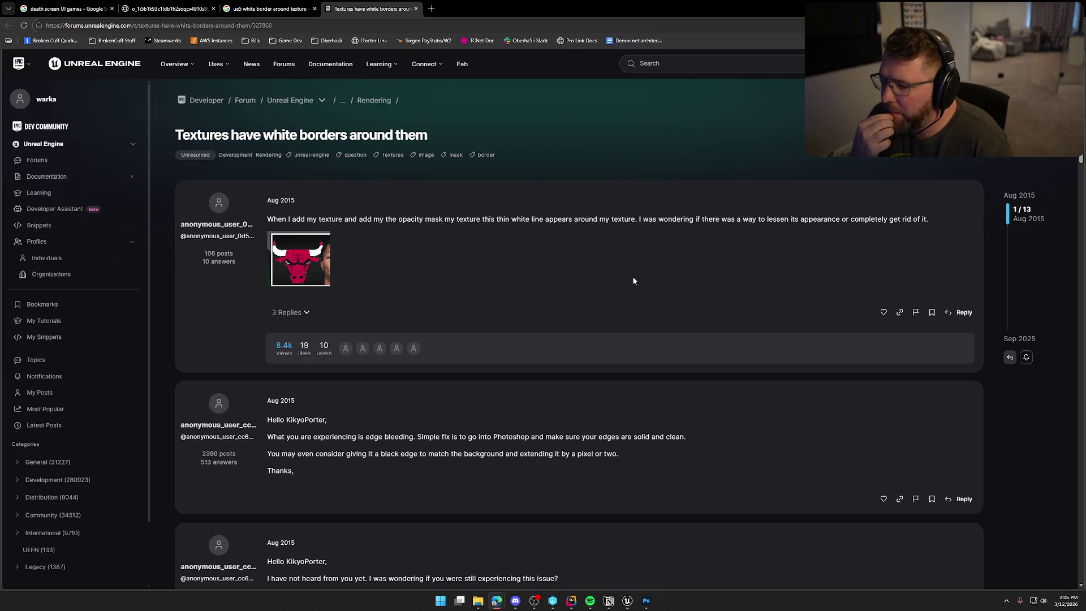
{"action": "scroll", "coordinate": [632, 276], "scroll_direction": "down", "scroll_amount": 3}
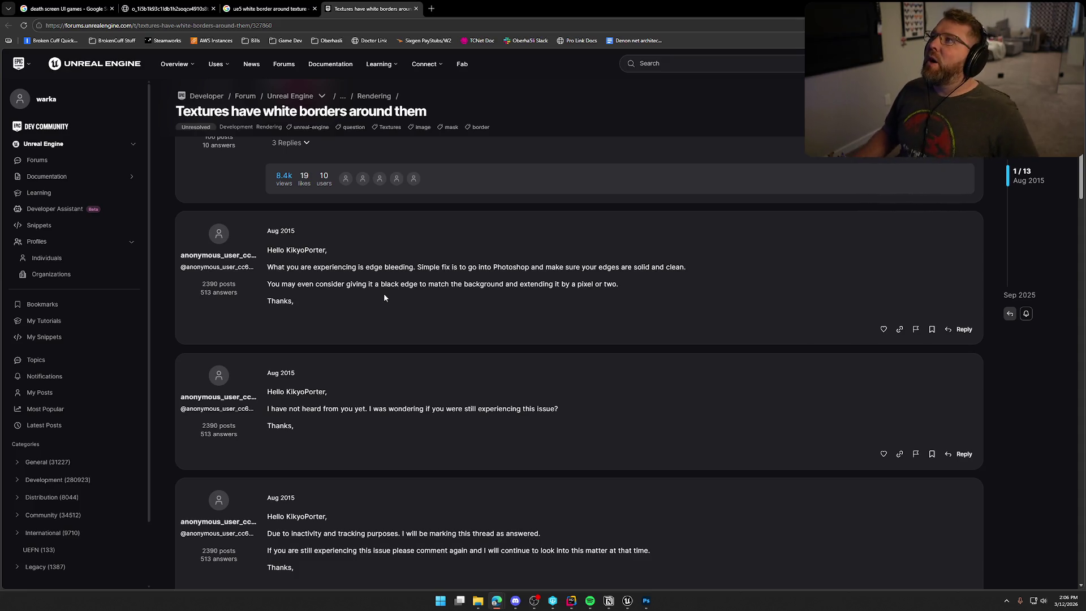
{"action": "left_click", "coordinate": [647, 601]}
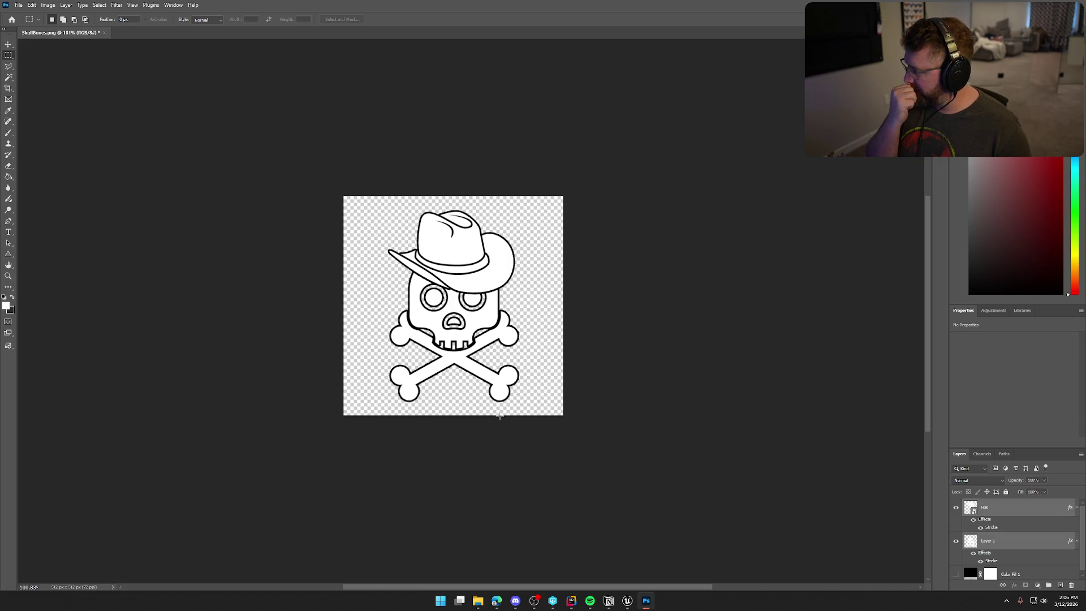
{"action": "double_click", "coordinate": [1022, 520]}
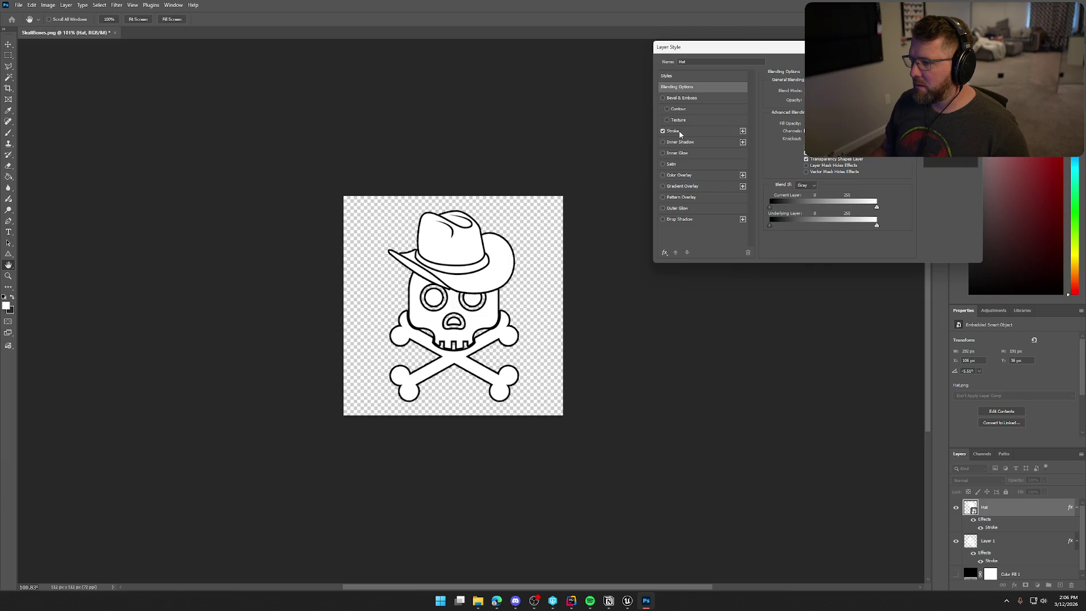
{"action": "left_click", "coordinate": [680, 133]}
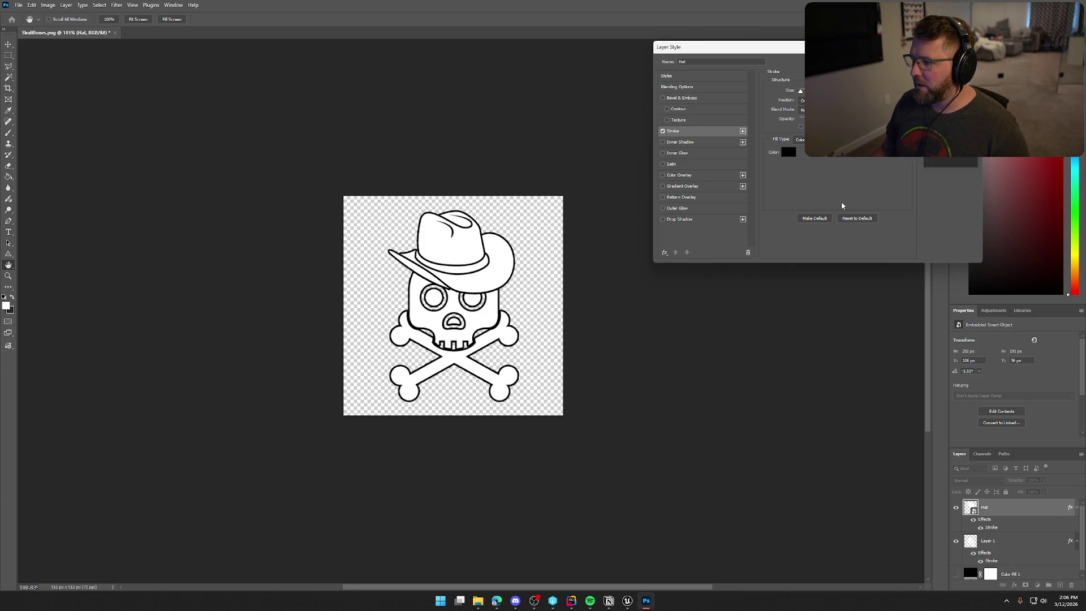
{"action": "key", "text": "Return"}
{"action": "key", "text": "m"}
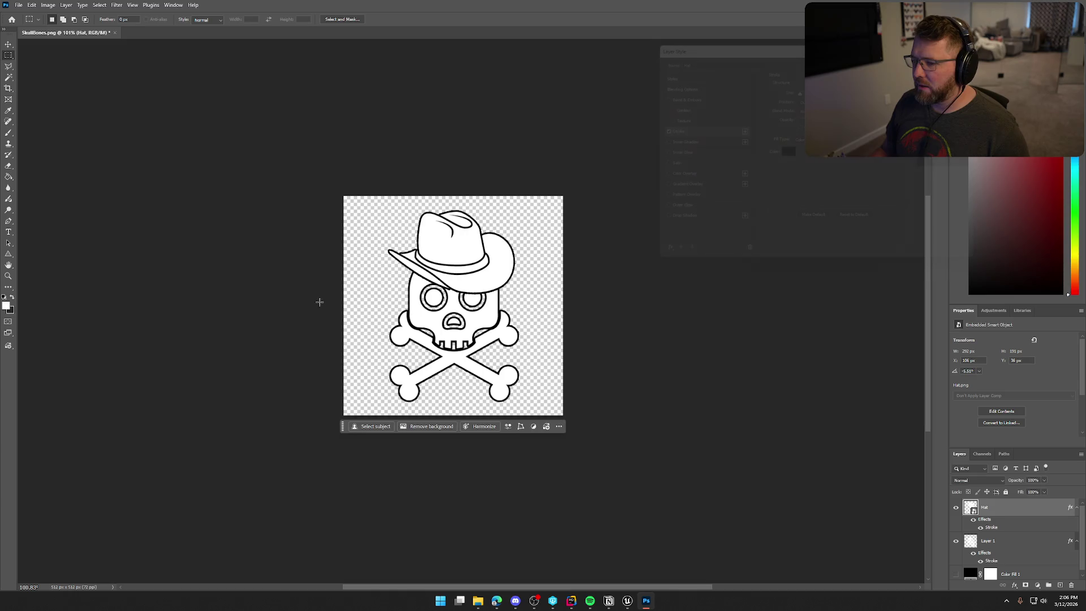
{"action": "mouse_move", "coordinate": [627, 600]}
{"action": "mouse_move", "coordinate": [497, 601]}
{"action": "left_click", "coordinate": [636, 554]}
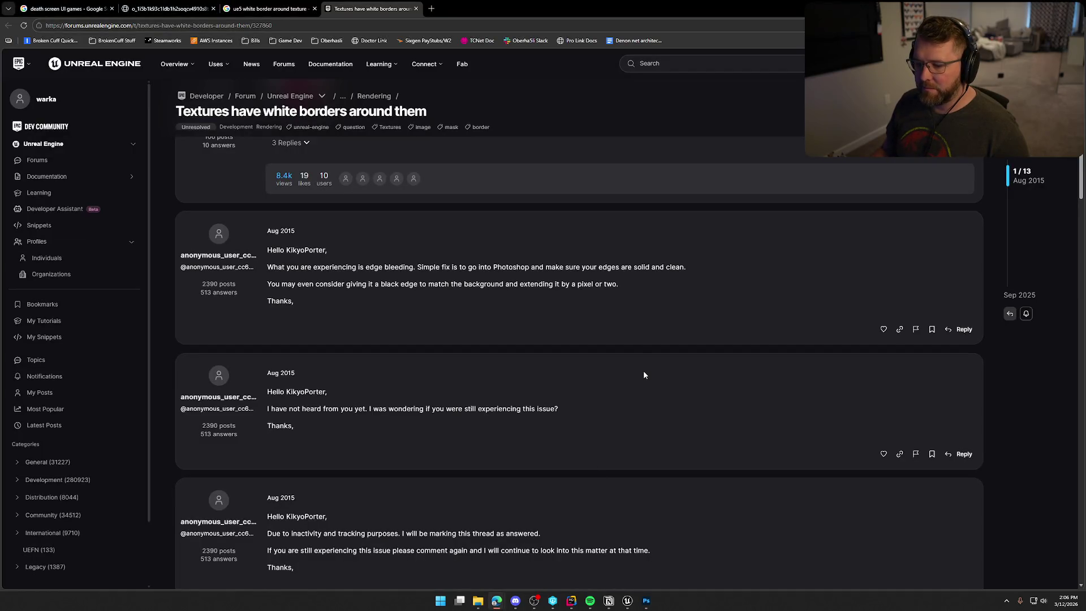
Step: Scroll to the 2019 answer recommending the Nearest texture filter, then bring Unreal forward
{"action": "scroll", "coordinate": [643, 375], "scroll_direction": "down", "scroll_amount": 3}
{"action": "scroll", "coordinate": [661, 372], "scroll_direction": "up", "scroll_amount": 2}
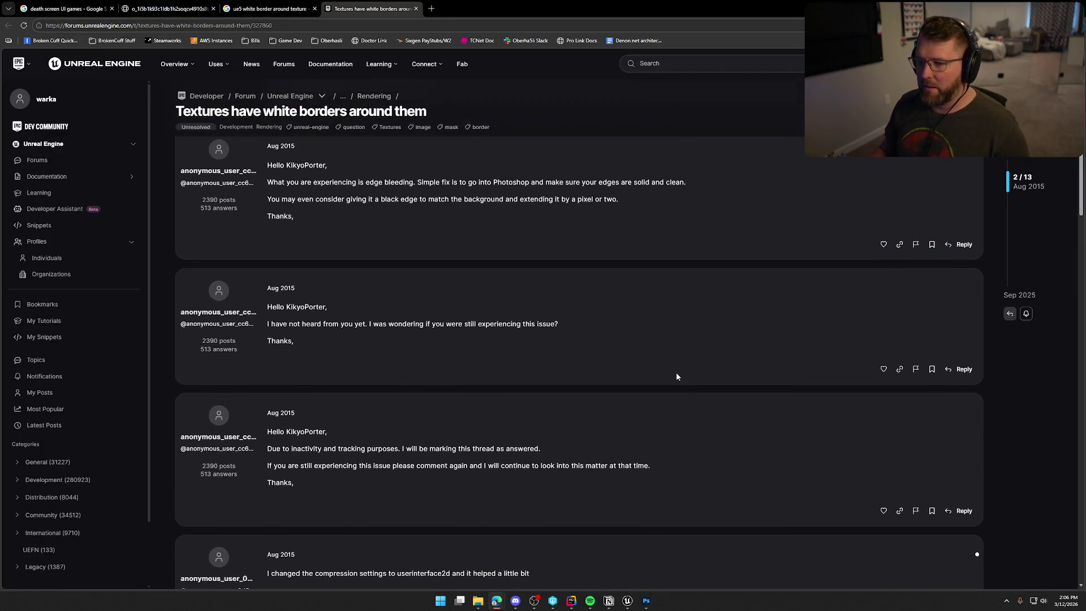
{"action": "scroll", "coordinate": [677, 376], "scroll_direction": "down", "scroll_amount": 3}
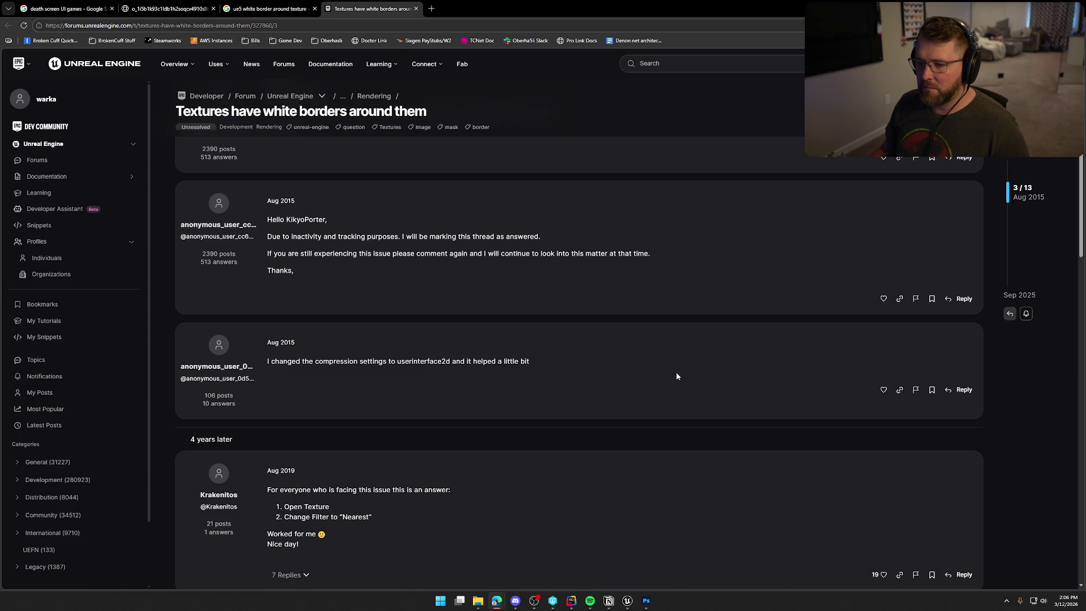
{"action": "scroll", "coordinate": [677, 373], "scroll_direction": "down", "scroll_amount": 3}
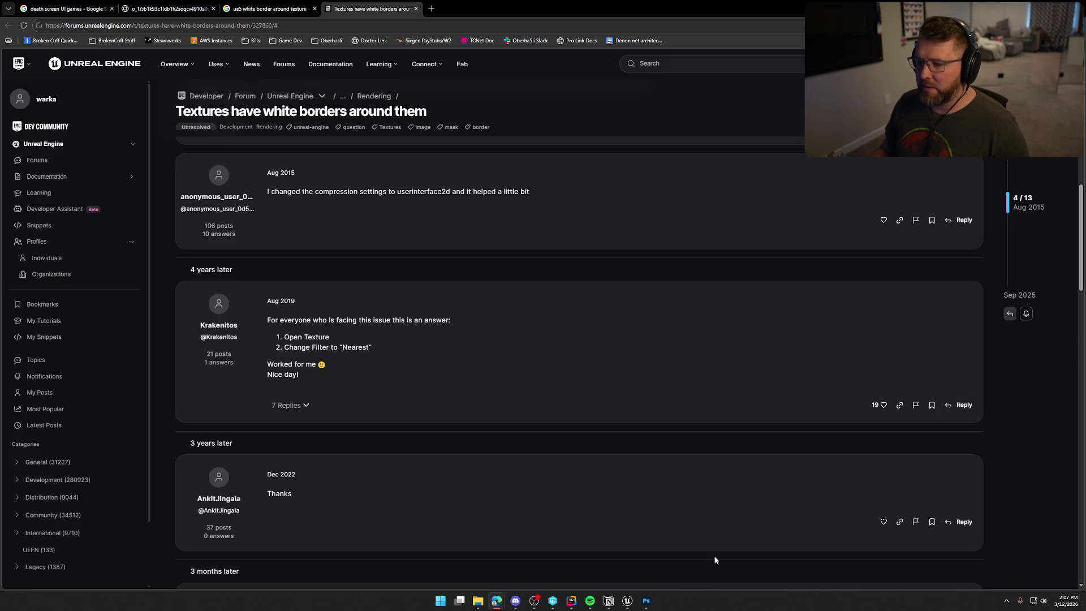
{"action": "left_click", "coordinate": [628, 600]}
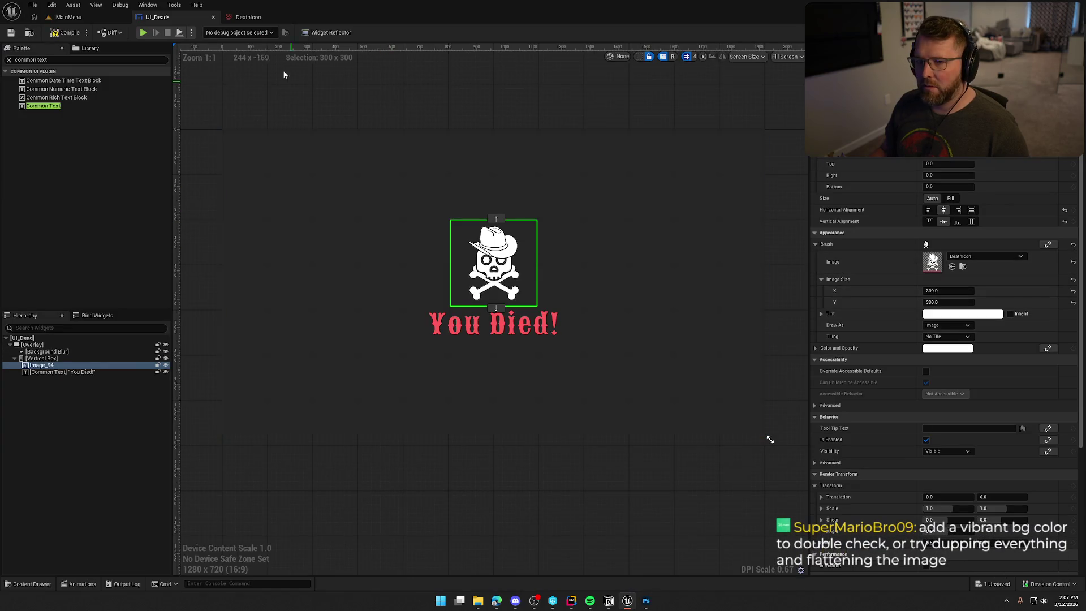
Step: Set the DeathIcon texture's compression to Default (BC1 or BC3 with A)
{"action": "left_click", "coordinate": [244, 17]}
{"action": "left_click", "coordinate": [967, 247]}
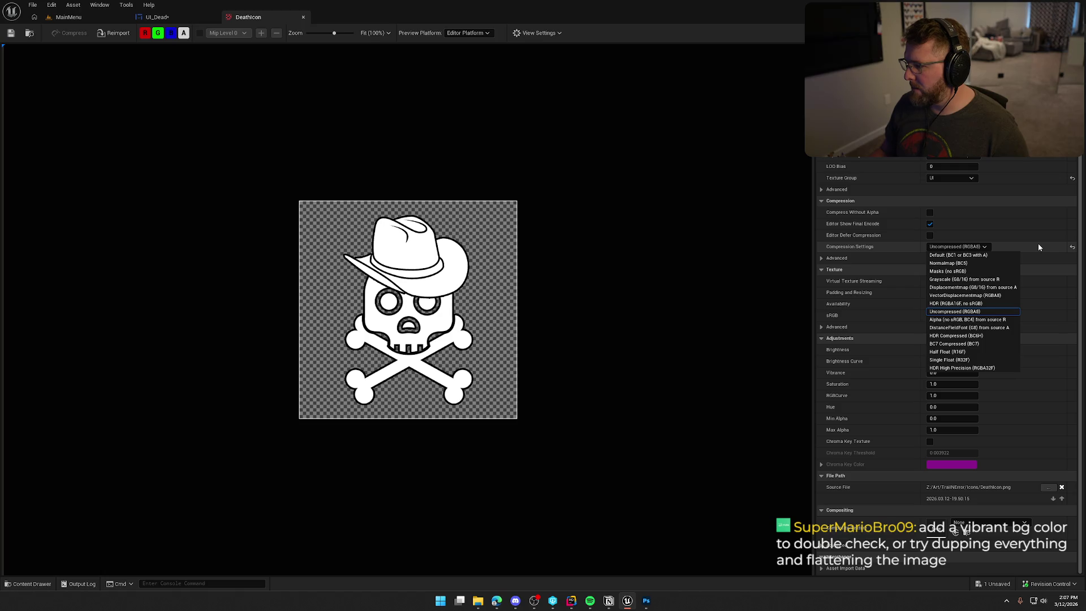
{"action": "left_click", "coordinate": [985, 255]}
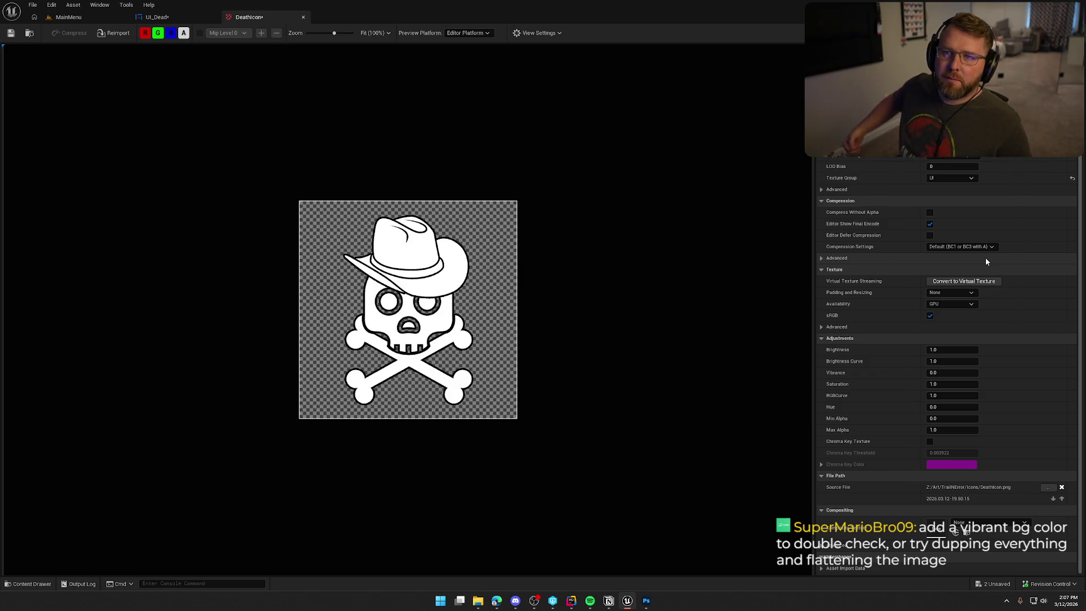
Step: Check the skull on the UI_Dead death screen, then return to SkullBones in Photoshop
{"action": "left_click", "coordinate": [648, 598]}
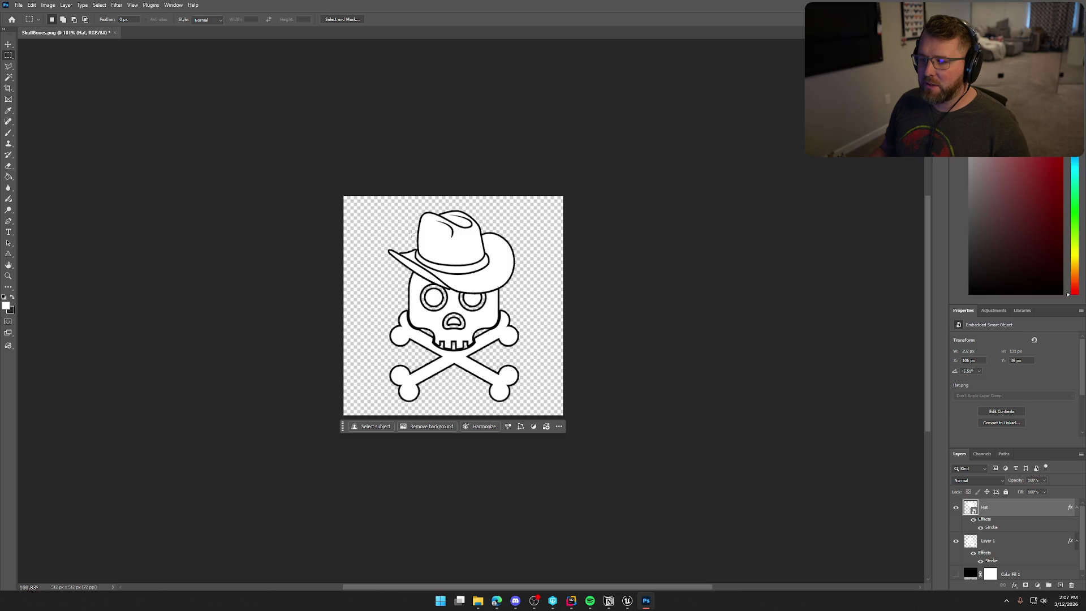
{"action": "left_click", "coordinate": [627, 600]}
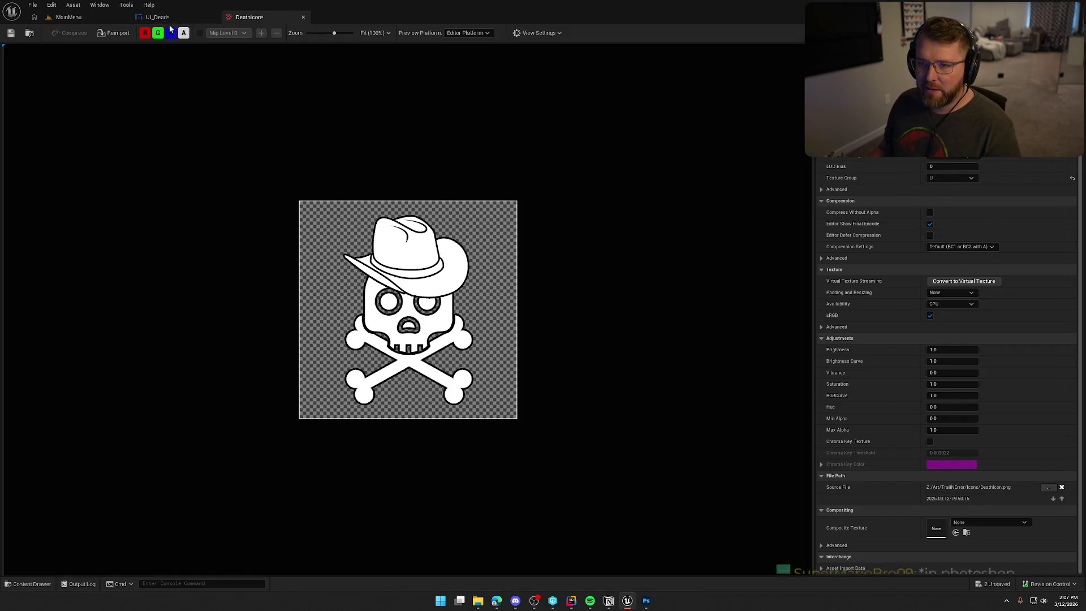
{"action": "left_click", "coordinate": [157, 17]}
{"action": "scroll", "coordinate": [385, 134], "scroll_direction": "up", "scroll_amount": 10}
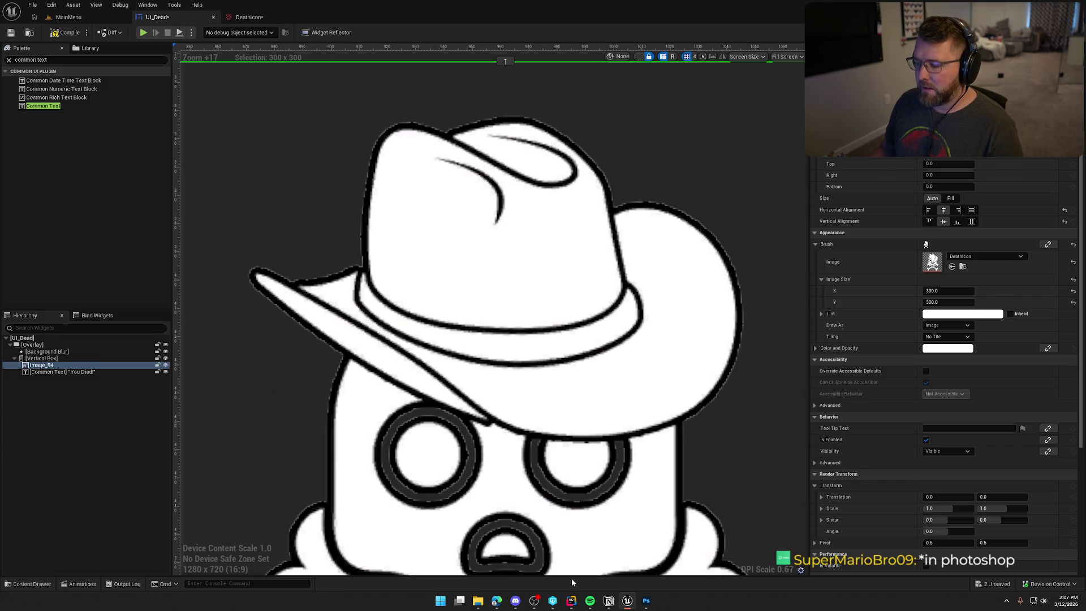
{"action": "left_click", "coordinate": [646, 600]}
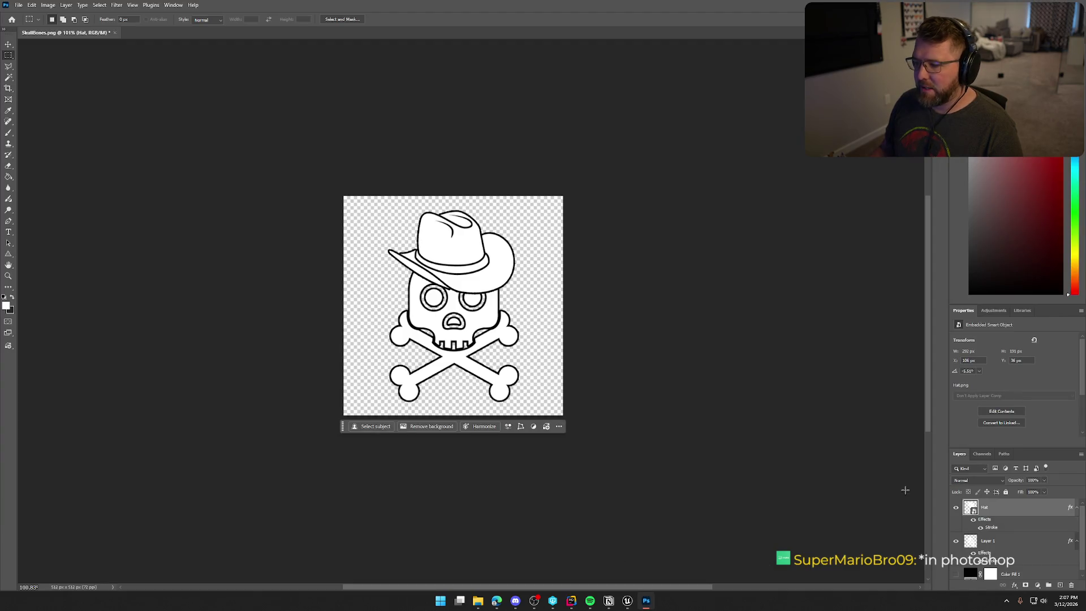
Step: Turn on the Color Fill 1 layer and set its colour to red ff0000
{"action": "left_click", "coordinate": [1007, 573]}
{"action": "left_click", "coordinate": [956, 572]}
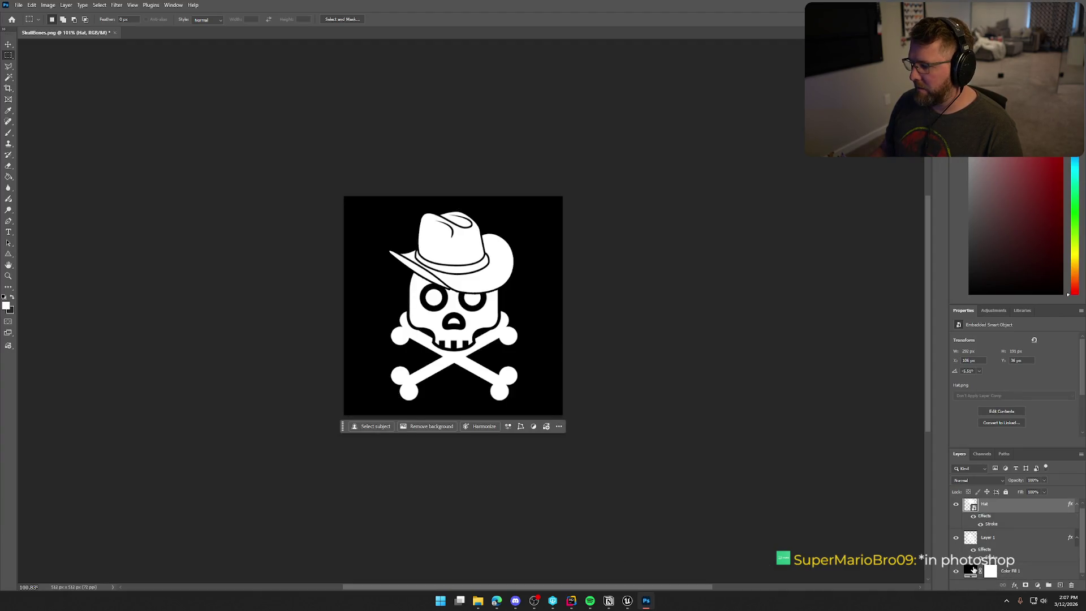
{"action": "double_click", "coordinate": [971, 572]}
{"action": "type", "text": "ff0000"}
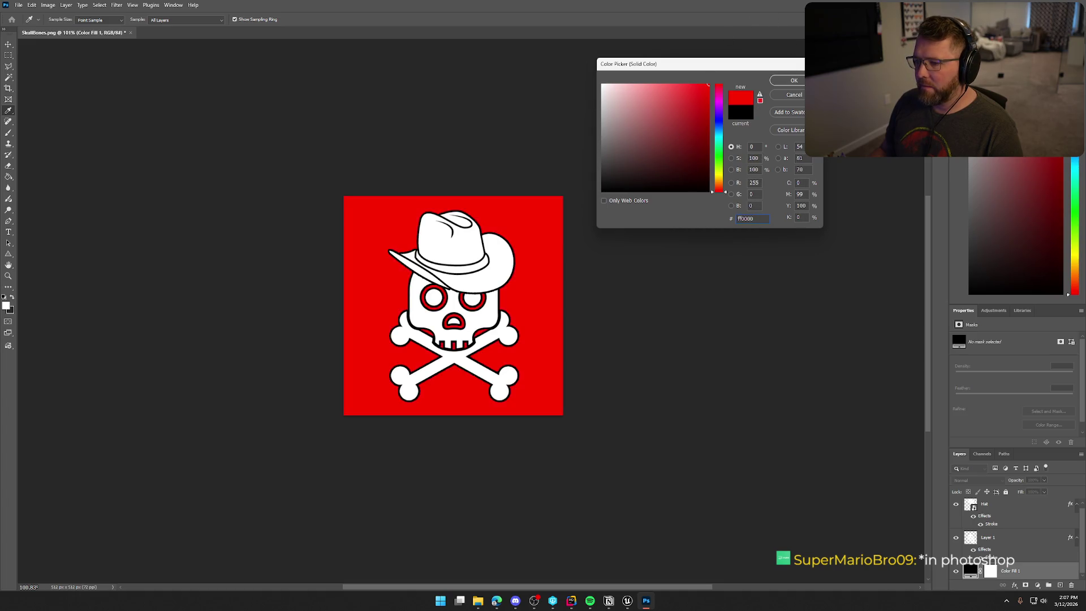
{"action": "left_click", "coordinate": [793, 84]}
Step: Zoom in to inspect the hat's outline edges against red, then revisit the forum and Unreal
{"action": "key", "text": "m"}
{"action": "scroll", "coordinate": [437, 242], "scroll_direction": "up", "scroll_amount": 10}
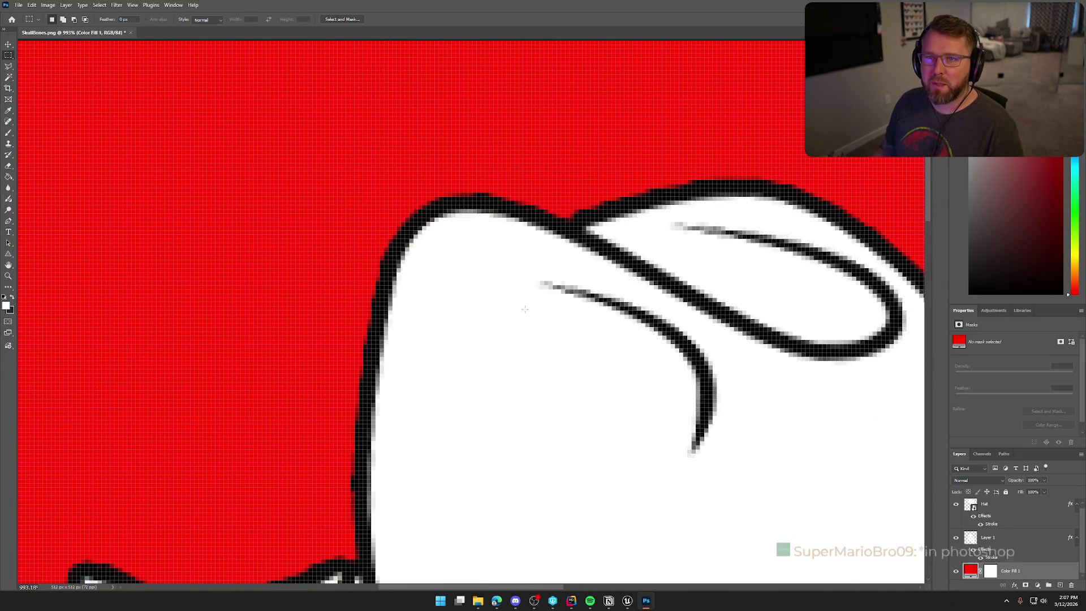
{"action": "scroll", "coordinate": [358, 307], "scroll_direction": "down", "scroll_amount": 10}
{"action": "scroll", "coordinate": [798, 458], "scroll_direction": "up", "scroll_amount": 5}
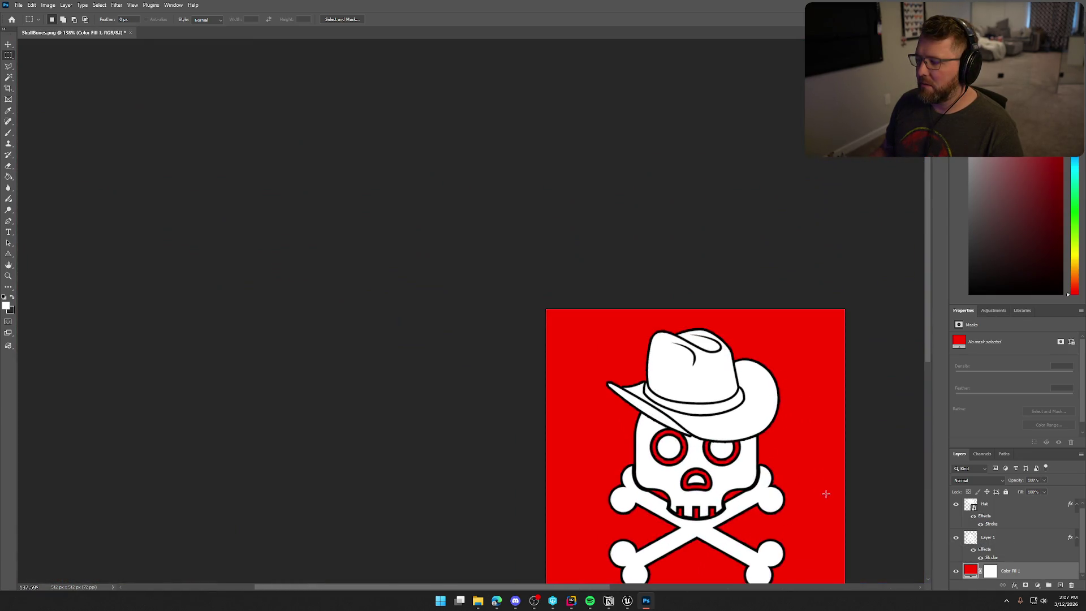
{"action": "left_click_drag", "start_coordinate": [469, 589], "coordinate": [532, 588]}
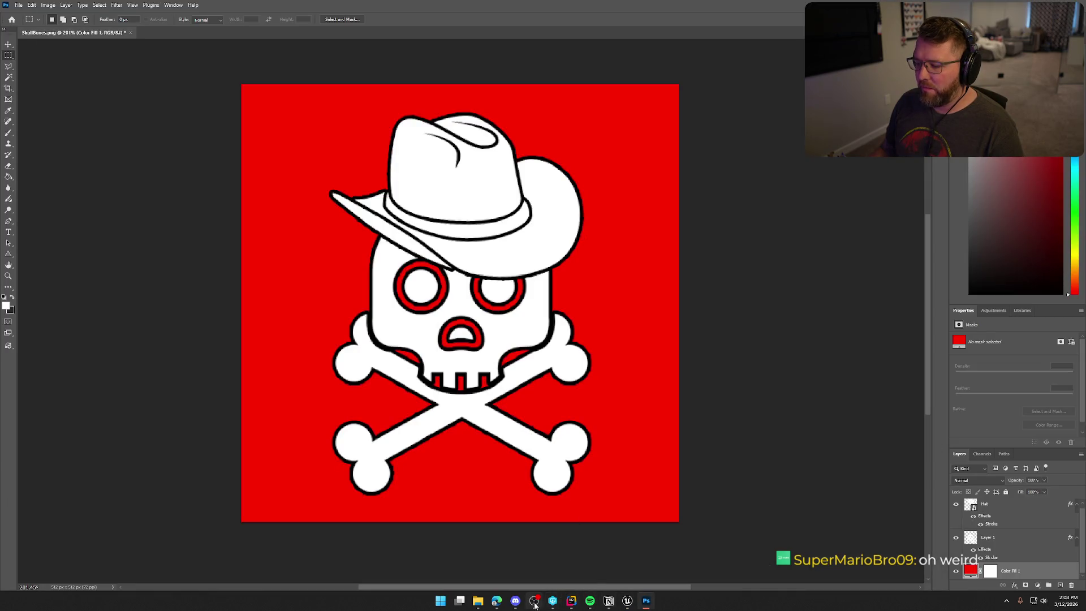
{"action": "mouse_move", "coordinate": [528, 593]}
{"action": "left_click", "coordinate": [556, 565]}
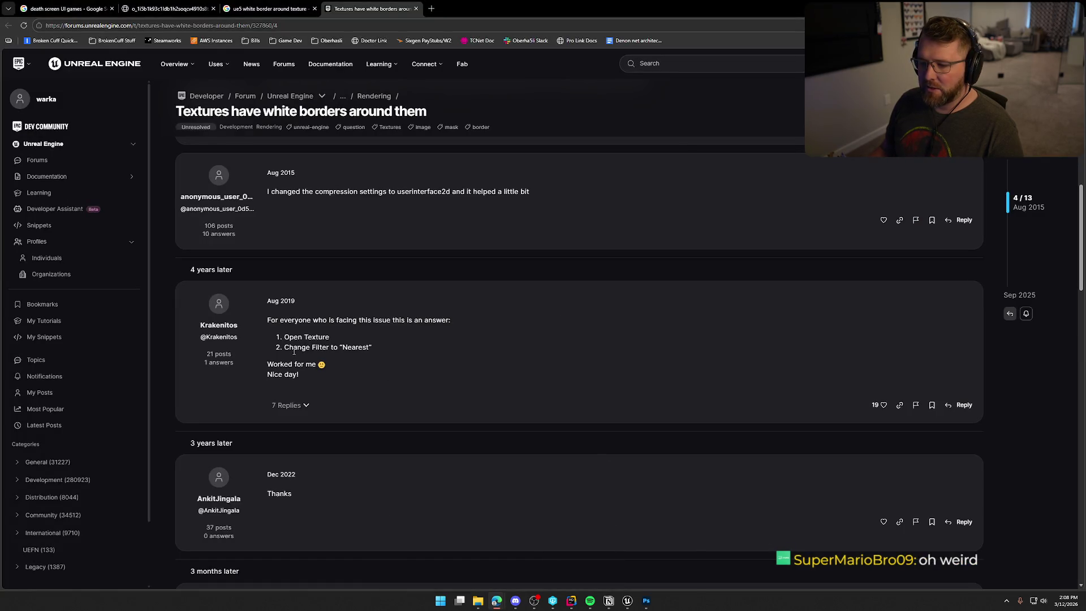
{"action": "left_click", "coordinate": [626, 601]}
Step: Set the DeathIcon texture's Filter to Nearest under the advanced options, save, and return to UI_Dead
{"action": "left_click", "coordinate": [249, 17]}
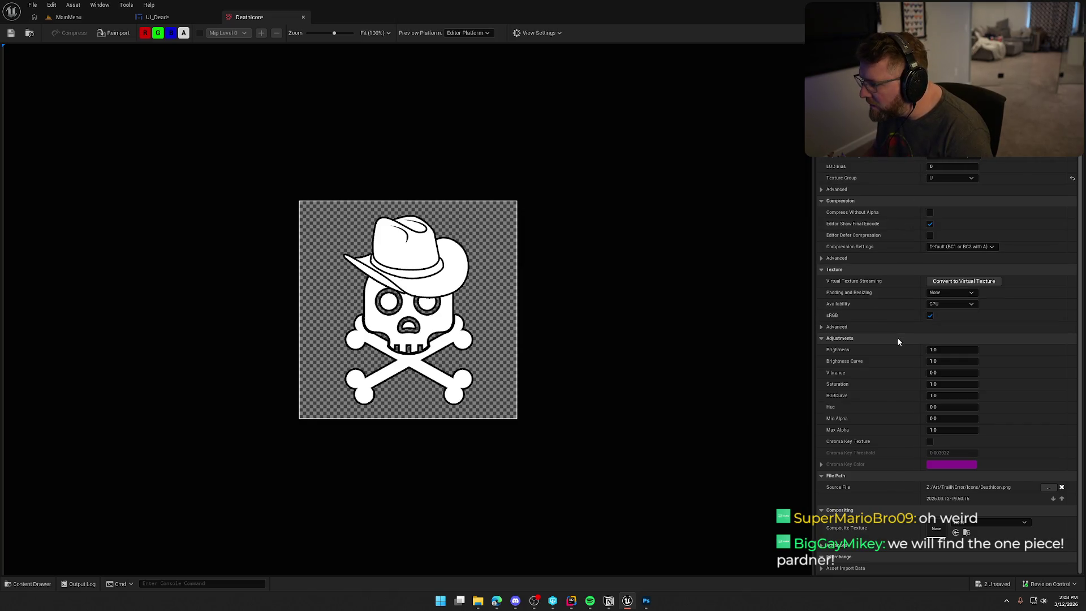
{"action": "scroll", "coordinate": [826, 184], "scroll_direction": "up", "scroll_amount": 1}
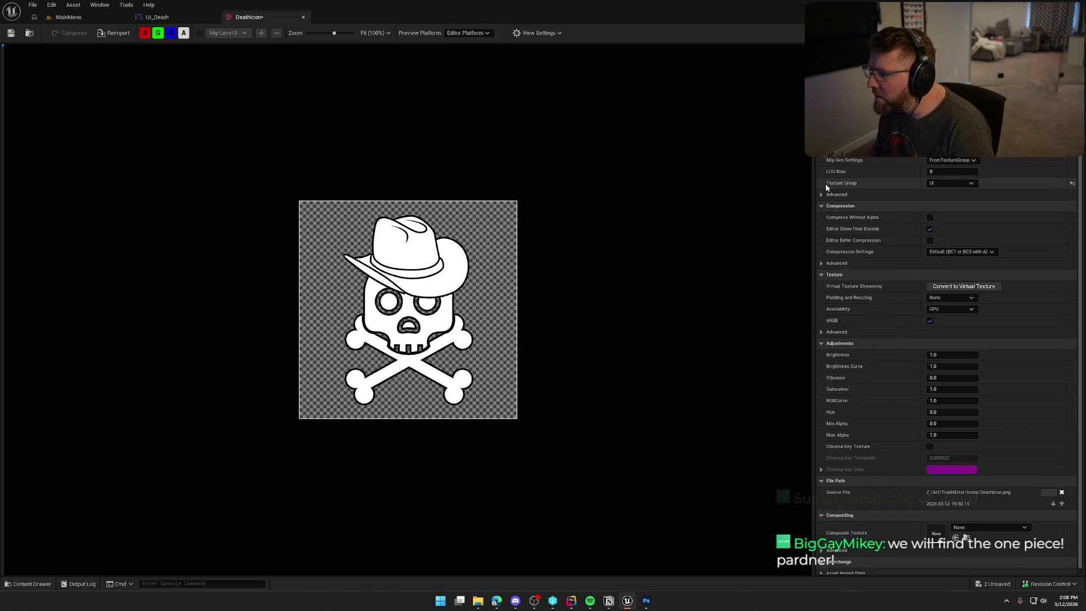
{"action": "left_click", "coordinate": [826, 194]}
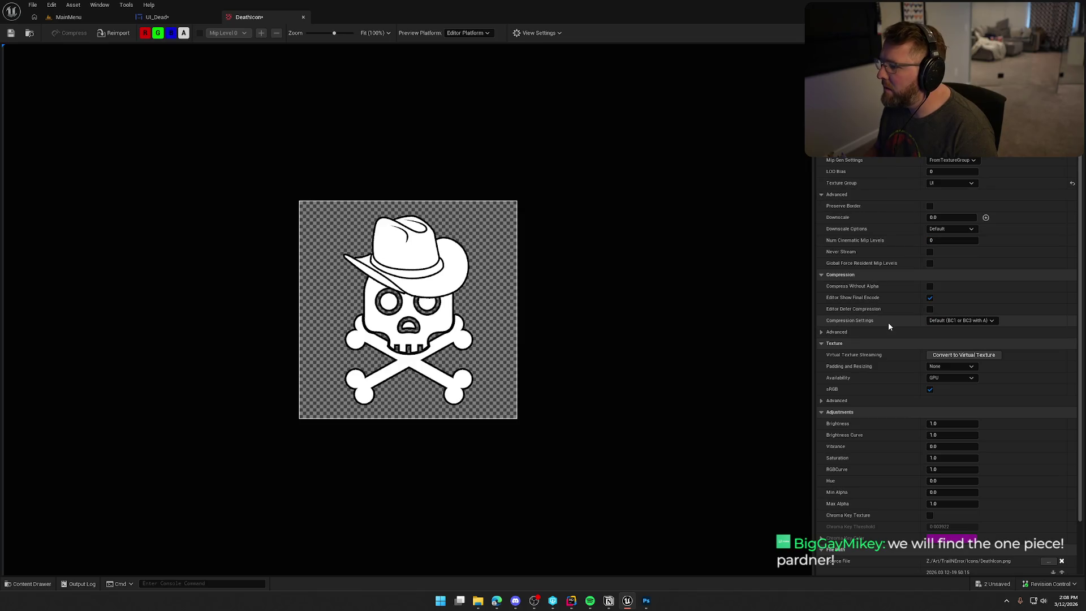
{"action": "left_click", "coordinate": [822, 332]}
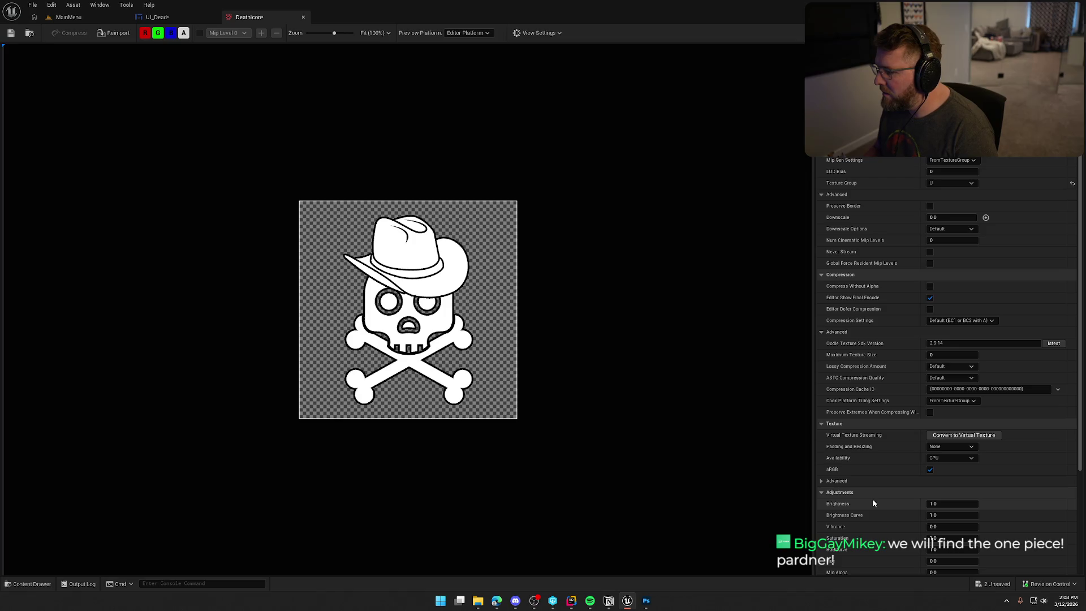
{"action": "left_click", "coordinate": [820, 482]}
{"action": "scroll", "coordinate": [843, 503], "scroll_direction": "down", "scroll_amount": 5}
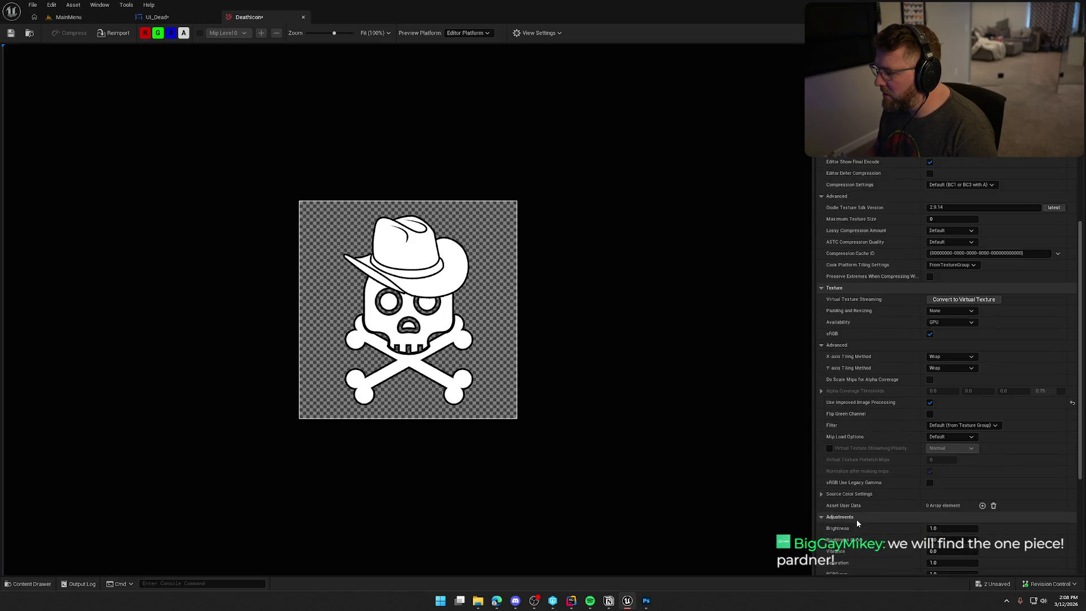
{"action": "scroll", "coordinate": [856, 518], "scroll_direction": "down", "scroll_amount": 3}
{"action": "left_click", "coordinate": [956, 331]}
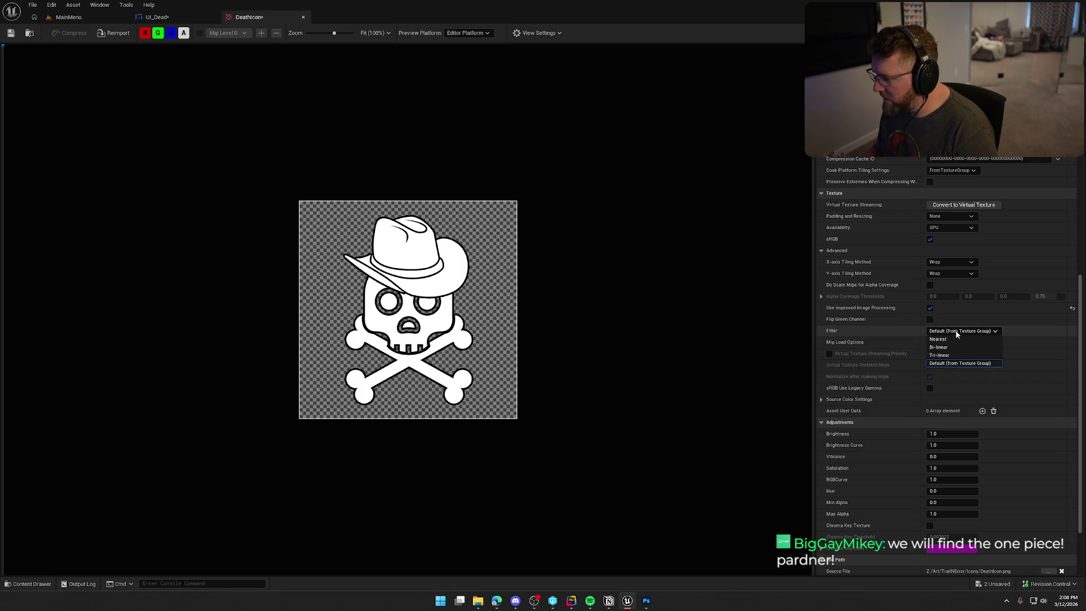
{"action": "left_click", "coordinate": [955, 339]}
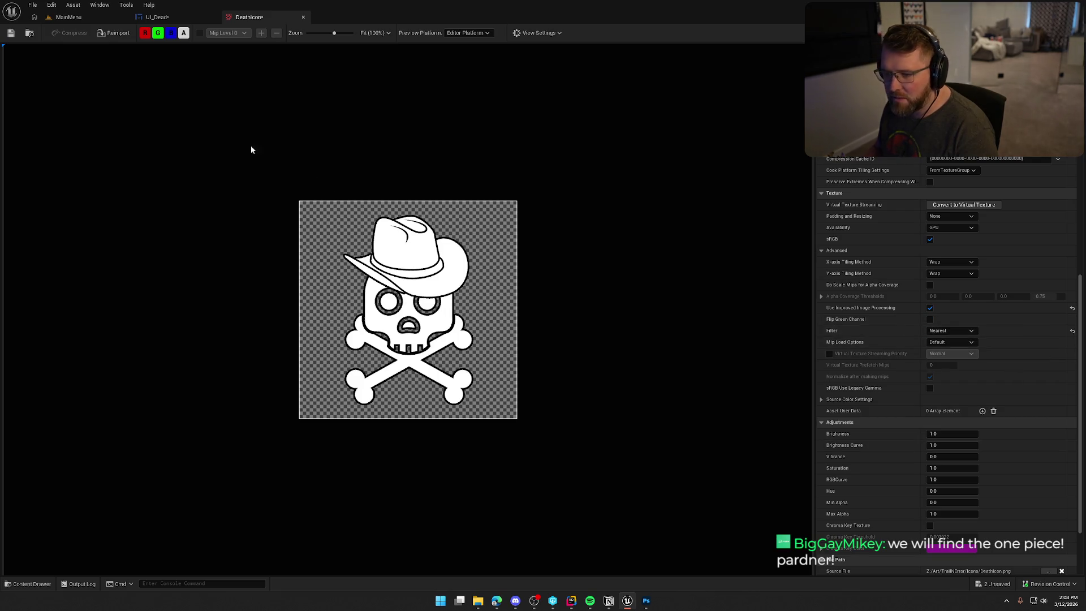
{"action": "left_click", "coordinate": [10, 32]}
{"action": "left_click", "coordinate": [162, 17]}
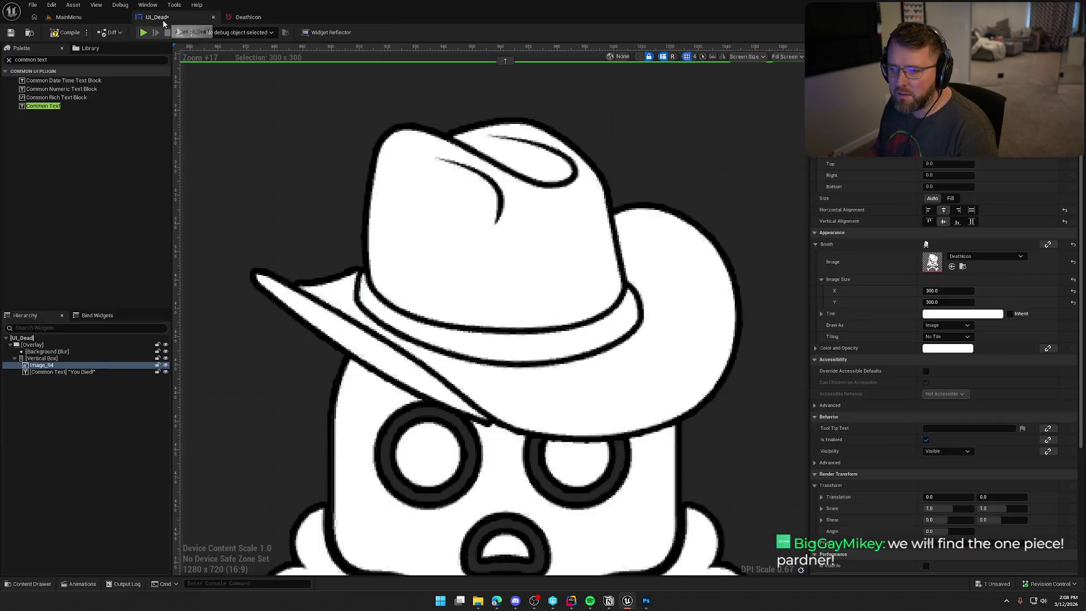
Step: Inspect the UI_Dead death screen, selecting the Background Blur element
{"action": "scroll", "coordinate": [545, 413], "scroll_direction": "down", "scroll_amount": 15}
{"action": "scroll", "coordinate": [546, 413], "scroll_direction": "down", "scroll_amount": 2}
{"action": "scroll", "coordinate": [596, 414], "scroll_direction": "up", "scroll_amount": 3}
{"action": "left_click", "coordinate": [421, 422]}
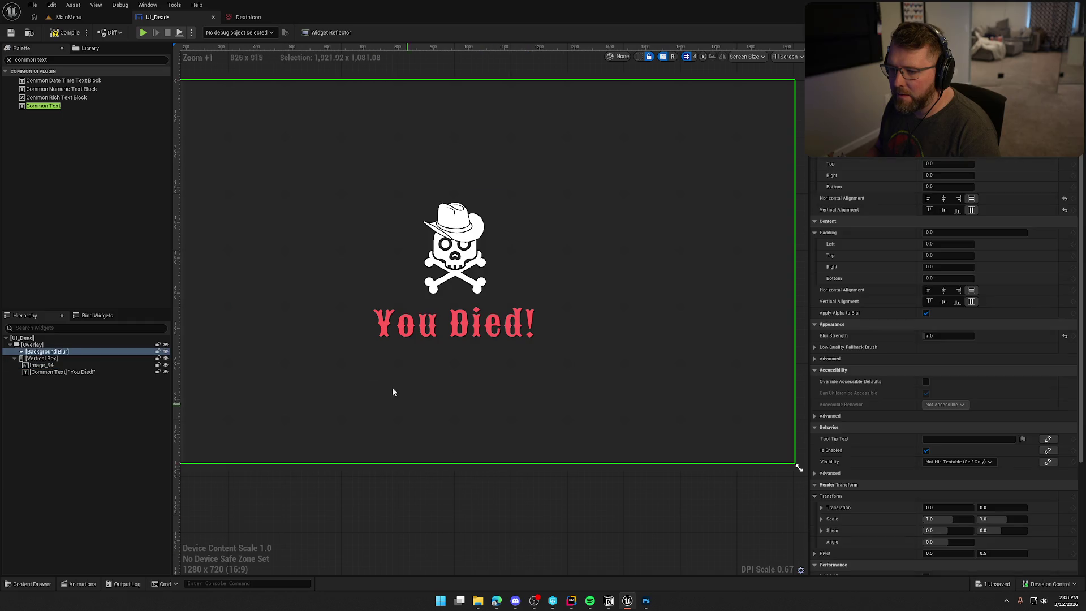
{"action": "scroll", "coordinate": [495, 516], "scroll_direction": "up", "scroll_amount": 3}
{"action": "scroll", "coordinate": [535, 545], "scroll_direction": "down", "scroll_amount": 1}
{"action": "scroll", "coordinate": [500, 274], "scroll_direction": "up", "scroll_amount": 13}
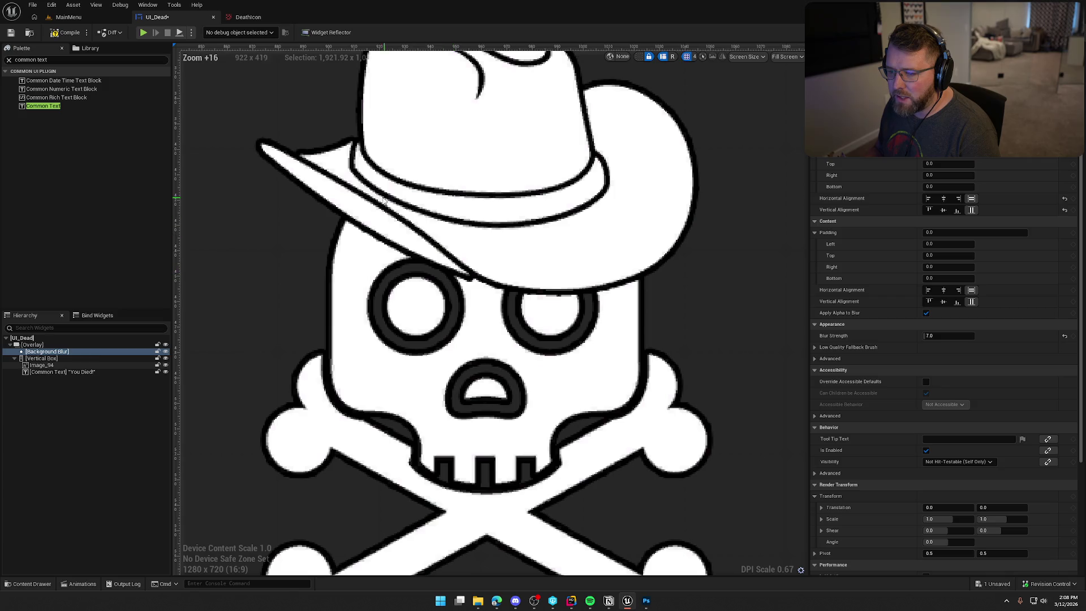
{"action": "scroll", "coordinate": [387, 202], "scroll_direction": "down", "scroll_amount": 4}
Step: Check the Vertical Box holding the icon and title, then open the DeathIcon texture
{"action": "scroll", "coordinate": [595, 339], "scroll_direction": "down", "scroll_amount": 3}
{"action": "scroll", "coordinate": [588, 333], "scroll_direction": "up", "scroll_amount": 7}
{"action": "scroll", "coordinate": [569, 319], "scroll_direction": "down", "scroll_amount": 3}
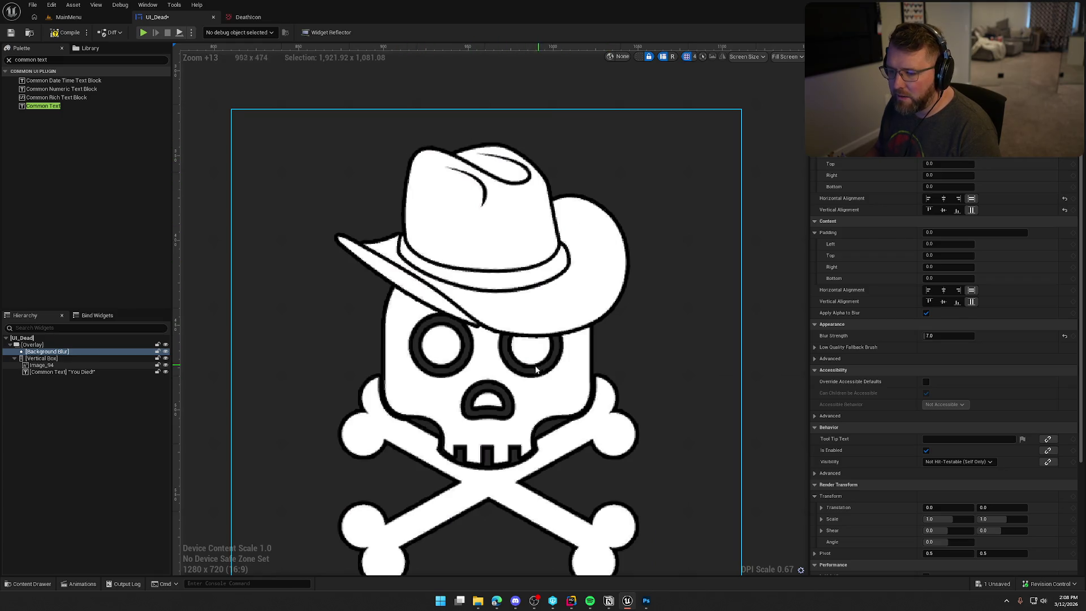
{"action": "scroll", "coordinate": [539, 368], "scroll_direction": "down", "scroll_amount": 12}
{"action": "scroll", "coordinate": [649, 514], "scroll_direction": "down", "scroll_amount": 3}
{"action": "scroll", "coordinate": [542, 510], "scroll_direction": "up", "scroll_amount": 2}
{"action": "left_click", "coordinate": [447, 473]}
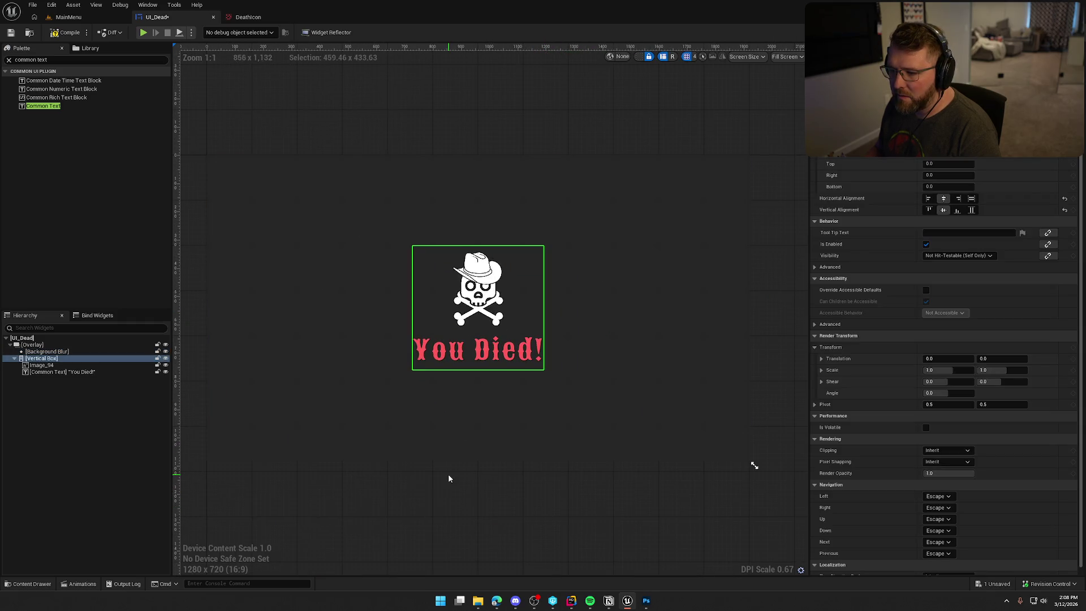
{"action": "left_click", "coordinate": [473, 439]}
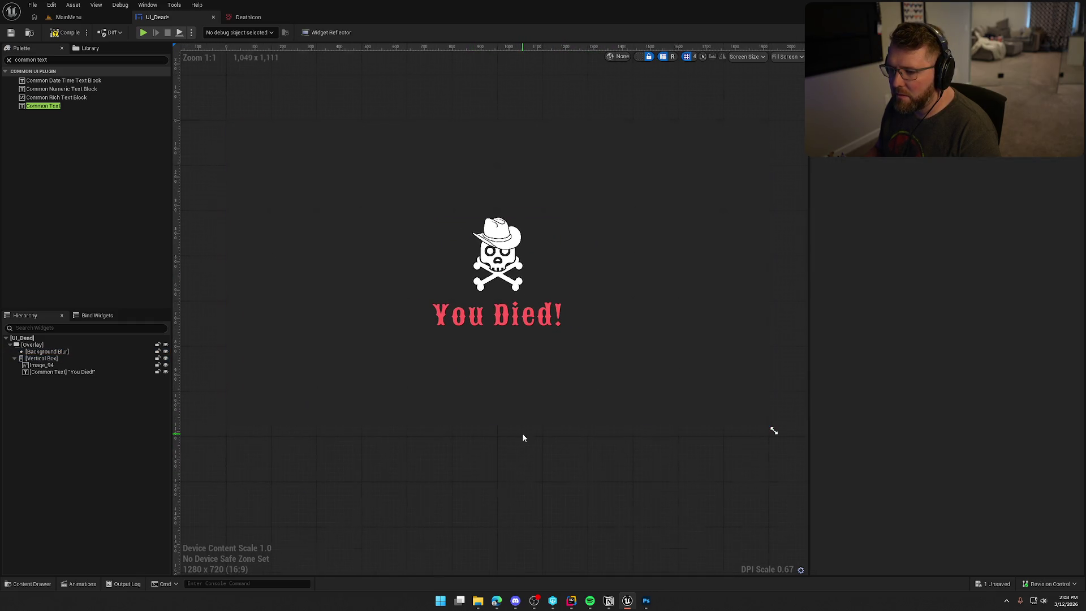
{"action": "scroll", "coordinate": [523, 439], "scroll_direction": "up", "scroll_amount": 1}
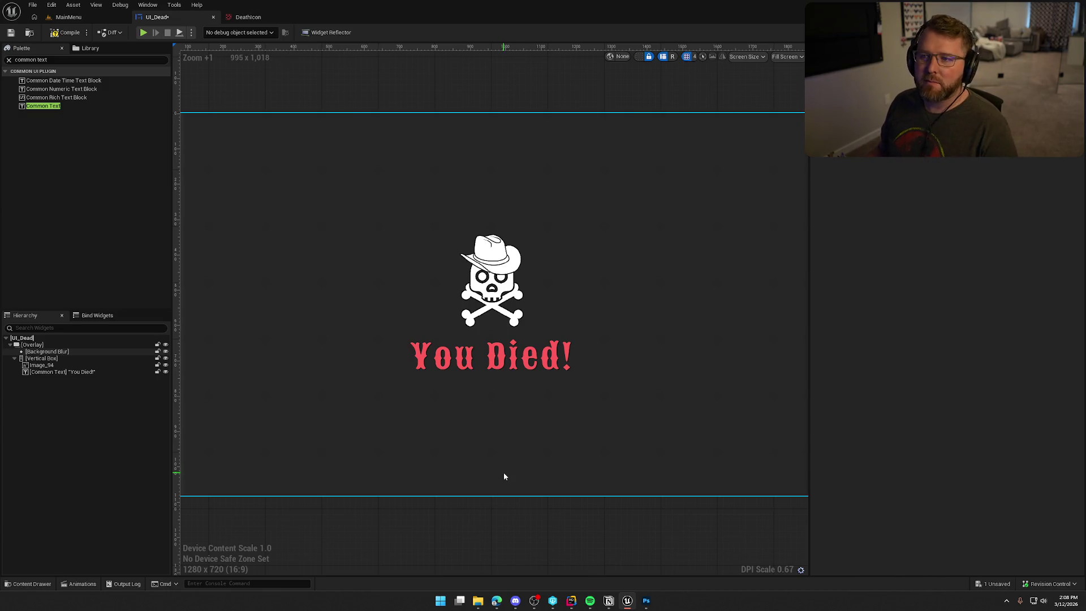
{"action": "left_click", "coordinate": [239, 17]}
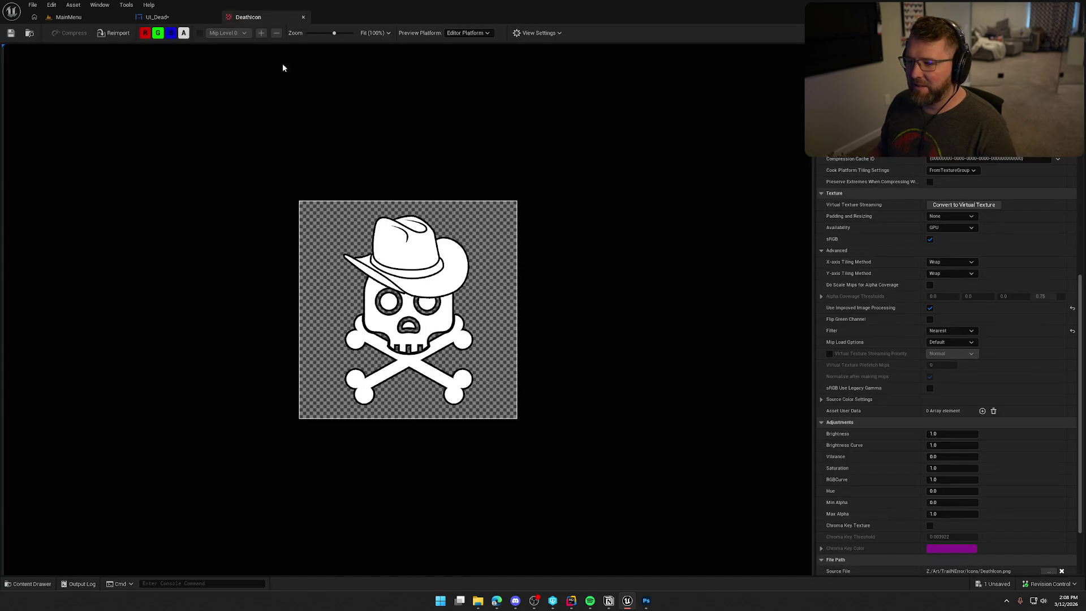
Step: Switch the DeathIcon filter to Bi-linear, save, and compare on the death screen
{"action": "left_click", "coordinate": [951, 330]}
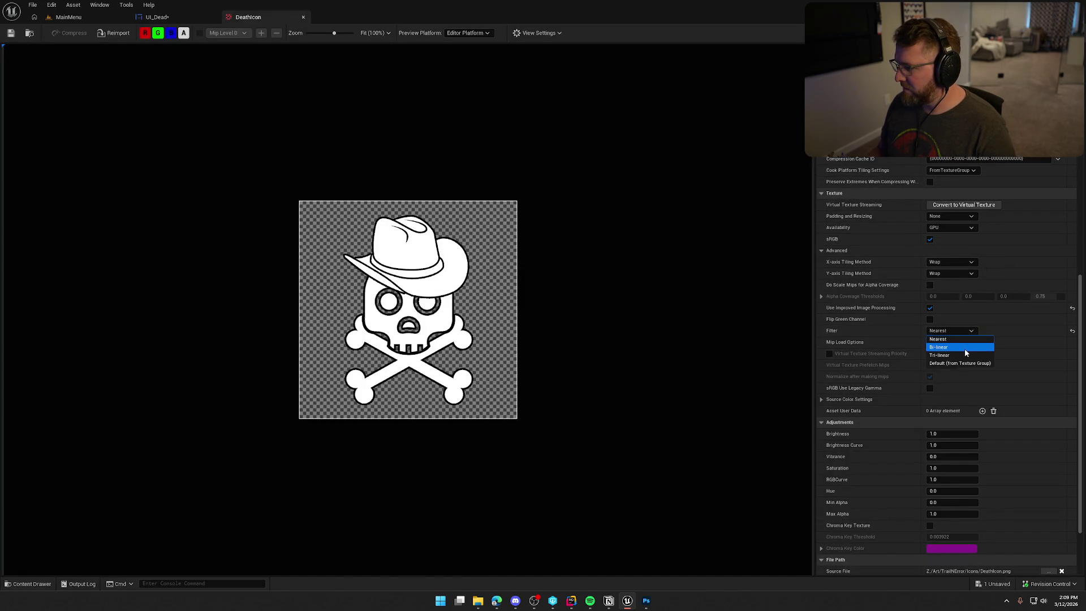
{"action": "left_click", "coordinate": [965, 349]}
{"action": "left_click", "coordinate": [11, 34]}
{"action": "left_click", "coordinate": [170, 17]}
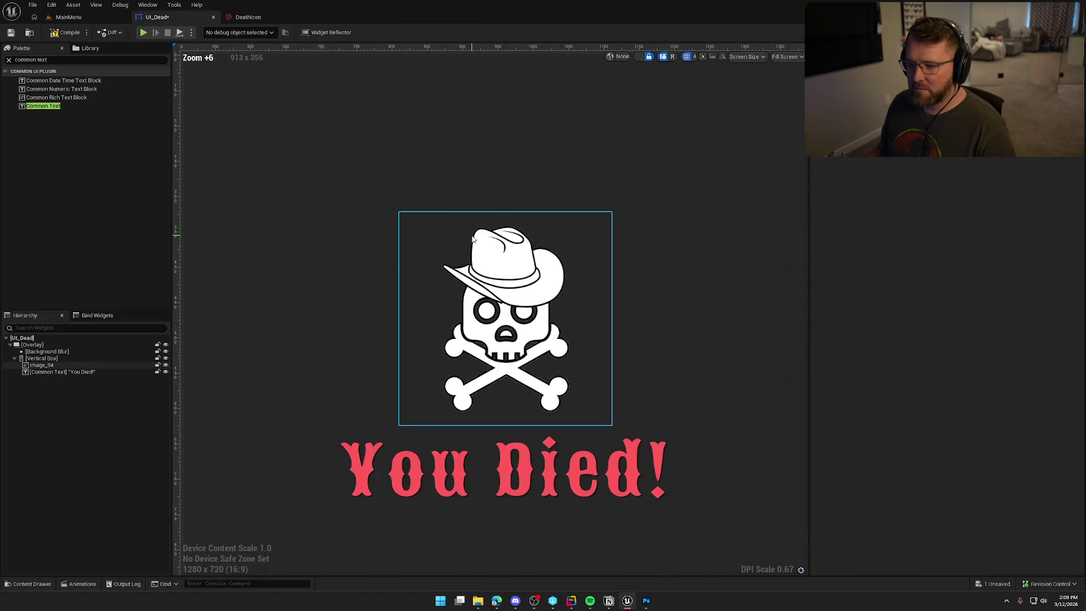
{"action": "scroll", "coordinate": [473, 240], "scroll_direction": "up", "scroll_amount": 5}
Step: Switch the DeathIcon filter to Tri-linear, save, and compare on the death screen
{"action": "left_click", "coordinate": [247, 17]}
{"action": "left_click", "coordinate": [940, 331]}
{"action": "left_click", "coordinate": [940, 355]}
{"action": "left_click", "coordinate": [15, 35]}
{"action": "left_click", "coordinate": [171, 17]}
Step: Set the DeathIcon filter back to Nearest and save, leaving mip load options unchanged
{"action": "left_click", "coordinate": [247, 17]}
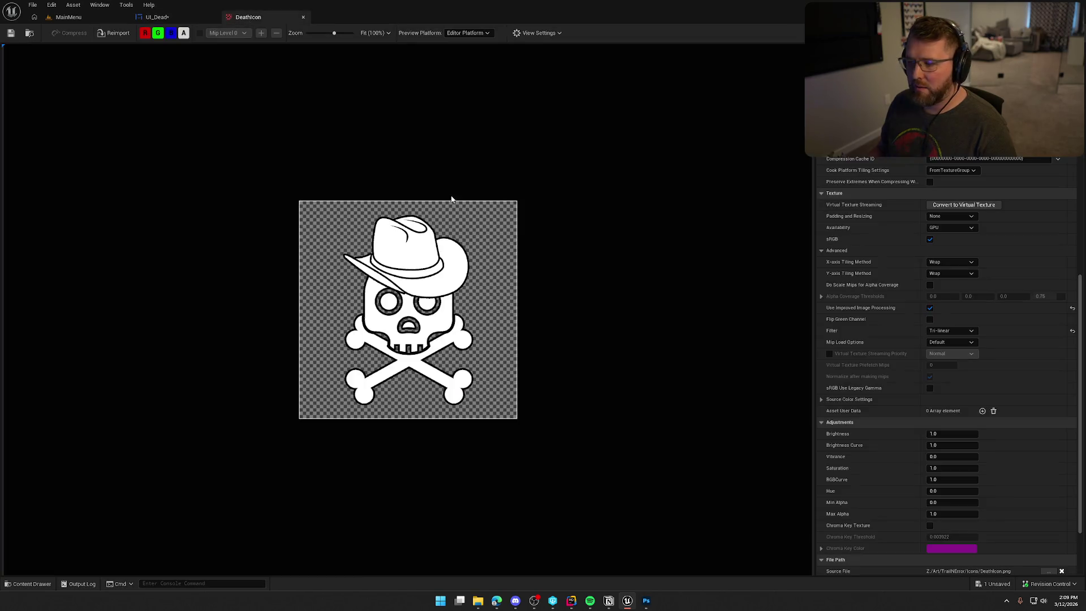
{"action": "left_click", "coordinate": [950, 331]}
{"action": "left_click", "coordinate": [941, 344]}
{"action": "left_click", "coordinate": [11, 33]}
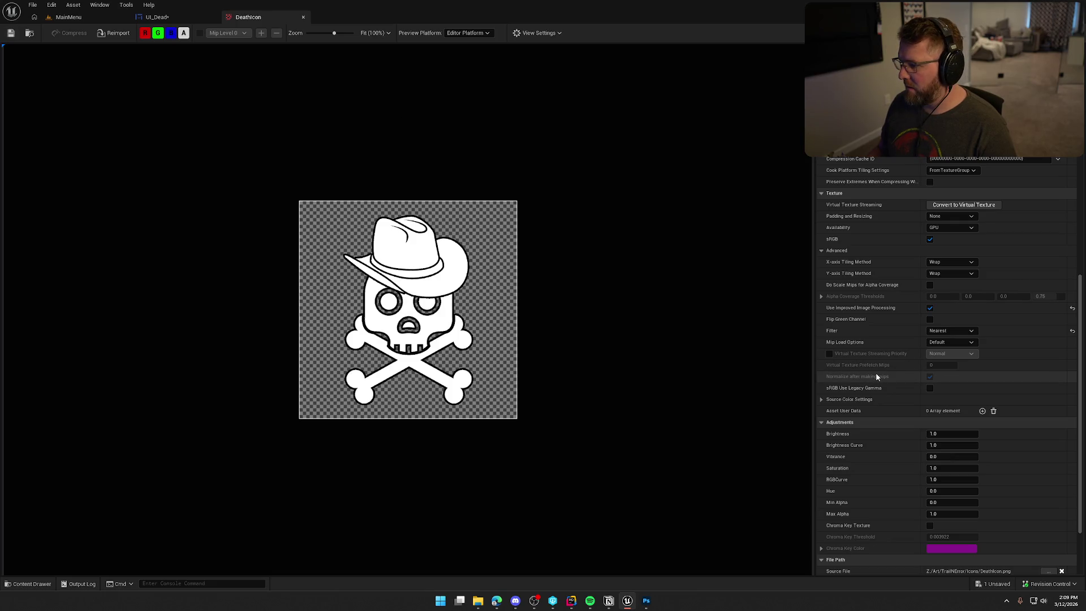
{"action": "left_click", "coordinate": [949, 343]}
{"action": "left_click", "coordinate": [951, 350]}
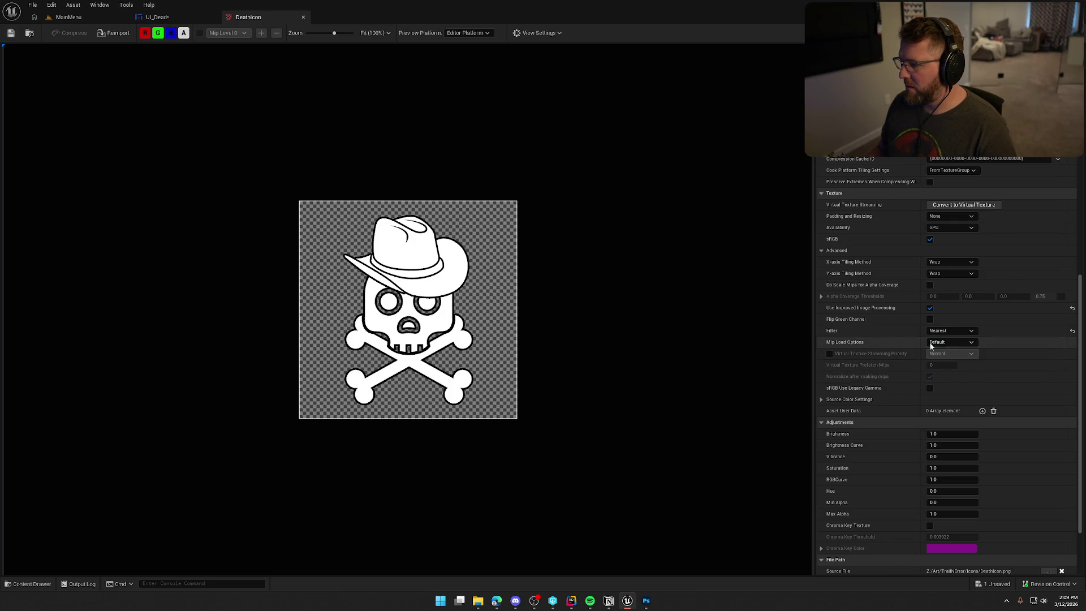
{"action": "scroll", "coordinate": [897, 343], "scroll_direction": "up", "scroll_amount": 4}
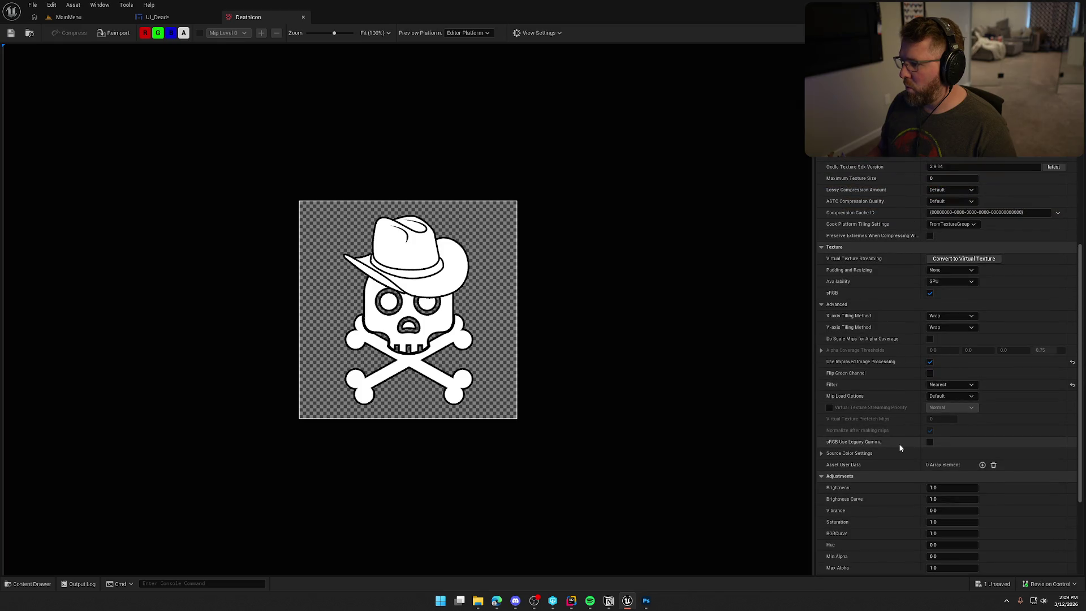
{"action": "key", "text": "alt+Tab"}
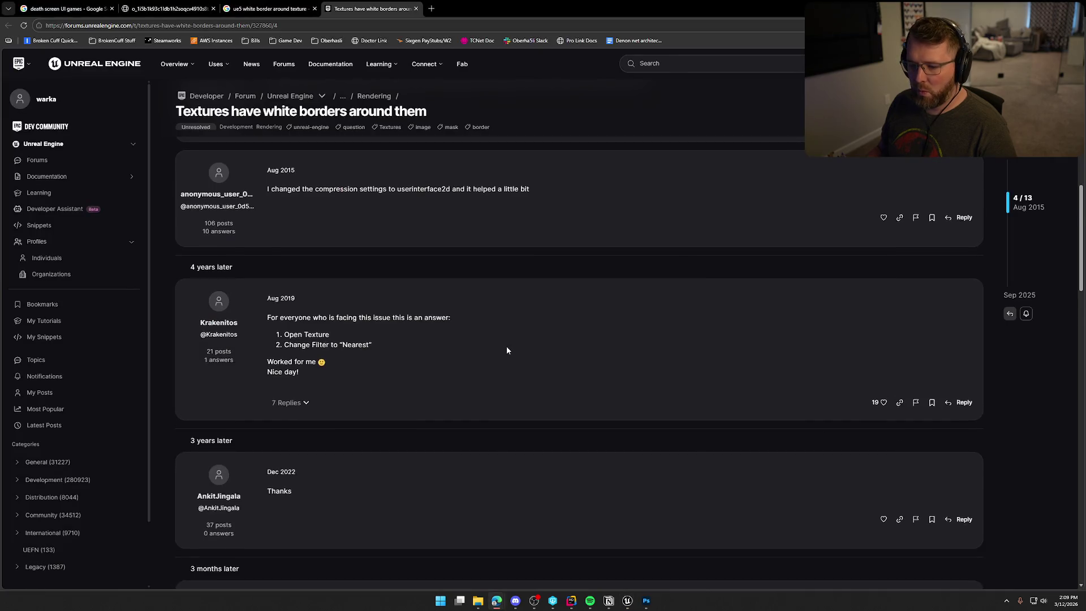
Step: Read the remaining forum replies, then close the white-border thread and search tabs
{"action": "scroll", "coordinate": [507, 349], "scroll_direction": "down", "scroll_amount": 10}
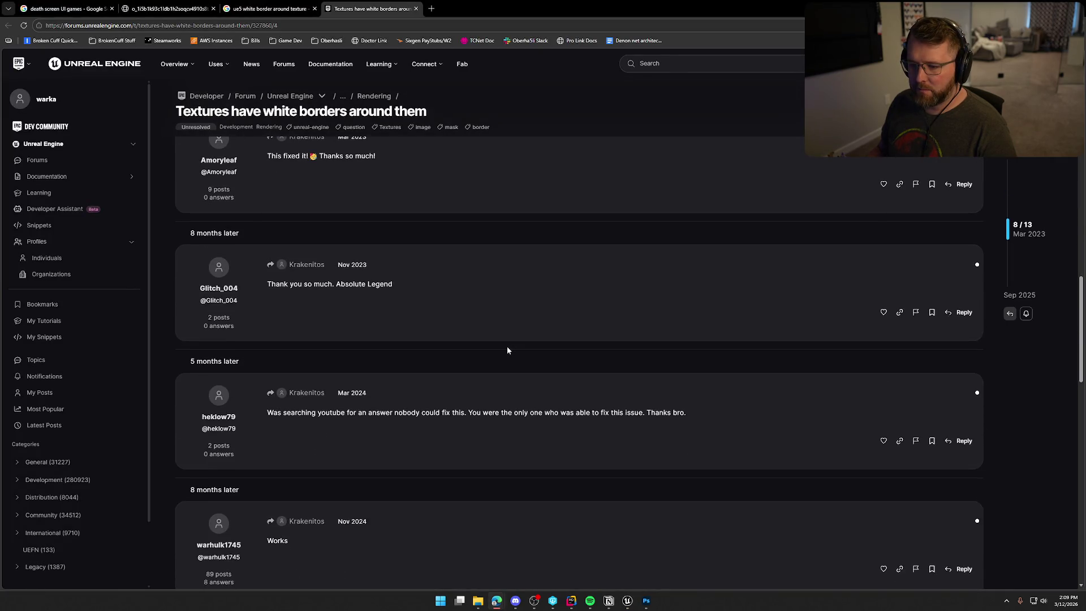
{"action": "scroll", "coordinate": [507, 350], "scroll_direction": "down", "scroll_amount": 3}
{"action": "scroll", "coordinate": [507, 350], "scroll_direction": "down", "scroll_amount": 5}
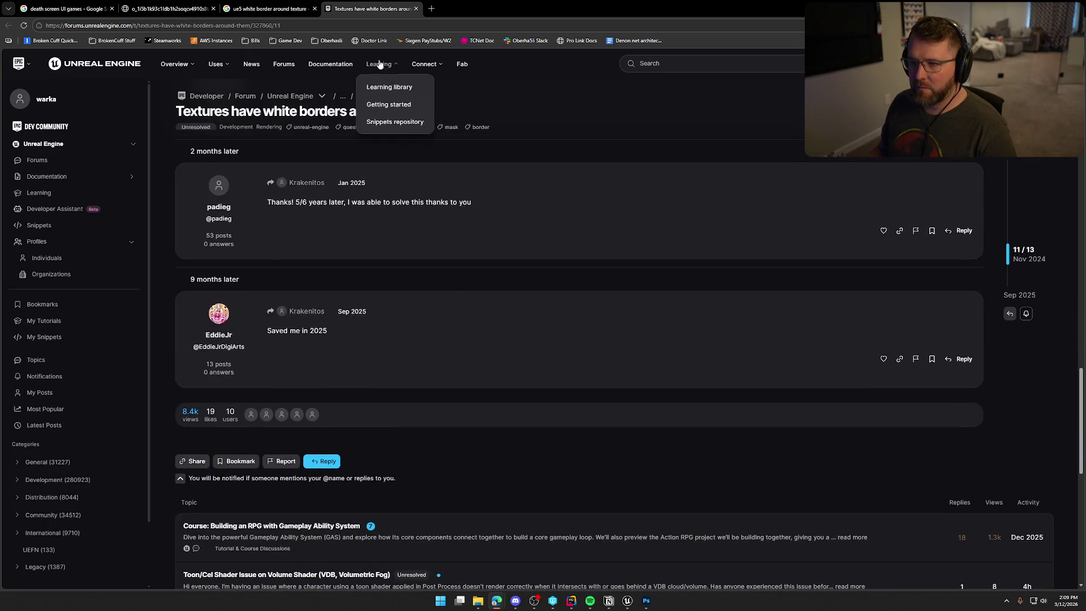
{"action": "left_click", "coordinate": [416, 8]}
{"action": "left_click", "coordinate": [314, 9]}
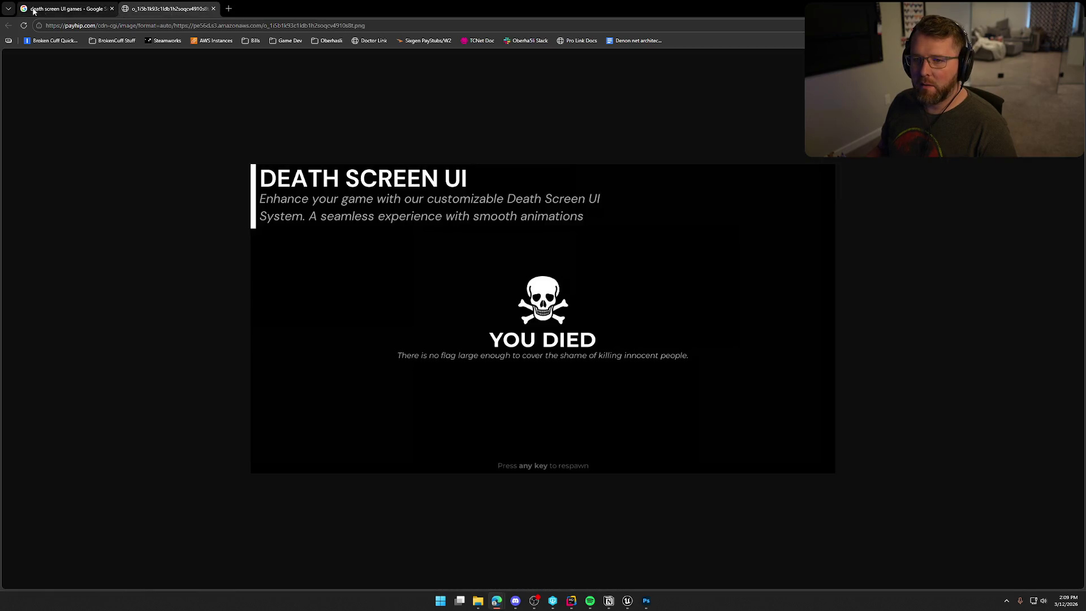
{"action": "key", "text": "alt+Tab"}
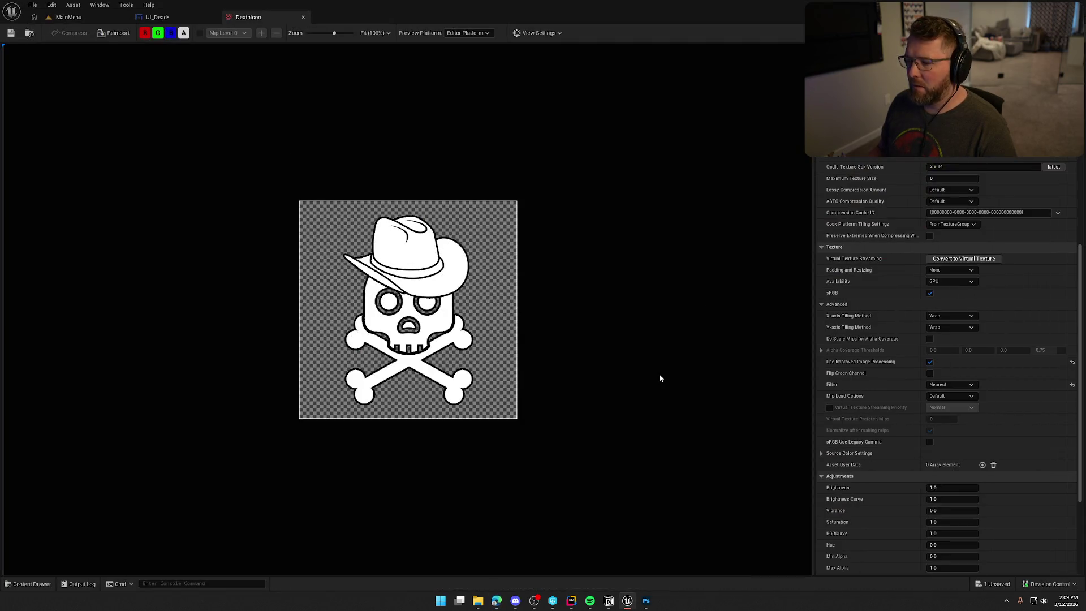
Step: Close the DeathIcon tab and zoom in on the skull in the UI_Dead designer
{"action": "left_click", "coordinate": [303, 17]}
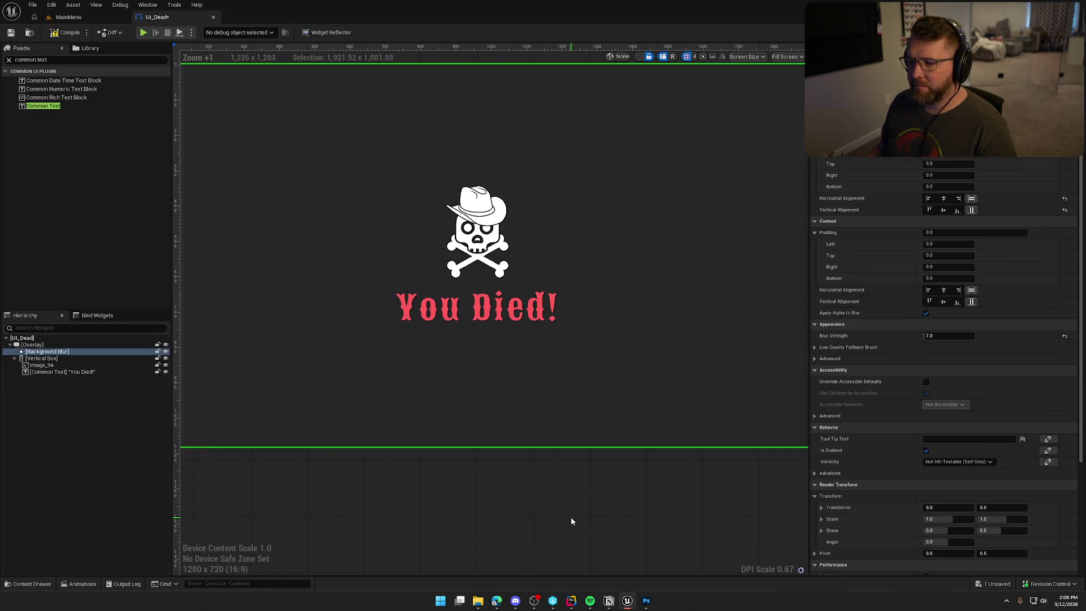
{"action": "scroll", "coordinate": [492, 226], "scroll_direction": "up", "scroll_amount": 8}
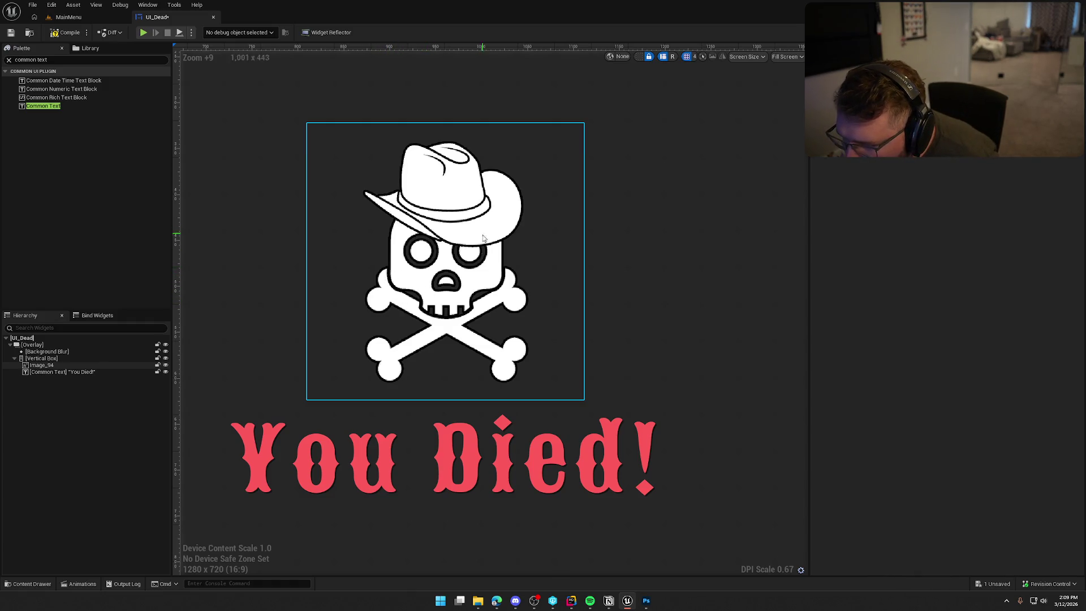
{"action": "key", "text": "alt+Tab"}
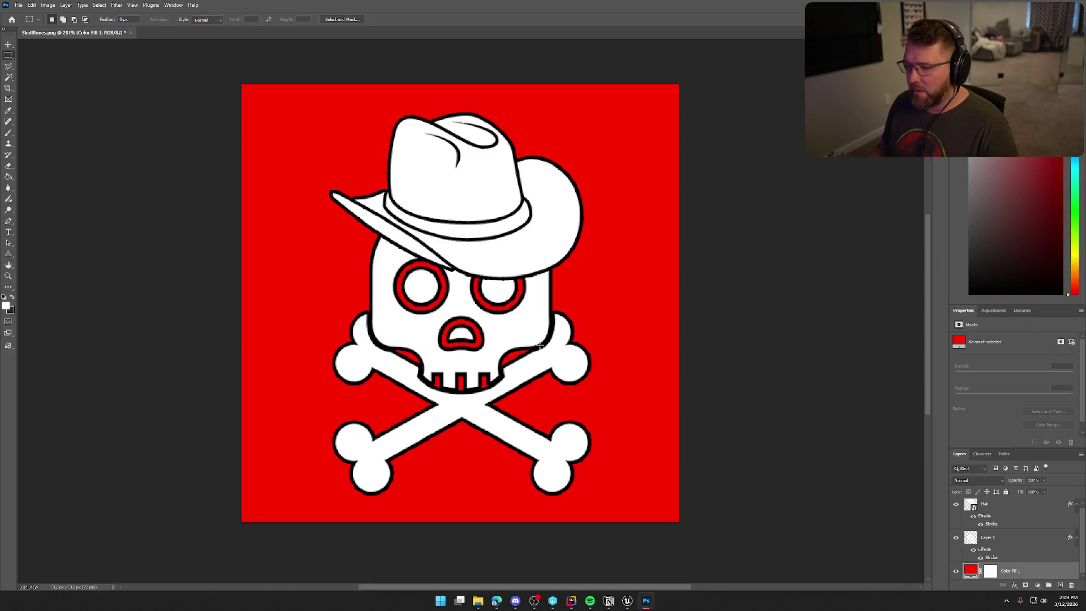
Step: Change the Color Fill 1 background from red to white ffffff, then select the Hat layer
{"action": "double_click", "coordinate": [971, 571]}
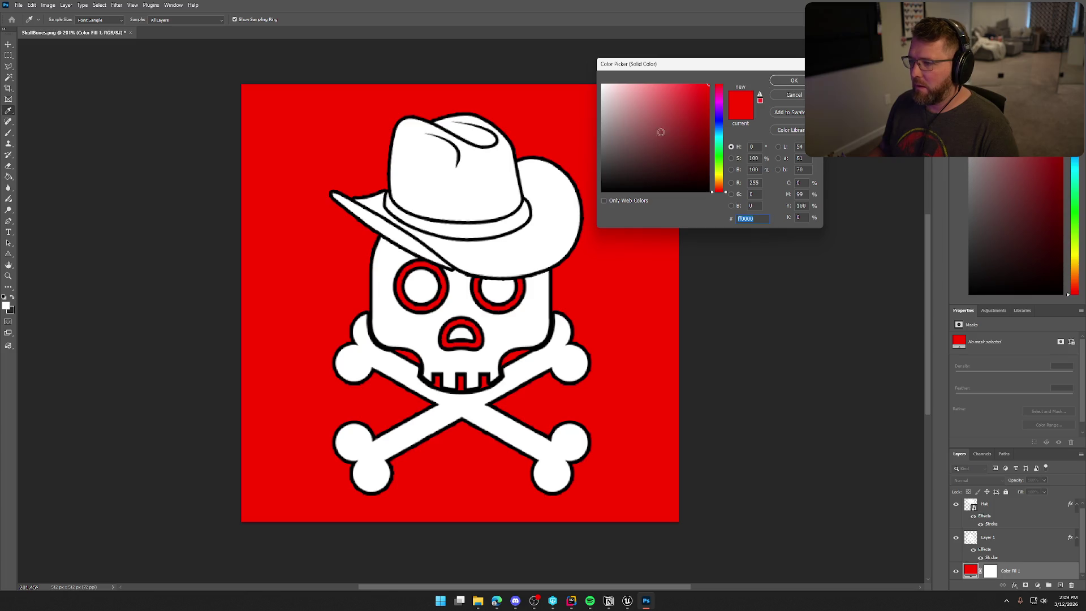
{"action": "left_click_drag", "start_coordinate": [702, 174], "coordinate": [535, 58]}
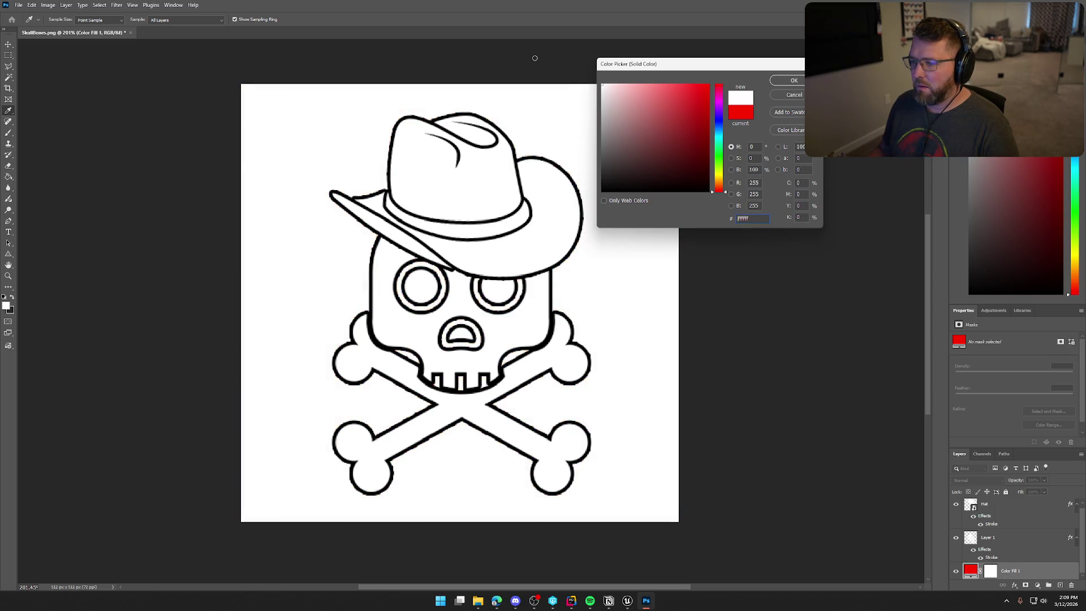
{"action": "left_click", "coordinate": [786, 81]}
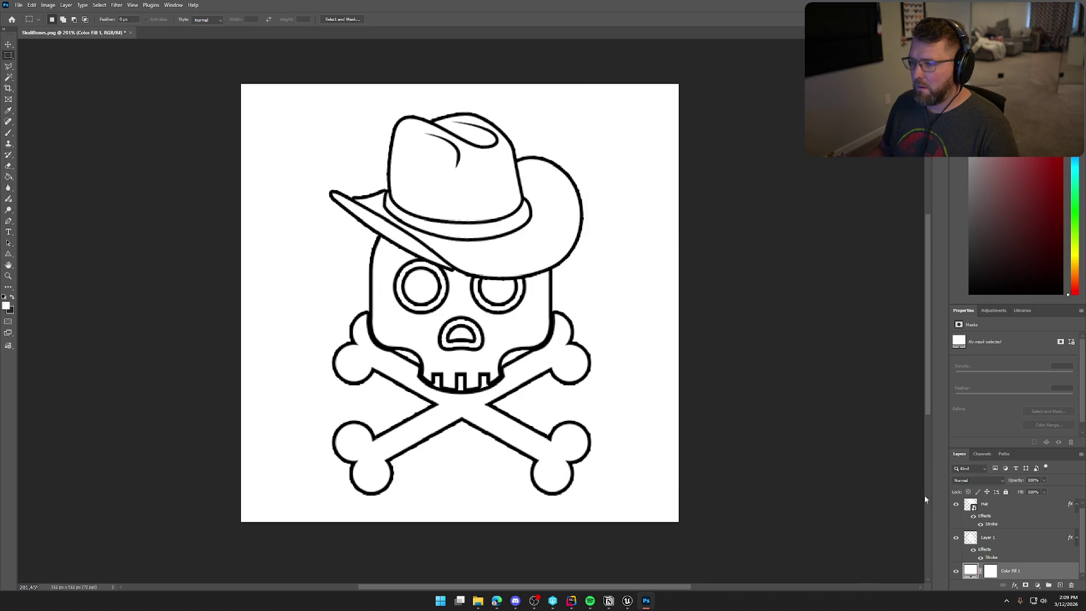
{"action": "left_click", "coordinate": [1009, 510]}
Step: Try inner shadow, inner glow, drop shadow and bevel effects on the Hat layer, removing the shadow and bevel ones
{"action": "double_click", "coordinate": [1009, 510]}
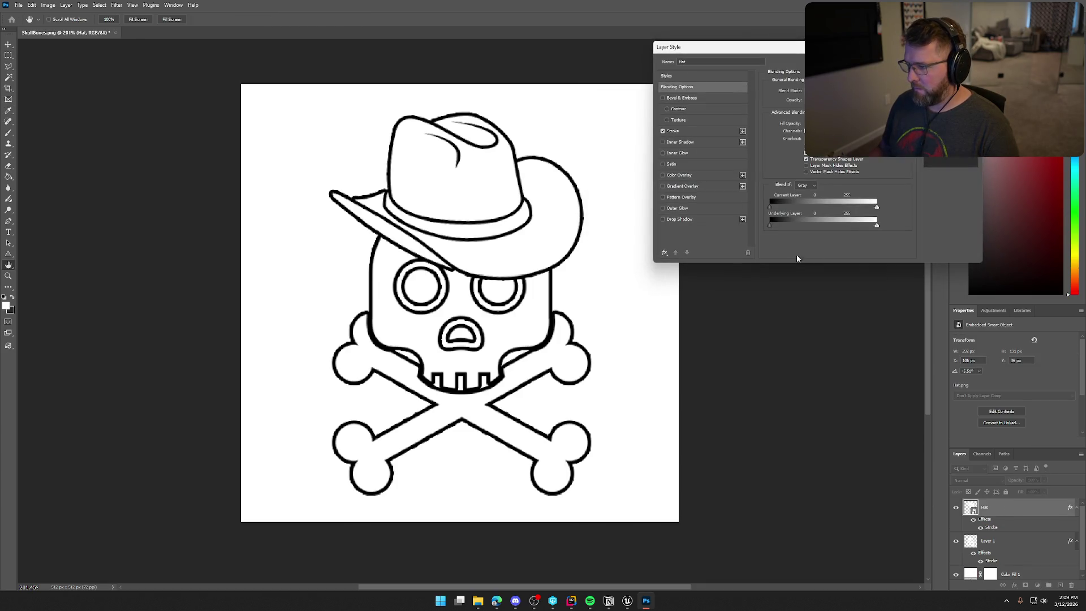
{"action": "left_click", "coordinate": [663, 142]}
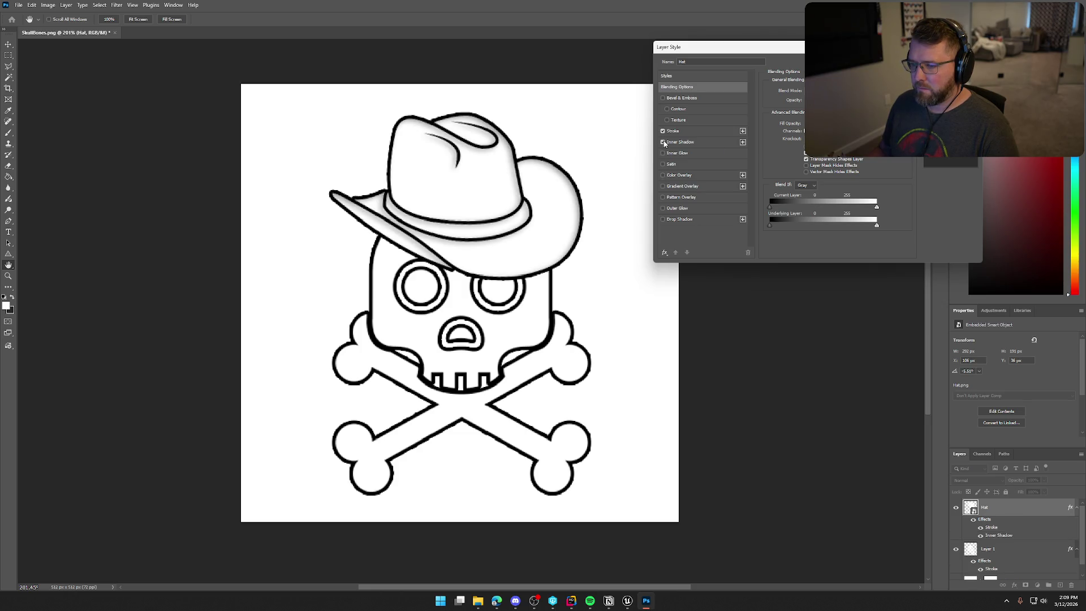
{"action": "left_click", "coordinate": [663, 142]}
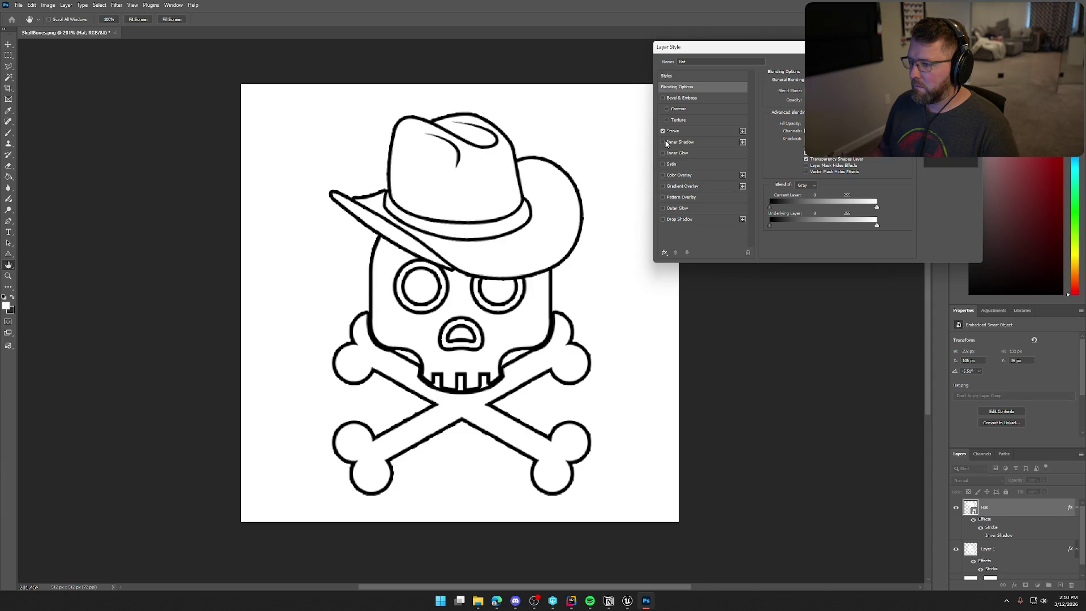
{"action": "left_click", "coordinate": [663, 153]}
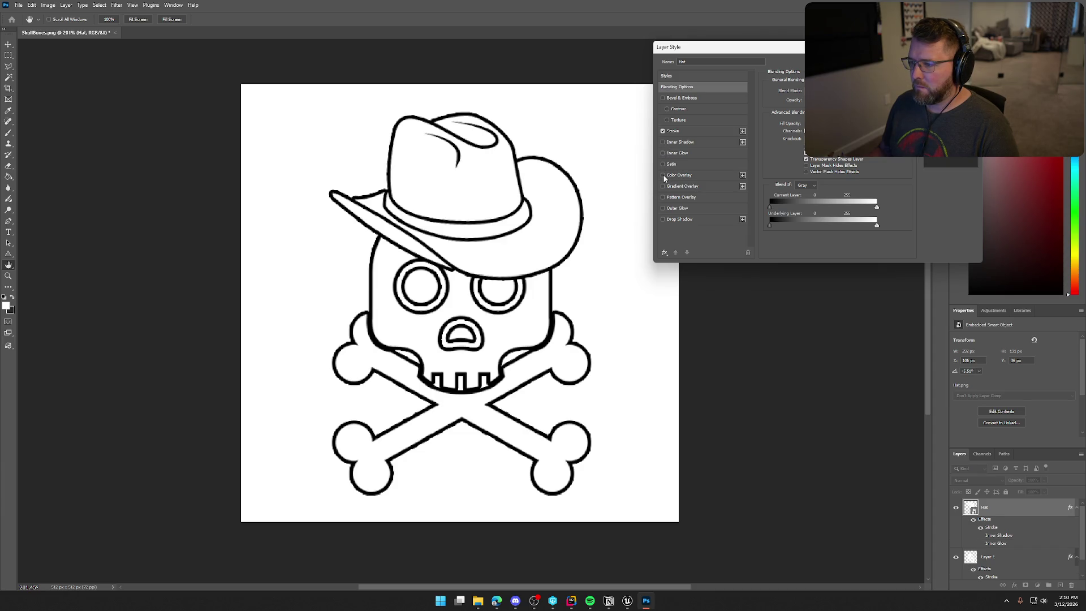
{"action": "left_click", "coordinate": [663, 220]}
{"action": "left_click", "coordinate": [662, 219]}
{"action": "left_click", "coordinate": [663, 98]}
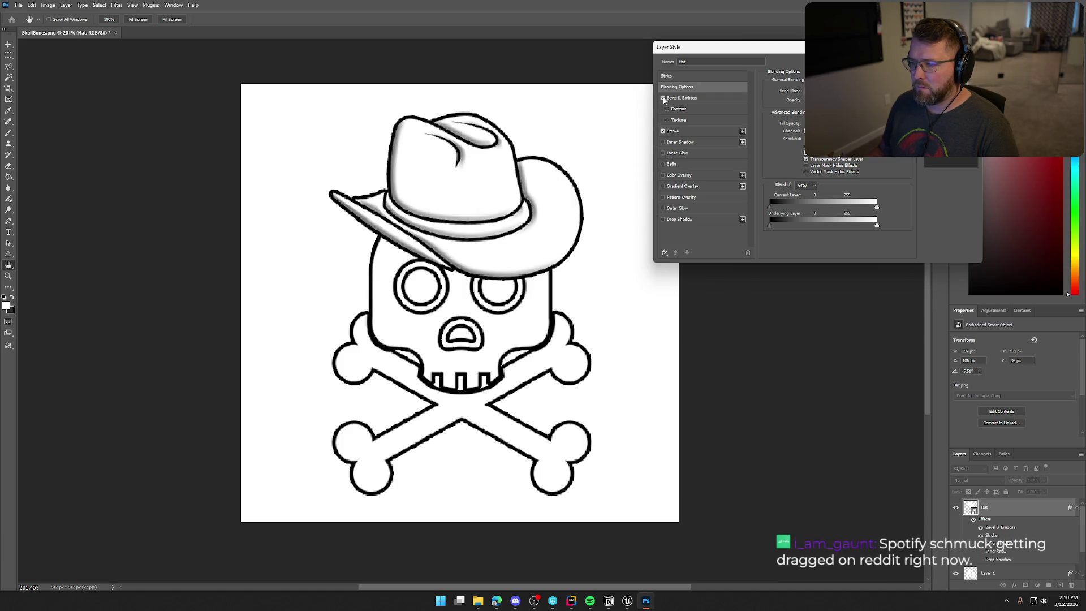
{"action": "left_click", "coordinate": [663, 98]}
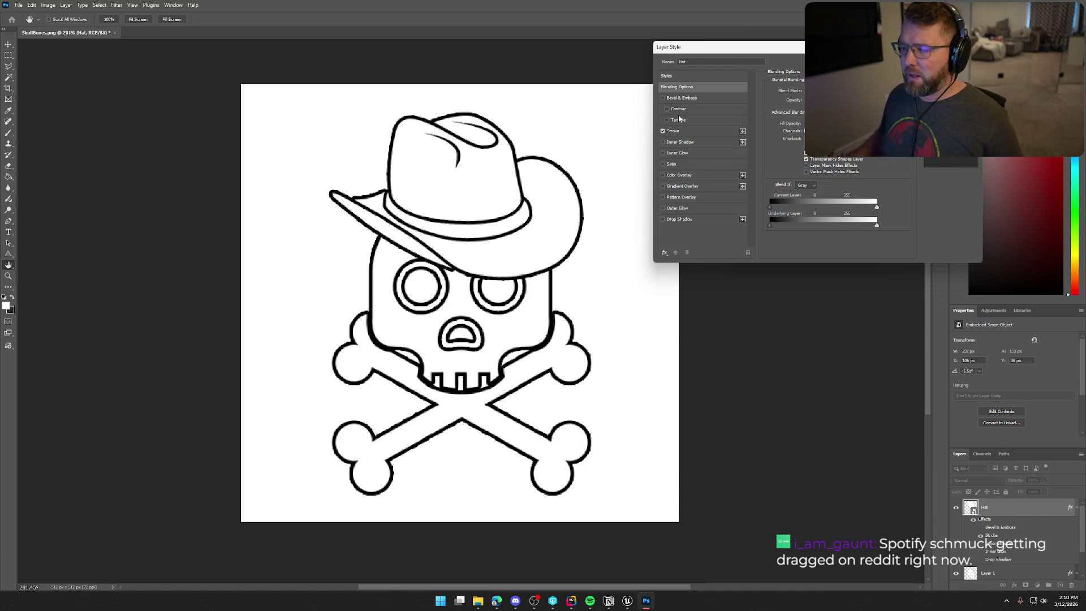
{"action": "left_click", "coordinate": [663, 142]}
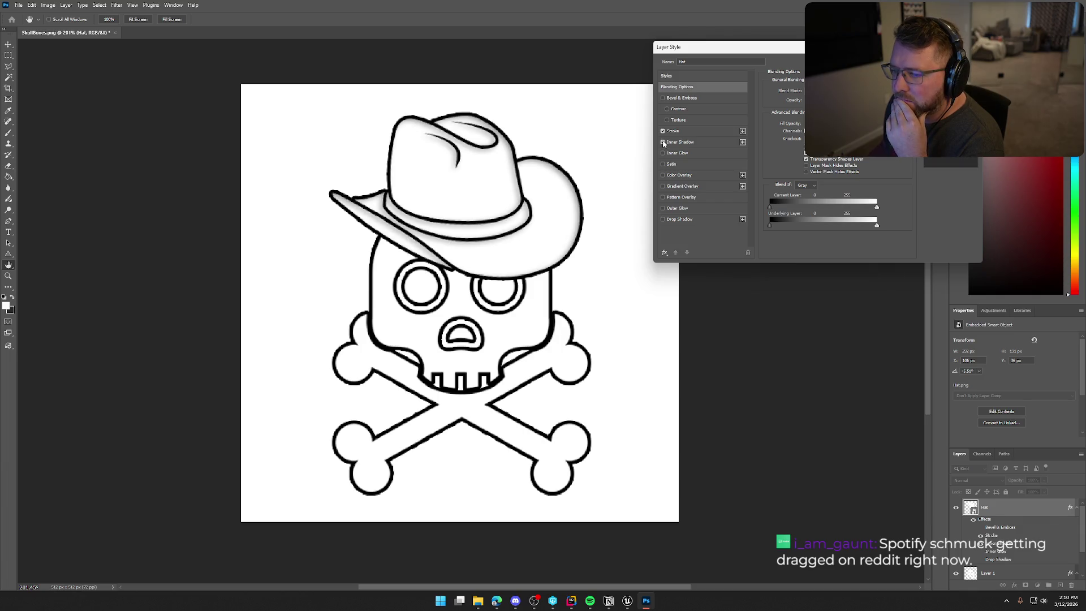
{"action": "left_click", "coordinate": [663, 143]}
Step: Compare inside, centre and outside stroke positions, keep the hat's outline outside and slightly thicker
{"action": "left_click", "coordinate": [673, 131]}
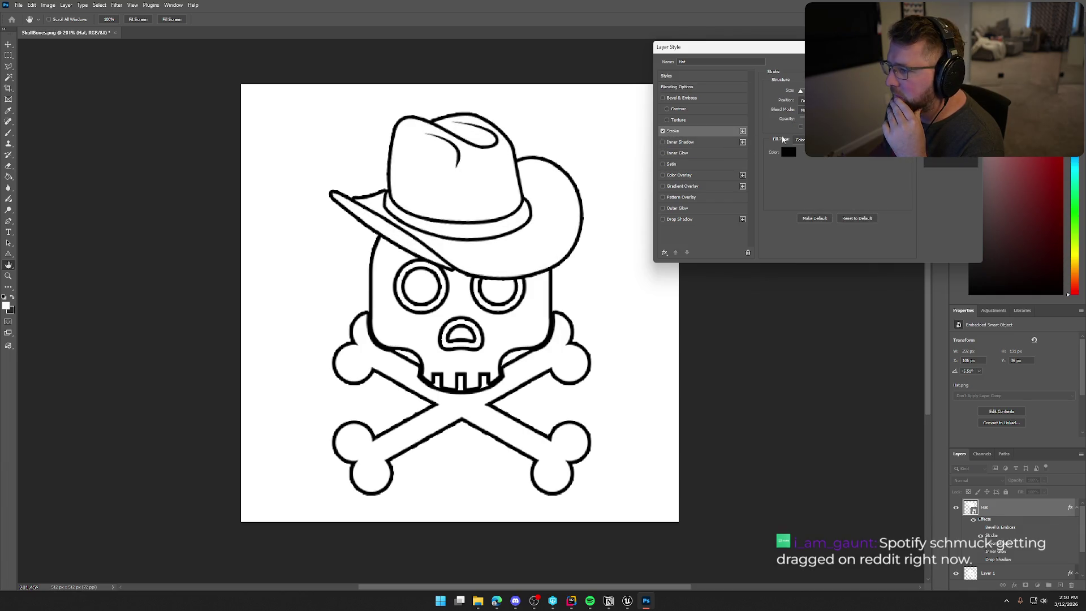
{"action": "left_click", "coordinate": [809, 100]}
{"action": "left_click", "coordinate": [809, 109]}
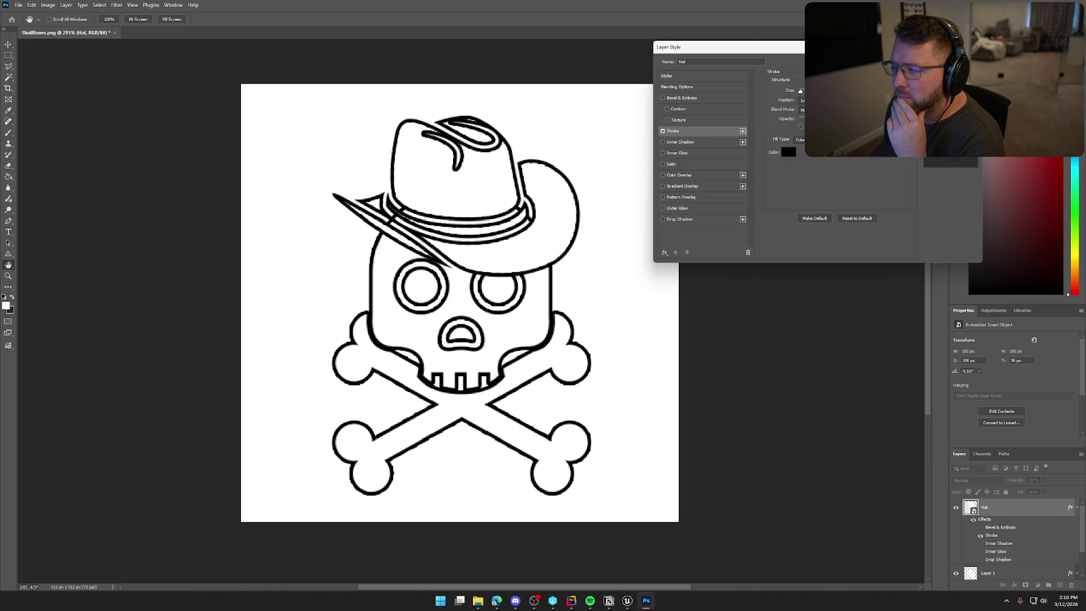
{"action": "left_click", "coordinate": [809, 100]}
{"action": "left_click", "coordinate": [809, 119]}
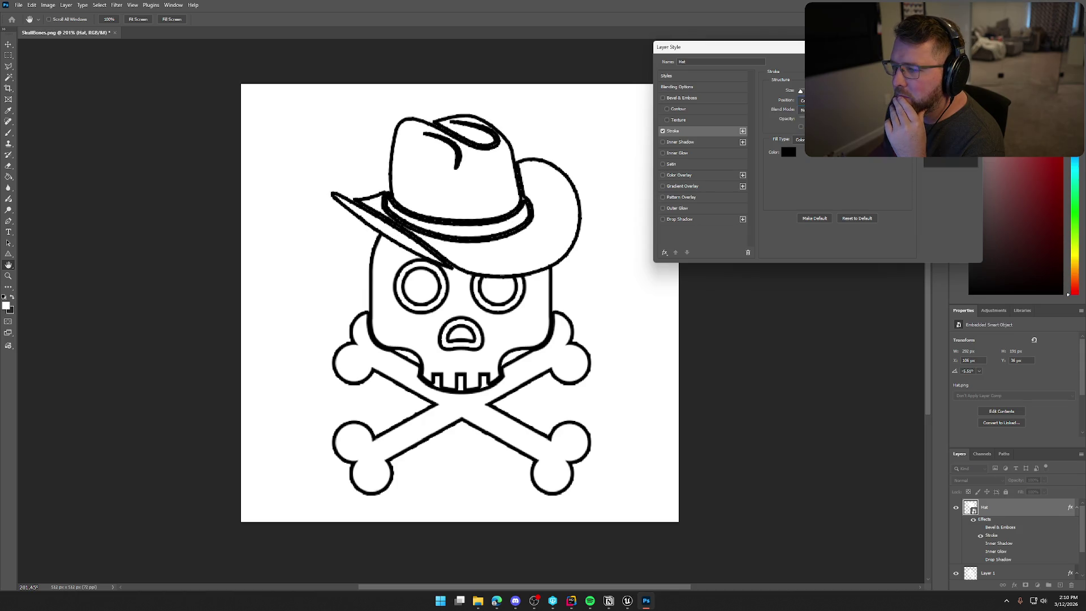
{"action": "left_click", "coordinate": [808, 101]}
{"action": "left_click", "coordinate": [809, 100]}
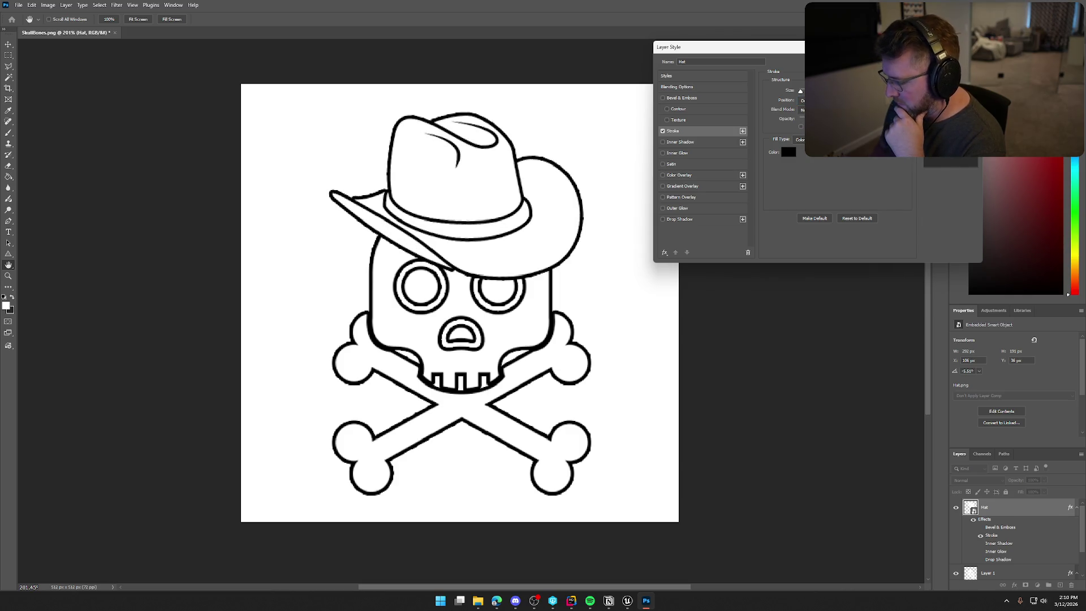
{"action": "left_click_drag", "start_coordinate": [800, 91], "coordinate": [801, 91]}
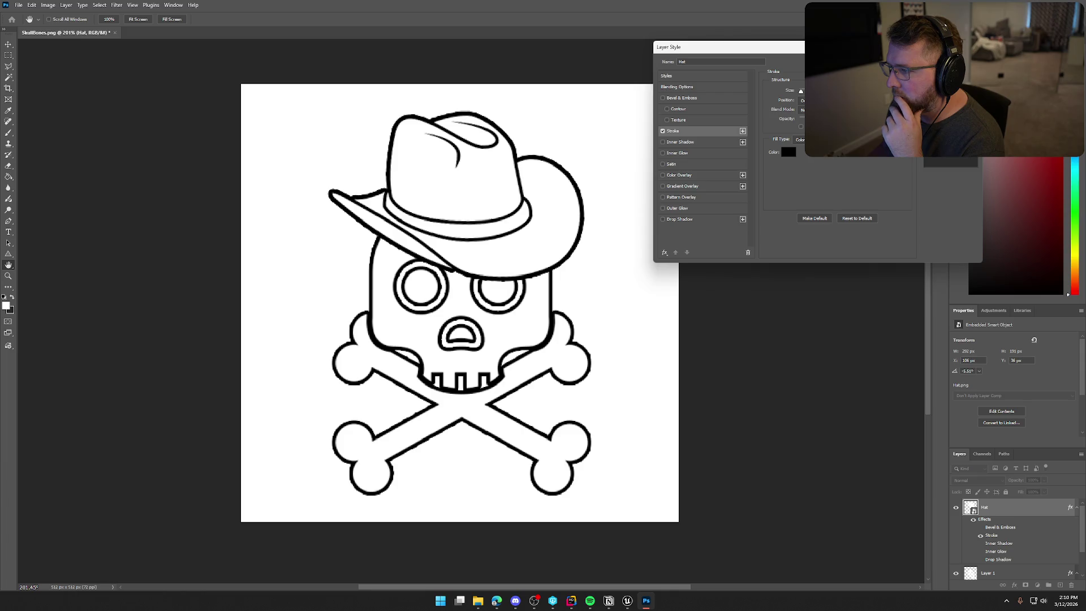
{"action": "left_click", "coordinate": [951, 61]}
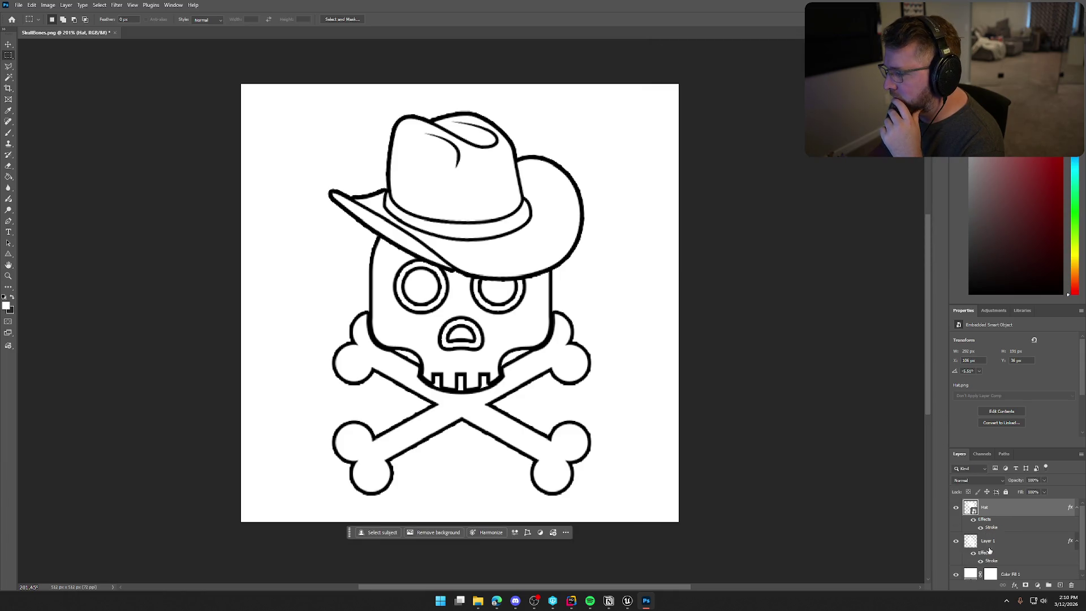
Step: Make Layer 1's skull-and-crossbones stroke slightly thicker and apply it
{"action": "double_click", "coordinate": [1014, 548]}
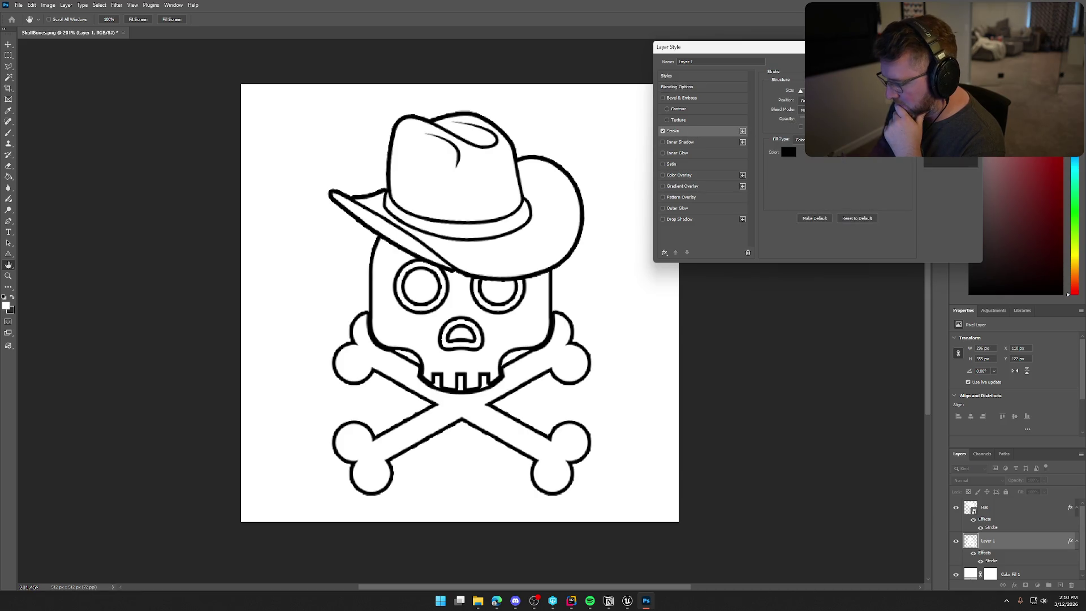
{"action": "left_click_drag", "start_coordinate": [800, 90], "coordinate": [801, 91]}
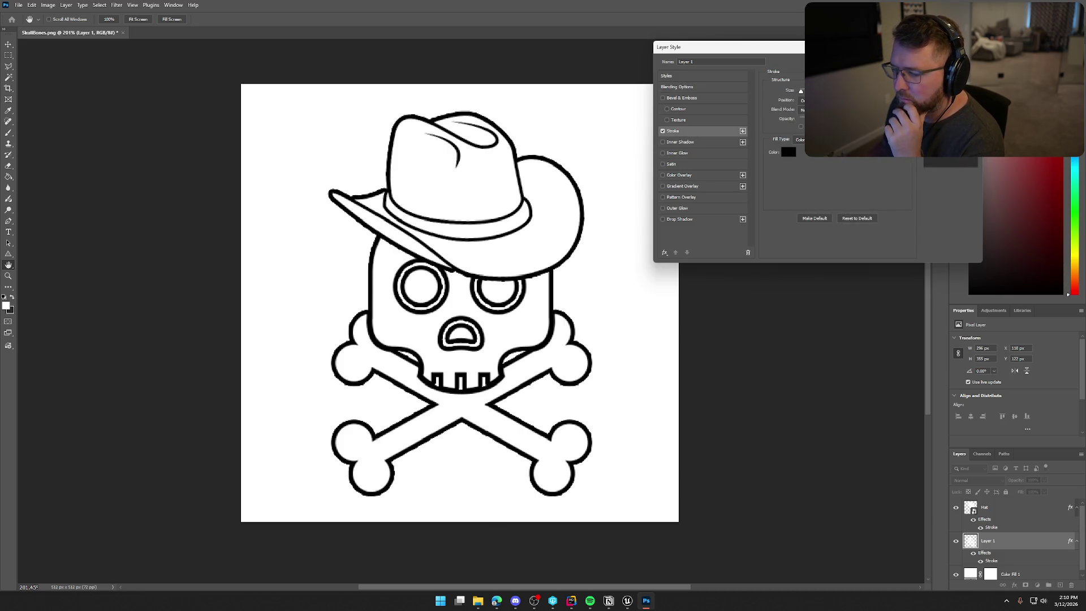
{"action": "key", "text": "Return"}
{"action": "key", "text": "m"}
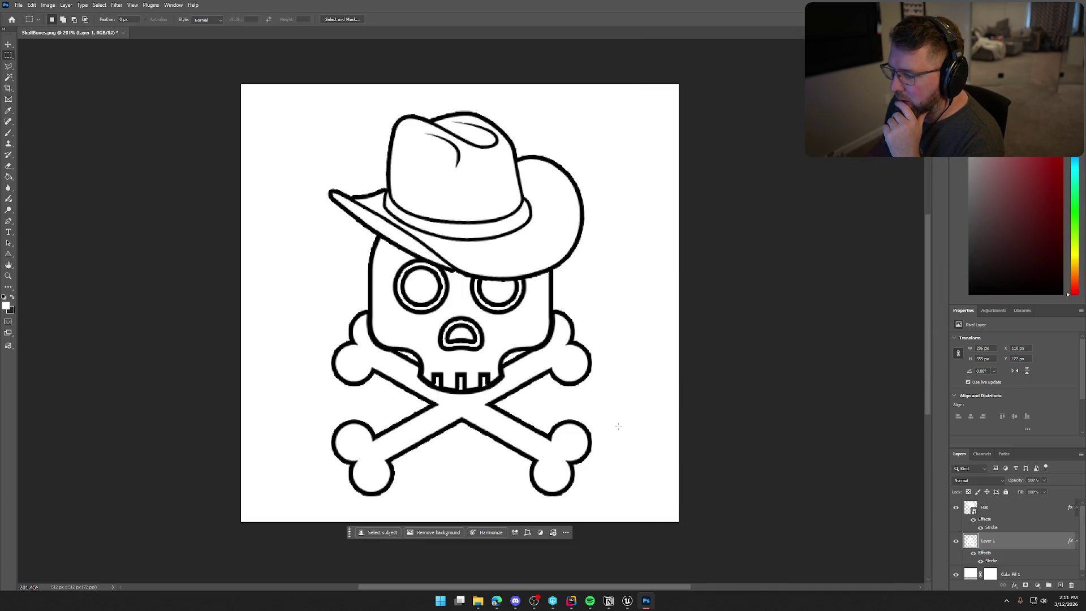
Step: Hide the white Color Fill 1 background, compare the skull with and without its outline, then reopen its effects
{"action": "left_click", "coordinate": [974, 554]}
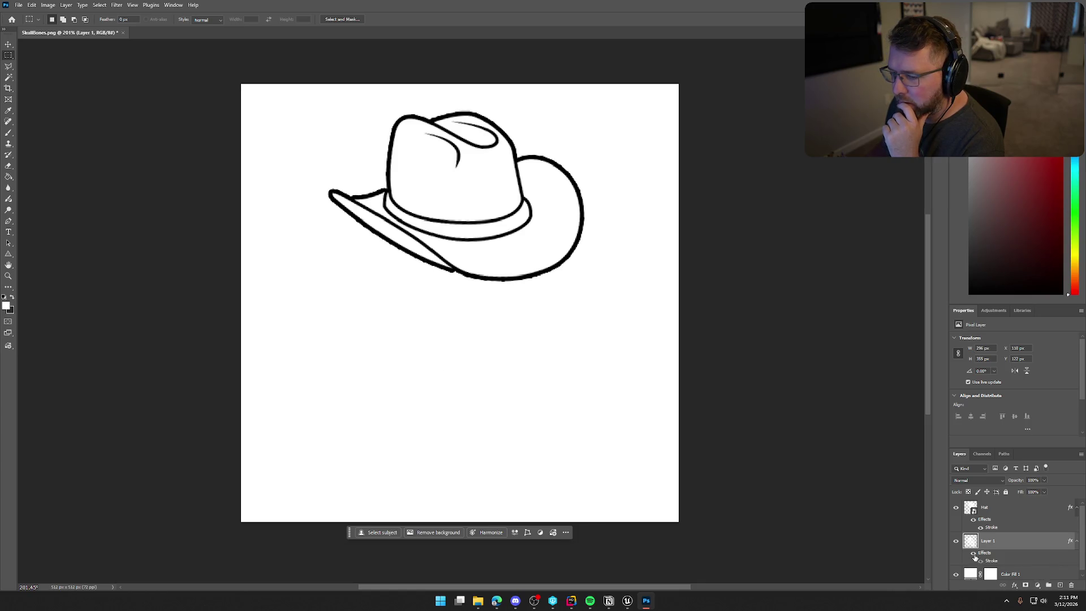
{"action": "left_click", "coordinate": [974, 554]}
{"action": "left_click", "coordinate": [957, 575]}
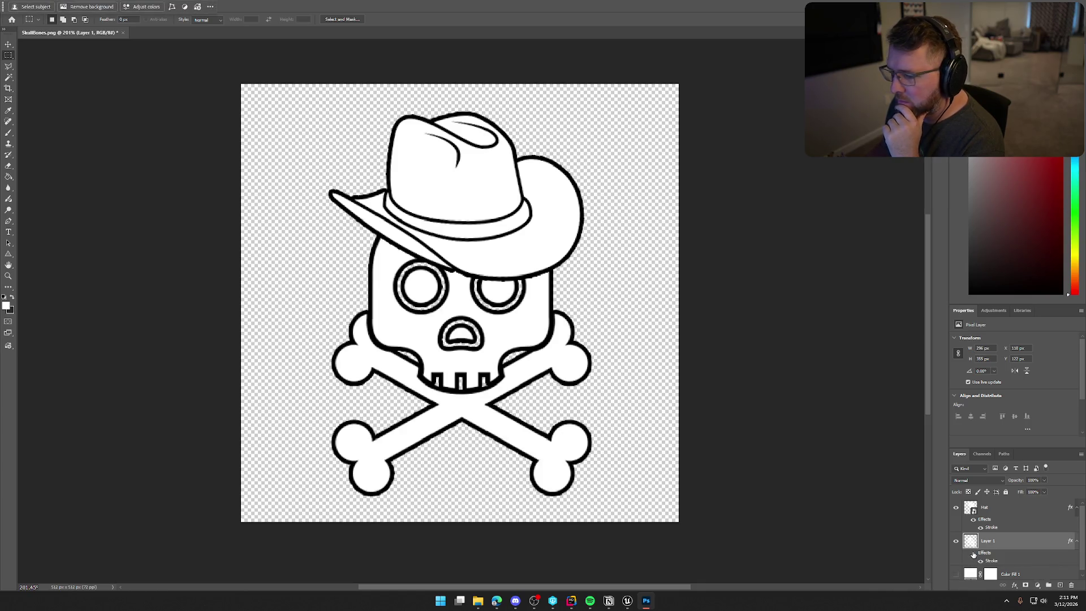
{"action": "left_click", "coordinate": [974, 554]}
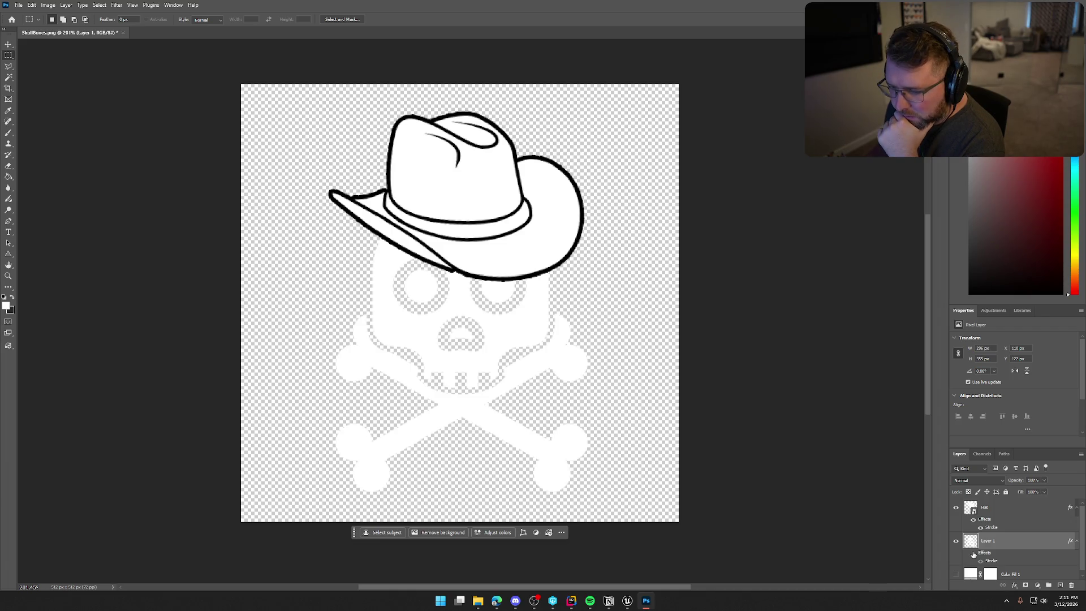
{"action": "left_click", "coordinate": [974, 554]}
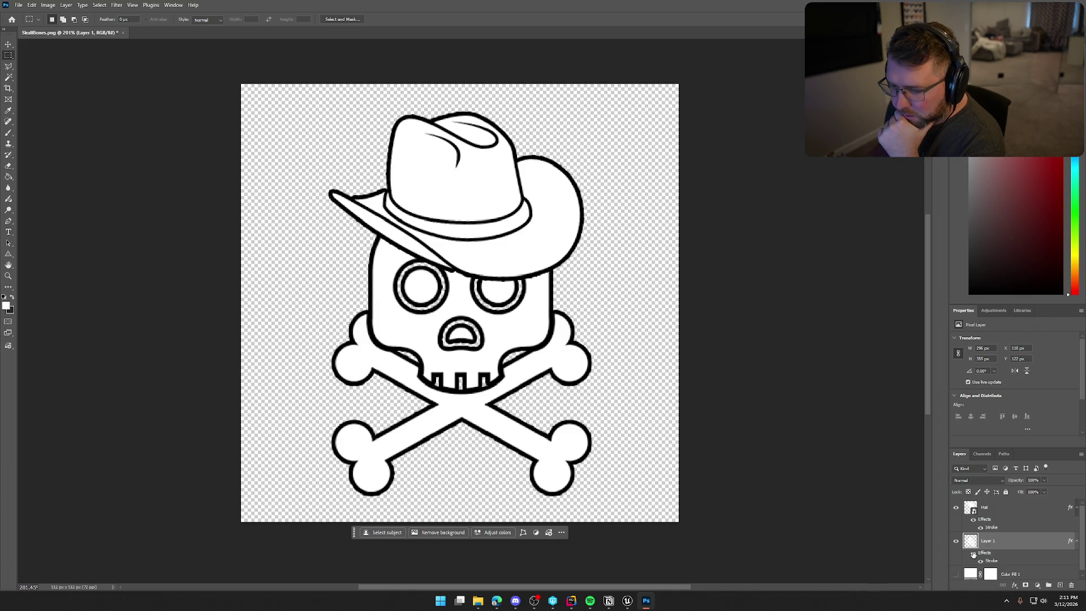
{"action": "left_click", "coordinate": [973, 554]}
{"action": "left_click", "coordinate": [974, 554]}
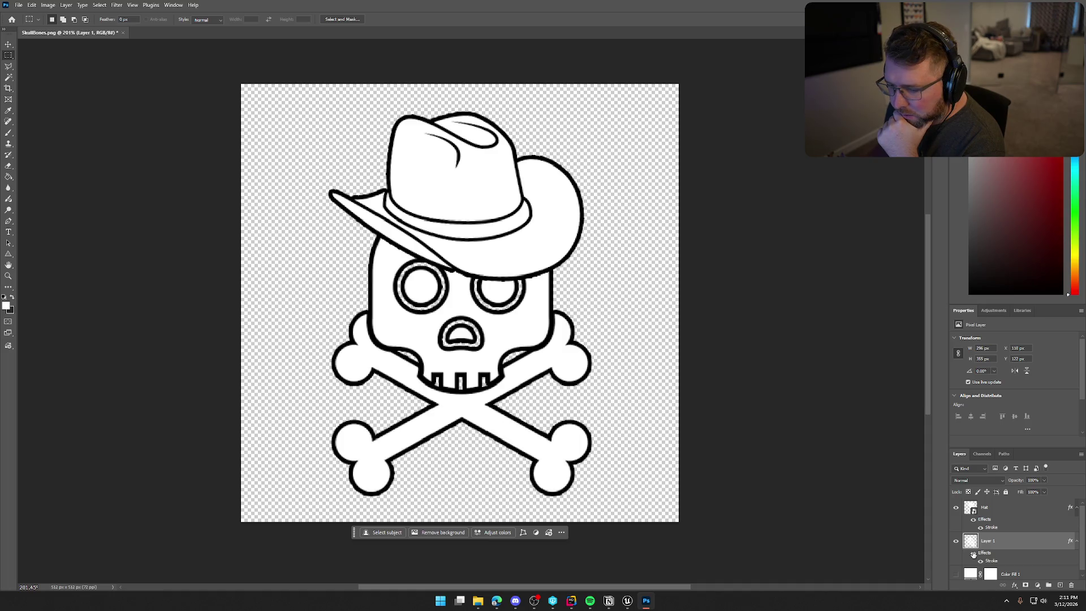
{"action": "double_click", "coordinate": [1008, 543]}
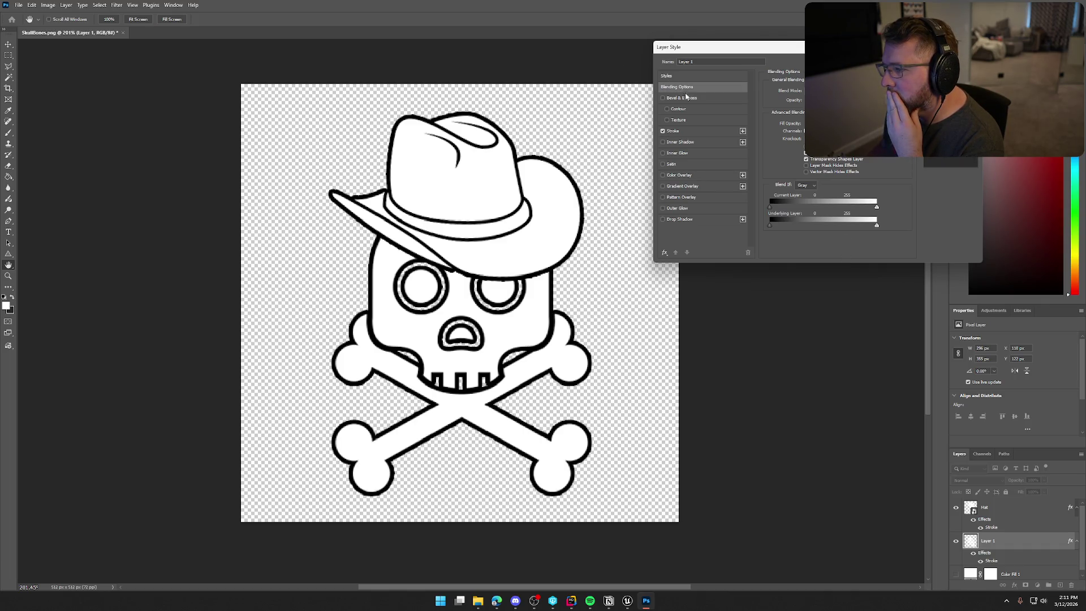
Step: Test a second stroke and gradient fill on the skull, keep solid black, and make its outline much thicker
{"action": "left_click", "coordinate": [681, 130]}
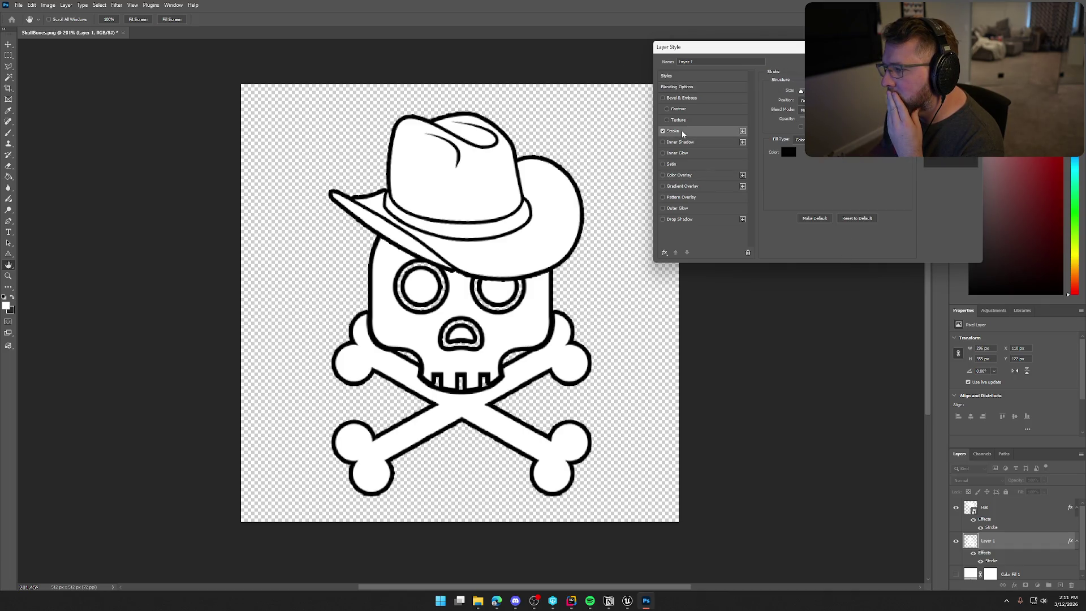
{"action": "left_click", "coordinate": [742, 131]}
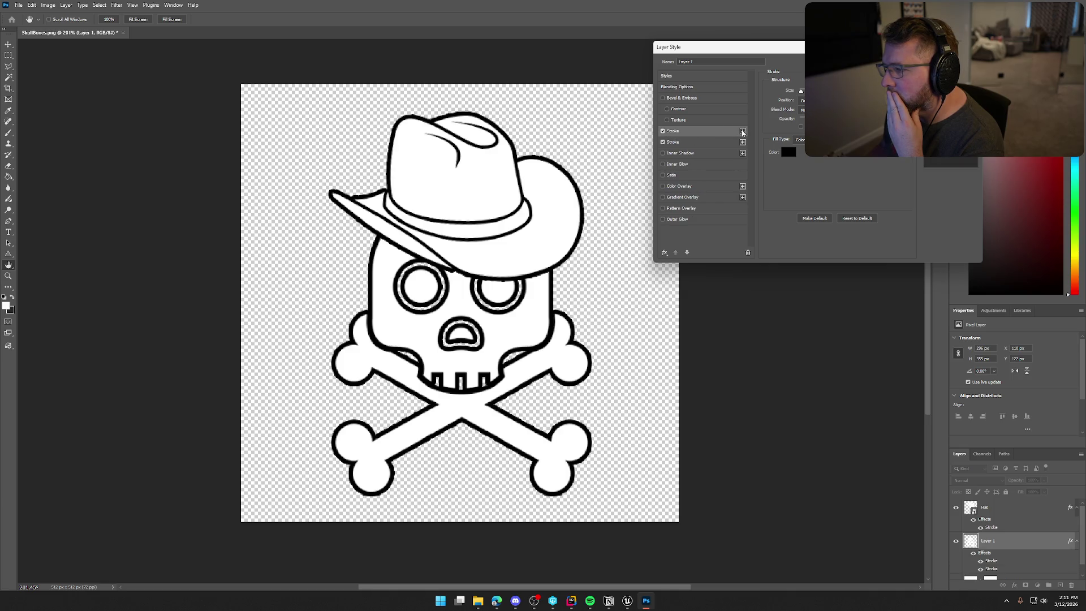
{"action": "left_click", "coordinate": [685, 142]}
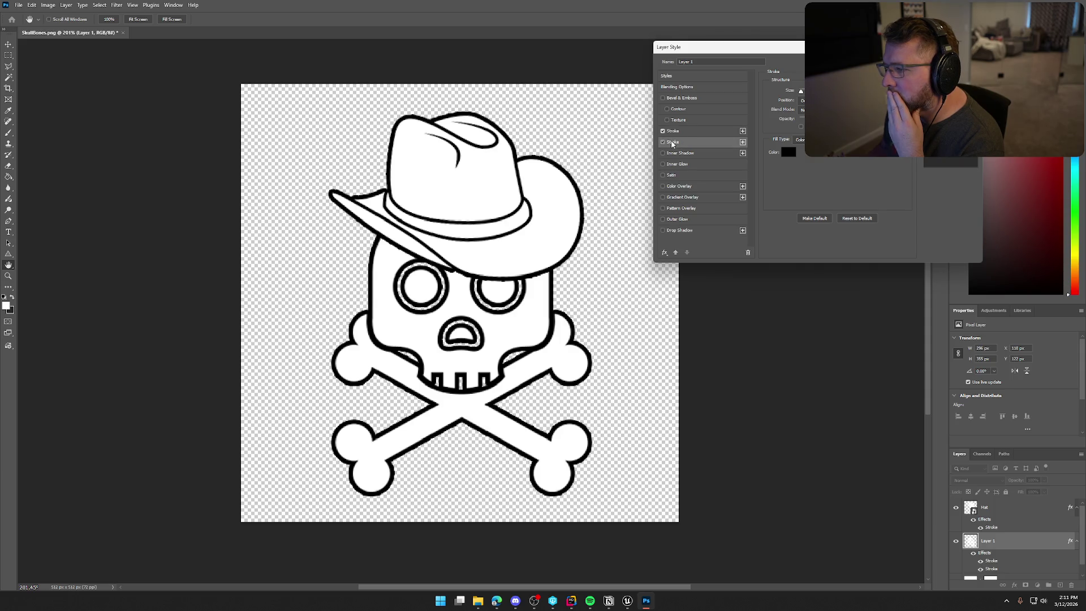
{"action": "left_click", "coordinate": [663, 142]}
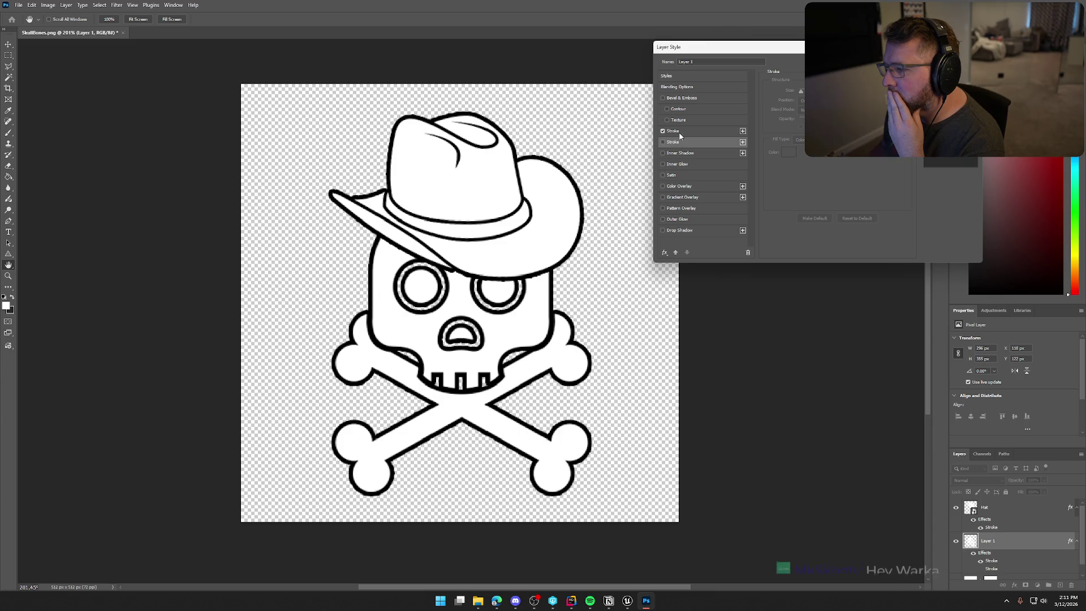
{"action": "left_click", "coordinate": [680, 132]}
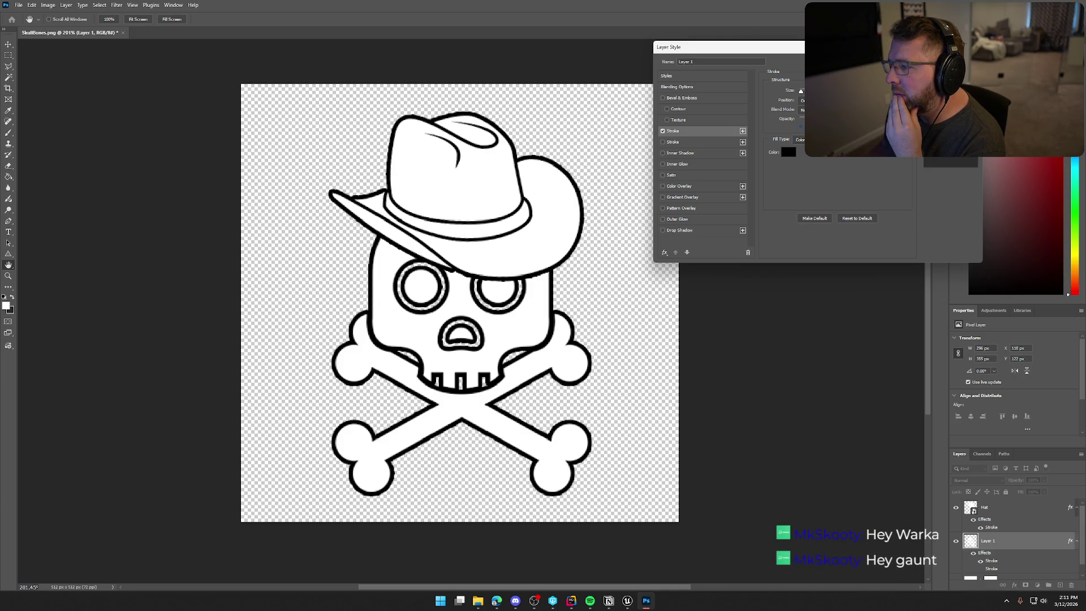
{"action": "left_click", "coordinate": [799, 140]}
{"action": "left_click", "coordinate": [806, 155]}
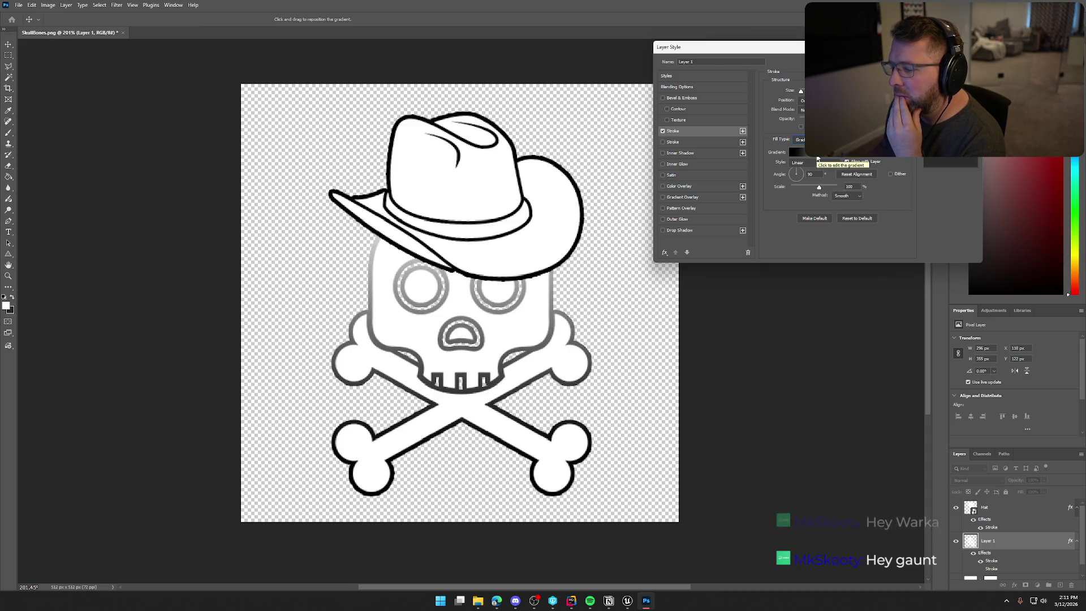
{"action": "left_click", "coordinate": [799, 139]}
{"action": "left_click", "coordinate": [794, 139]}
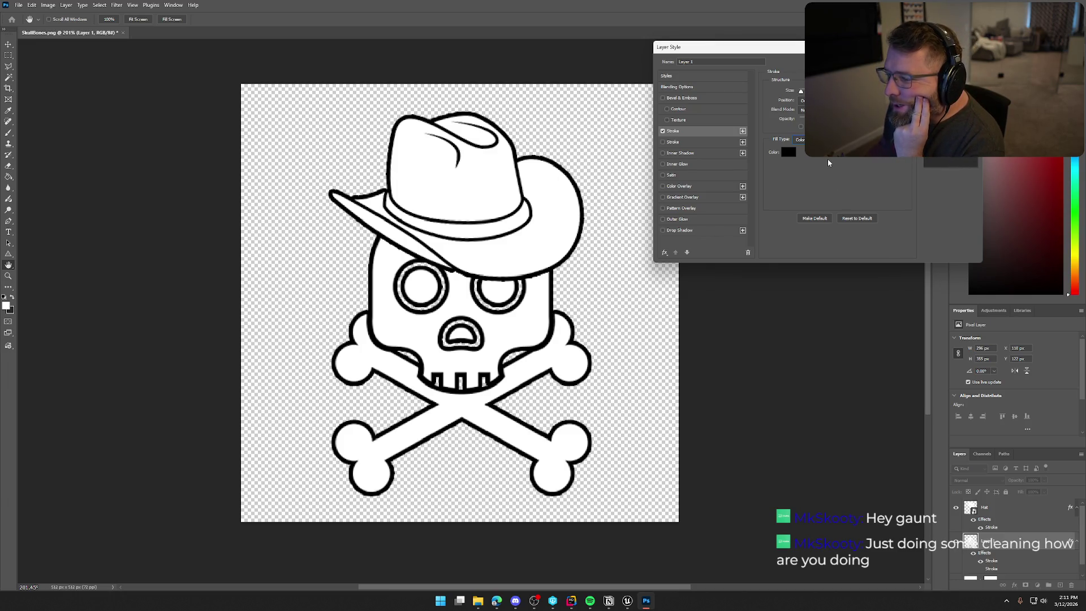
{"action": "left_click_drag", "start_coordinate": [801, 95], "coordinate": [807, 94]}
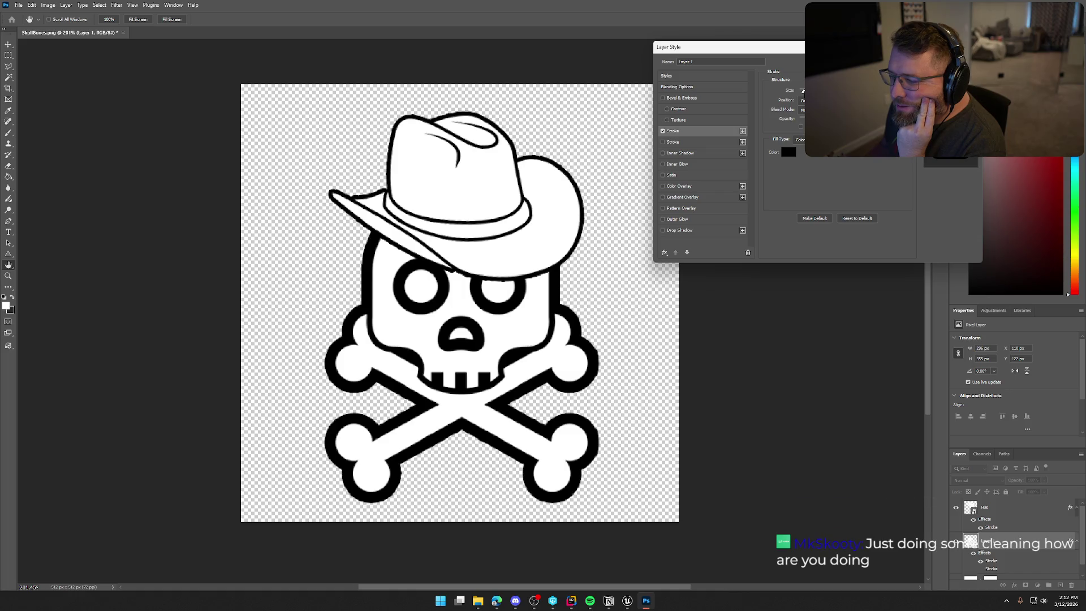
{"action": "left_click_drag", "start_coordinate": [802, 91], "coordinate": [802, 91]}
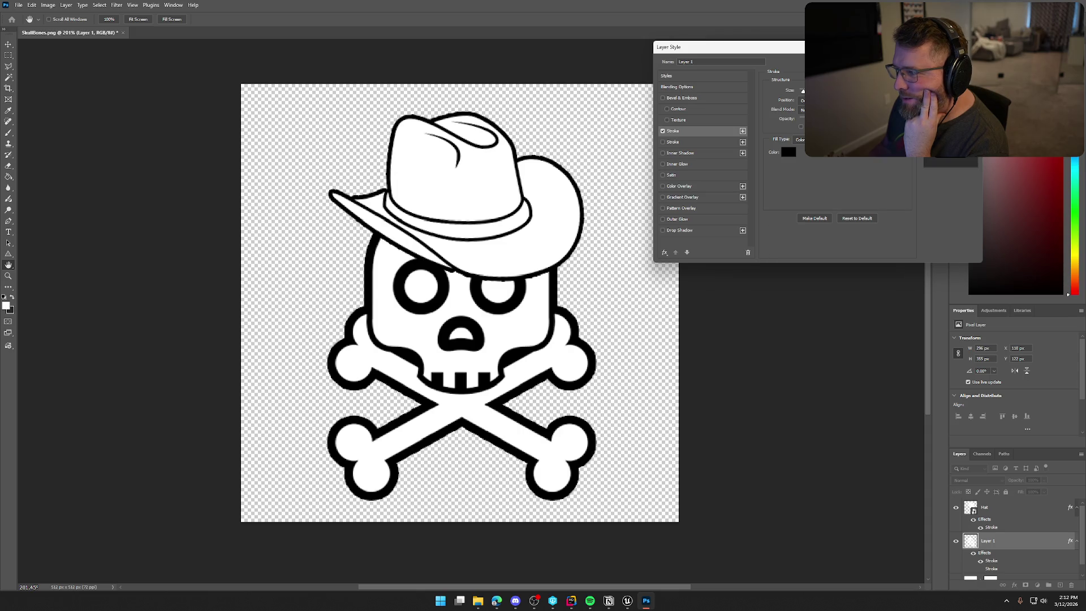
{"action": "key", "text": "Escape"}
Step: Increase the Hat layer's Stroke size to match the skull's thicker outline
{"action": "double_click", "coordinate": [996, 507]}
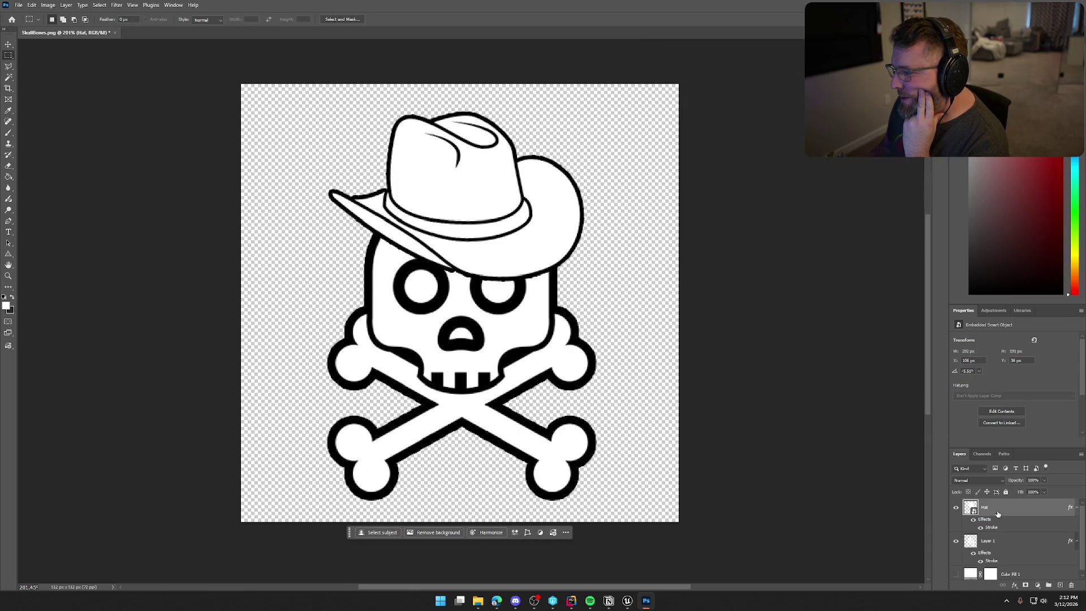
{"action": "left_click", "coordinate": [681, 131]}
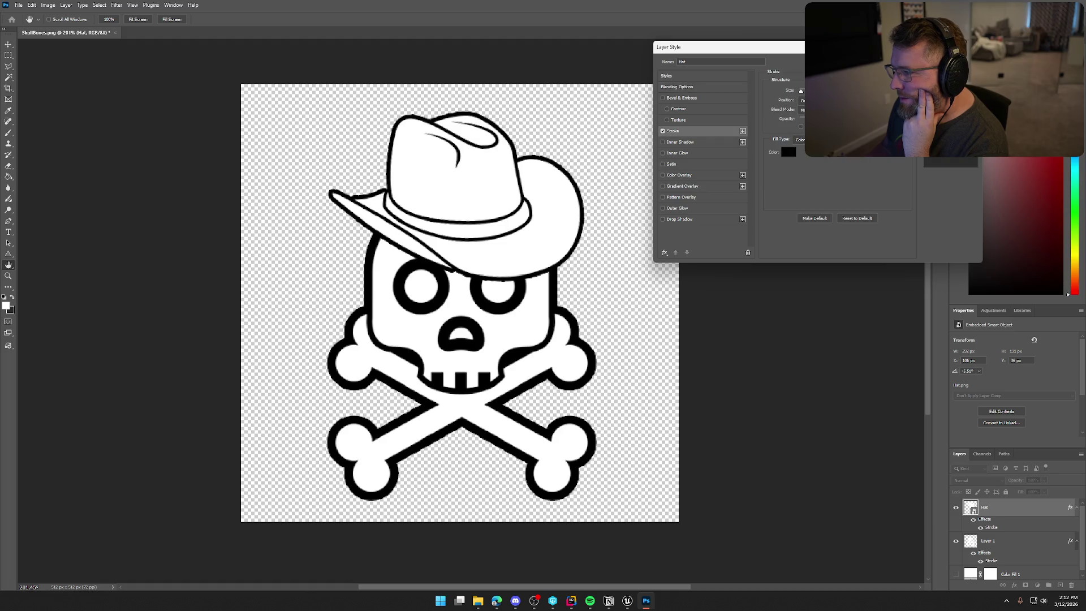
{"action": "left_click_drag", "start_coordinate": [801, 91], "coordinate": [803, 91]}
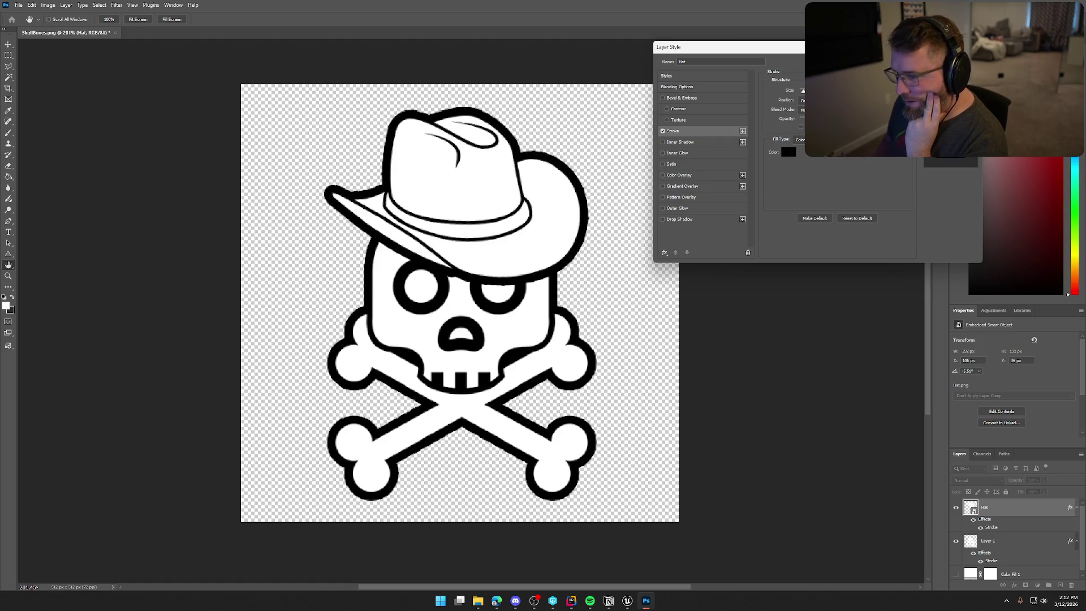
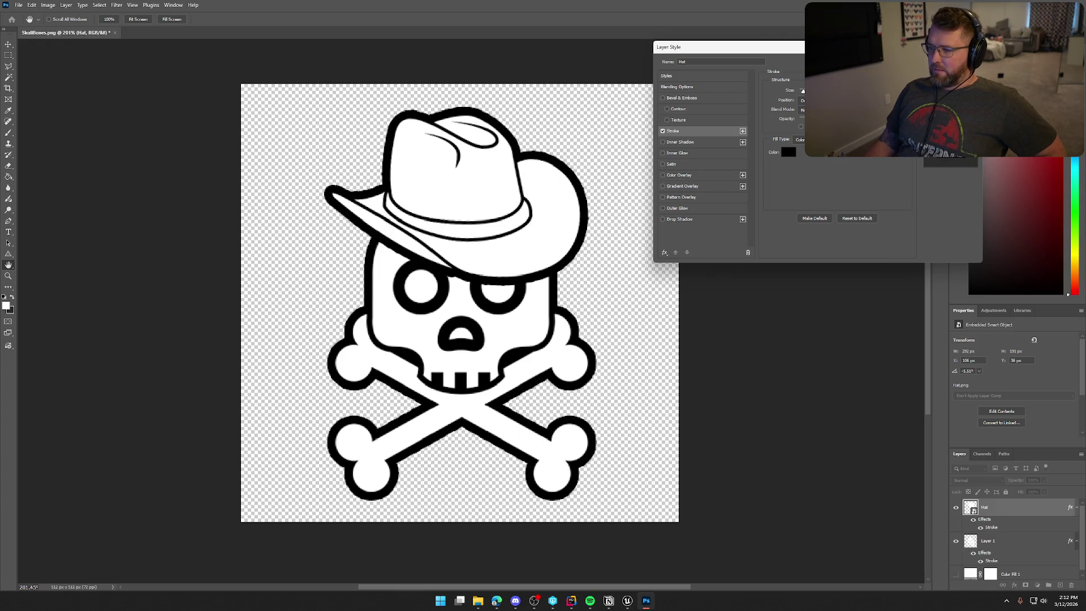
Step: Close the Layer Style dialog and switch to the rectangular marquee tool
{"action": "key", "text": "Return"}
{"action": "key", "text": "m"}
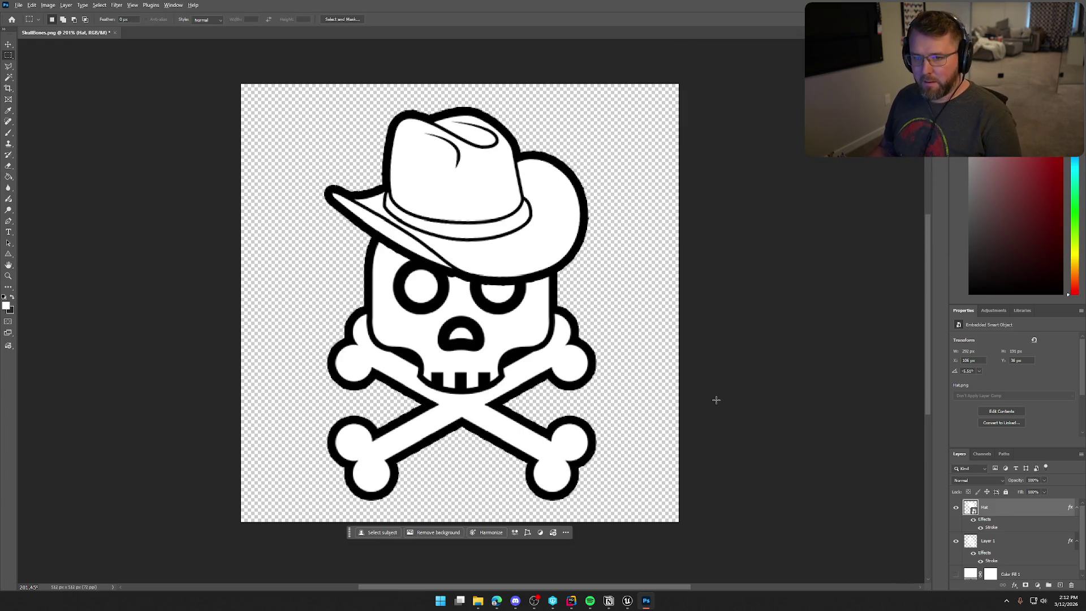
{"action": "scroll", "coordinate": [716, 400], "scroll_direction": "down", "scroll_amount": 5}
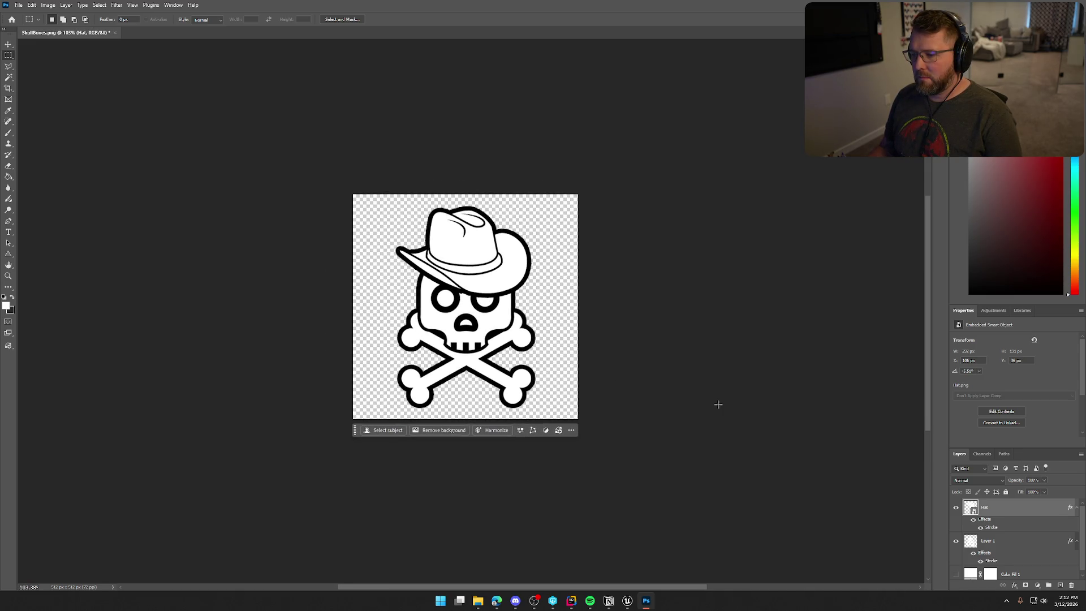
Step: Quick-export the skull artwork as a PNG, overwriting the existing DeathIcon.png
{"action": "left_click", "coordinate": [19, 5]}
{"action": "mouse_move", "coordinate": [56, 151]}
{"action": "left_click", "coordinate": [148, 154]}
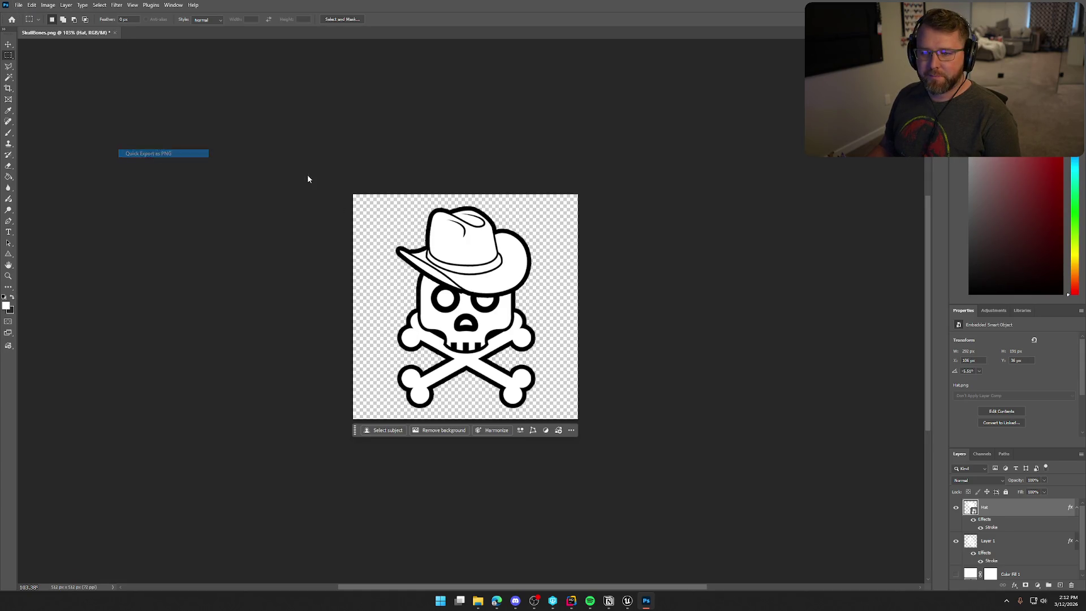
{"action": "left_click", "coordinate": [340, 167]}
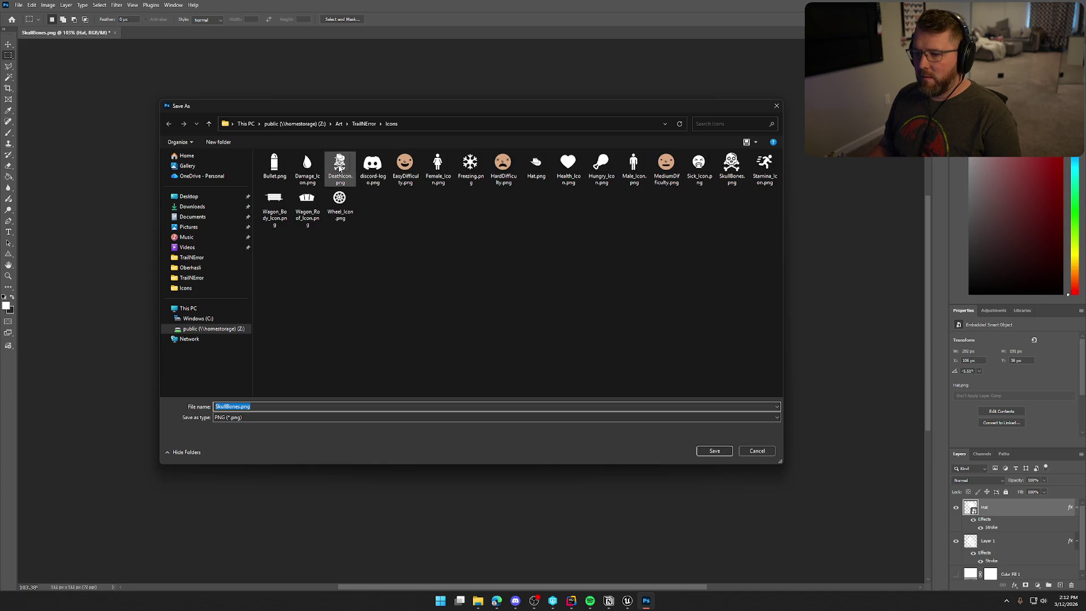
{"action": "left_click", "coordinate": [710, 450]}
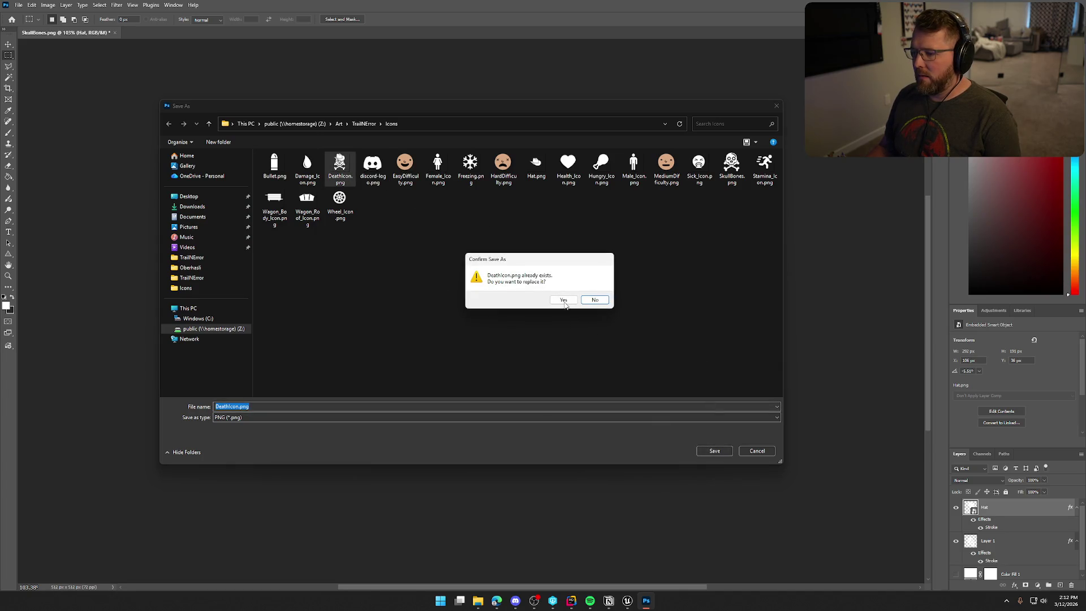
{"action": "left_click", "coordinate": [564, 300]}
{"action": "left_click", "coordinate": [628, 603]}
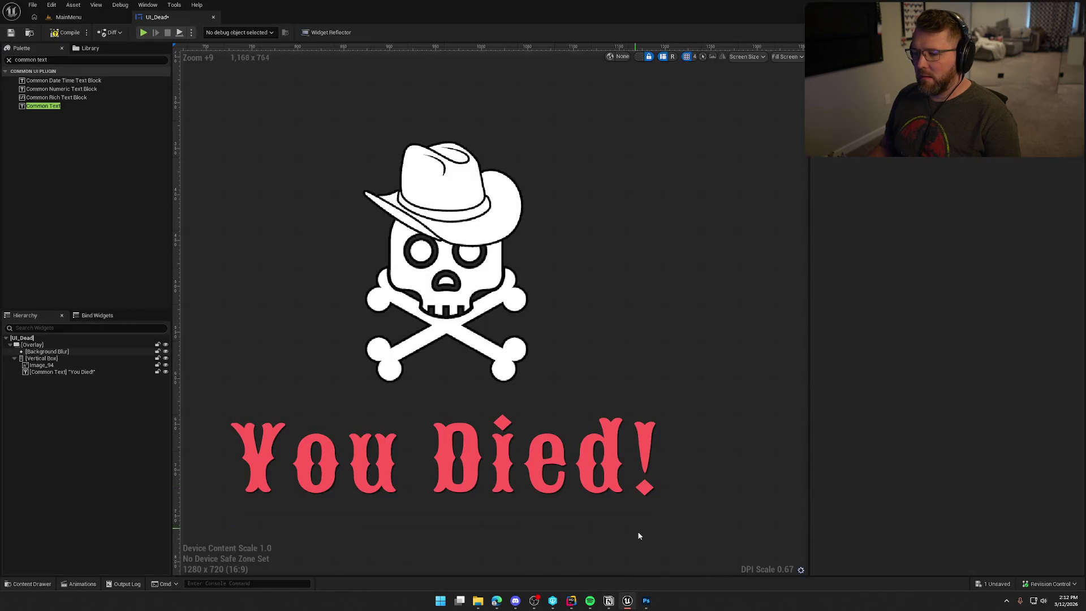
Step: Reimport the DeathIcon texture in the Content Drawer from the updated PNG
{"action": "key", "text": "ctrl+space"}
{"action": "right_click", "coordinate": [260, 438]}
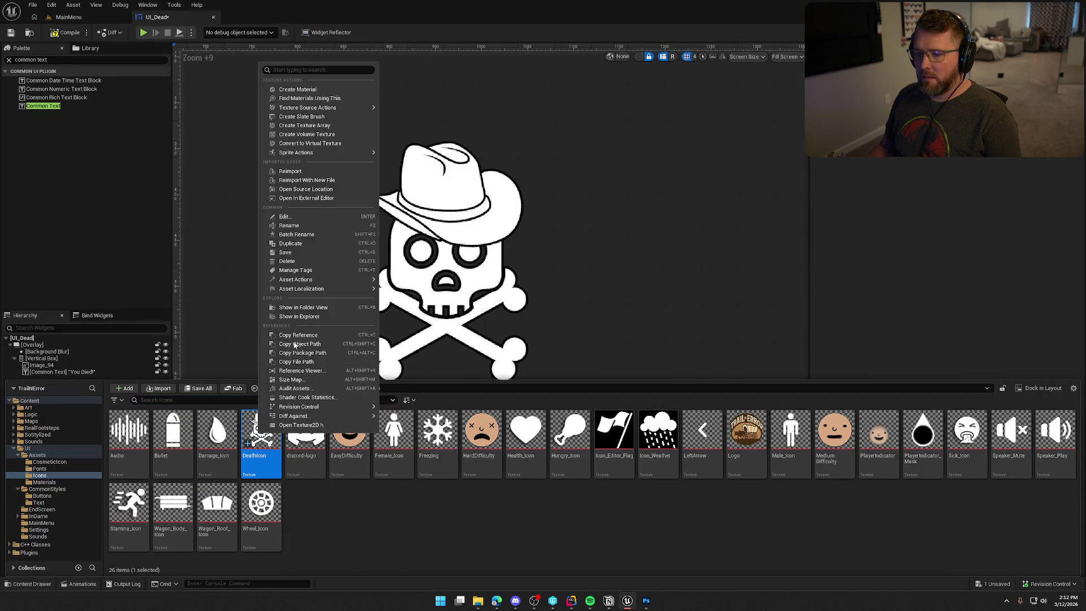
{"action": "left_click", "coordinate": [299, 171]}
{"action": "scroll", "coordinate": [659, 289], "scroll_direction": "down", "scroll_amount": 8}
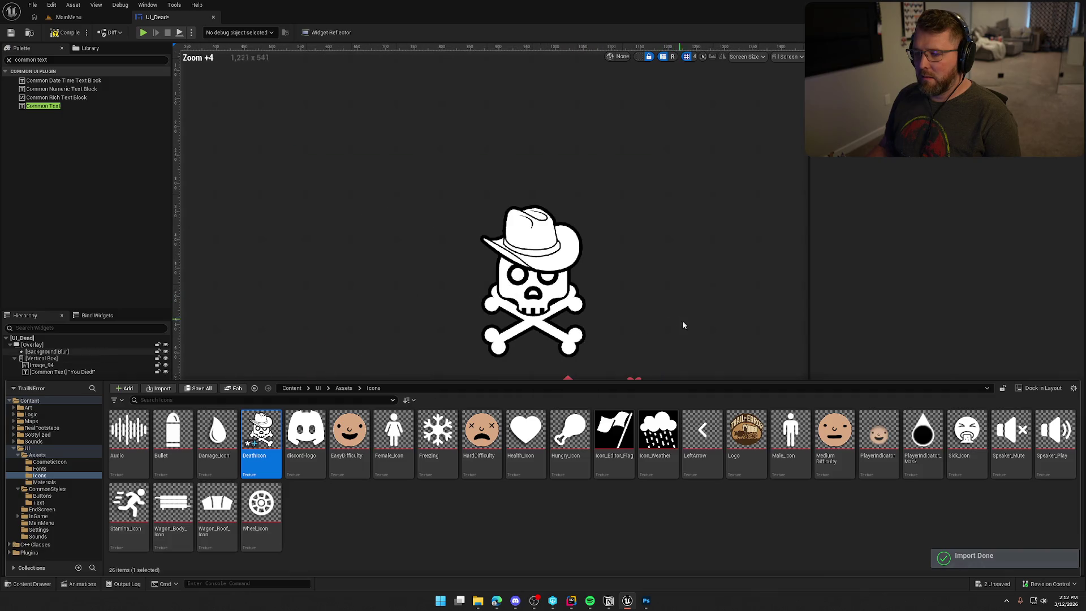
{"action": "scroll", "coordinate": [650, 283], "scroll_direction": "down", "scroll_amount": 1}
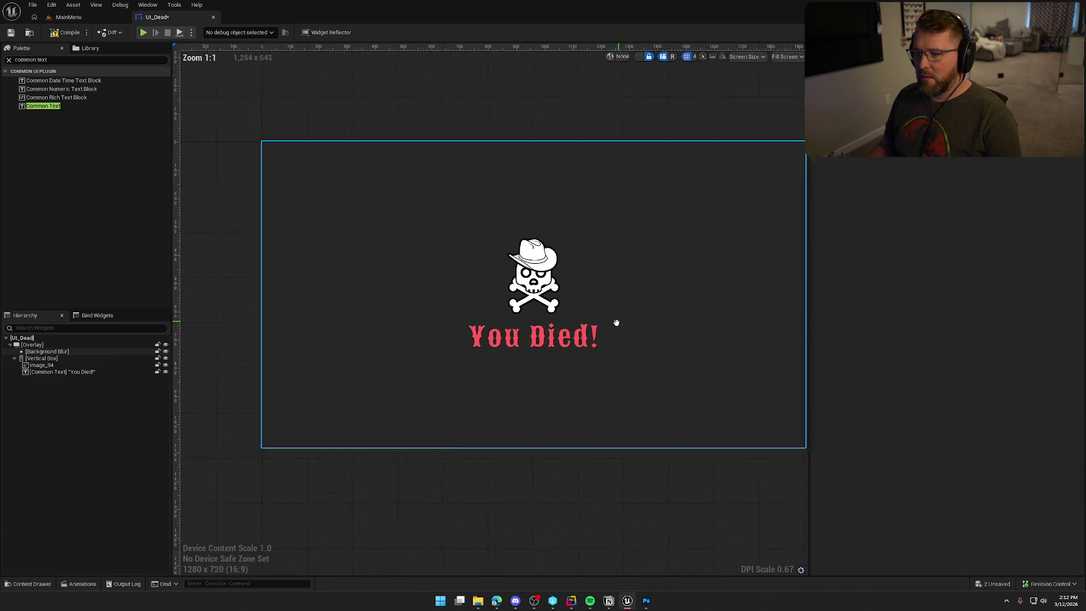
{"action": "left_click", "coordinate": [611, 504]}
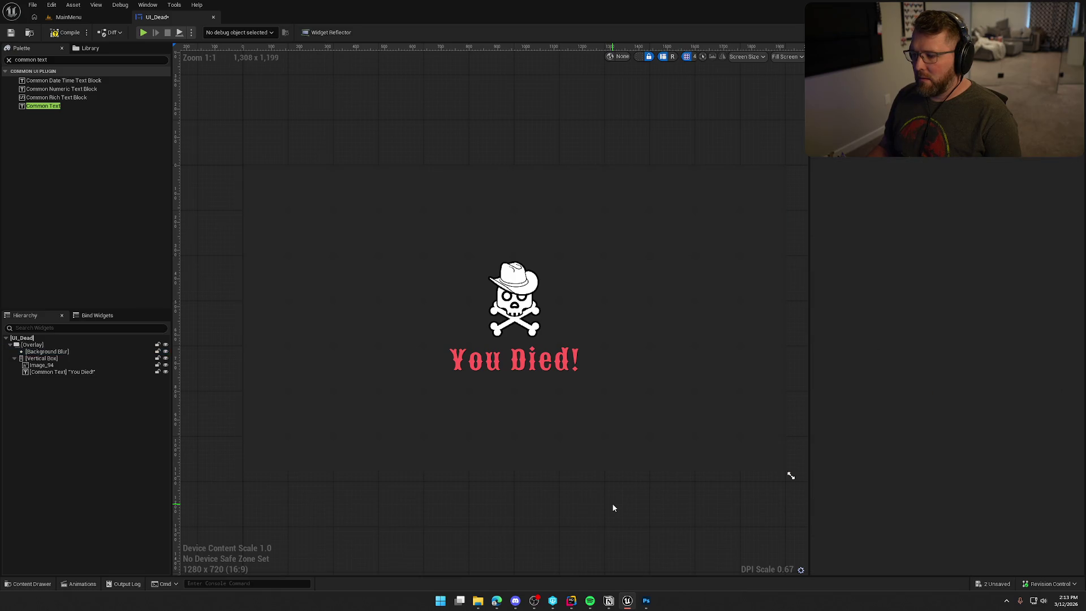
{"action": "scroll", "coordinate": [566, 368], "scroll_direction": "up", "scroll_amount": 7}
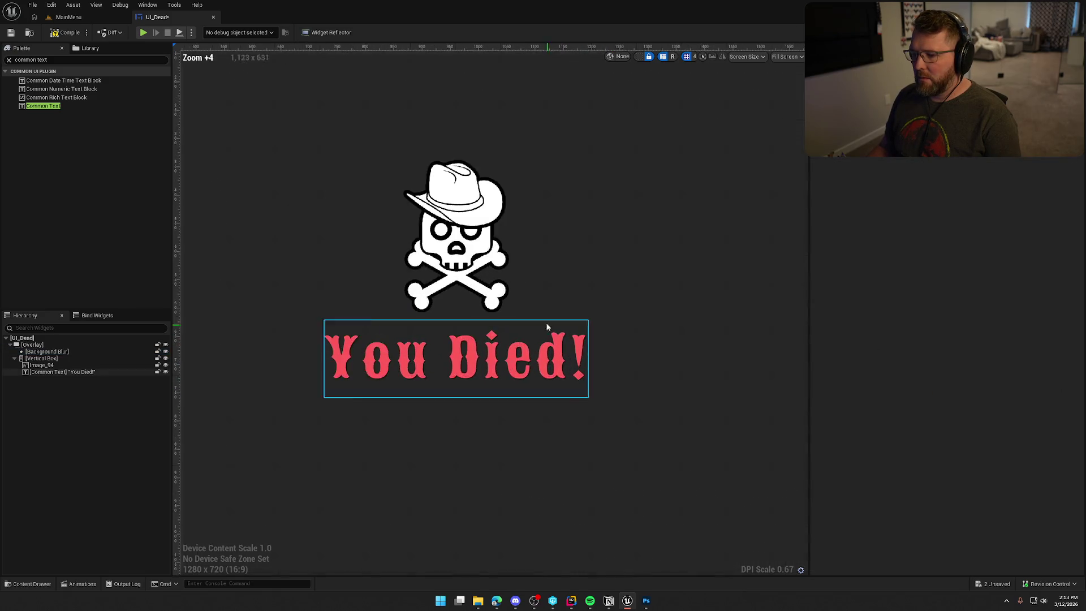
{"action": "scroll", "coordinate": [431, 211], "scroll_direction": "up", "scroll_amount": 12}
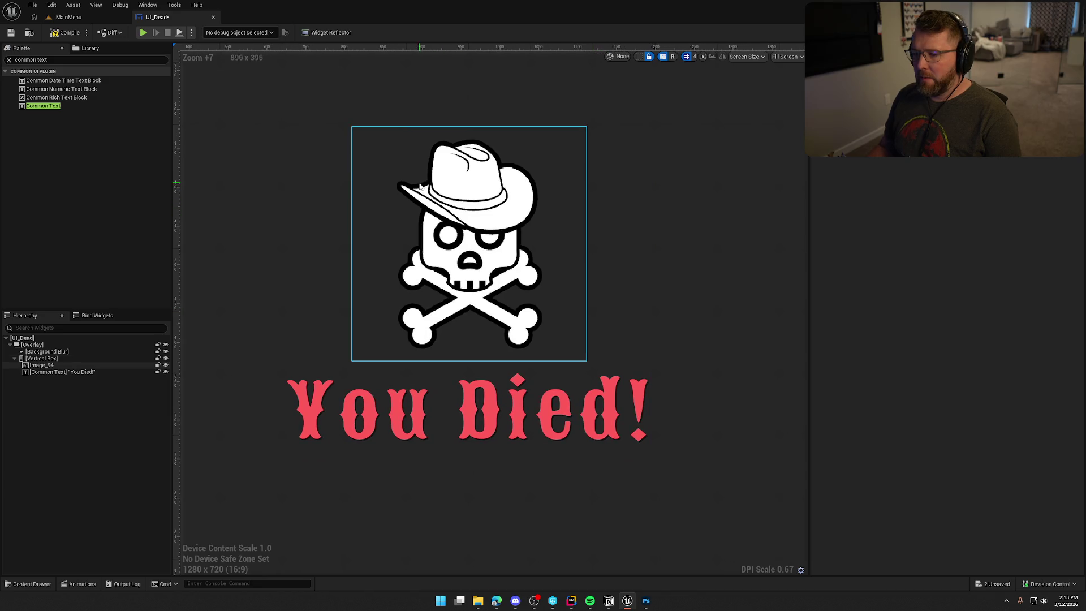
{"action": "scroll", "coordinate": [431, 211], "scroll_direction": "up", "scroll_amount": 1}
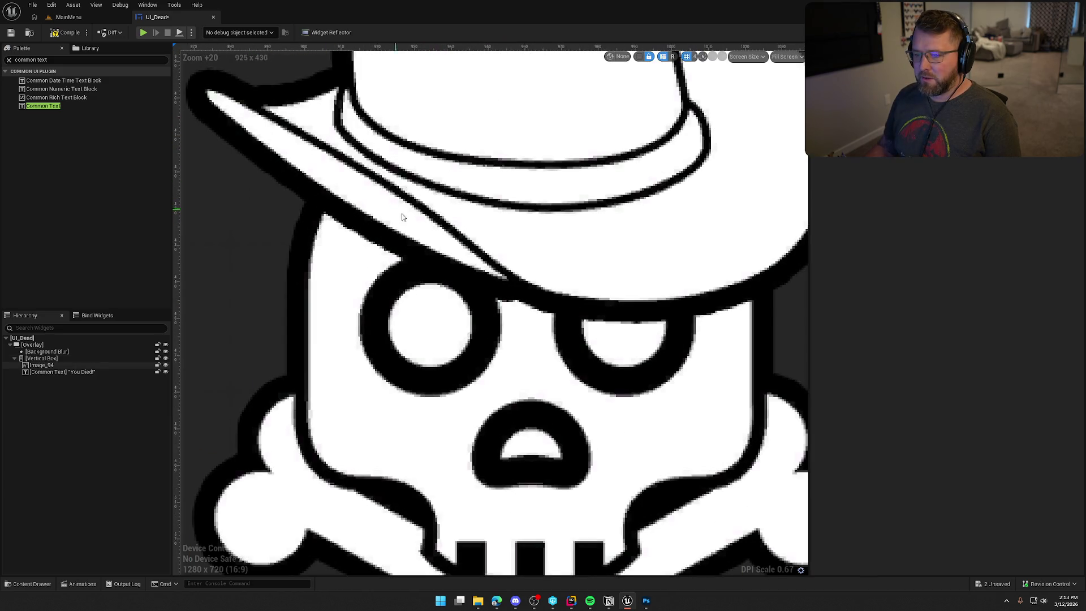
{"action": "scroll", "coordinate": [505, 261], "scroll_direction": "down", "scroll_amount": 11}
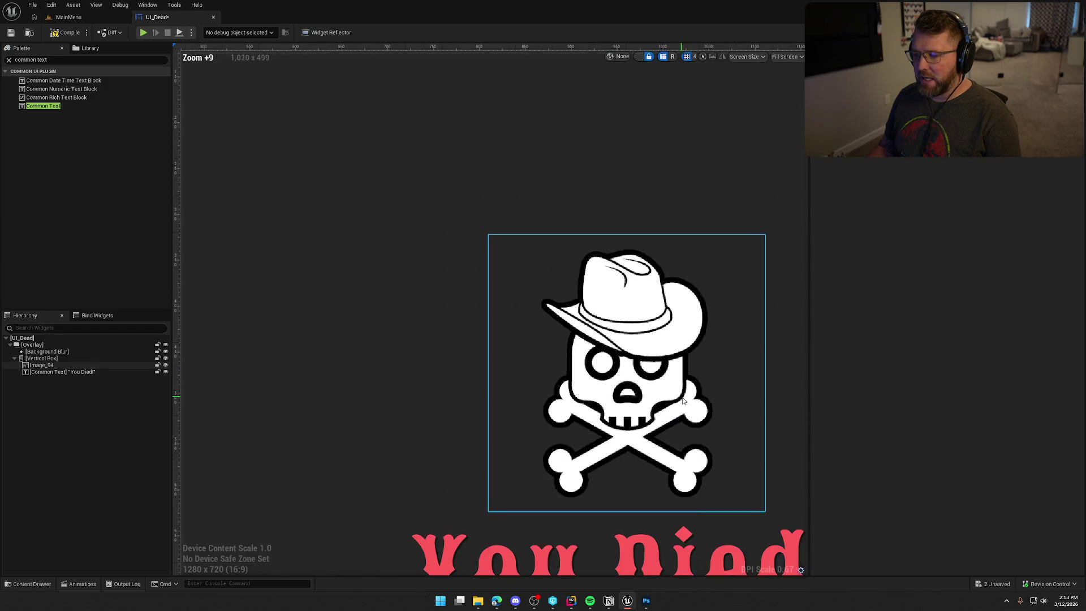
{"action": "scroll", "coordinate": [589, 385], "scroll_direction": "up", "scroll_amount": 1}
Step: Reset the skull image's Image Size X and Y to 512 in UI_Dead
{"action": "left_click", "coordinate": [589, 385]}
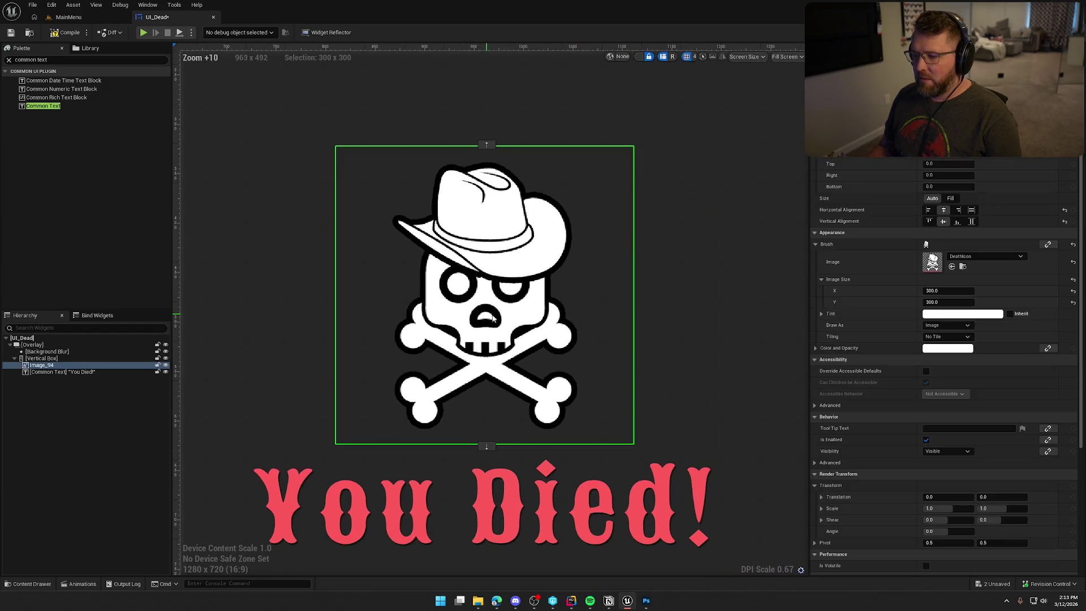
{"action": "left_click", "coordinate": [1073, 291]}
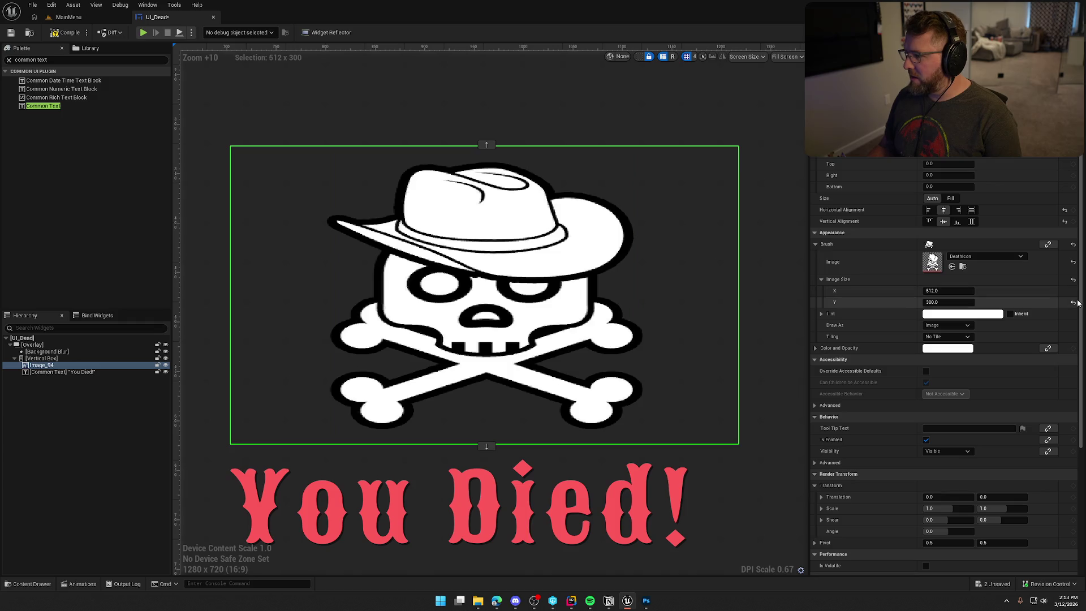
{"action": "left_click", "coordinate": [1072, 304]}
{"action": "scroll", "coordinate": [690, 394], "scroll_direction": "down", "scroll_amount": 9}
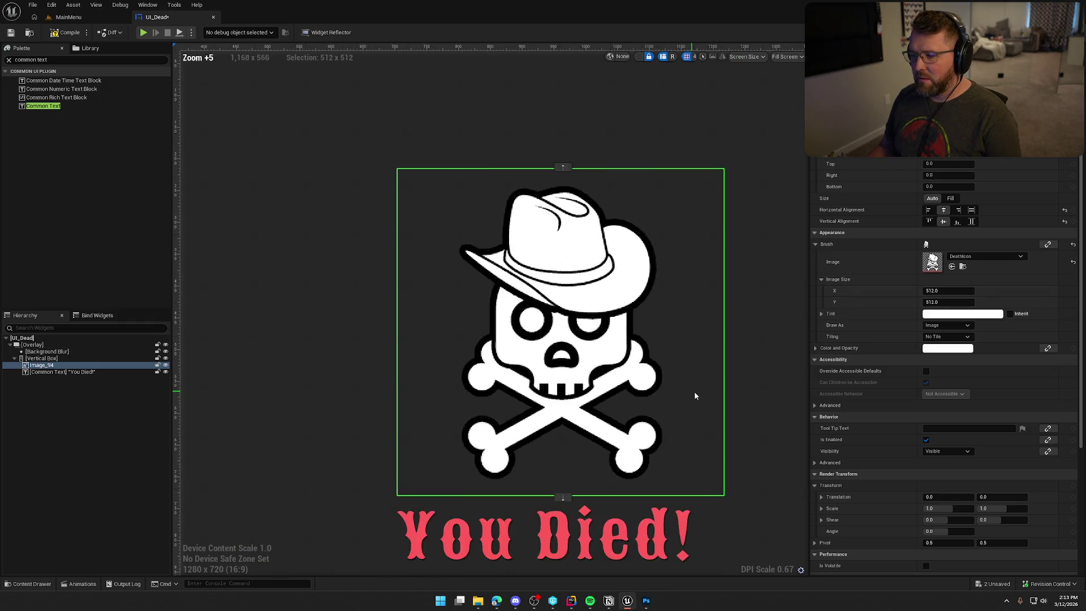
{"action": "left_click", "coordinate": [652, 551]}
{"action": "left_click", "coordinate": [653, 551]}
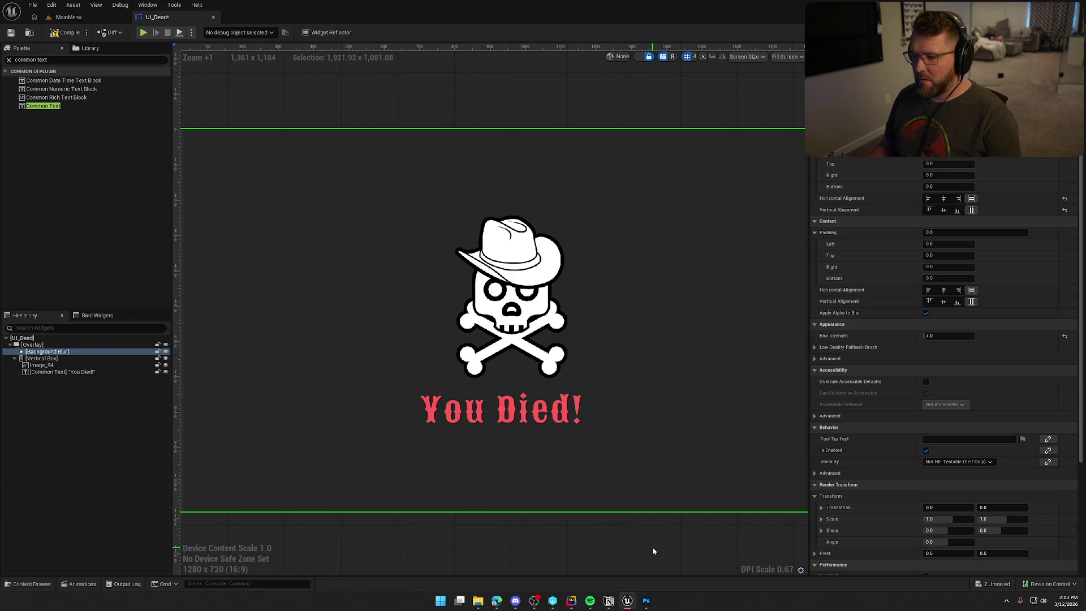
{"action": "scroll", "coordinate": [628, 418], "scroll_direction": "down", "scroll_amount": 3}
{"action": "scroll", "coordinate": [631, 409], "scroll_direction": "up", "scroll_amount": 2}
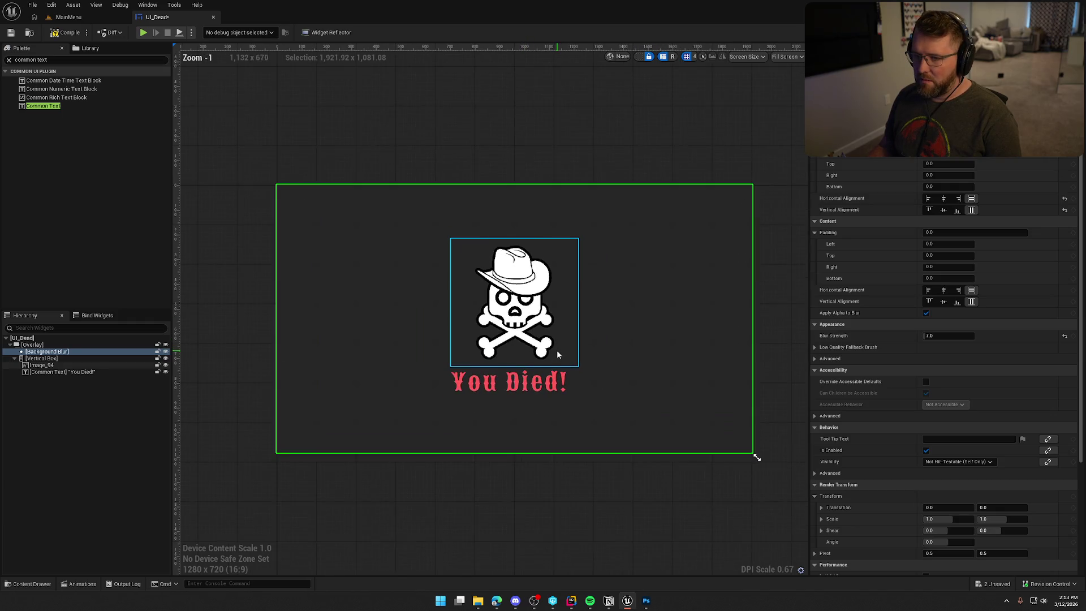
{"action": "left_click", "coordinate": [640, 501]}
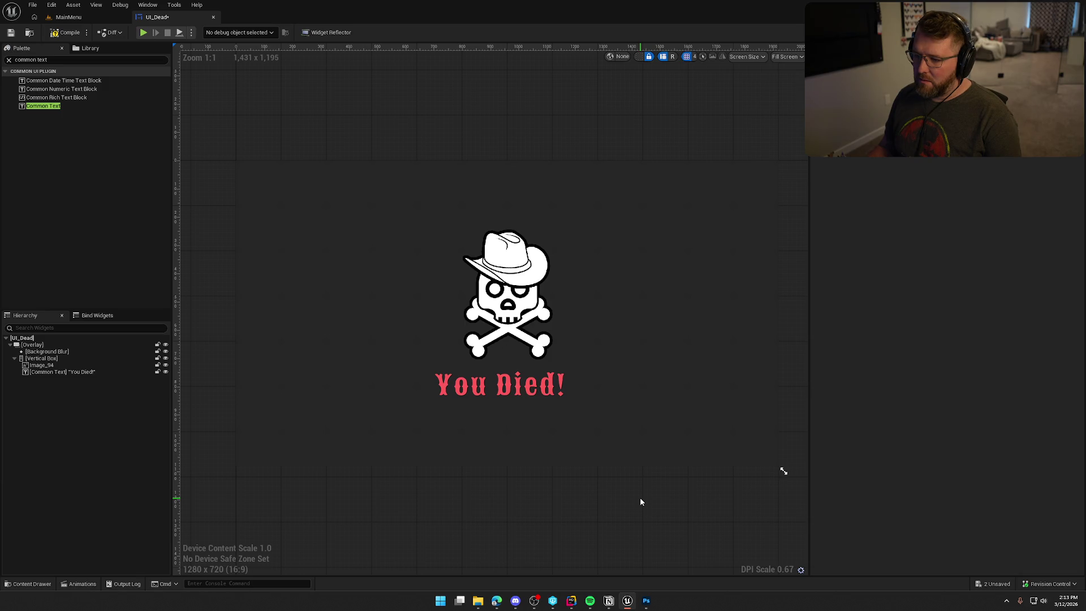
{"action": "left_click", "coordinate": [508, 299]}
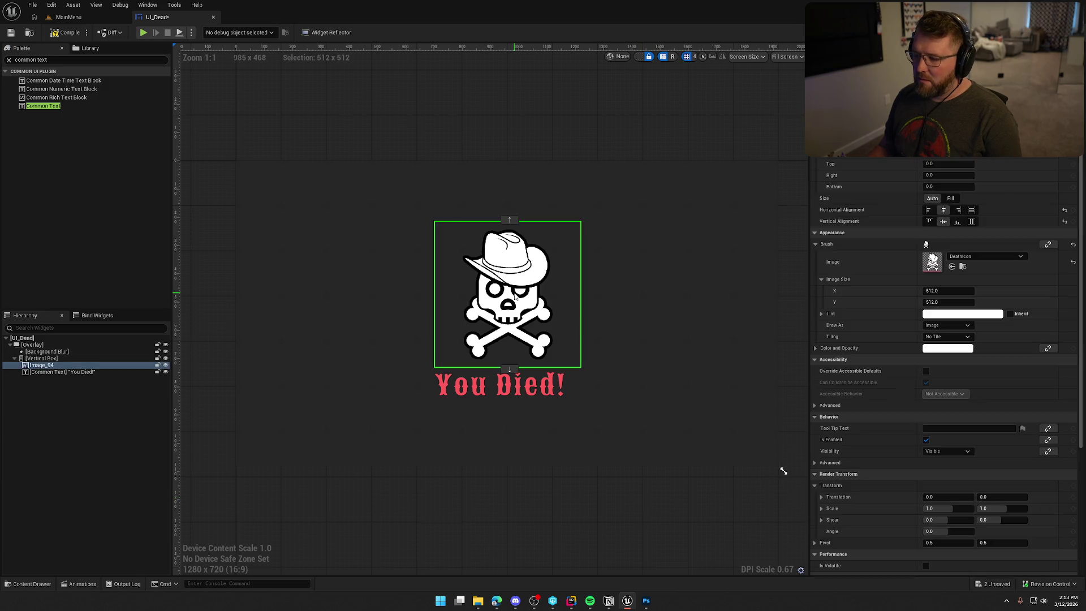
Step: Open the DeathIcon texture, reset Filter from Nearest to its default, and save it
{"action": "double_click", "coordinate": [932, 262]}
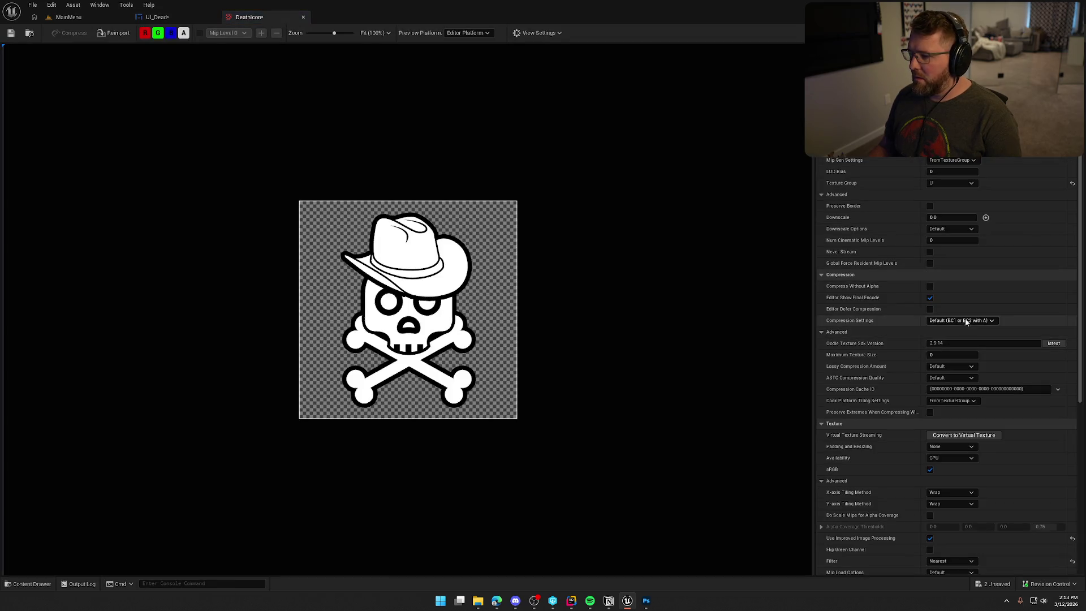
{"action": "scroll", "coordinate": [1001, 486], "scroll_direction": "down", "scroll_amount": 5}
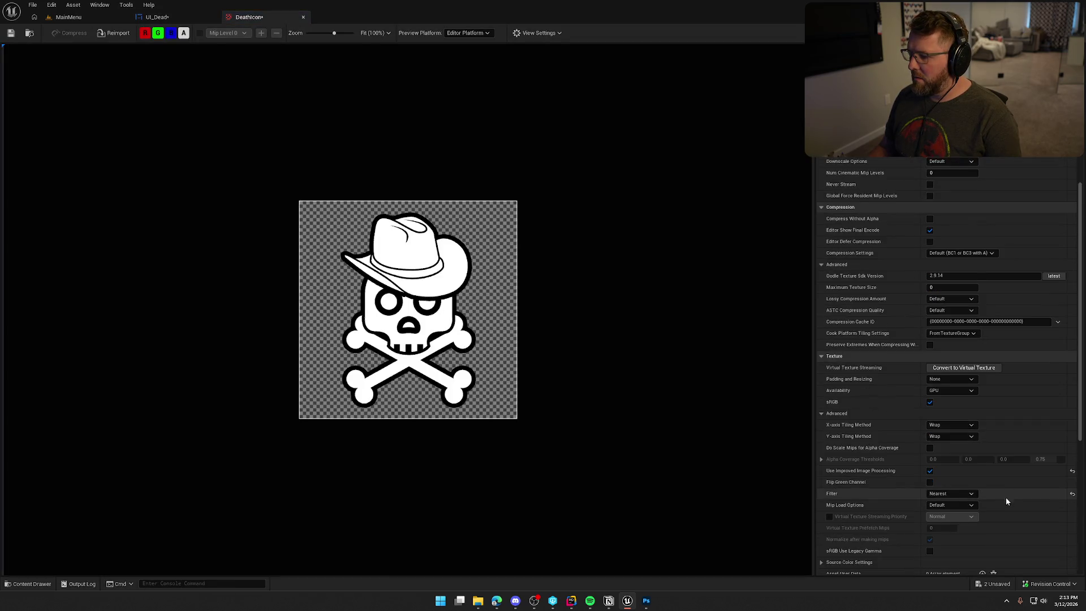
{"action": "left_click", "coordinate": [1072, 453]}
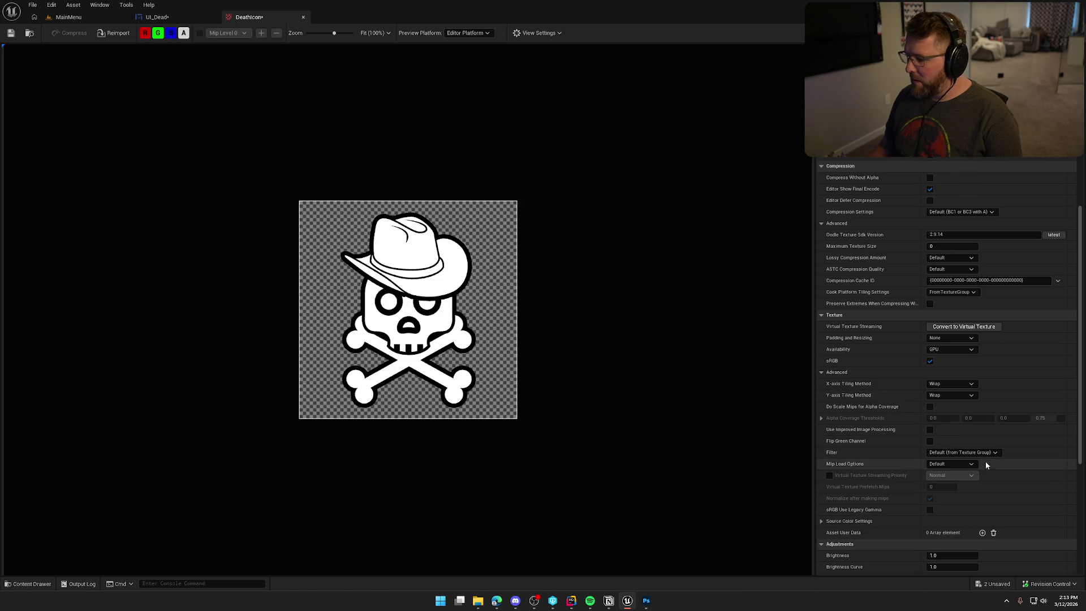
{"action": "scroll", "coordinate": [1007, 464], "scroll_direction": "down", "scroll_amount": 2}
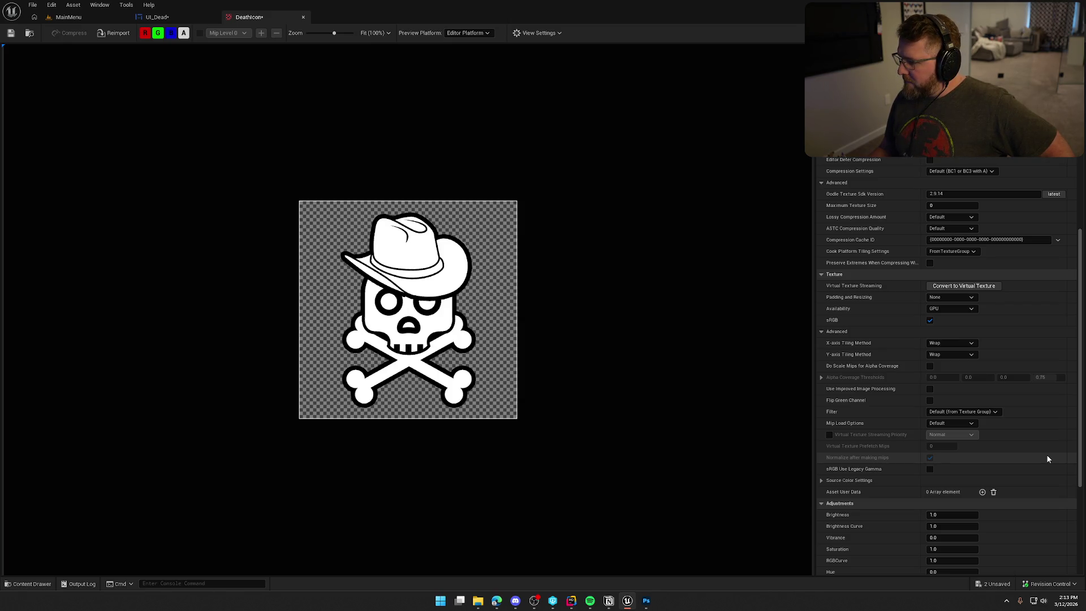
{"action": "scroll", "coordinate": [1047, 456], "scroll_direction": "down", "scroll_amount": 3}
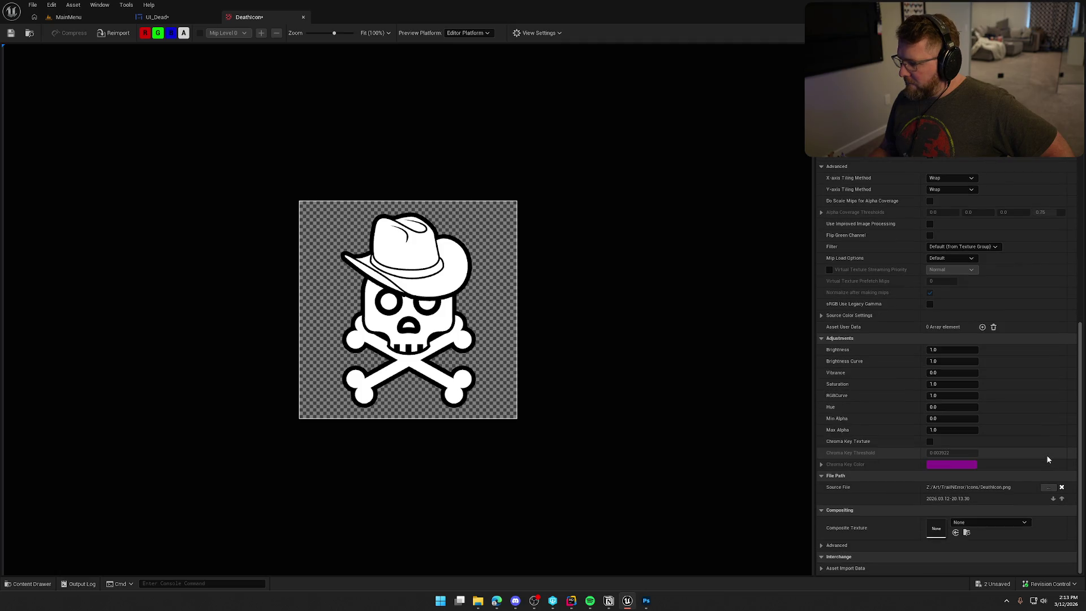
{"action": "scroll", "coordinate": [1047, 460], "scroll_direction": "up", "scroll_amount": 3}
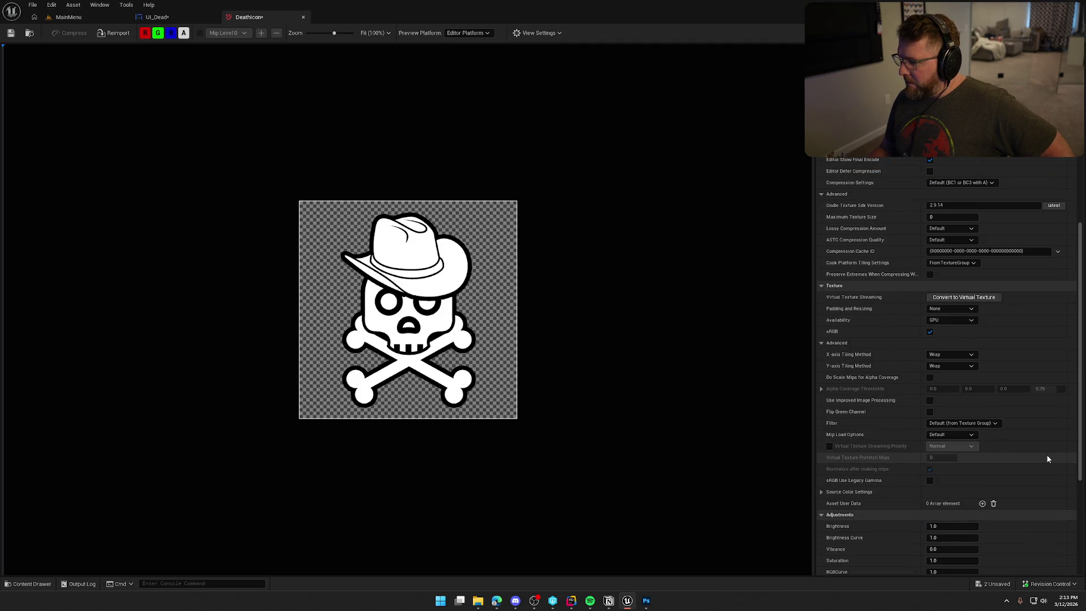
{"action": "scroll", "coordinate": [1047, 459], "scroll_direction": "up", "scroll_amount": 1}
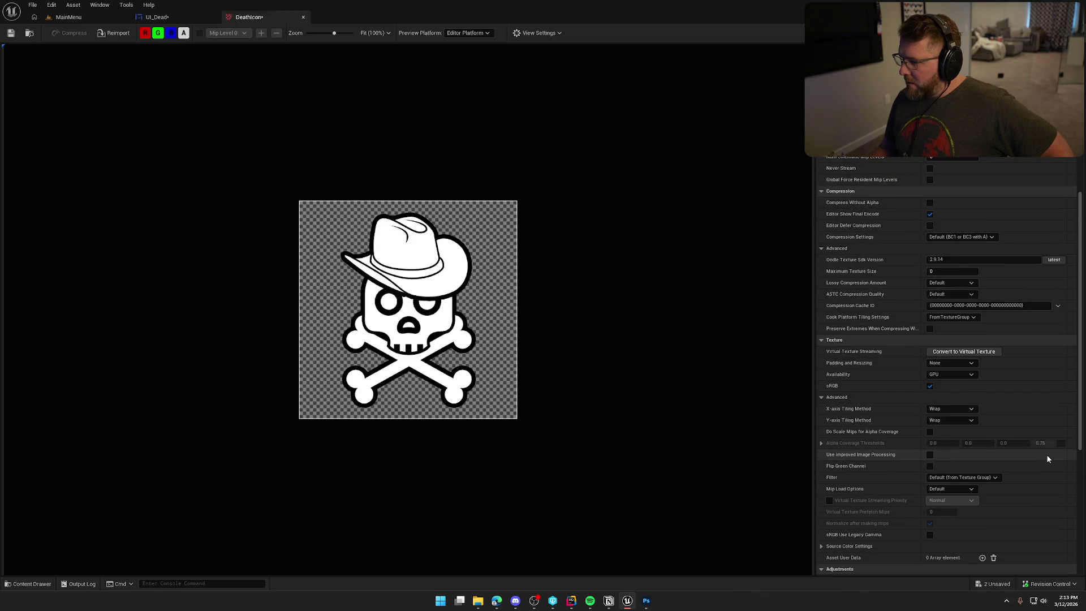
{"action": "scroll", "coordinate": [1047, 459], "scroll_direction": "up", "scroll_amount": 1}
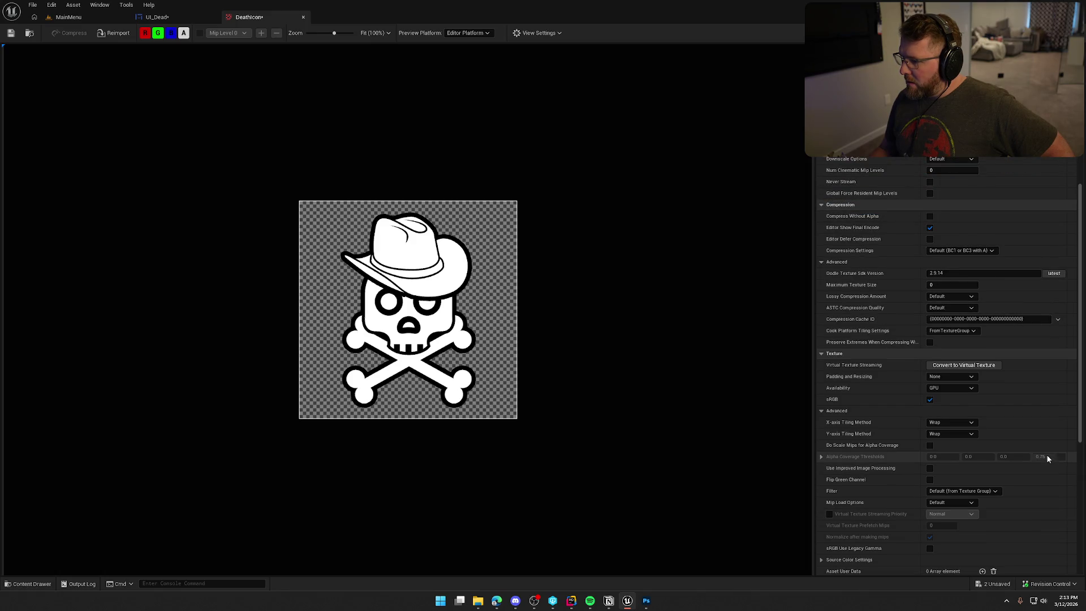
{"action": "scroll", "coordinate": [1046, 459], "scroll_direction": "up", "scroll_amount": 1}
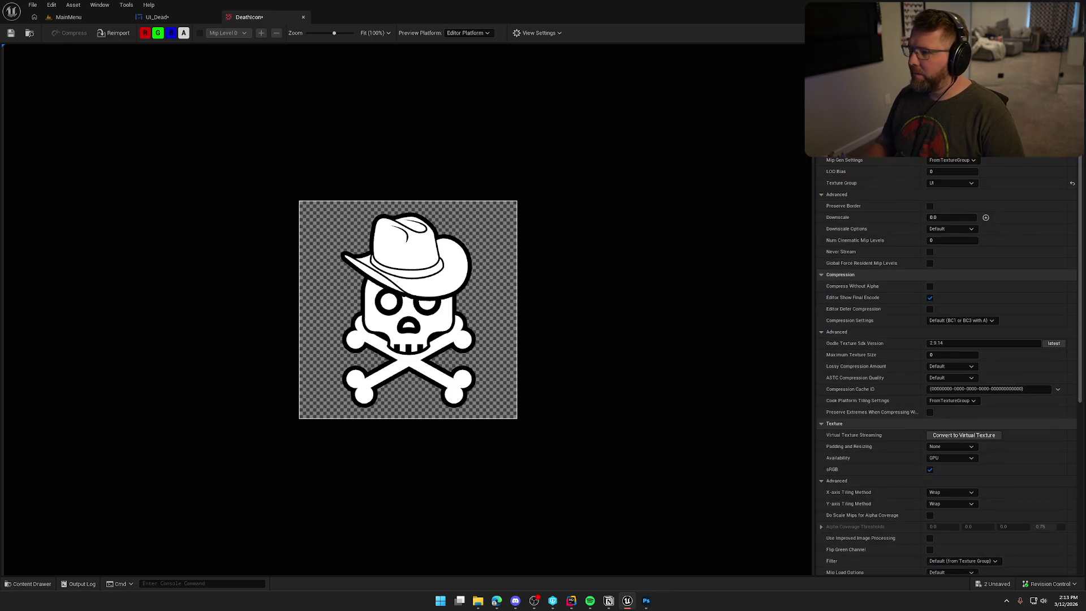
{"action": "left_click", "coordinate": [10, 34]}
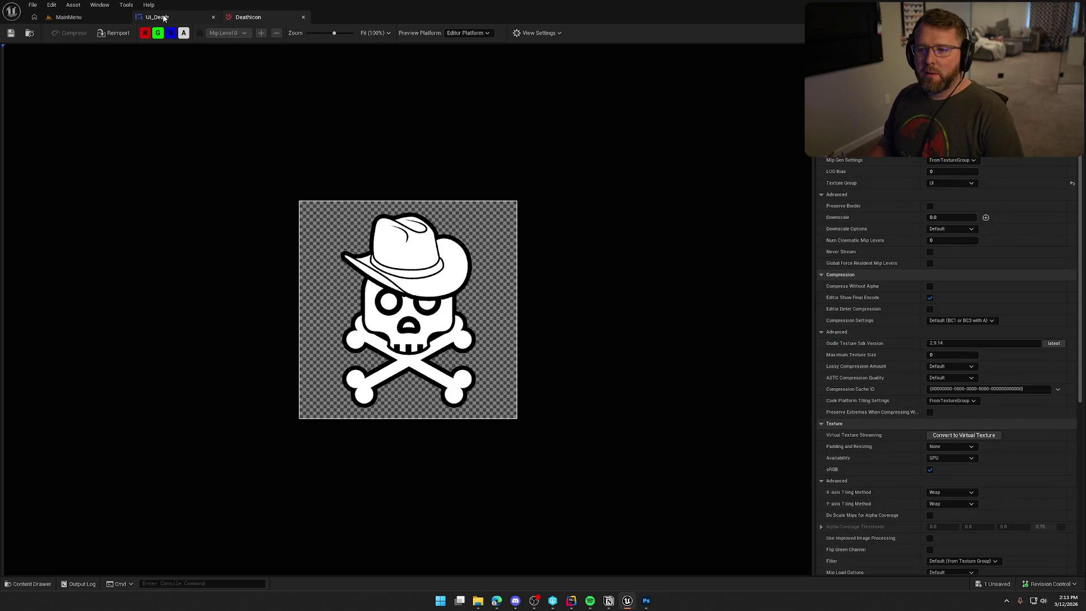
{"action": "left_click", "coordinate": [157, 16]}
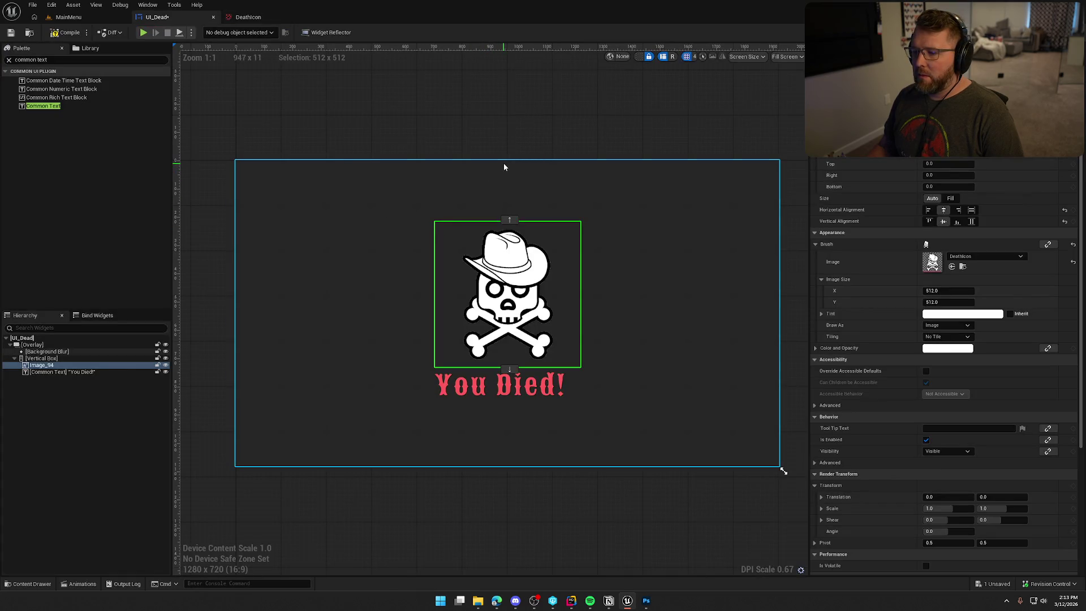
{"action": "left_click", "coordinate": [628, 488]}
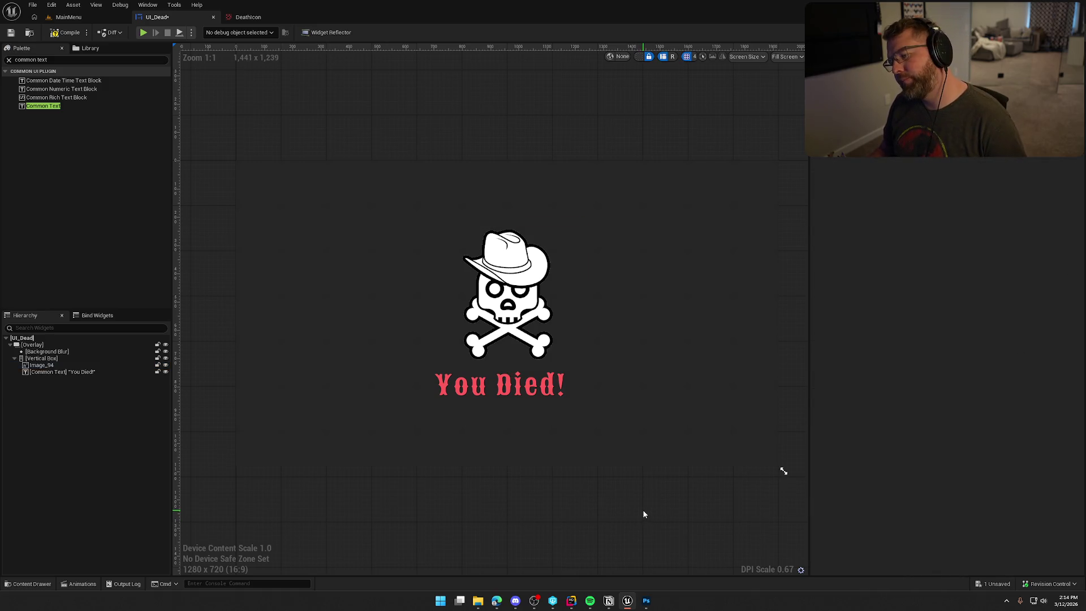
{"action": "scroll", "coordinate": [484, 298], "scroll_direction": "up", "scroll_amount": 9}
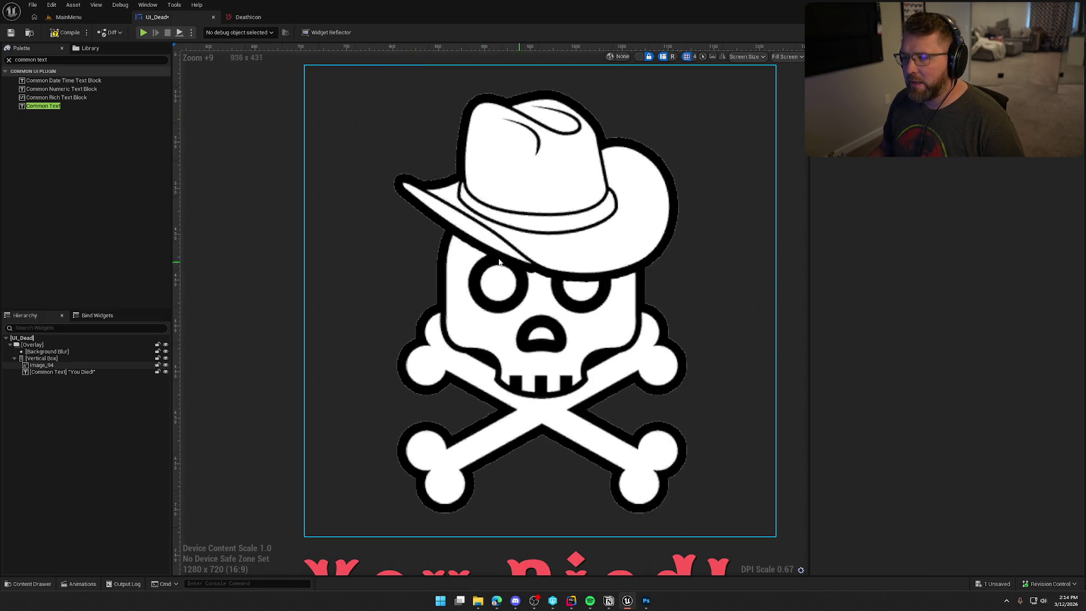
{"action": "scroll", "coordinate": [633, 385], "scroll_direction": "down", "scroll_amount": 10}
{"action": "scroll", "coordinate": [455, 335], "scroll_direction": "up", "scroll_amount": 4}
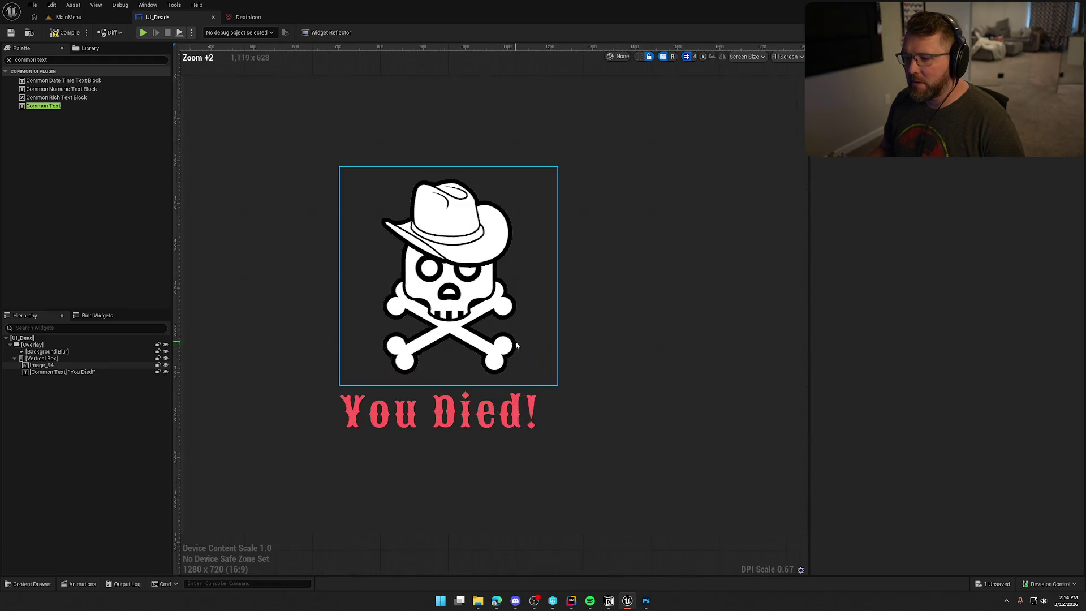
{"action": "scroll", "coordinate": [560, 500], "scroll_direction": "down", "scroll_amount": 2}
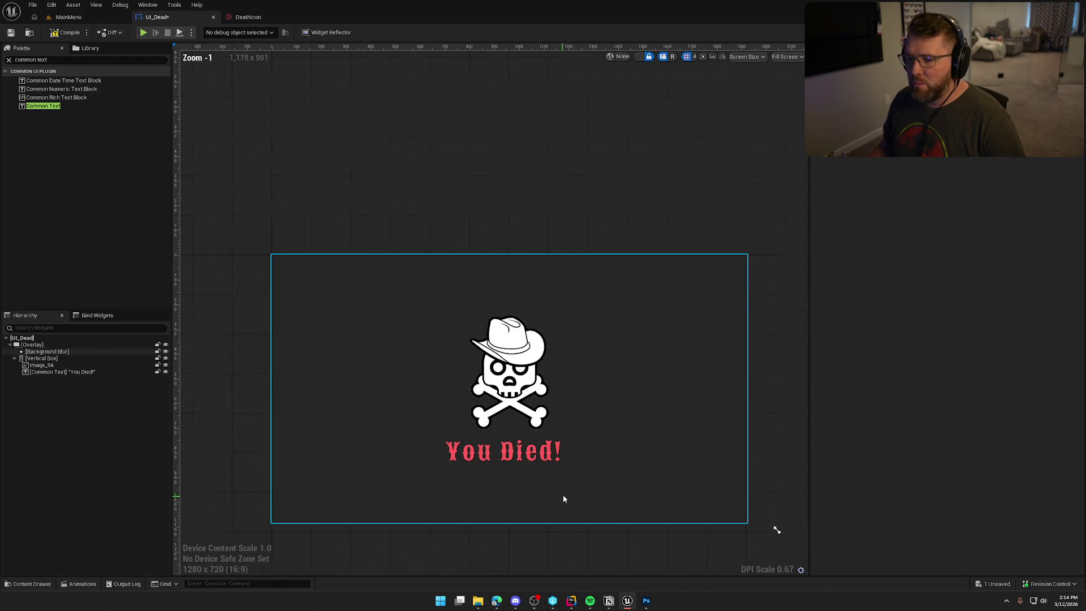
{"action": "left_click_drag", "start_coordinate": [596, 507], "coordinate": [638, 396]}
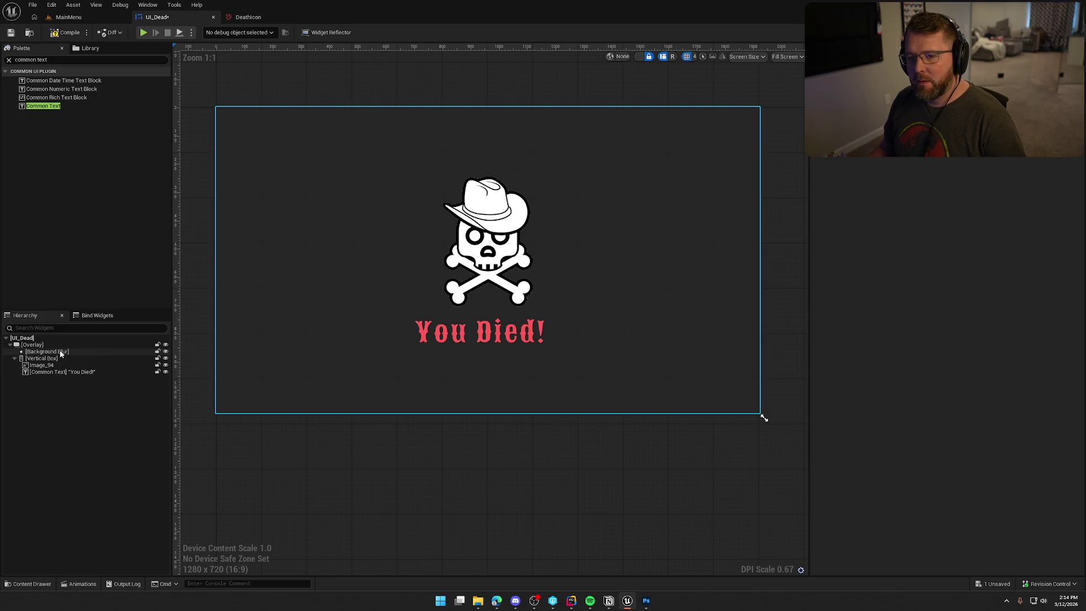
Step: Add a Border to the Overlay above Background Blur, filling width and height
{"action": "left_click", "coordinate": [56, 61]}
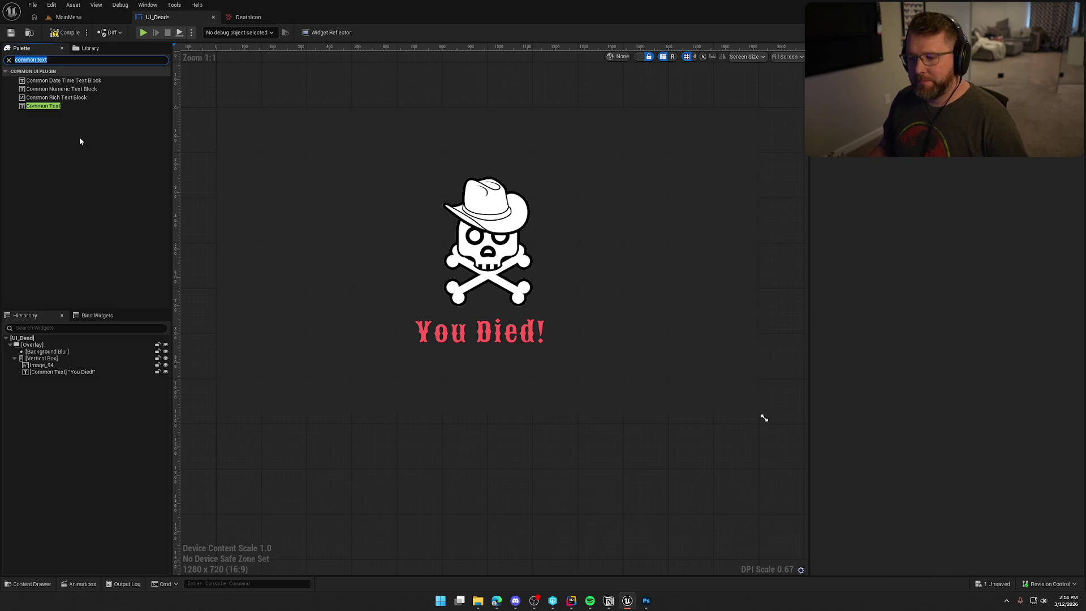
{"action": "type", "text": "border"}
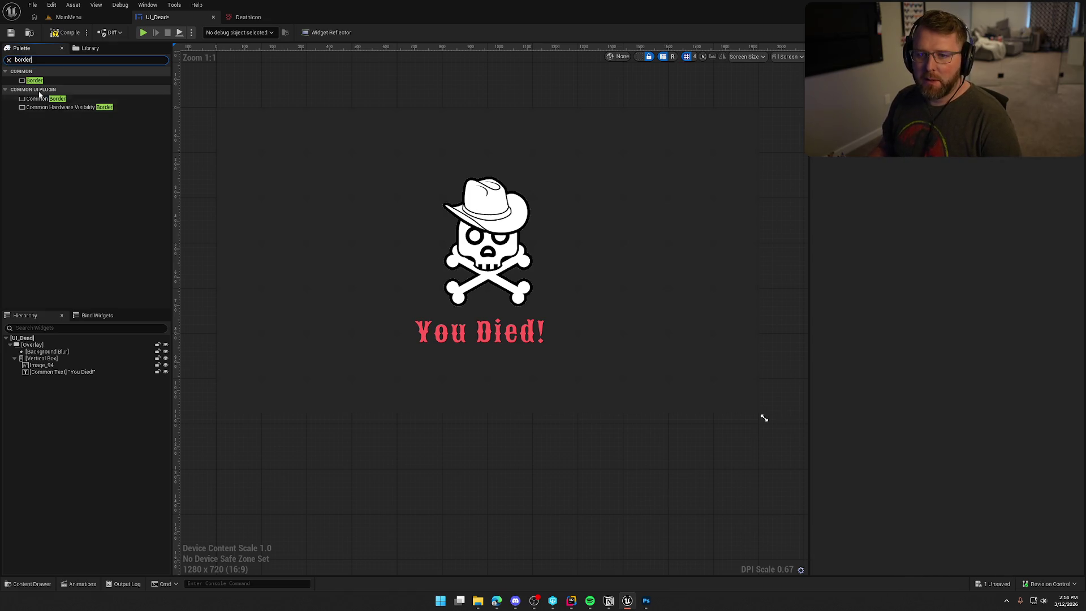
{"action": "mouse_move", "coordinate": [34, 81]}
{"action": "left_mouse_down"}
{"action": "mouse_move", "coordinate": [99, 354]}
{"action": "mouse_move", "coordinate": [57, 352]}
{"action": "mouse_move", "coordinate": [35, 380]}
{"action": "mouse_move", "coordinate": [34, 346]}
{"action": "left_mouse_up"}
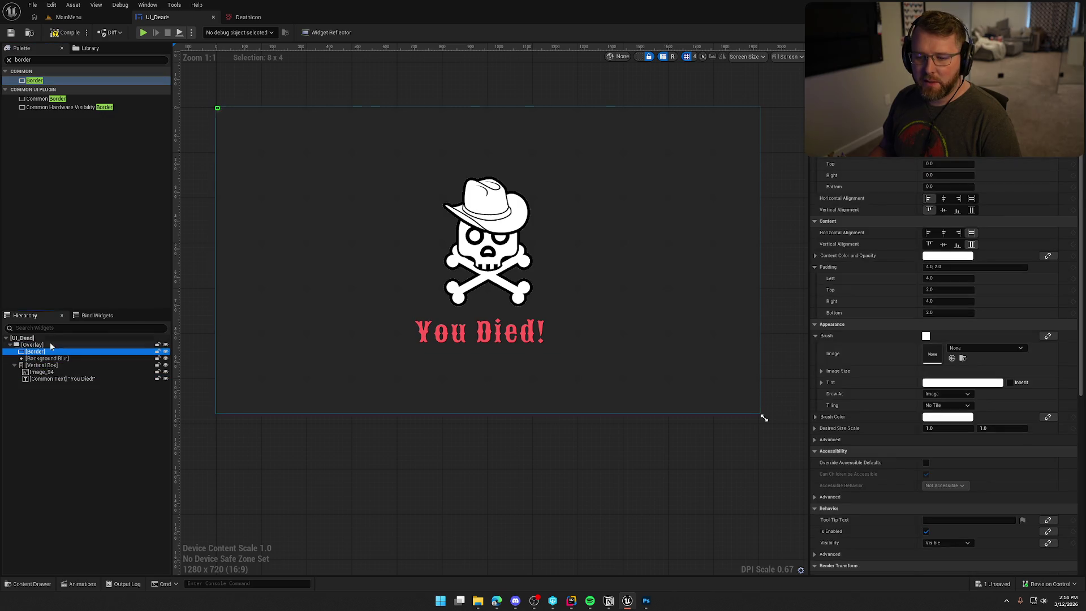
{"action": "left_click", "coordinate": [971, 198]}
{"action": "left_click", "coordinate": [971, 210]}
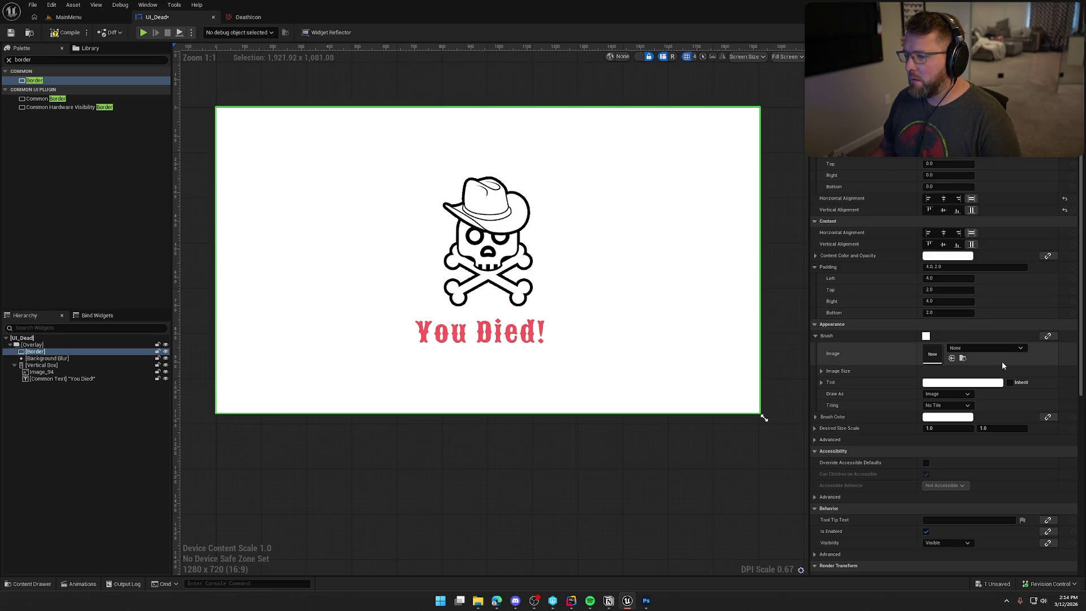
Step: Set the Border's Brush Color to solid black
{"action": "left_click", "coordinate": [930, 420]}
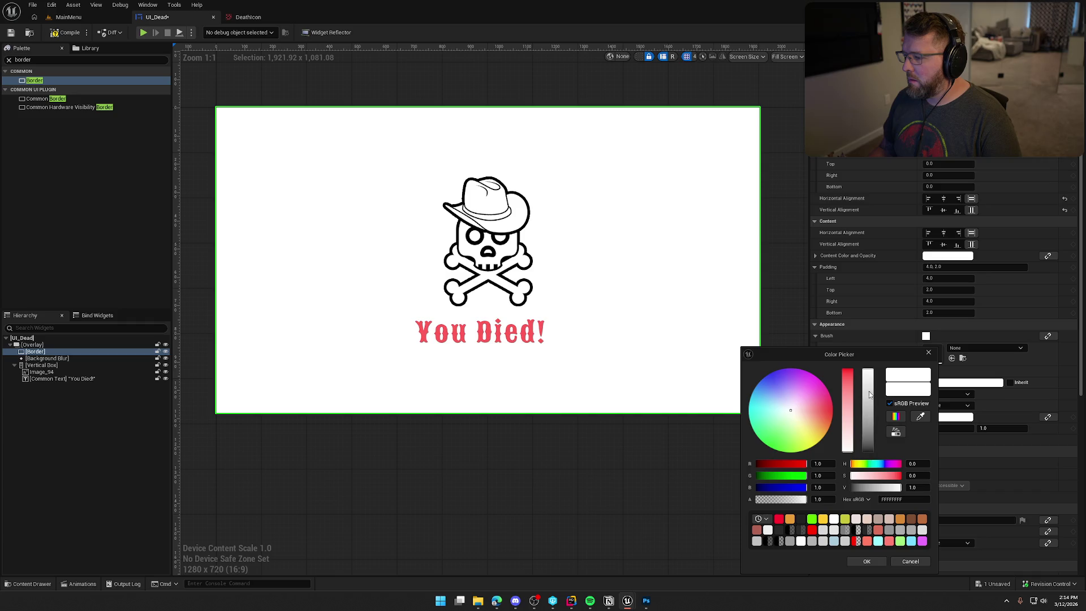
{"action": "left_click_drag", "start_coordinate": [869, 396], "coordinate": [869, 509]}
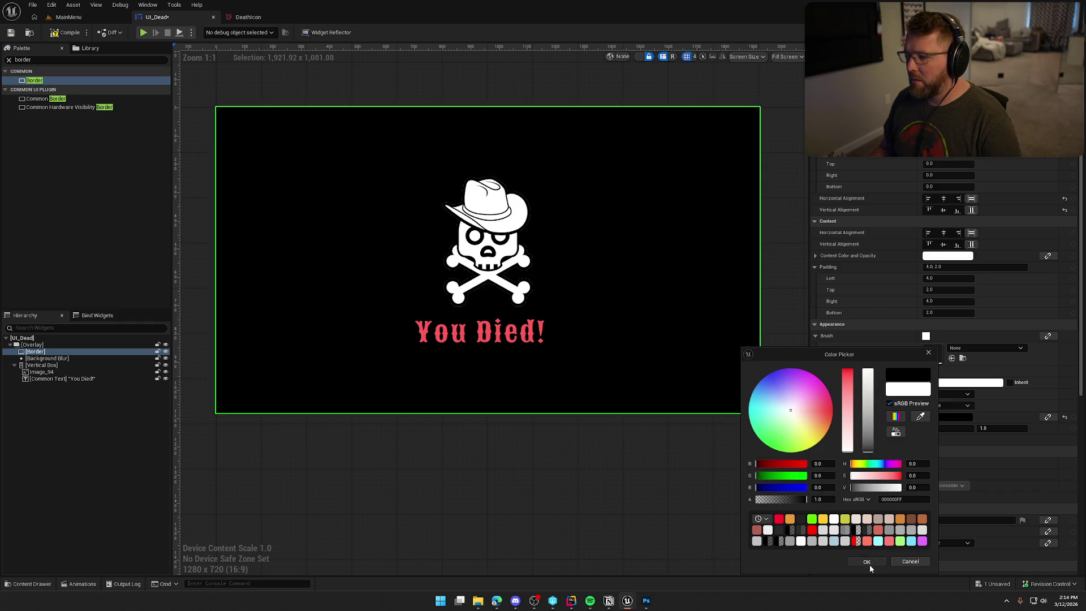
{"action": "left_click", "coordinate": [867, 561]}
{"action": "left_click", "coordinate": [681, 490]}
{"action": "scroll", "coordinate": [588, 466], "scroll_direction": "up", "scroll_amount": 5}
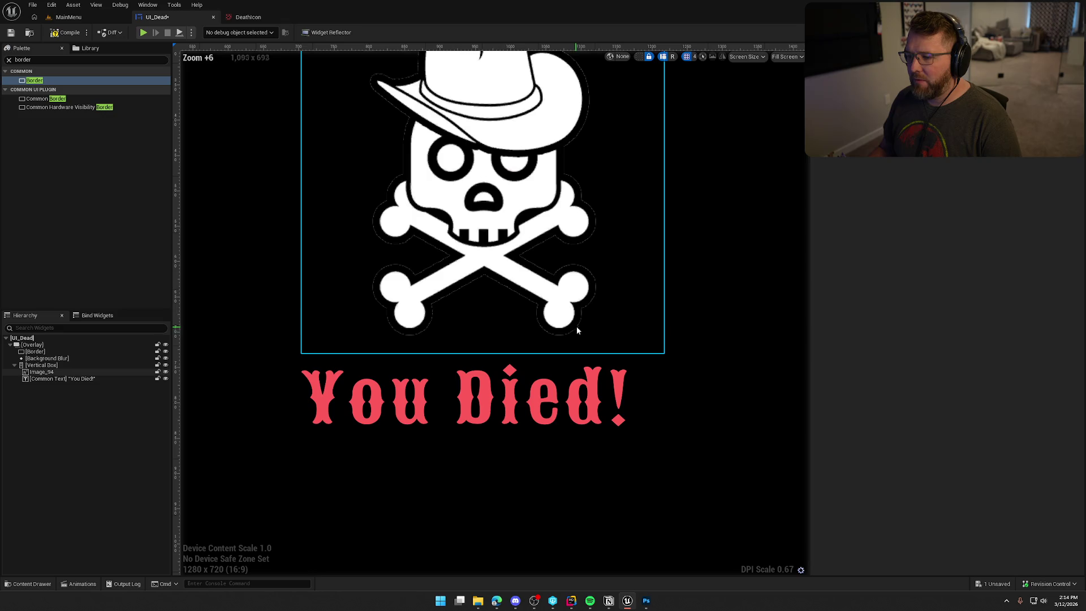
{"action": "scroll", "coordinate": [644, 323], "scroll_direction": "down", "scroll_amount": 1}
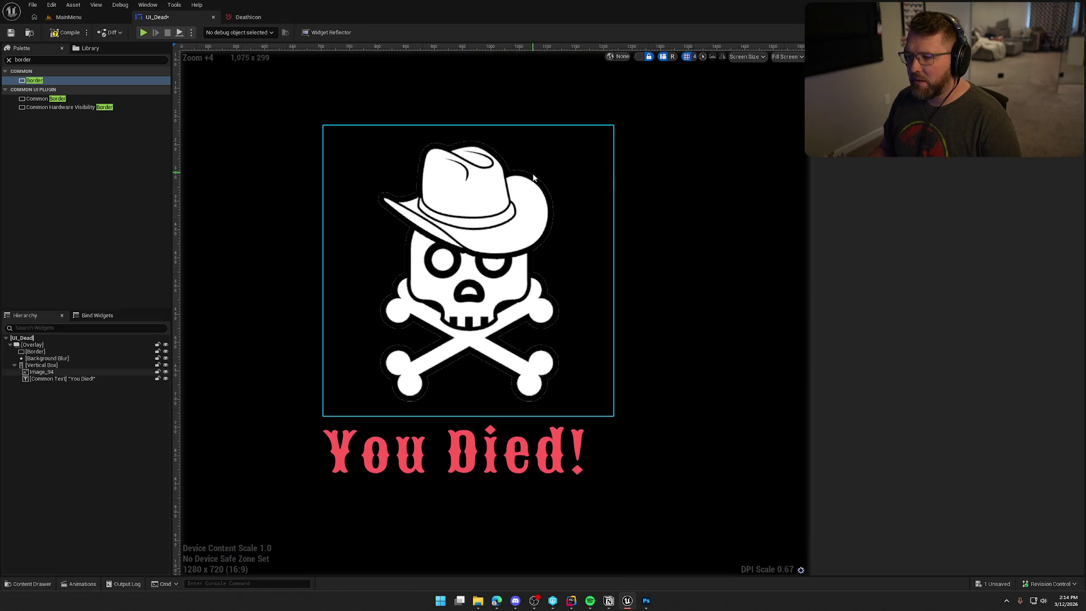
{"action": "left_click", "coordinate": [292, 17]}
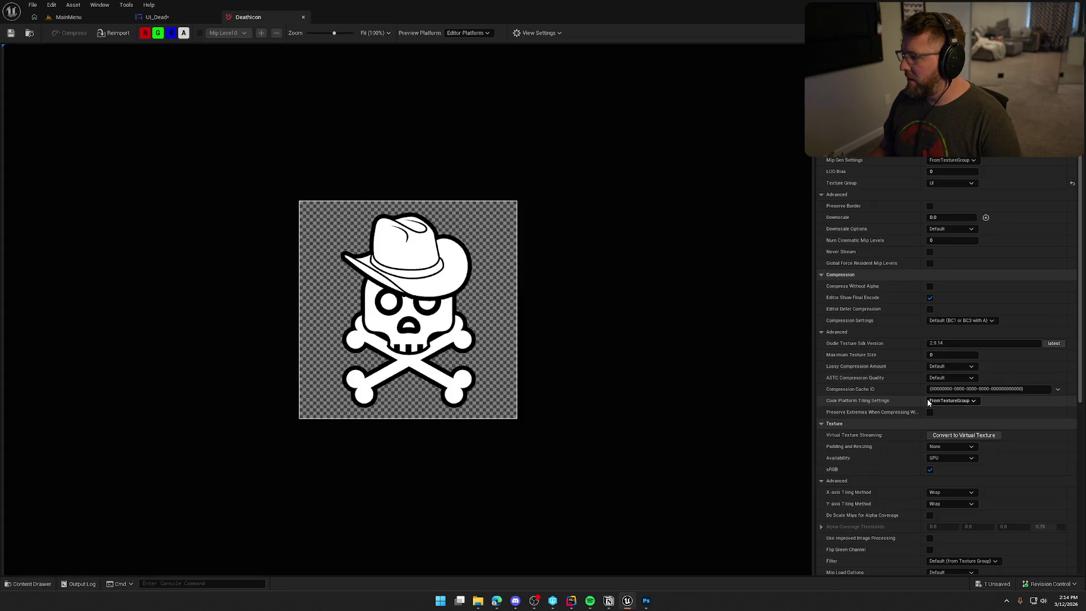
{"action": "scroll", "coordinate": [952, 505], "scroll_direction": "down", "scroll_amount": 5}
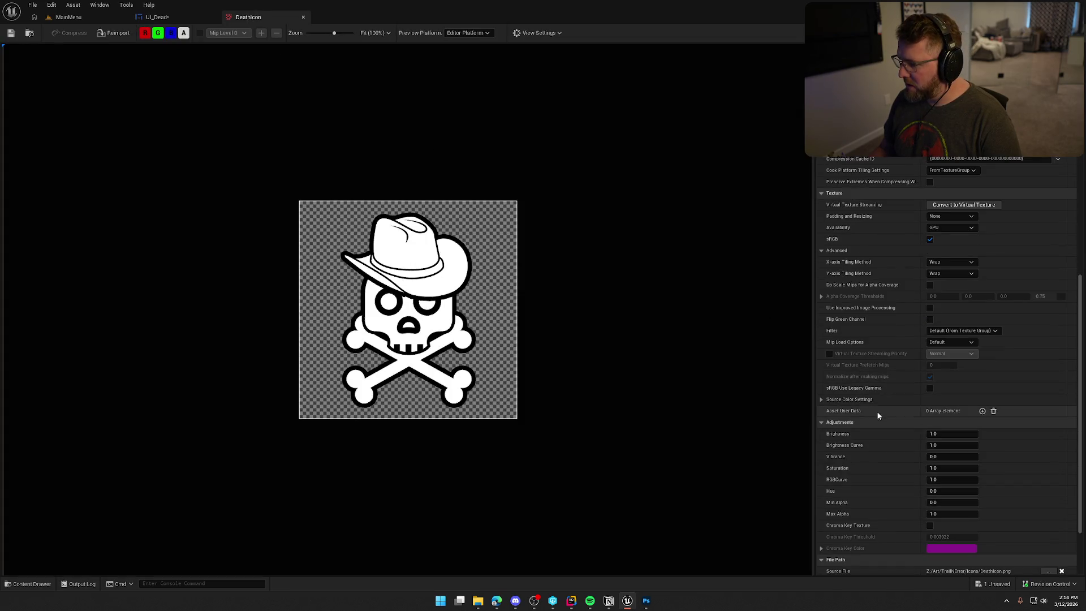
{"action": "left_click", "coordinate": [955, 332]}
{"action": "left_click", "coordinate": [945, 346]}
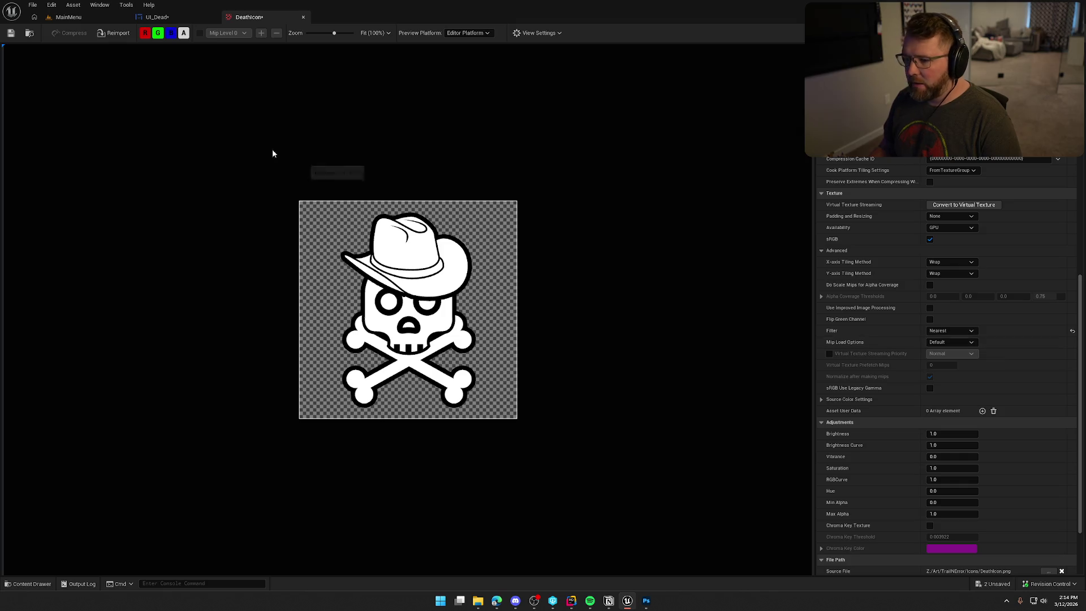
{"action": "left_click", "coordinate": [11, 32]}
{"action": "left_click", "coordinate": [157, 17]}
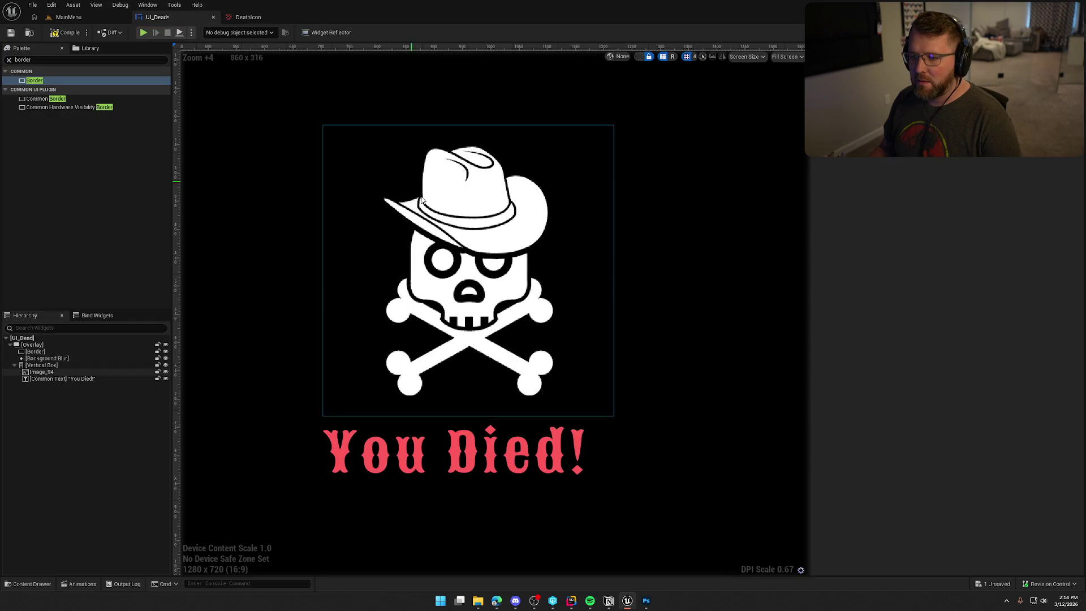
{"action": "scroll", "coordinate": [409, 216], "scroll_direction": "down", "scroll_amount": 6}
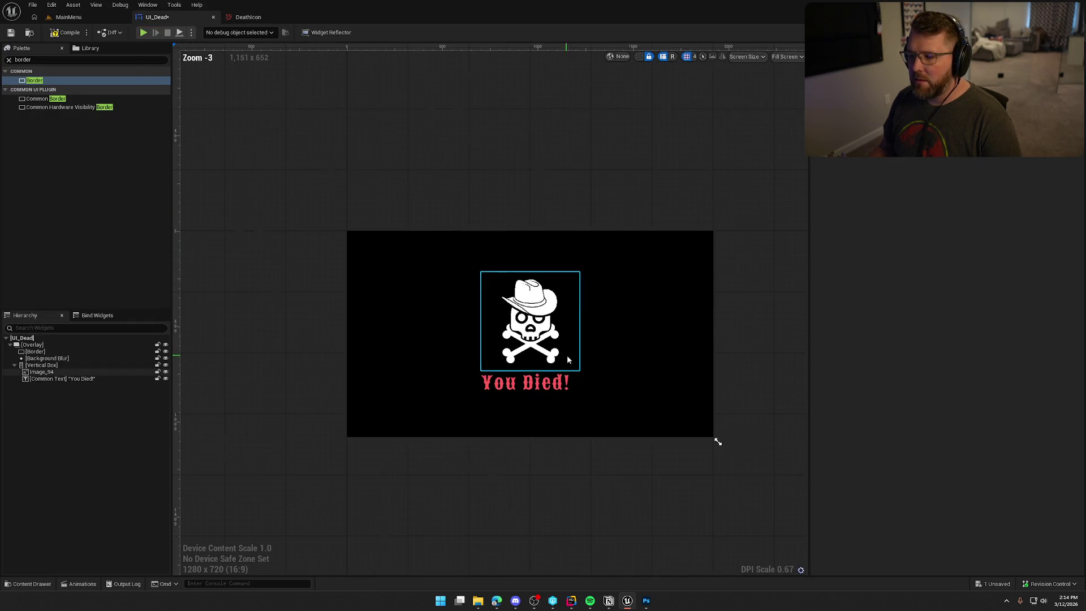
{"action": "scroll", "coordinate": [593, 382], "scroll_direction": "up", "scroll_amount": 2}
{"action": "scroll", "coordinate": [575, 543], "scroll_direction": "up", "scroll_amount": 1}
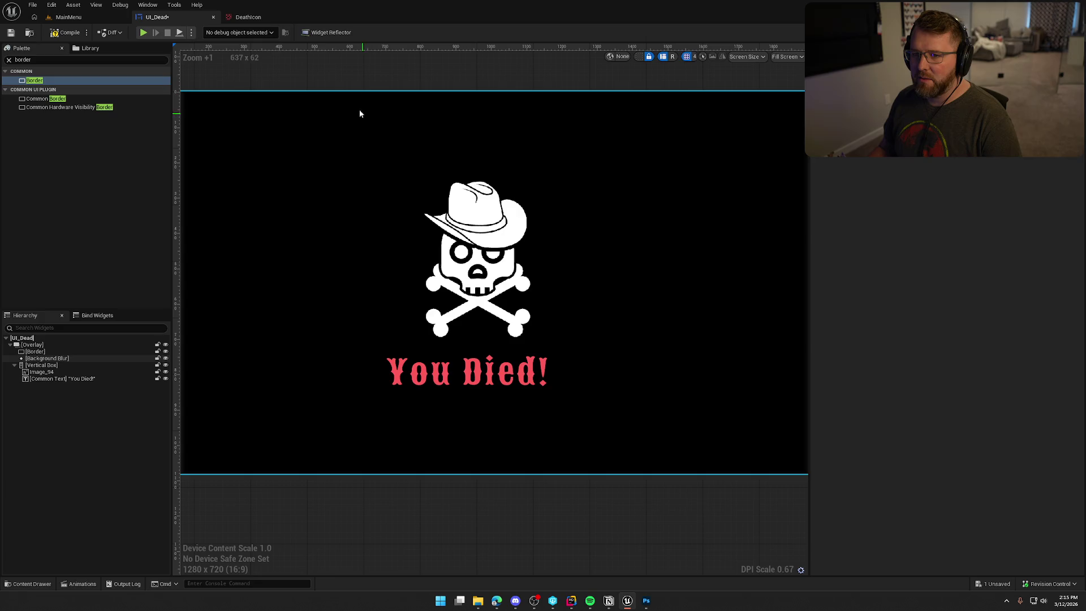
{"action": "left_click", "coordinate": [256, 19]}
{"action": "left_click", "coordinate": [1072, 331]}
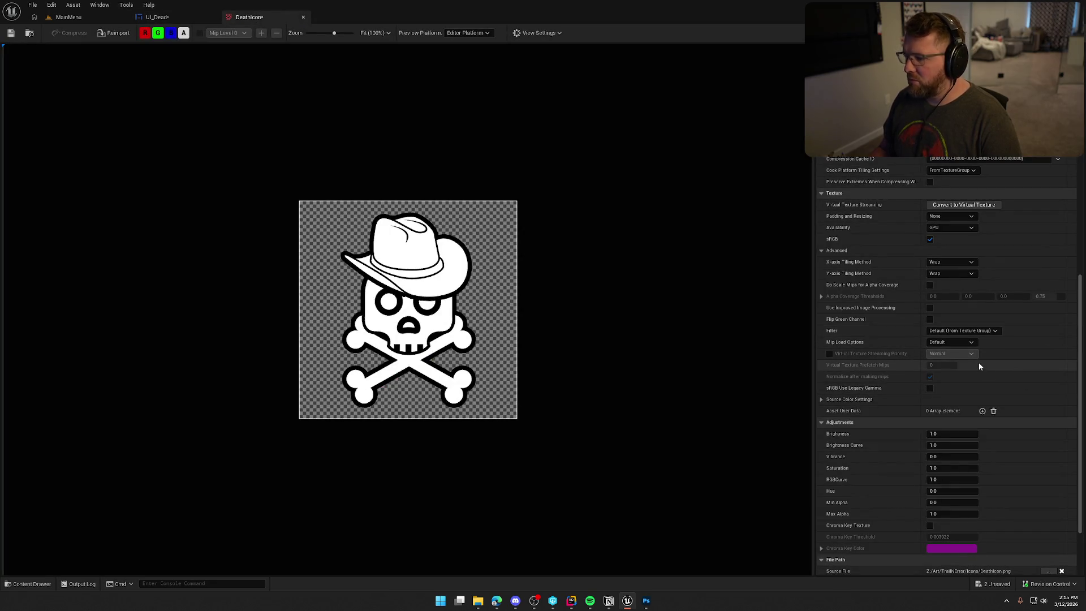
{"action": "scroll", "coordinate": [1002, 389], "scroll_direction": "down", "scroll_amount": 3}
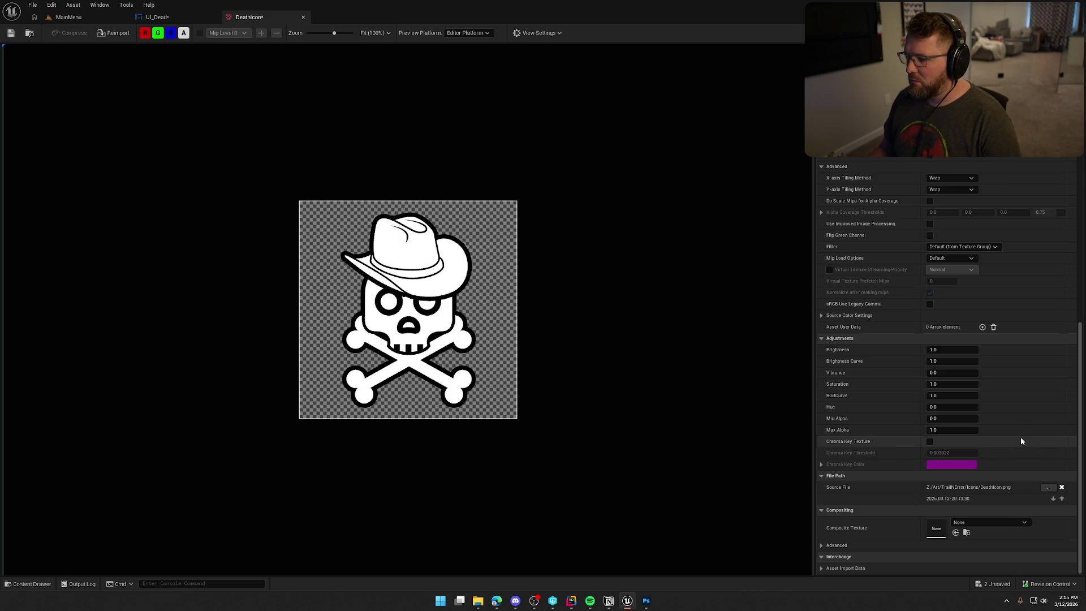
{"action": "left_click", "coordinate": [928, 443]}
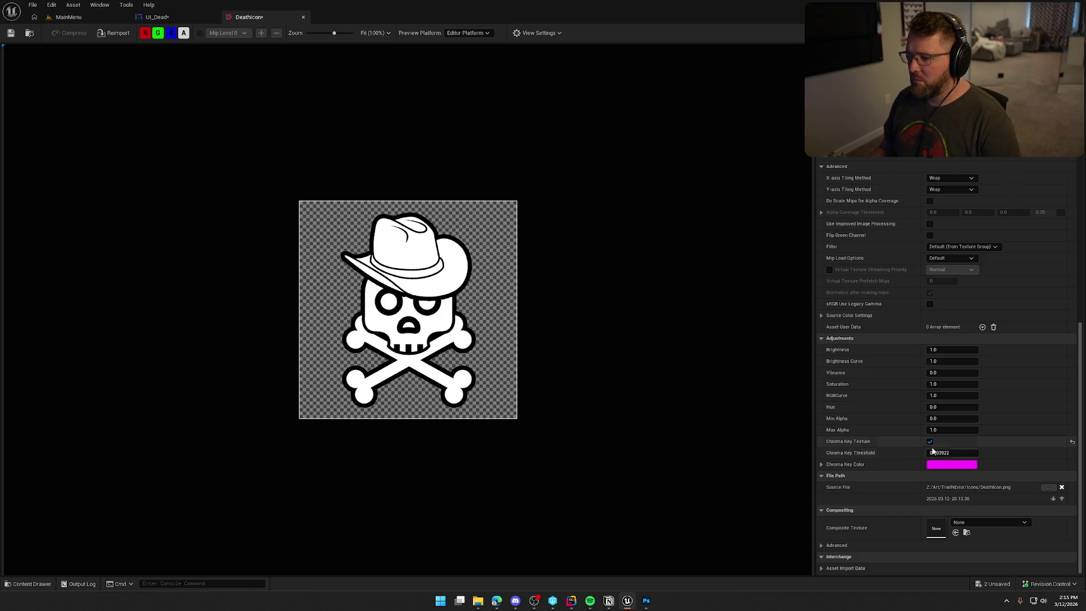
{"action": "left_click", "coordinate": [957, 465]}
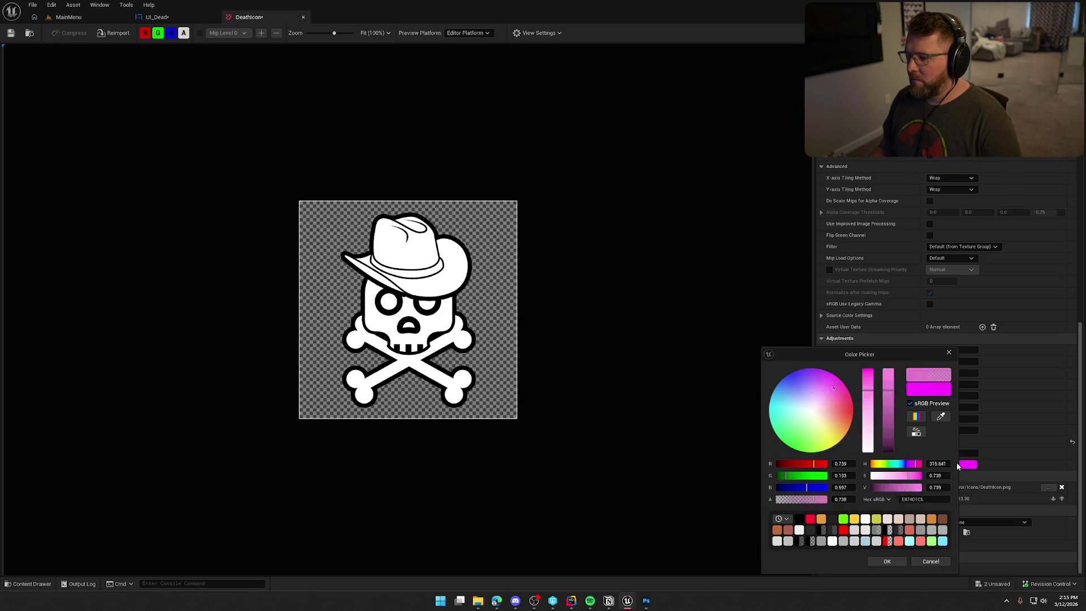
{"action": "left_click", "coordinate": [942, 420]}
{"action": "left_click", "coordinate": [471, 273]}
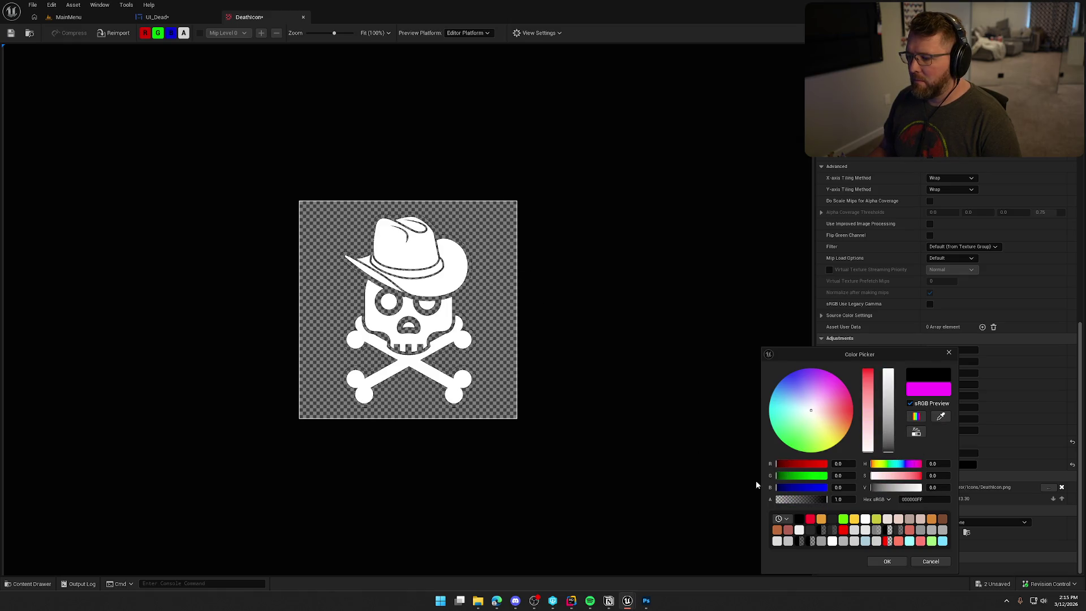
{"action": "left_click", "coordinate": [886, 560]}
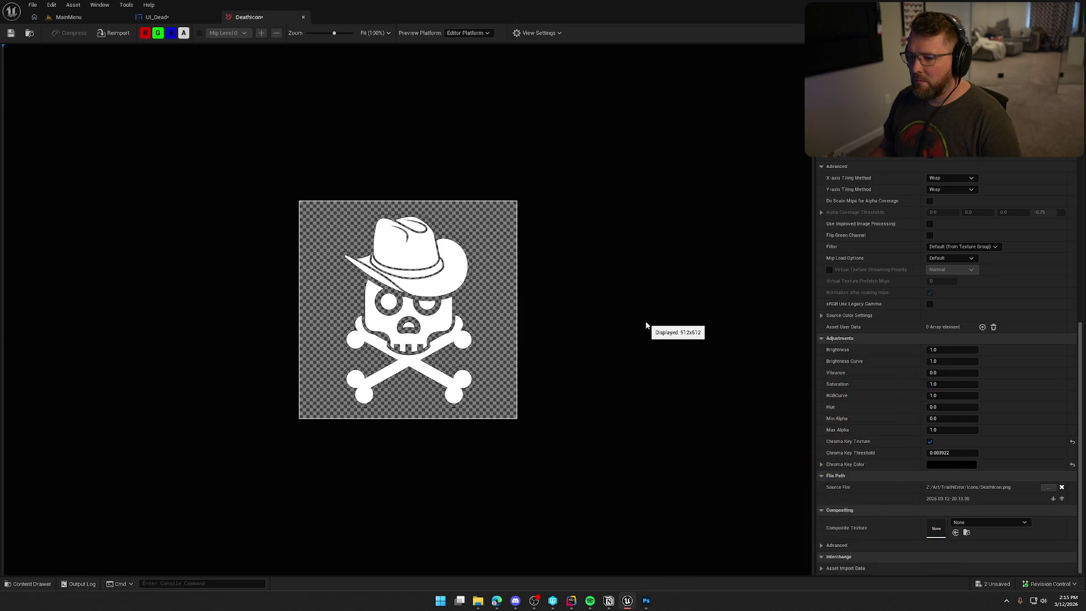
{"action": "left_click", "coordinate": [962, 453]}
{"action": "type", "text": "0.1"}
{"action": "key", "text": "Return"}
{"action": "key", "text": "Return"}
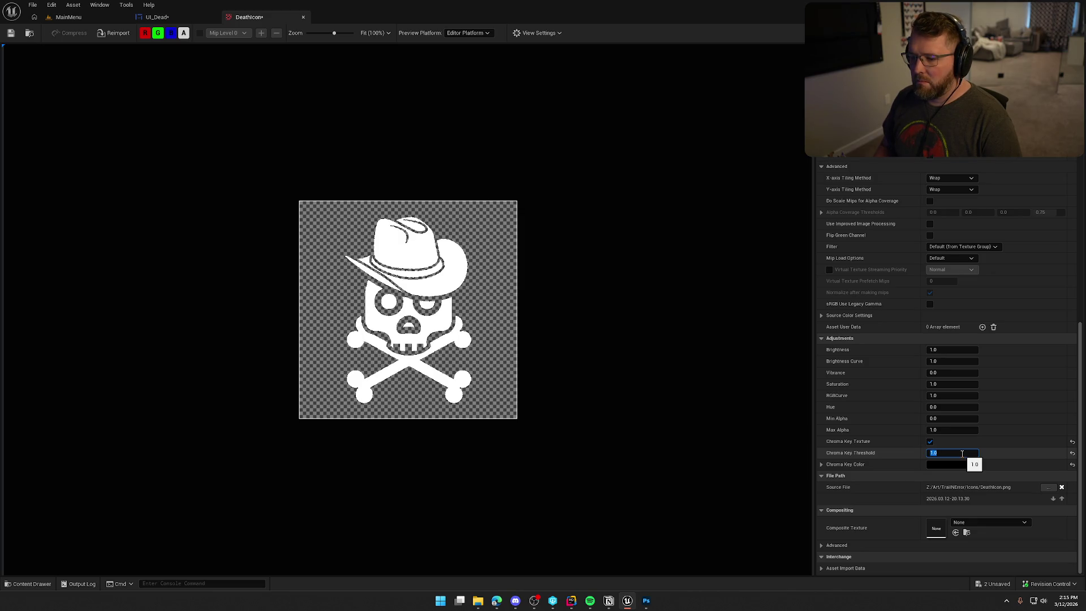
{"action": "type", "text": "0.5"}
{"action": "key", "text": "Return"}
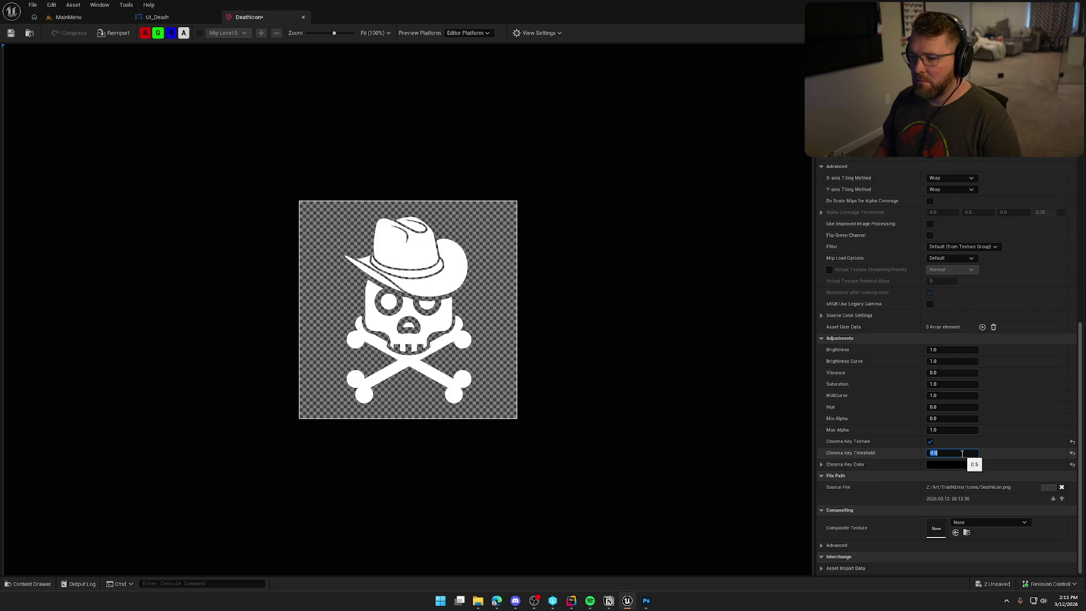
{"action": "left_click", "coordinate": [11, 33]}
{"action": "left_click", "coordinate": [158, 17]}
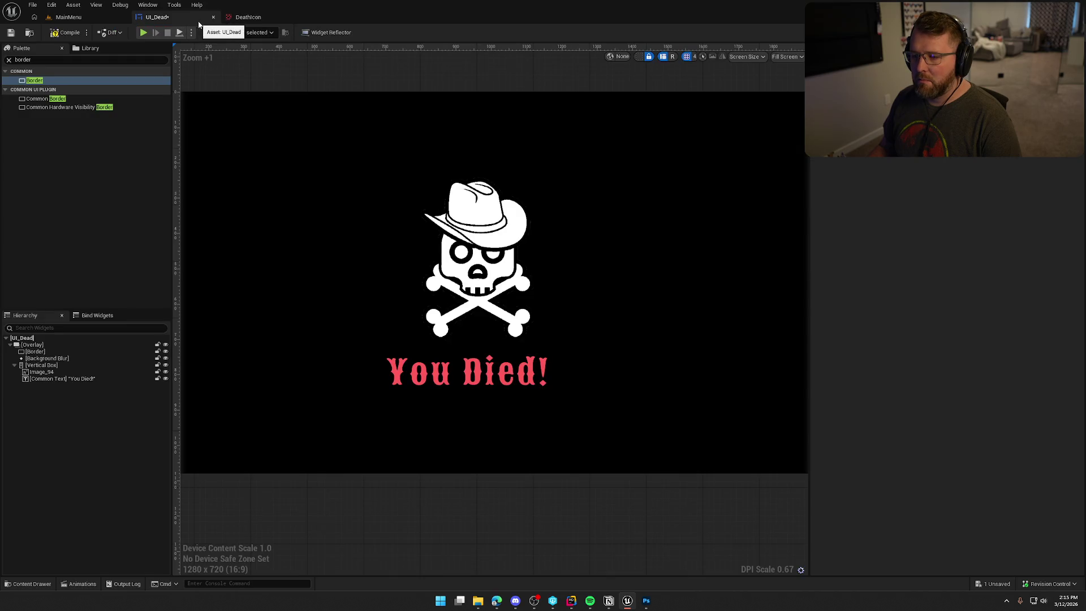
{"action": "left_click", "coordinate": [260, 19]}
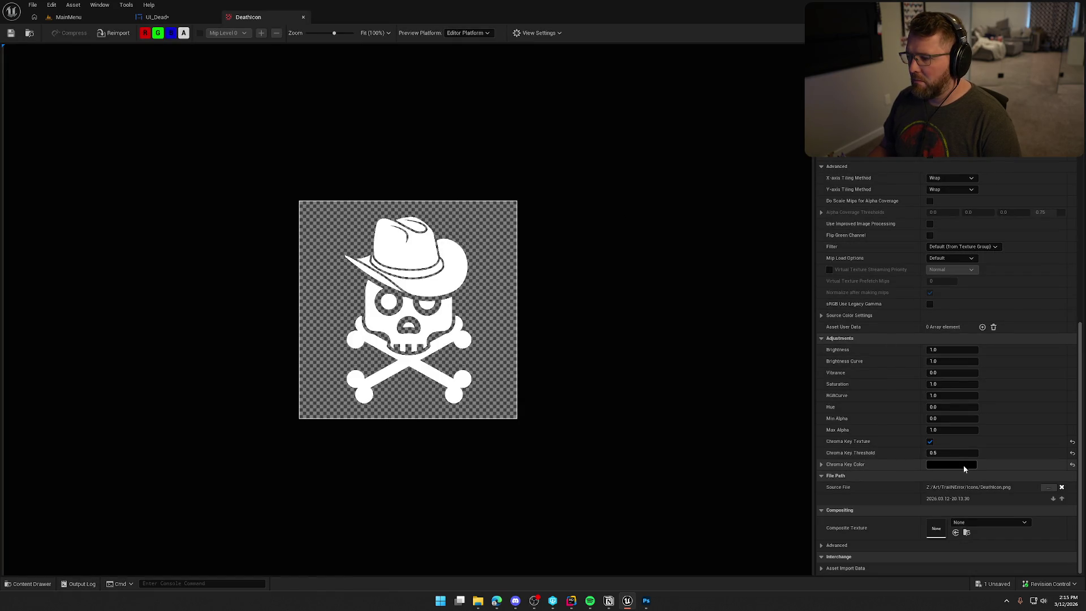
{"action": "left_click", "coordinate": [931, 443]}
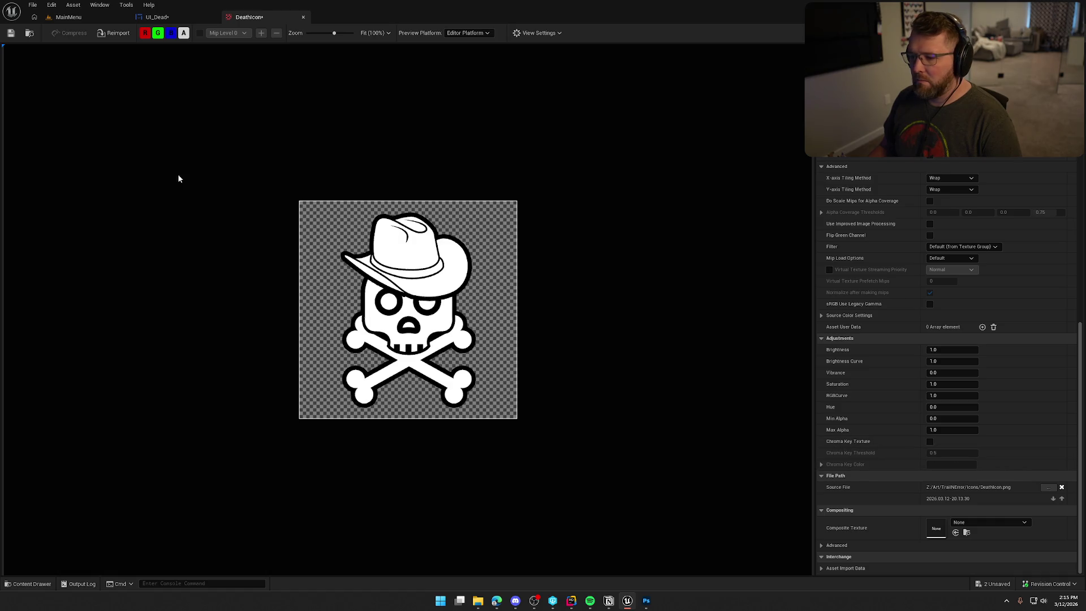
{"action": "left_click", "coordinate": [11, 33]}
{"action": "left_click", "coordinate": [157, 17]}
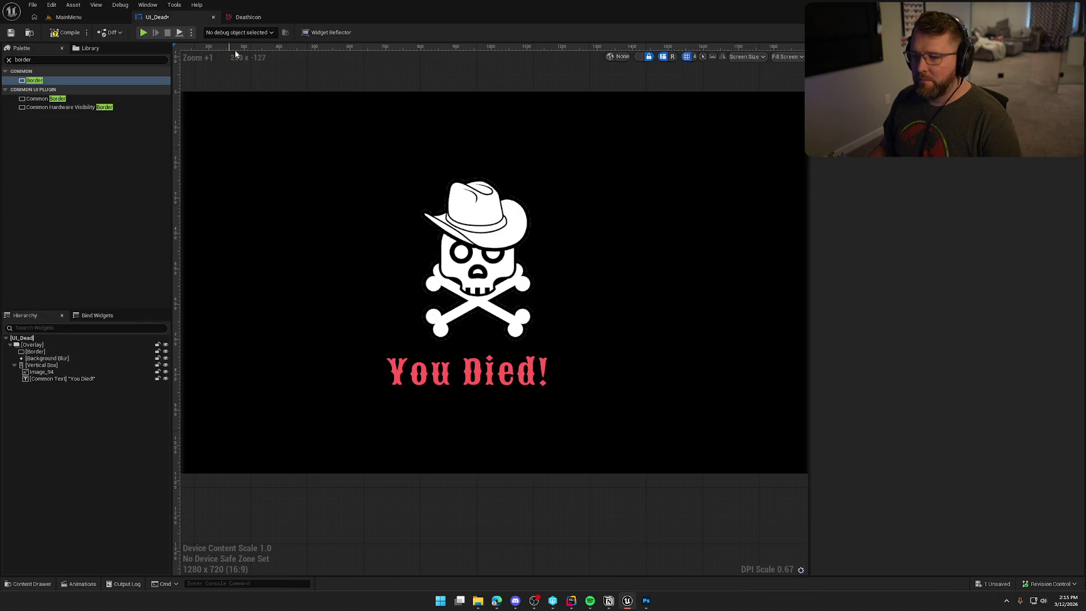
Step: Set the You Died! text's Horizontal Alignment to Center
{"action": "left_click", "coordinate": [579, 517]}
{"action": "scroll", "coordinate": [579, 517], "scroll_direction": "down", "scroll_amount": 2}
{"action": "scroll", "coordinate": [579, 517], "scroll_direction": "up", "scroll_amount": 3}
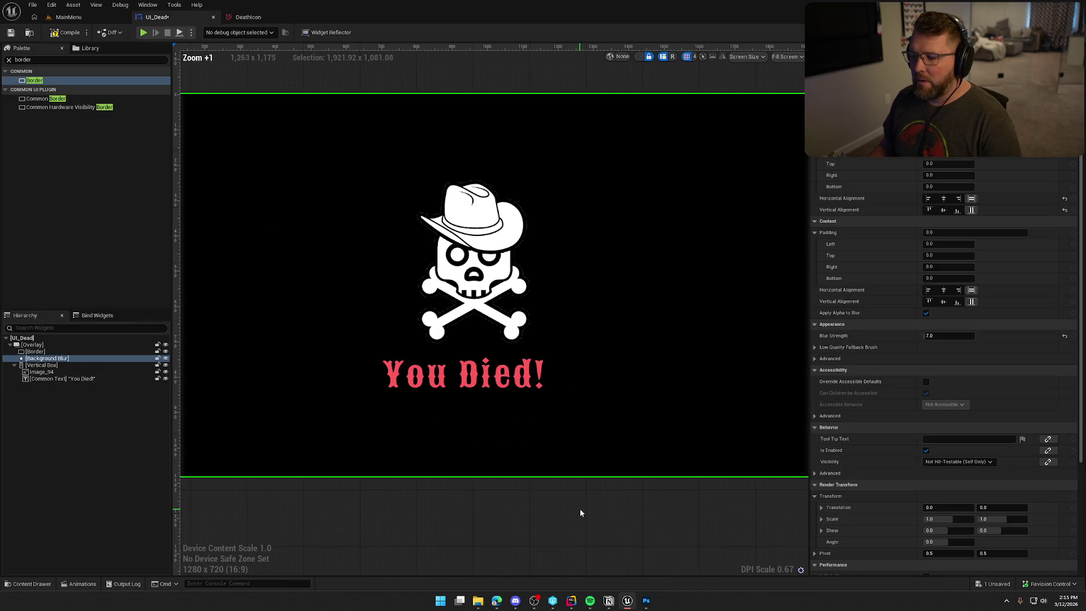
{"action": "scroll", "coordinate": [579, 508], "scroll_direction": "down", "scroll_amount": 2}
{"action": "scroll", "coordinate": [579, 503], "scroll_direction": "up", "scroll_amount": 2}
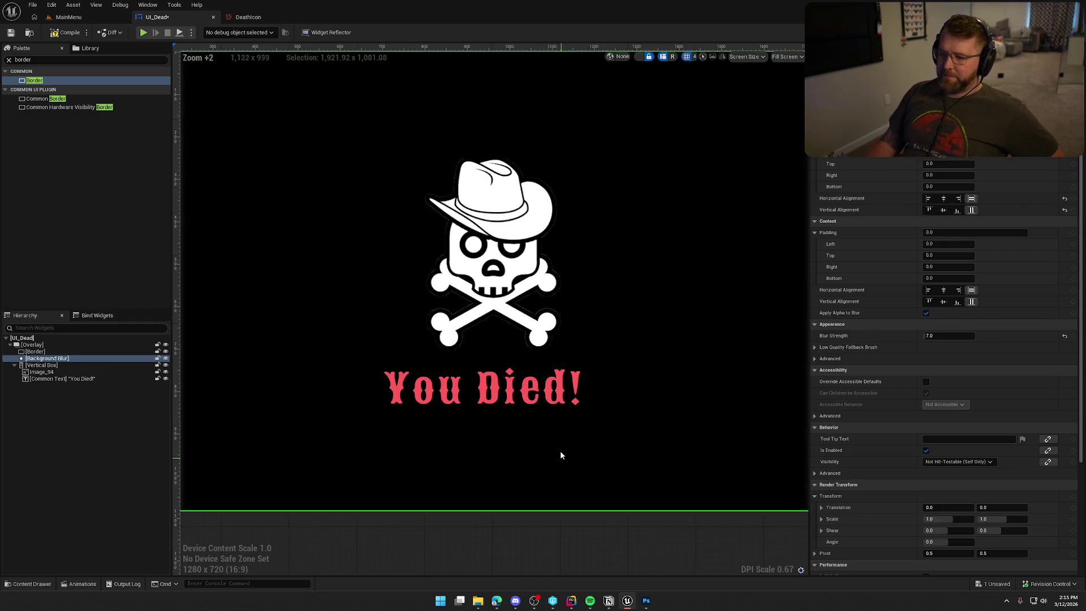
{"action": "scroll", "coordinate": [594, 427], "scroll_direction": "down", "scroll_amount": 2}
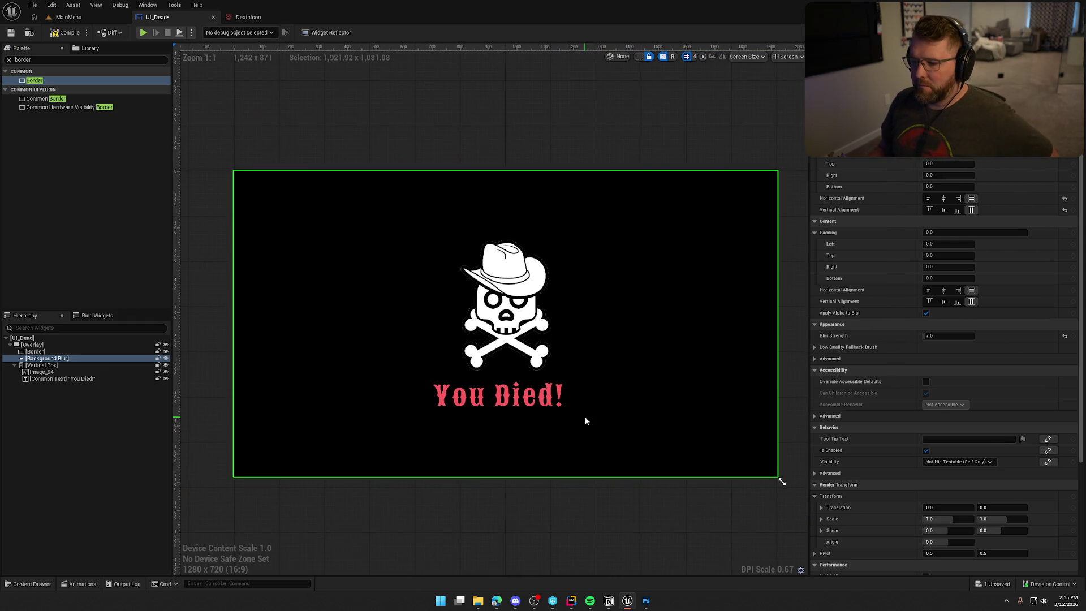
{"action": "left_click", "coordinate": [537, 398]}
{"action": "left_click", "coordinate": [943, 210]}
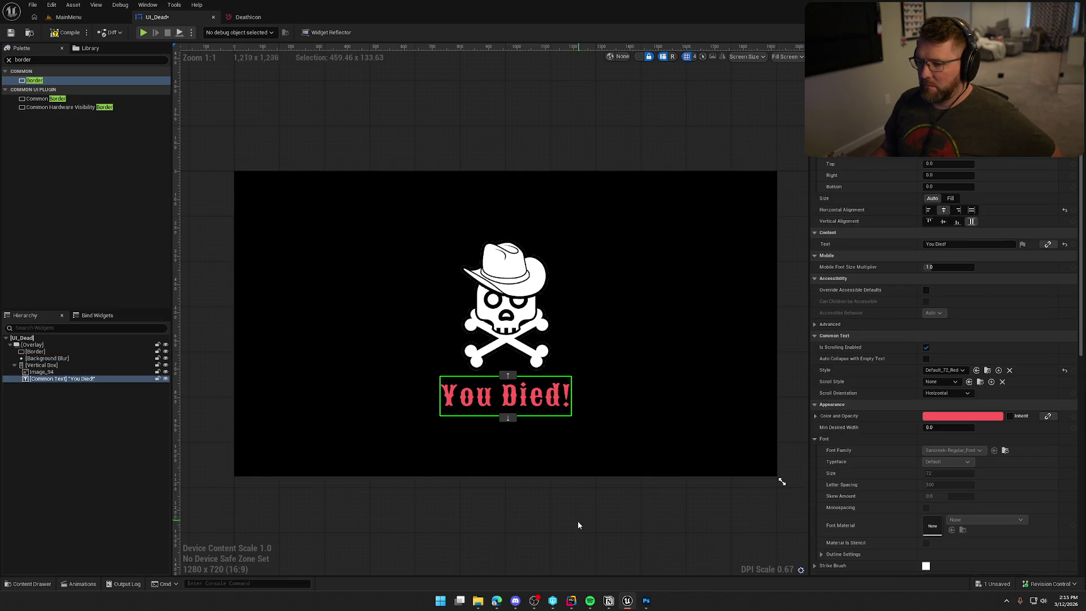
Step: Select the skull image and open its DeathIcon texture asset
{"action": "left_click", "coordinate": [542, 325]}
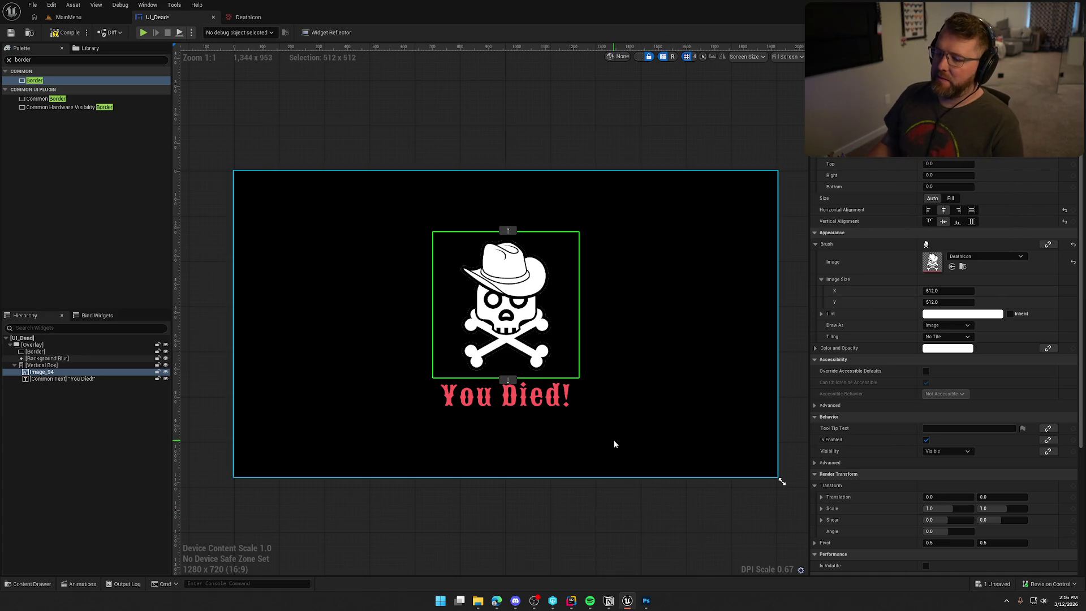
{"action": "scroll", "coordinate": [493, 337], "scroll_direction": "up", "scroll_amount": 9}
{"action": "mouse_move", "coordinate": [506, 392]}
{"action": "left_mouse_down"}
{"action": "mouse_move", "coordinate": [452, 407]}
{"action": "mouse_move", "coordinate": [487, 431]}
{"action": "left_mouse_up"}
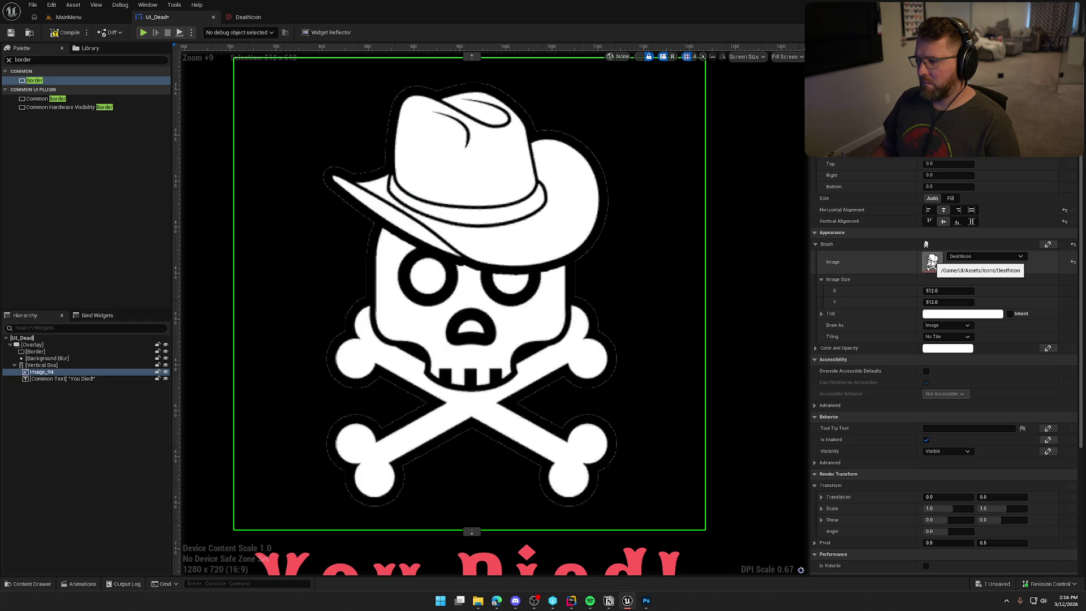
{"action": "double_click", "coordinate": [930, 261]}
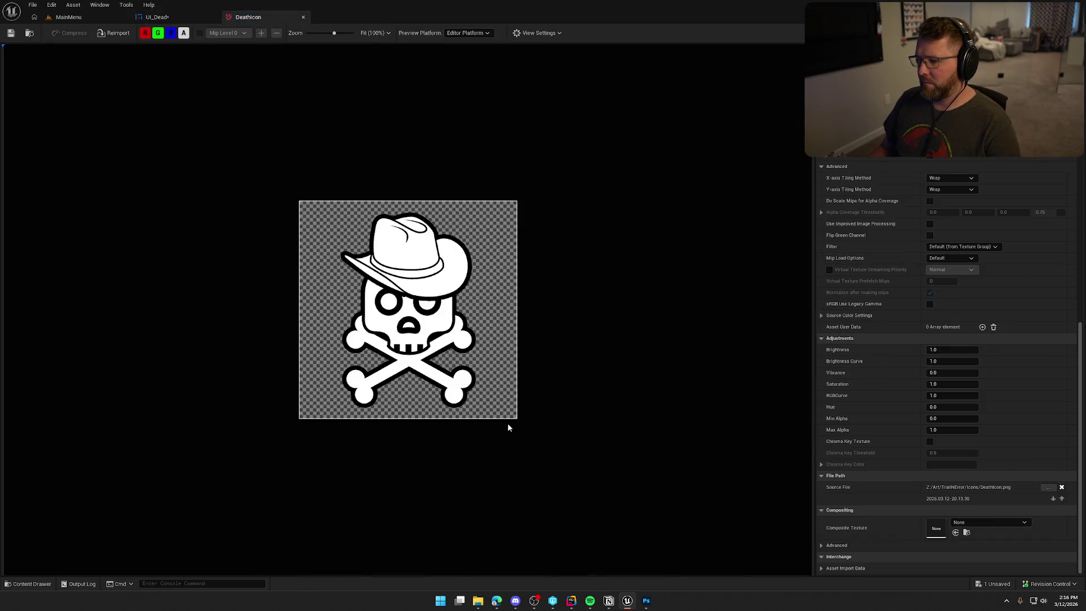
{"action": "scroll", "coordinate": [509, 425], "scroll_direction": "up", "scroll_amount": 5}
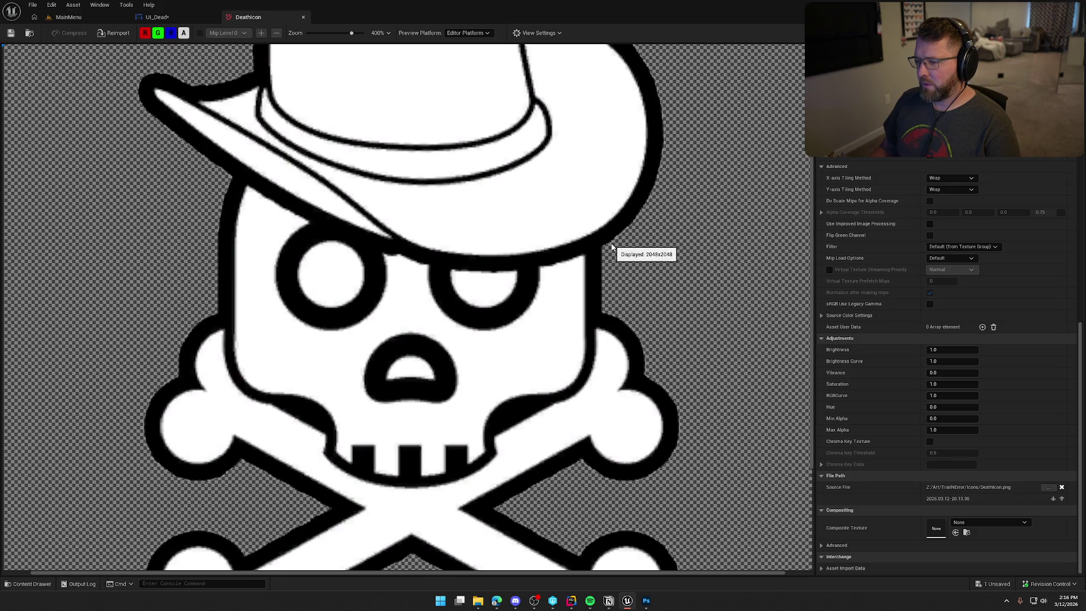
{"action": "scroll", "coordinate": [682, 343], "scroll_direction": "down", "scroll_amount": 4}
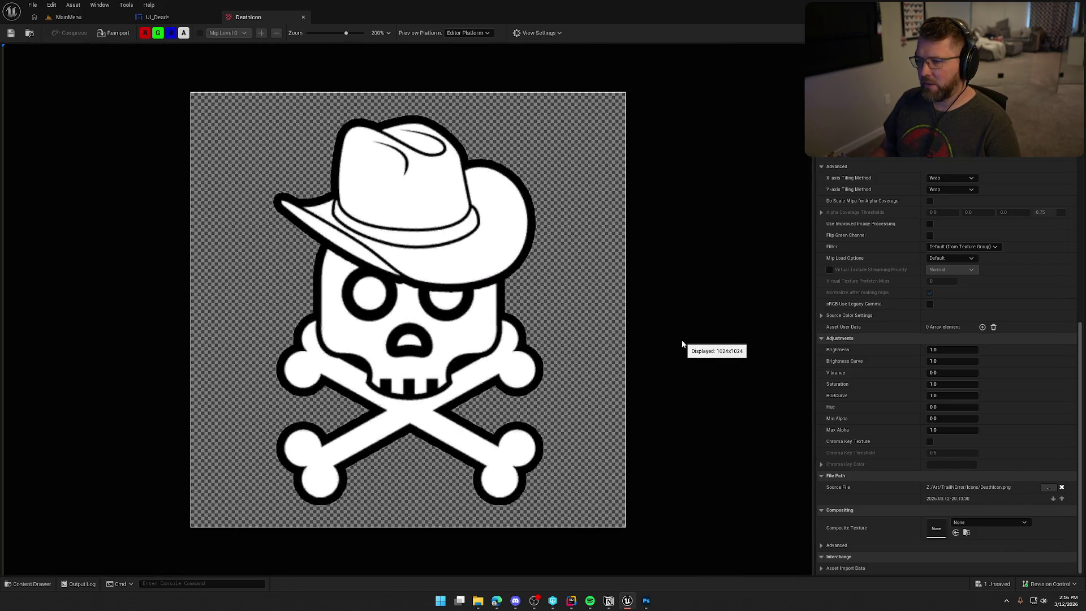
{"action": "scroll", "coordinate": [682, 343], "scroll_direction": "down", "scroll_amount": 2}
{"action": "scroll", "coordinate": [682, 343], "scroll_direction": "down", "scroll_amount": 2}
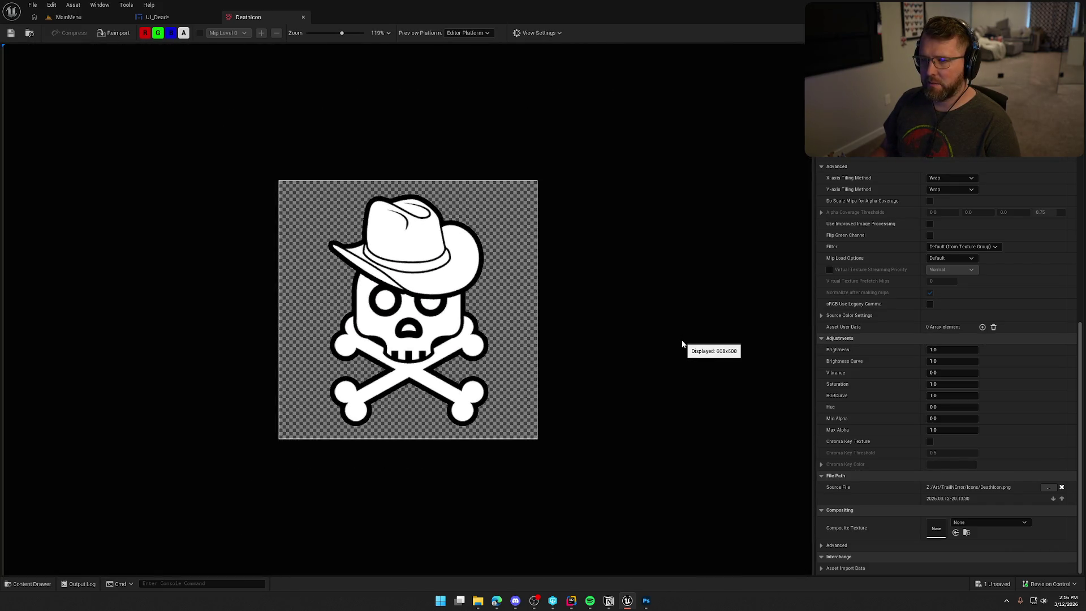
{"action": "left_click", "coordinate": [184, 33]}
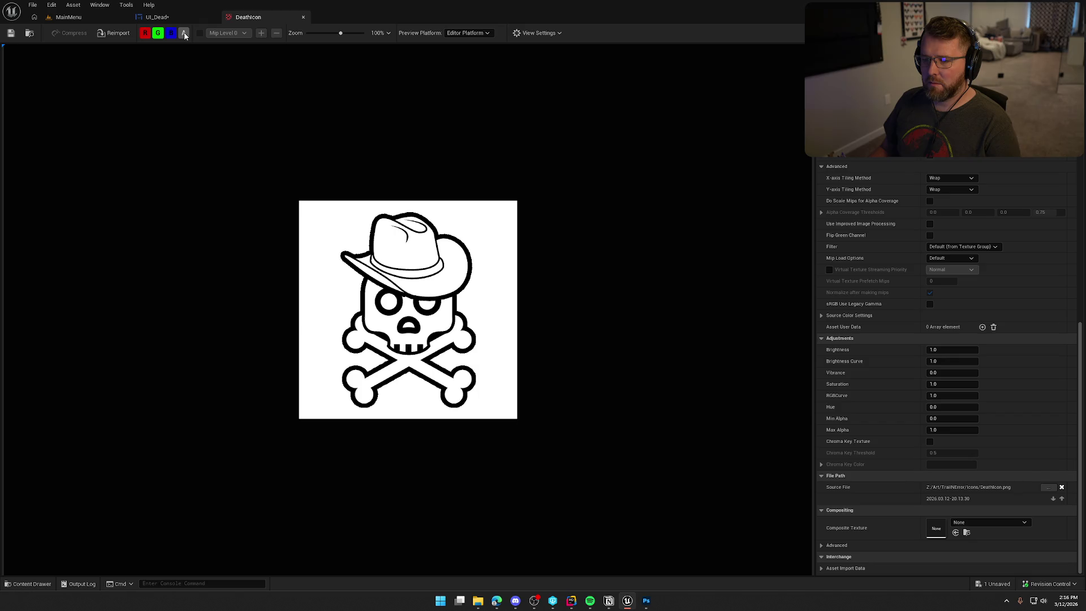
{"action": "left_click", "coordinate": [184, 33]}
{"action": "left_click", "coordinate": [171, 34]}
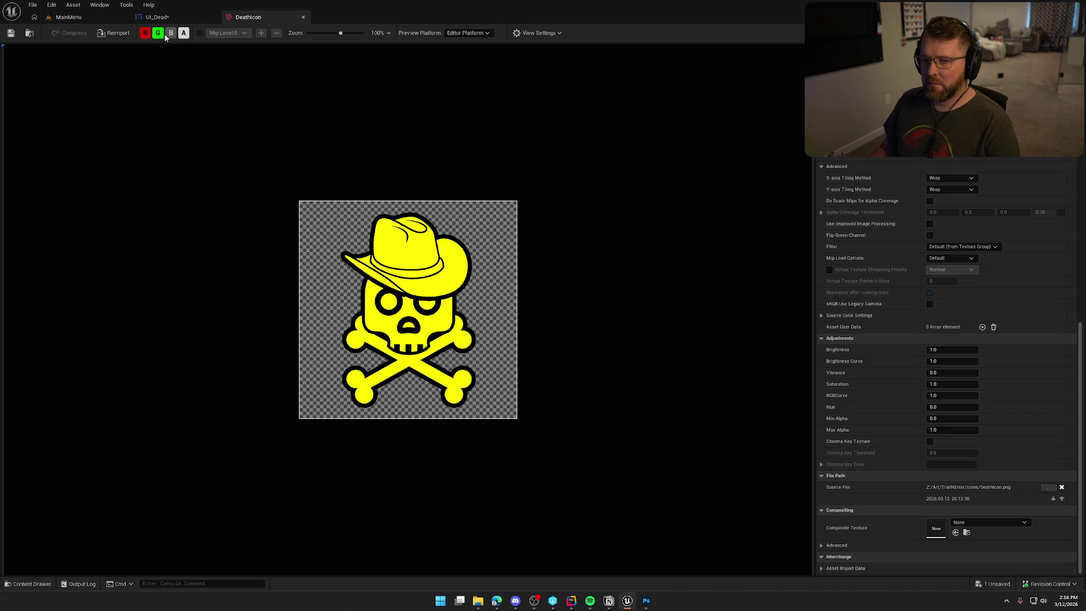
{"action": "left_click", "coordinate": [157, 34]}
{"action": "left_click", "coordinate": [144, 33]}
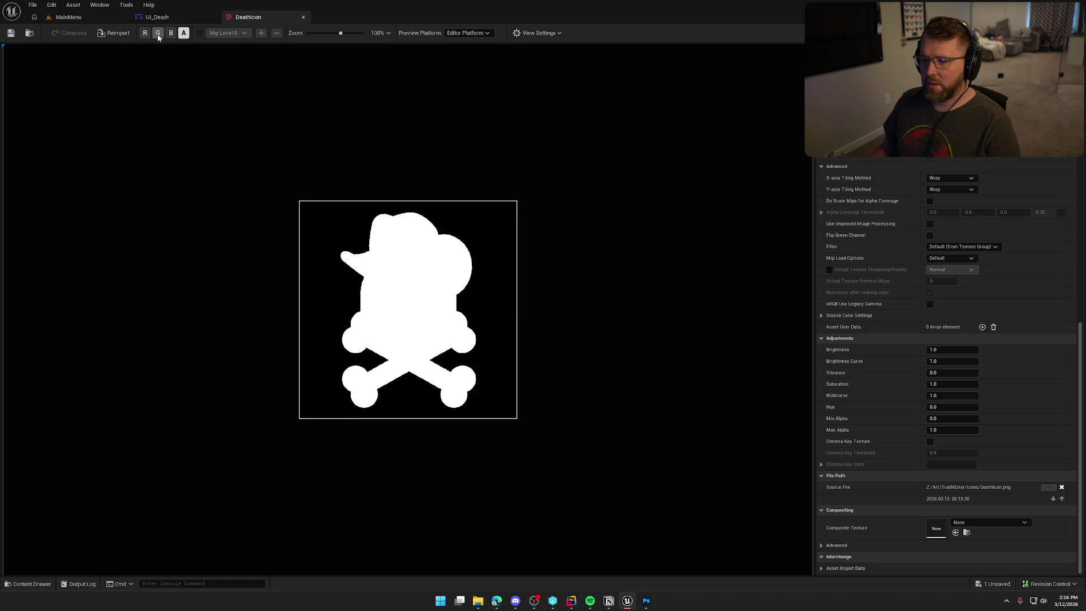
{"action": "left_click", "coordinate": [158, 33]}
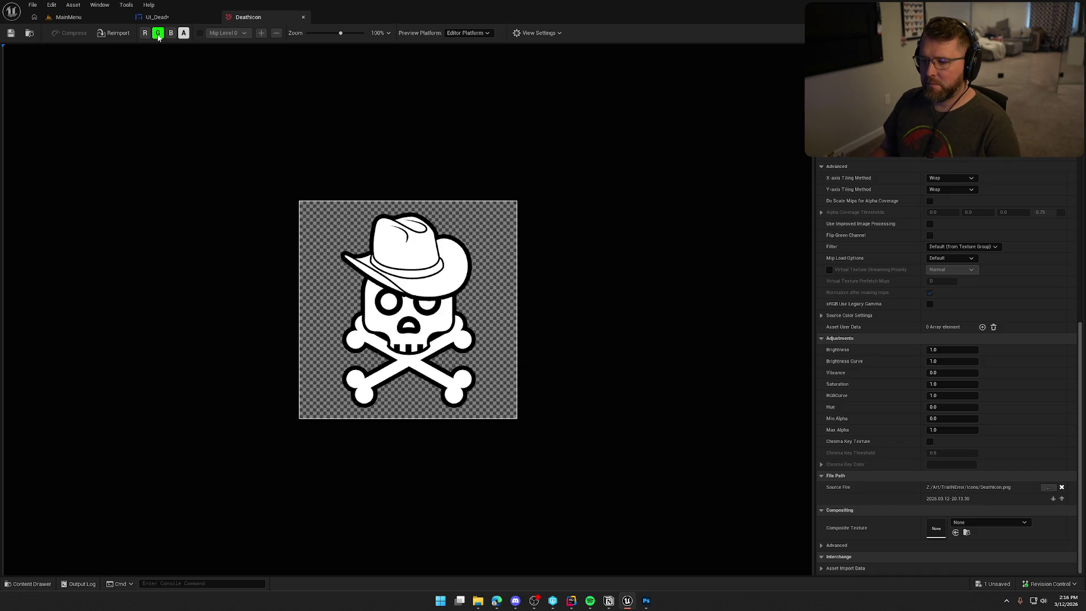
{"action": "left_click", "coordinate": [170, 34]}
{"action": "left_click", "coordinate": [145, 34]}
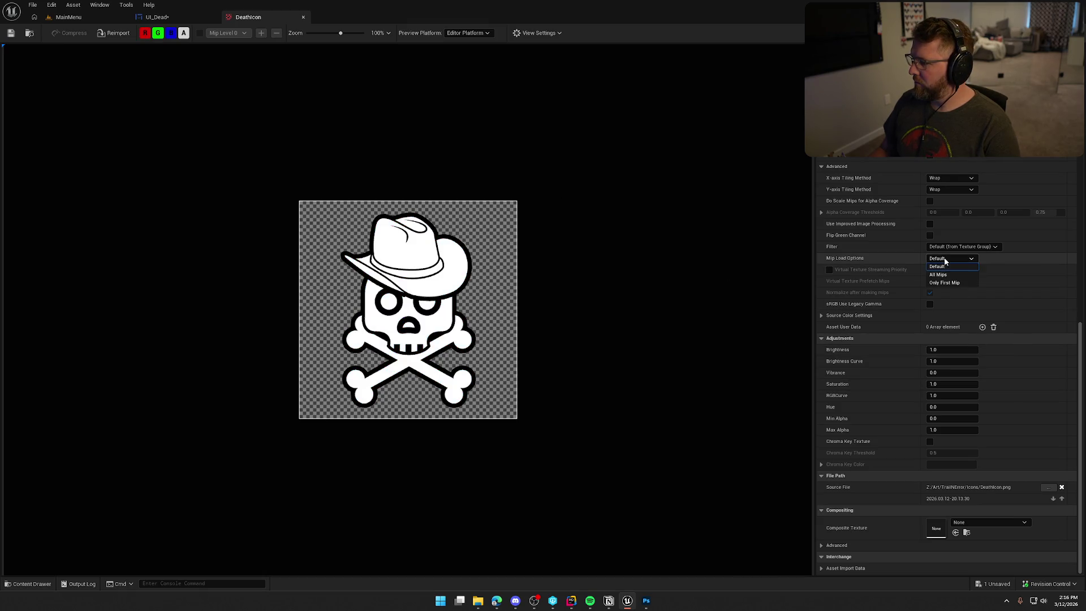
{"action": "scroll", "coordinate": [1007, 310], "scroll_direction": "up", "scroll_amount": 6}
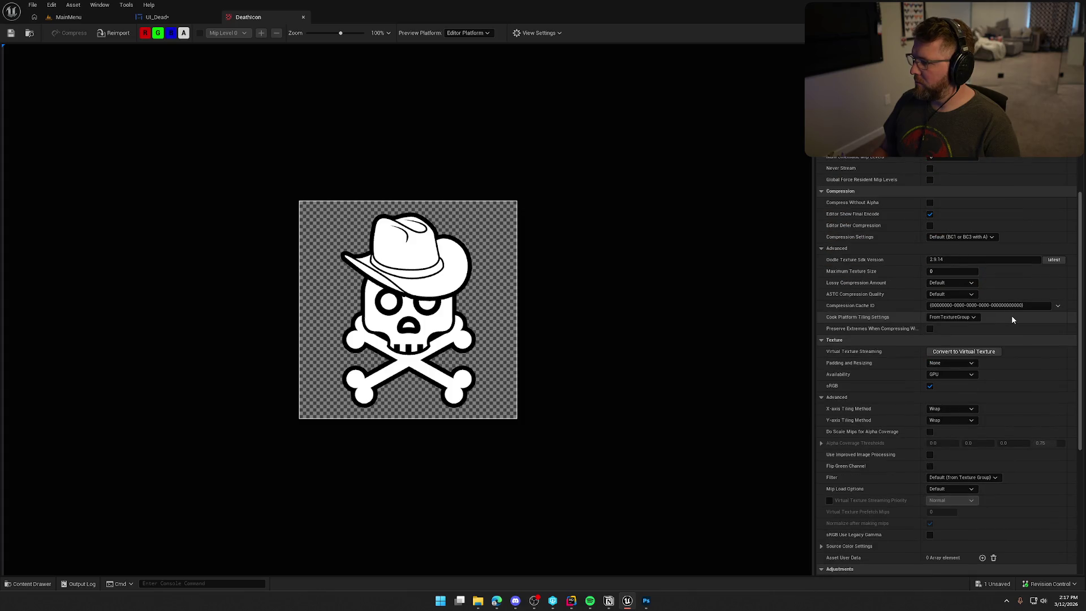
{"action": "left_click", "coordinate": [956, 237]}
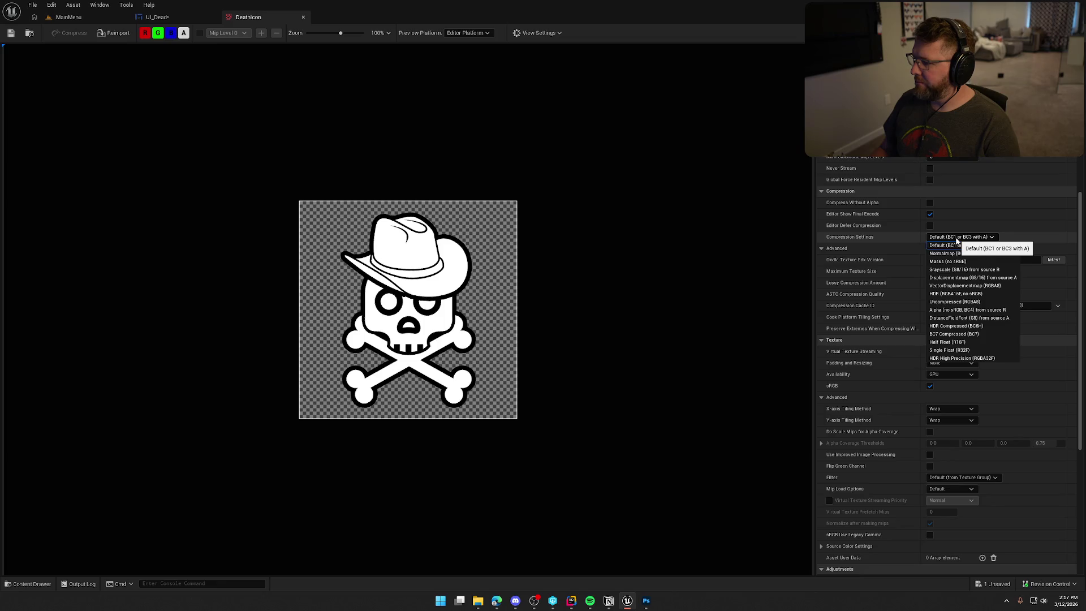
{"action": "left_click", "coordinate": [956, 239]}
{"action": "scroll", "coordinate": [866, 237], "scroll_direction": "up", "scroll_amount": 2}
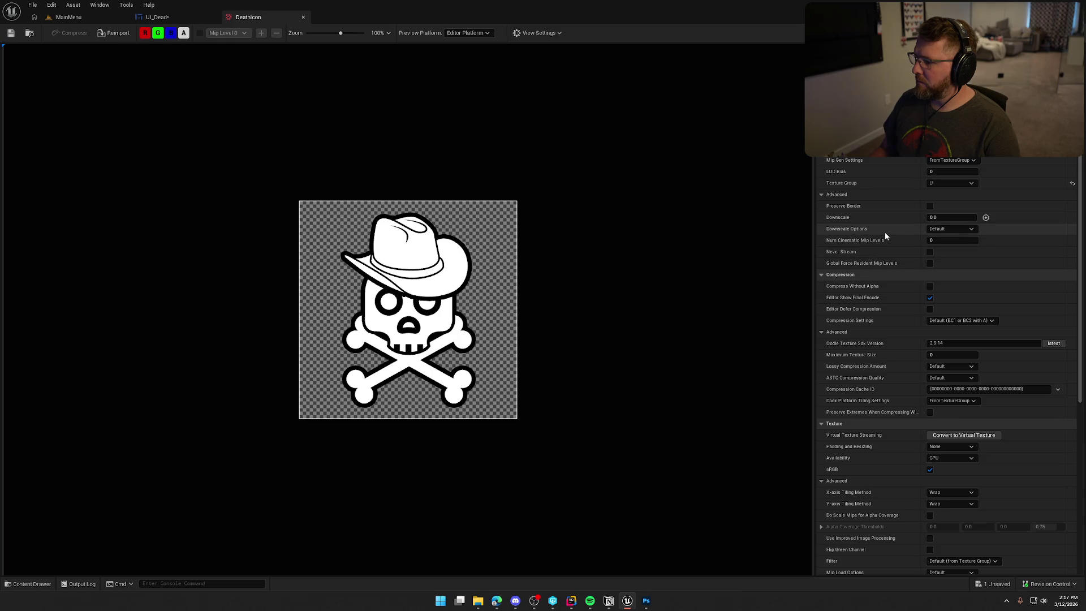
{"action": "left_click", "coordinate": [930, 207]}
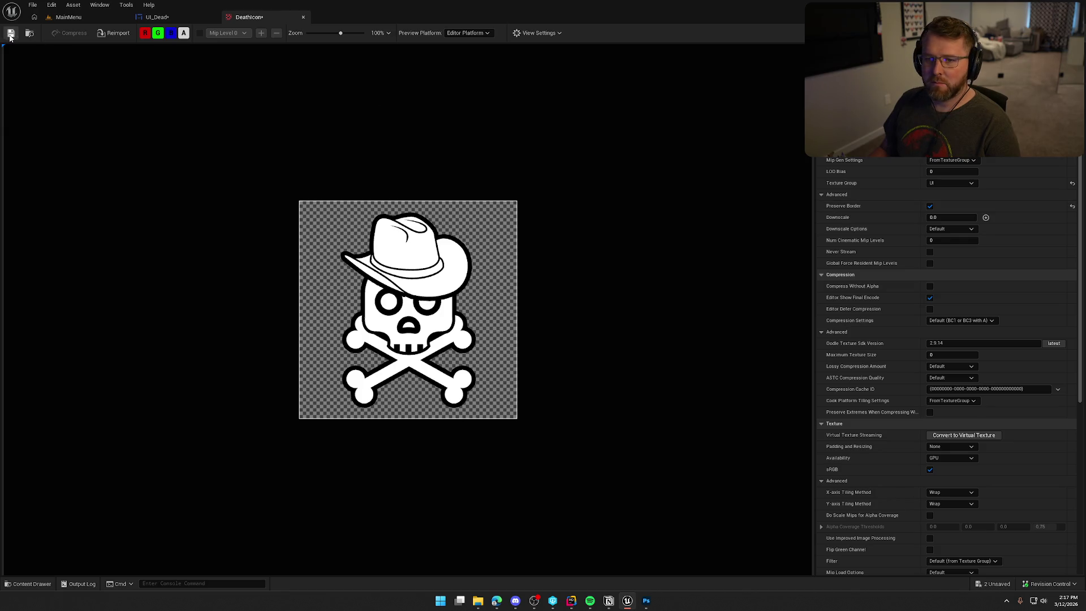
{"action": "key", "text": "ctrl+s"}
{"action": "left_click", "coordinate": [180, 16]}
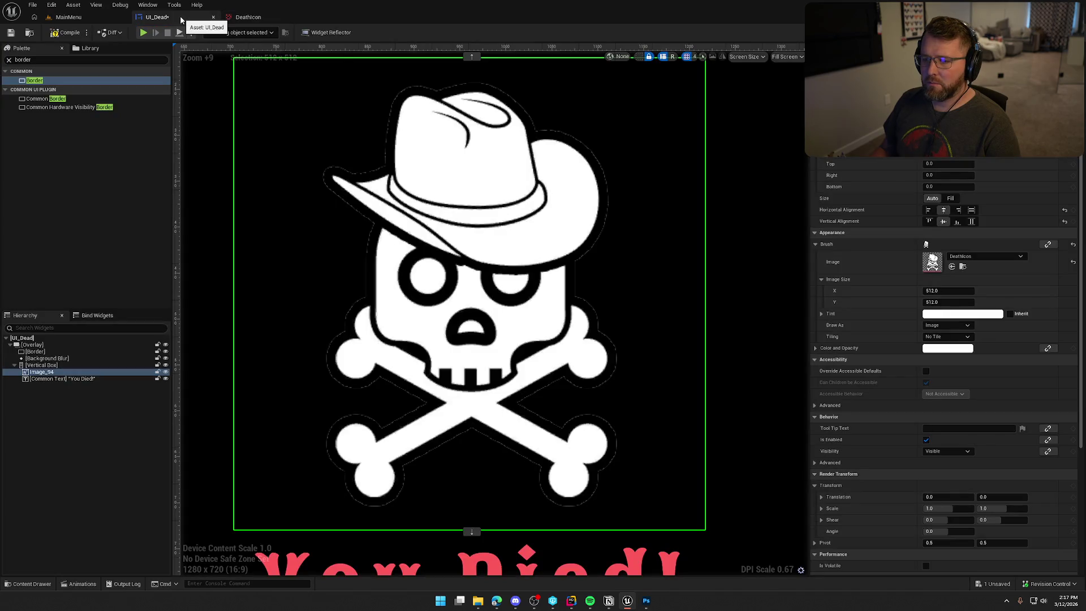
{"action": "left_click", "coordinate": [269, 21]}
{"action": "left_click", "coordinate": [930, 207]}
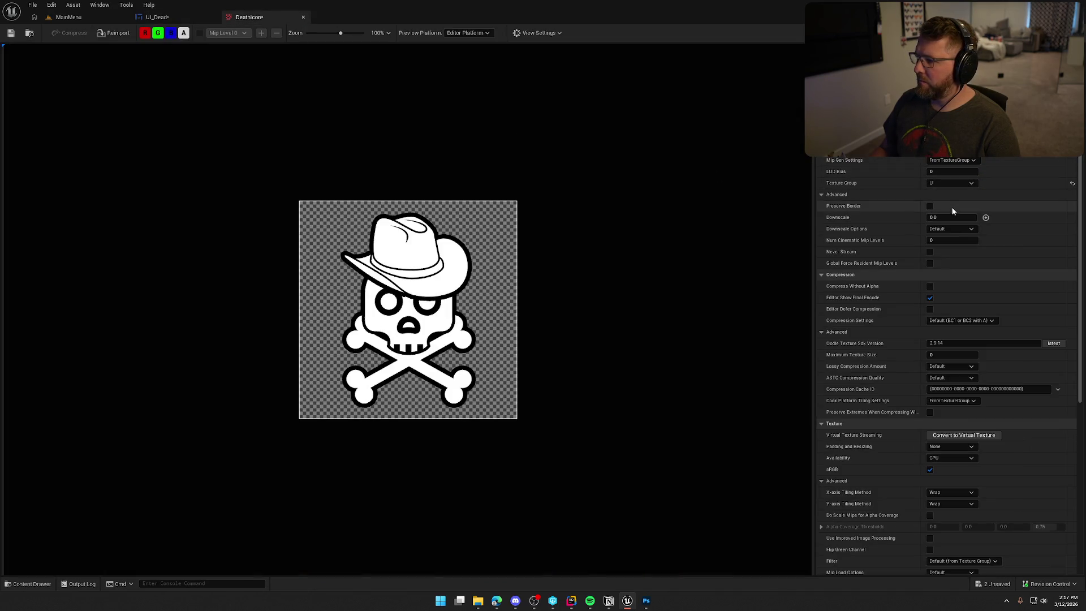
{"action": "left_click", "coordinate": [957, 163]}
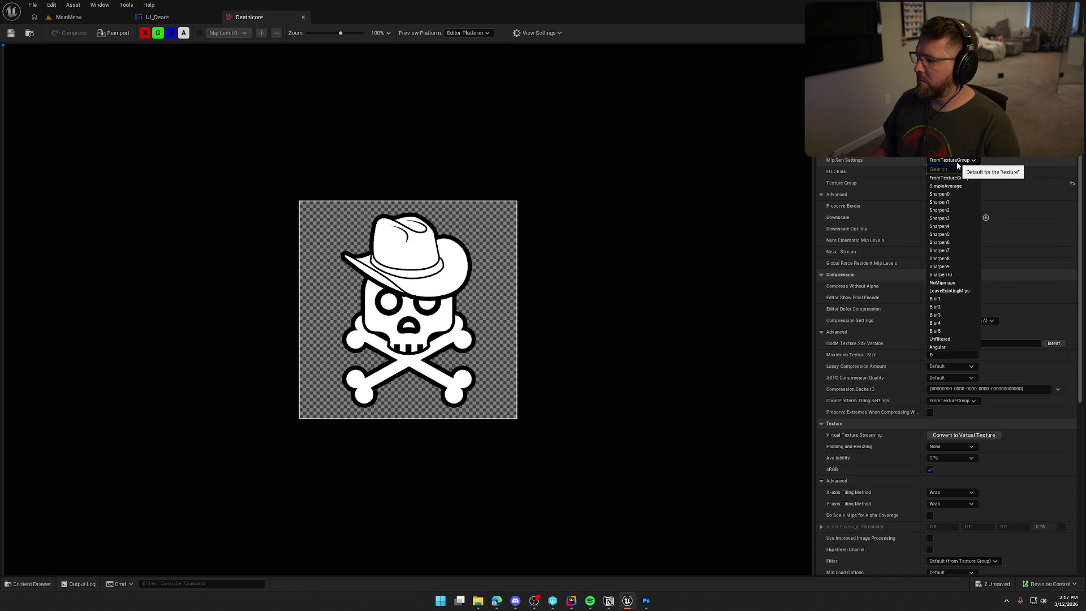
{"action": "left_click", "coordinate": [946, 186]}
{"action": "left_click", "coordinate": [13, 32]}
{"action": "left_click", "coordinate": [173, 16]}
{"action": "left_click", "coordinate": [242, 18]}
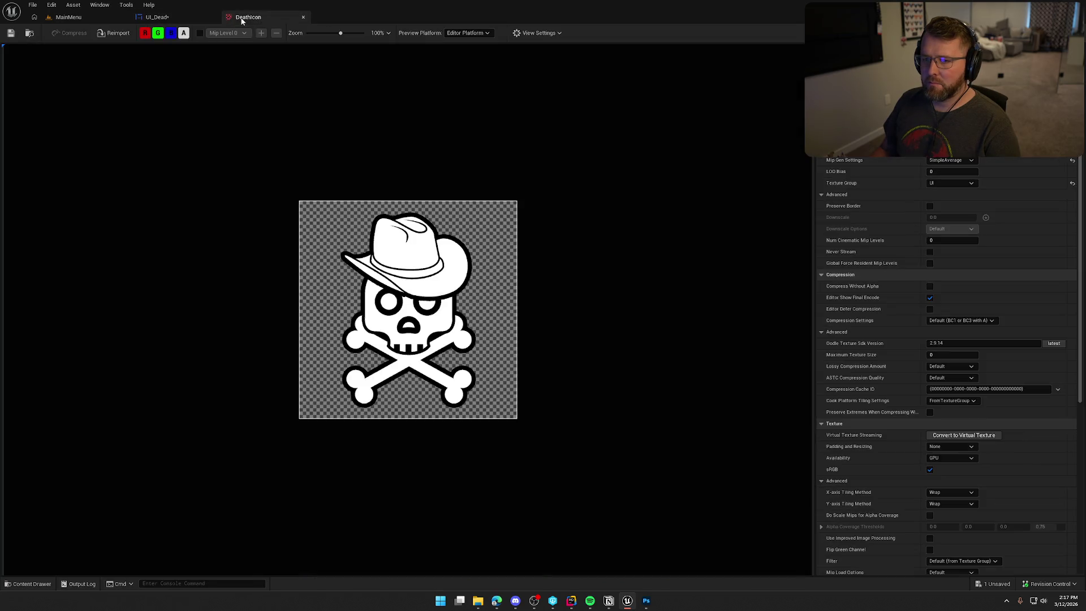
{"action": "left_click", "coordinate": [950, 160]}
{"action": "left_click", "coordinate": [946, 177]}
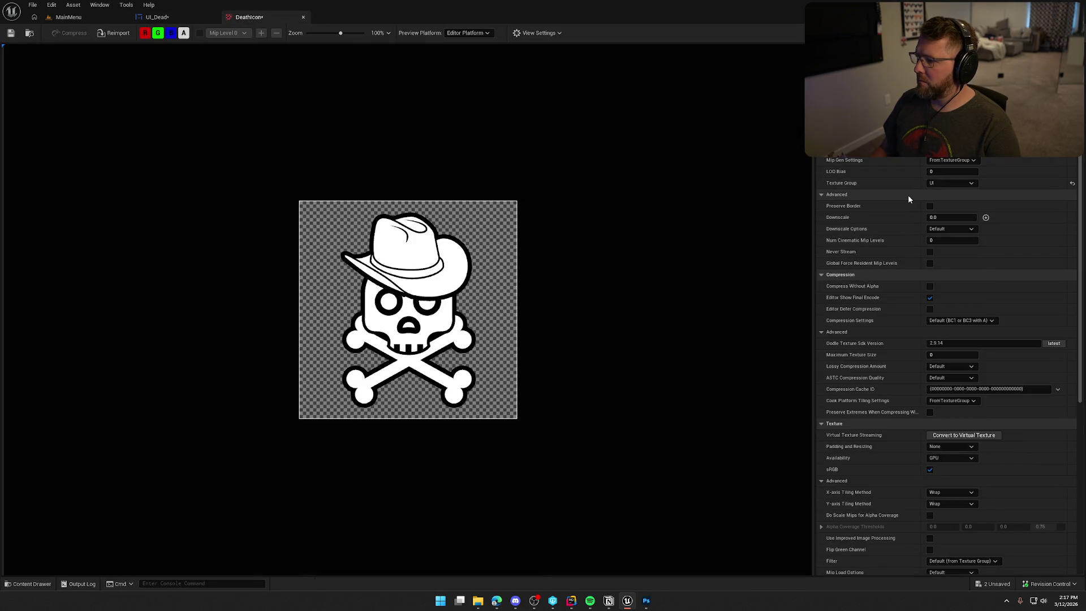
{"action": "scroll", "coordinate": [874, 272], "scroll_direction": "down", "scroll_amount": 10}
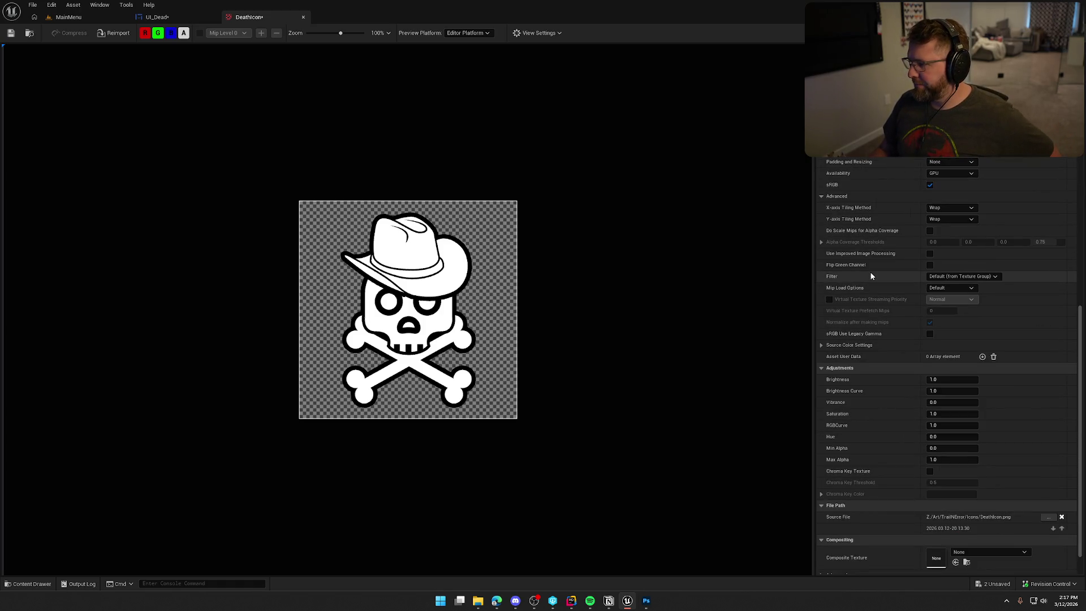
{"action": "scroll", "coordinate": [871, 276], "scroll_direction": "down", "scroll_amount": 1}
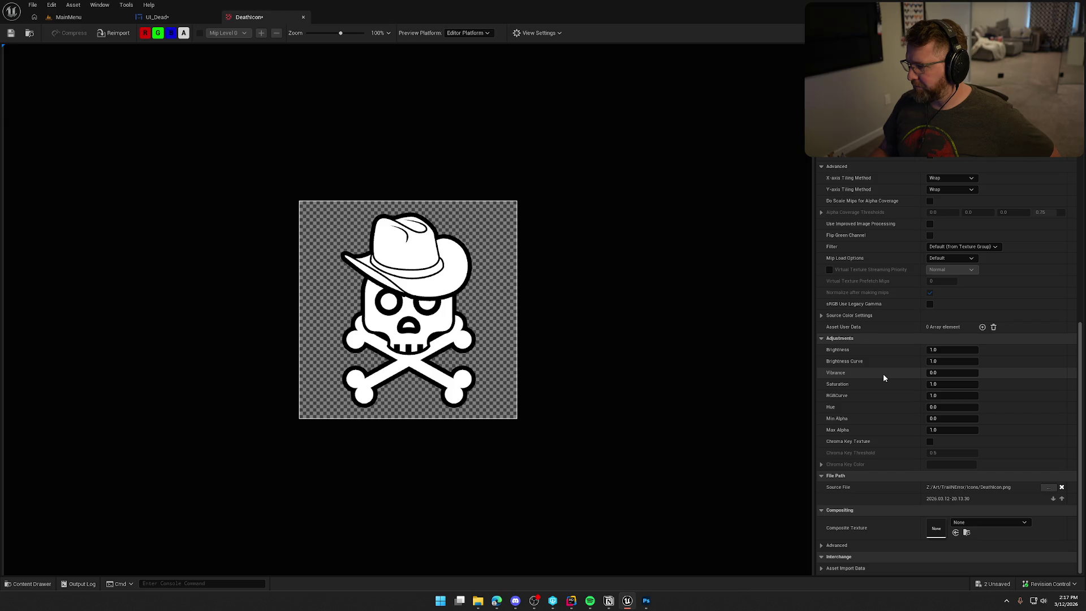
{"action": "left_click", "coordinate": [645, 601]}
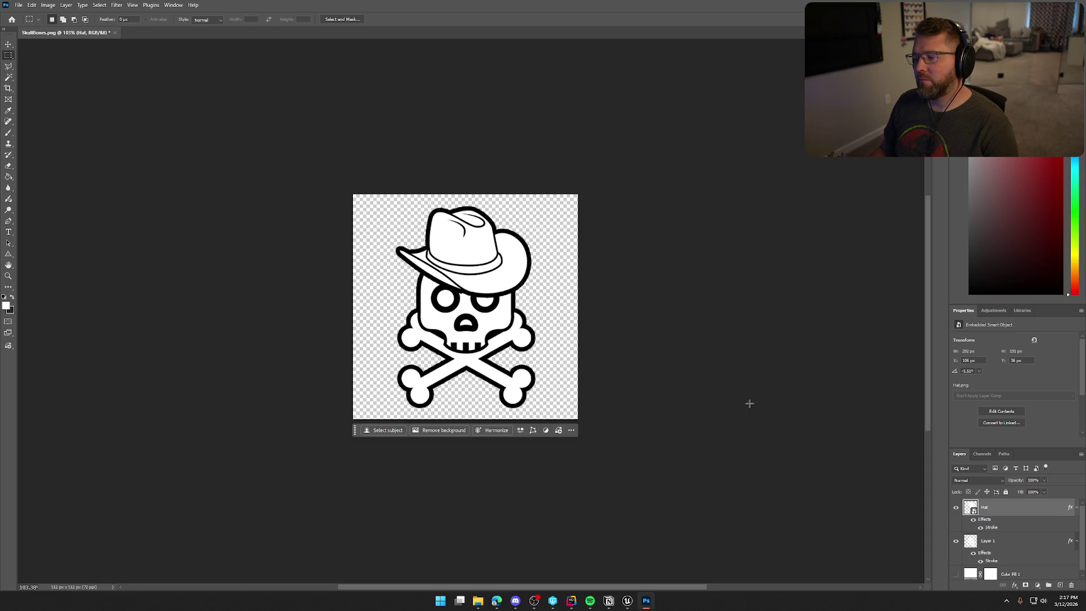
Step: Select the Hat layer, try inverting its colours, and undo the inversions
{"action": "left_click", "coordinate": [1006, 546]}
{"action": "left_click", "coordinate": [1011, 512], "text": "shift"}
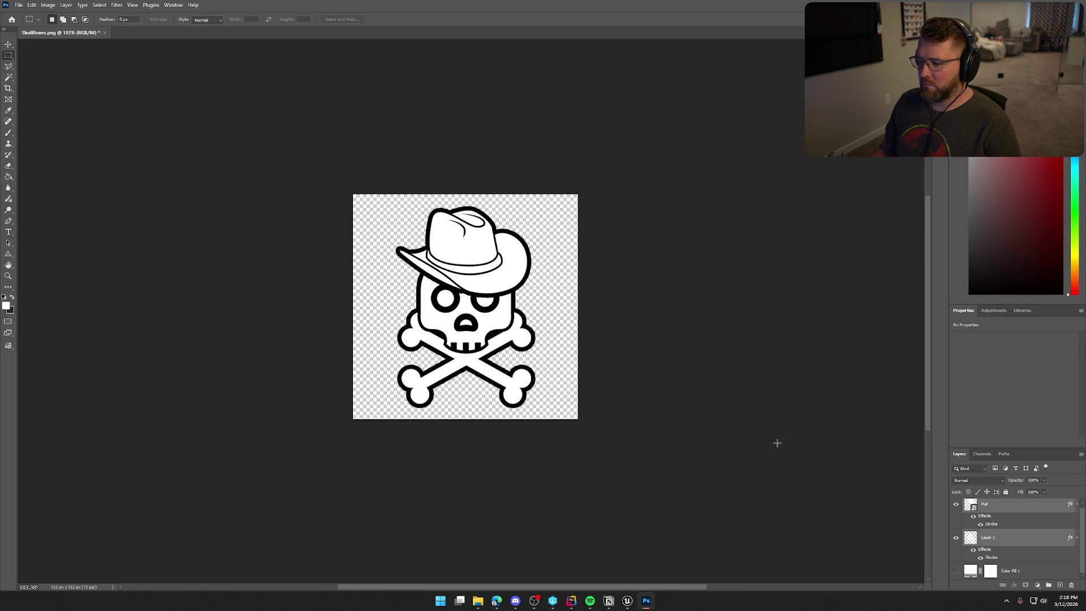
{"action": "left_click", "coordinate": [1016, 511]}
{"action": "key", "text": "ctrl+i"}
{"action": "key", "text": "ctrl+i"}
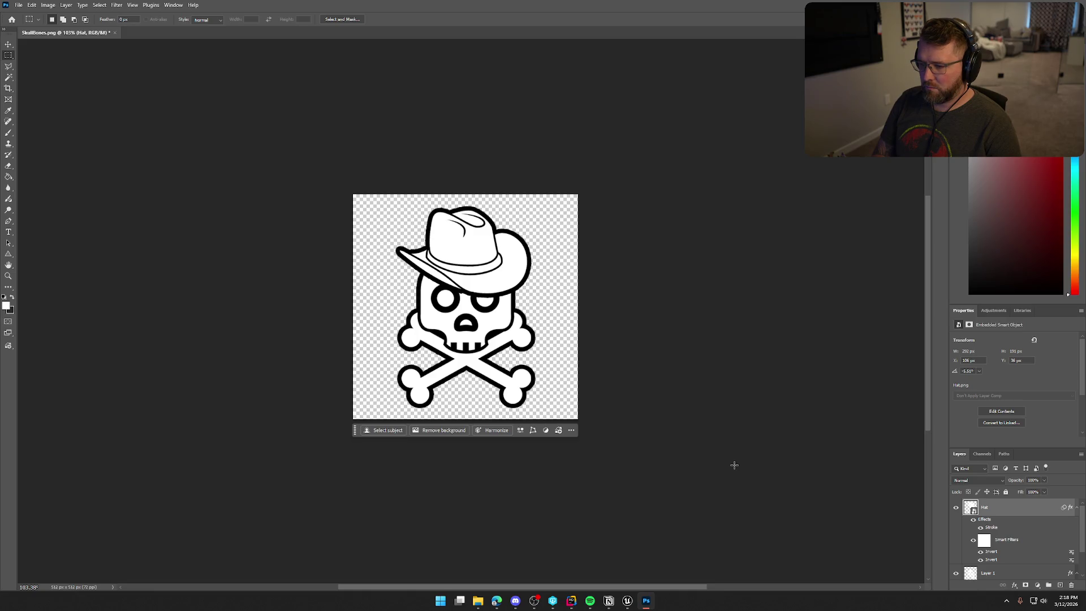
{"action": "key", "text": "ctrl+i"}
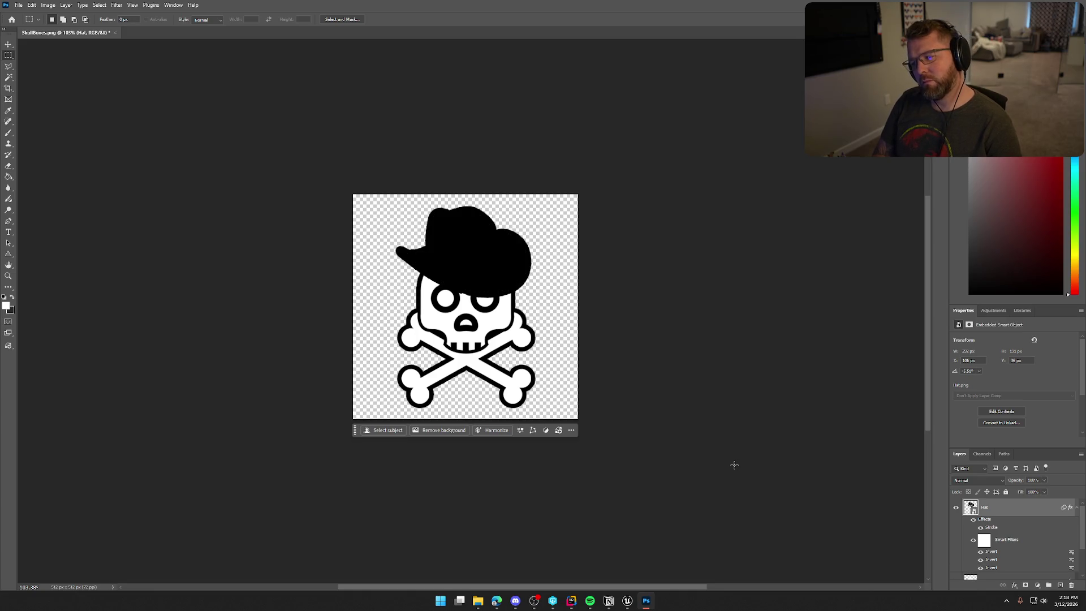
{"action": "key", "text": "ctrl+i"}
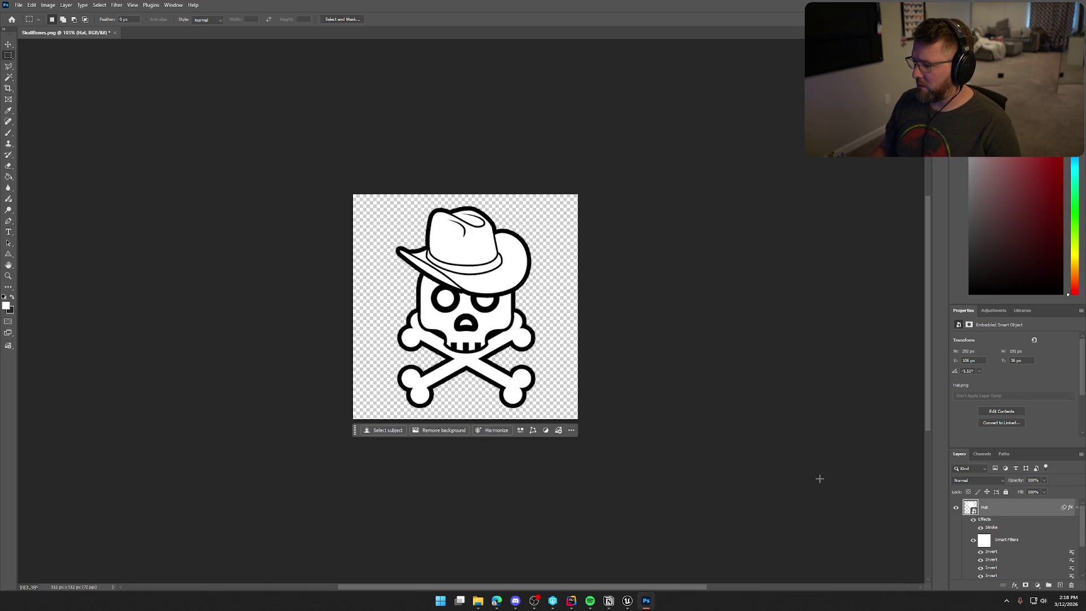
{"action": "key", "text": "ctrl+z"}
{"action": "key", "text": "ctrl+z"}
{"action": "key", "text": "ctrl+z"}
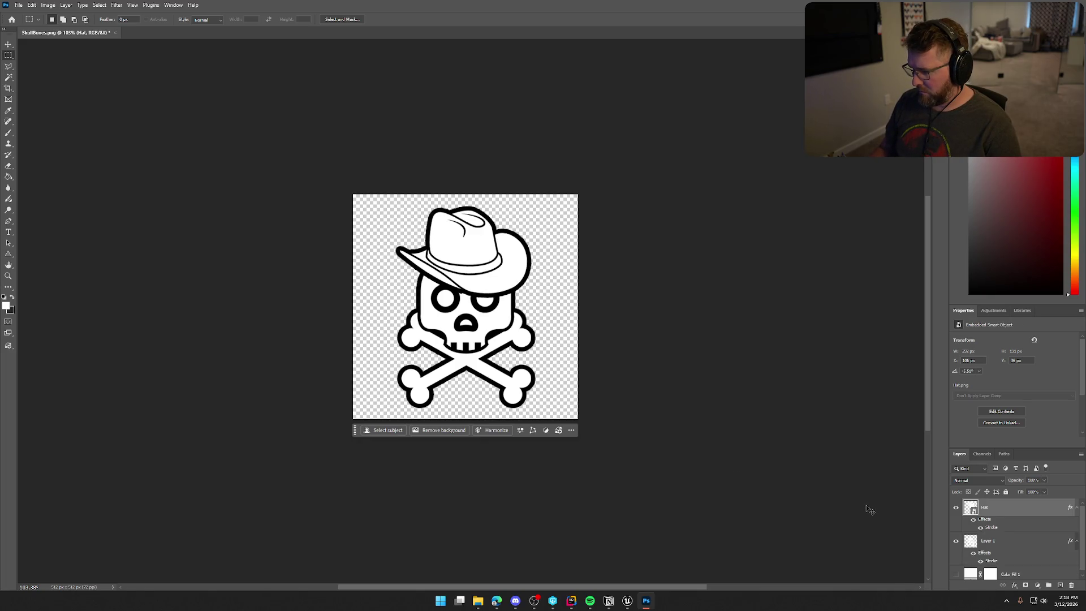
Step: Invert Layer 1's skull to black, then undo to restore white with black outlines
{"action": "left_click", "coordinate": [1004, 540]}
{"action": "key", "text": "ctrl+i"}
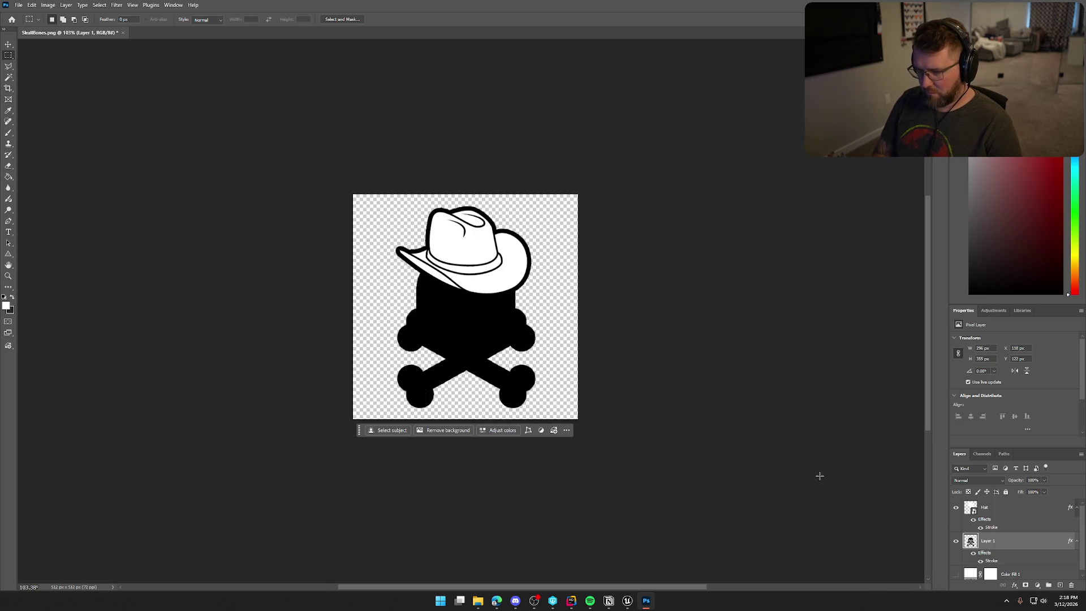
{"action": "key", "text": "ctrl+z"}
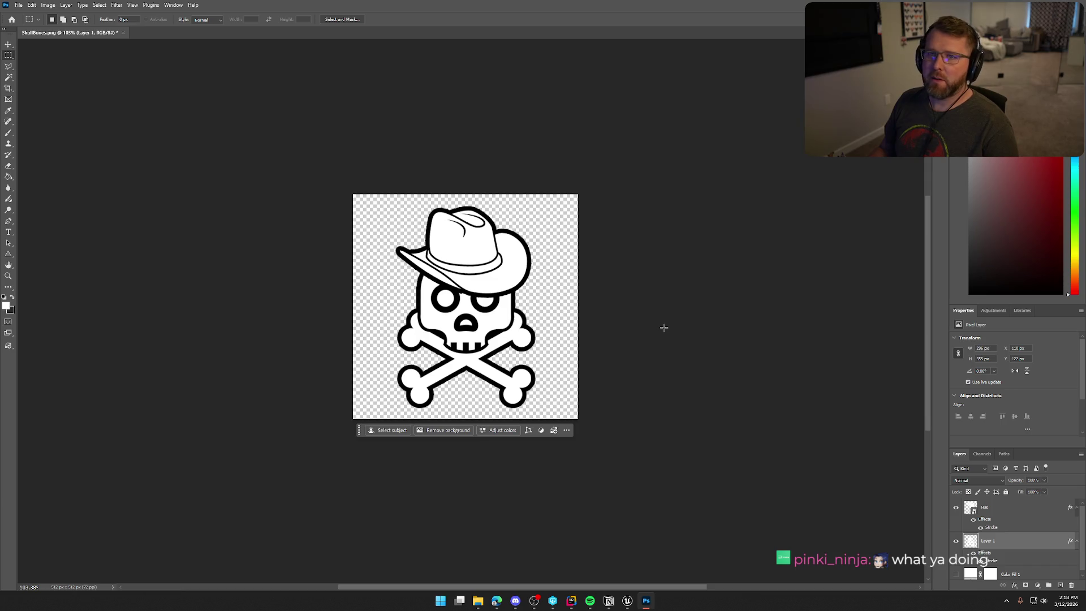
{"action": "key", "text": "alt+Tab"}
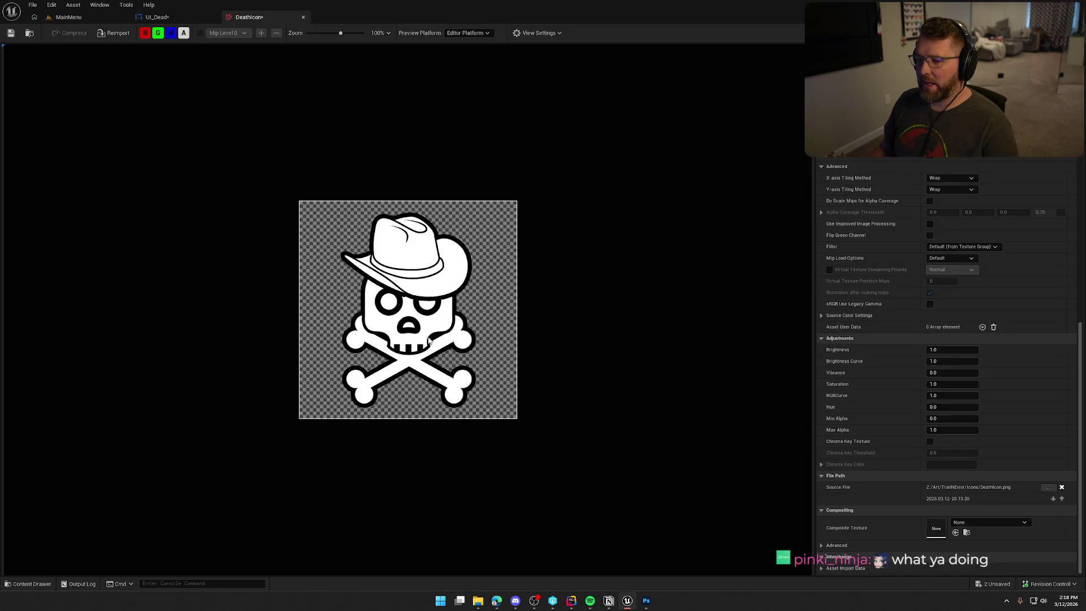
Step: Change the skull image's Image Size X from 512 by entering 2, then check the smaller icon
{"action": "left_click", "coordinate": [157, 17]}
{"action": "scroll", "coordinate": [340, 196], "scroll_direction": "down", "scroll_amount": 5}
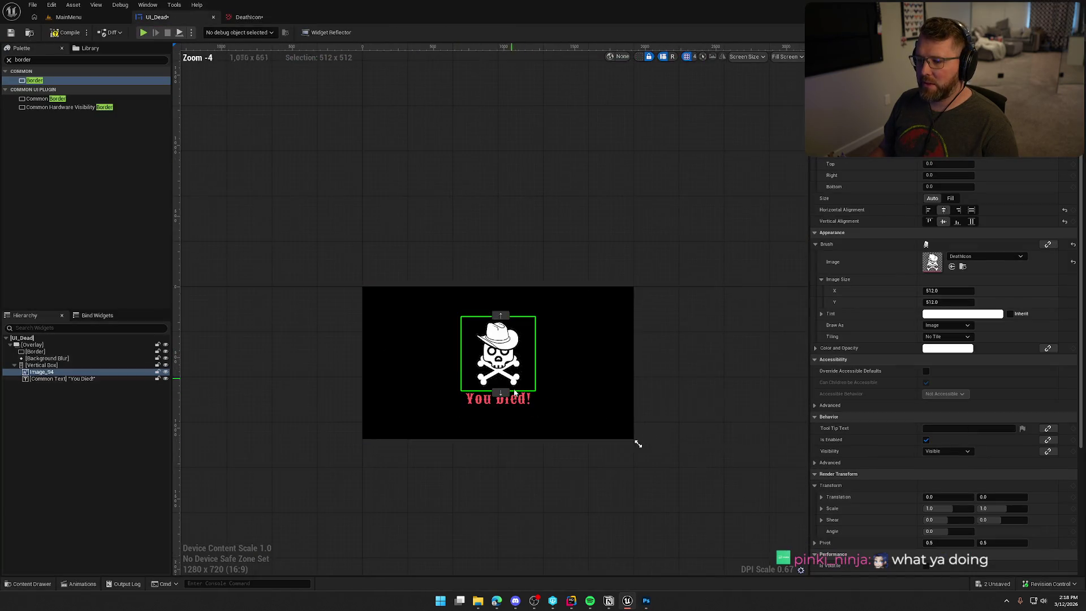
{"action": "left_click", "coordinate": [512, 435]}
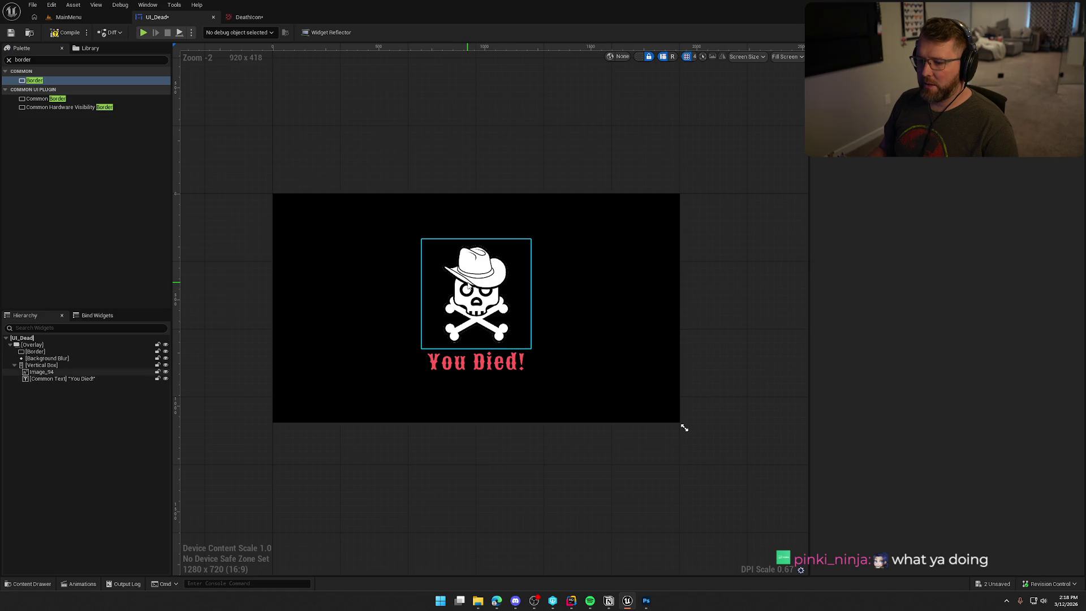
{"action": "left_click", "coordinate": [471, 285]}
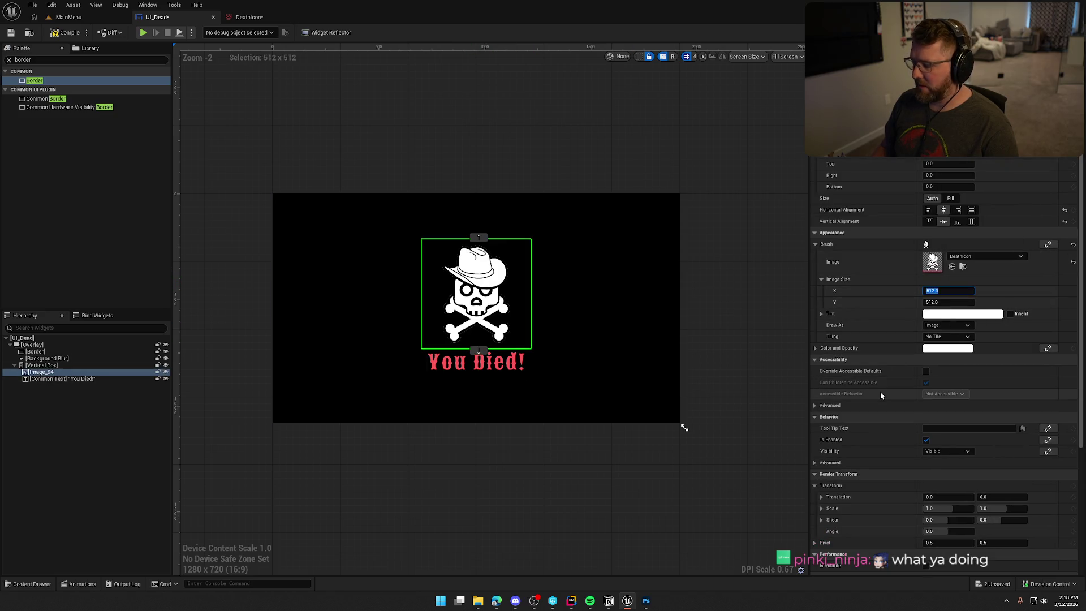
{"action": "type", "text": "2"}
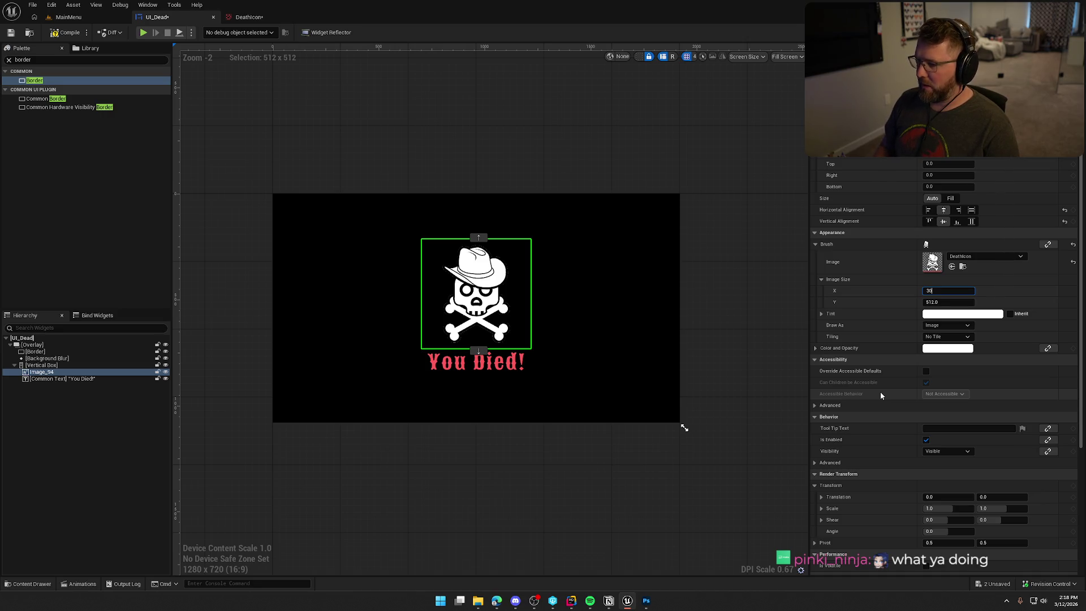
{"action": "key", "text": "Return"}
{"action": "left_click", "coordinate": [533, 484]}
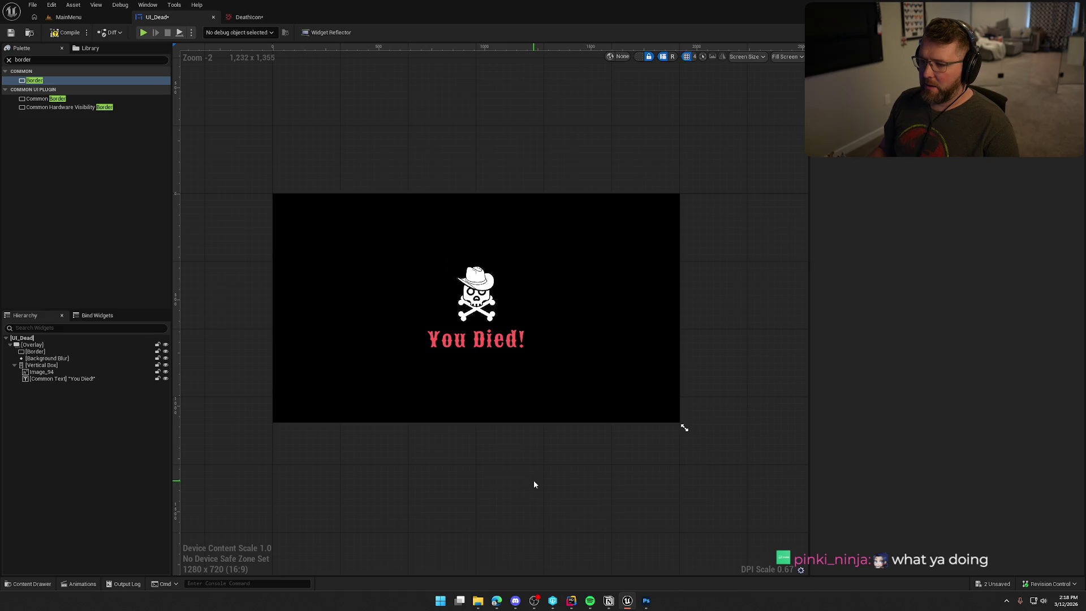
{"action": "scroll", "coordinate": [446, 317], "scroll_direction": "up", "scroll_amount": 12}
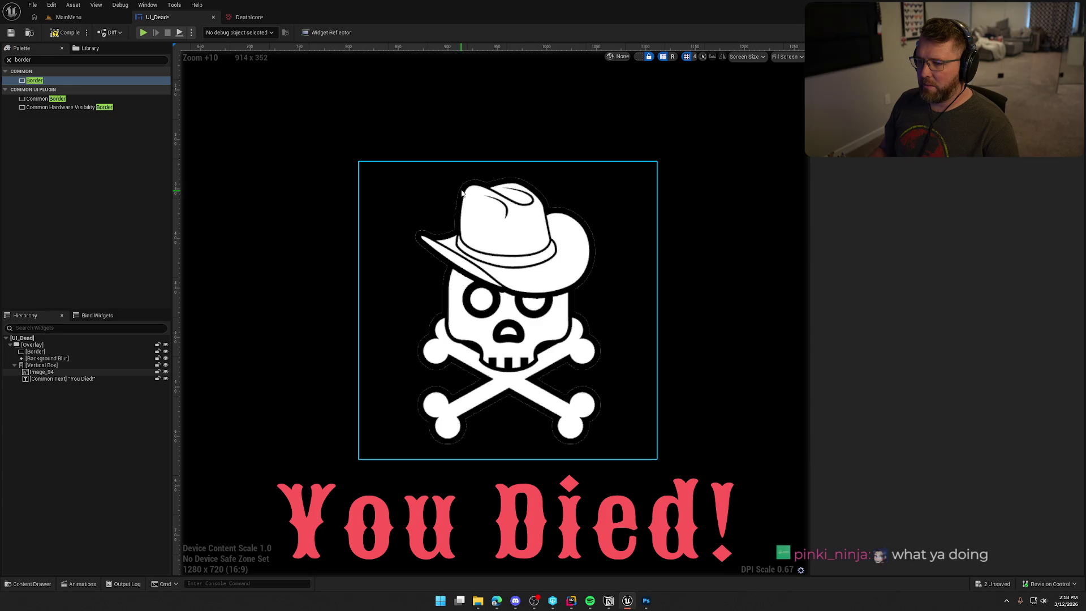
{"action": "scroll", "coordinate": [587, 229], "scroll_direction": "up", "scroll_amount": 4}
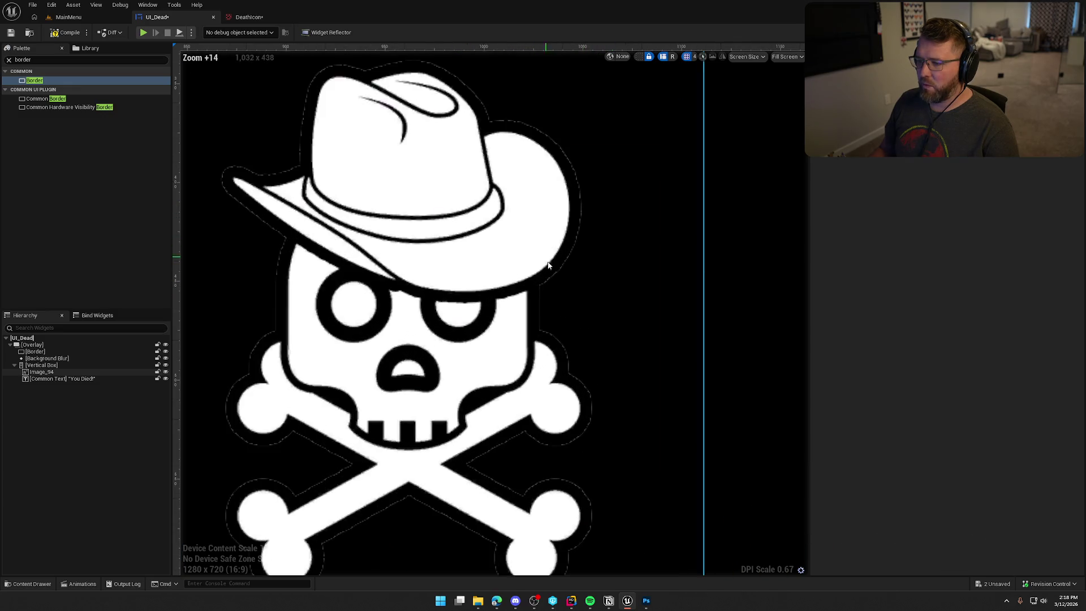
{"action": "scroll", "coordinate": [601, 354], "scroll_direction": "down", "scroll_amount": 2}
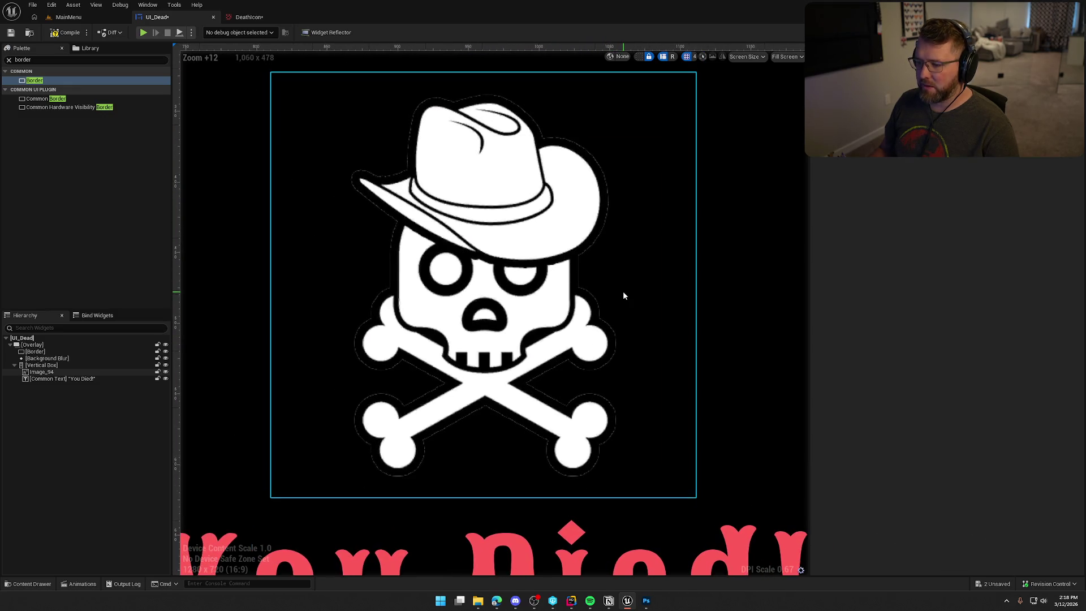
Step: Set the DeathIcon texture's Filter to Nearest
{"action": "left_click", "coordinate": [261, 18]}
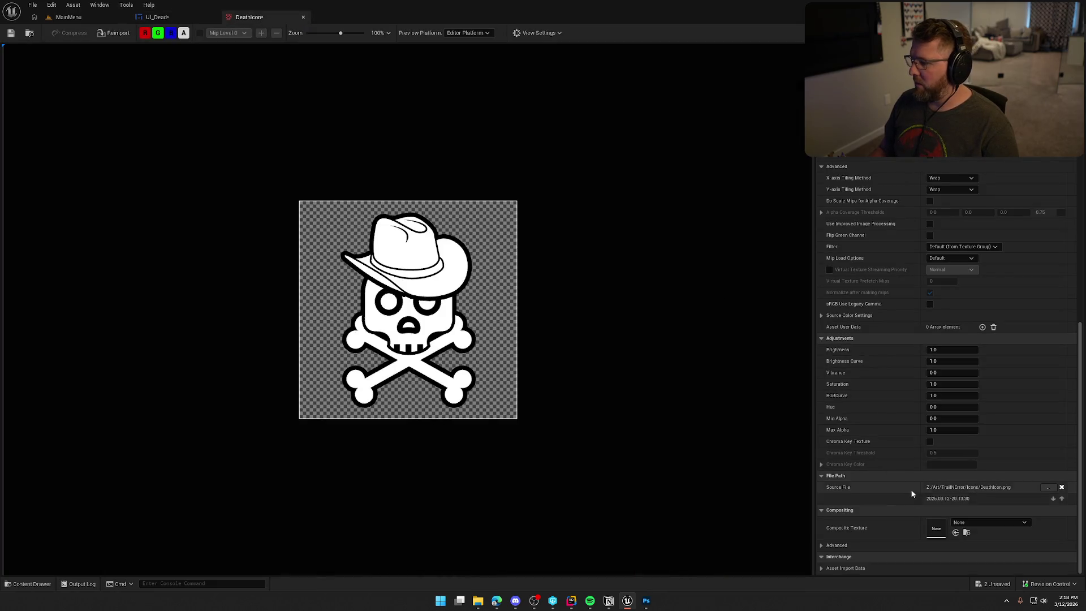
{"action": "scroll", "coordinate": [901, 480], "scroll_direction": "up", "scroll_amount": 5}
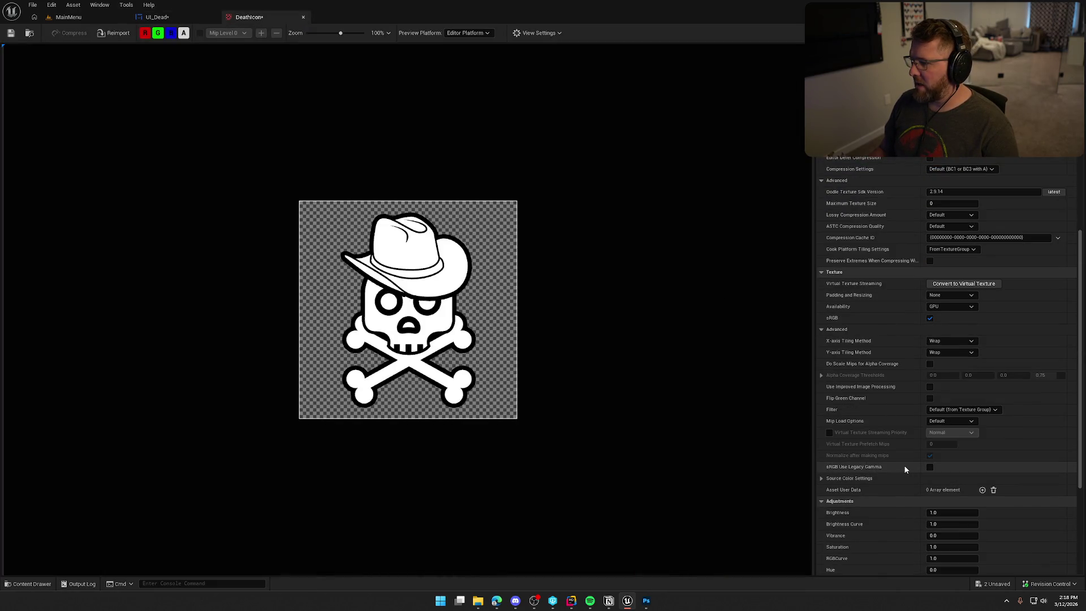
{"action": "left_click", "coordinate": [961, 410]}
{"action": "left_click", "coordinate": [958, 422]}
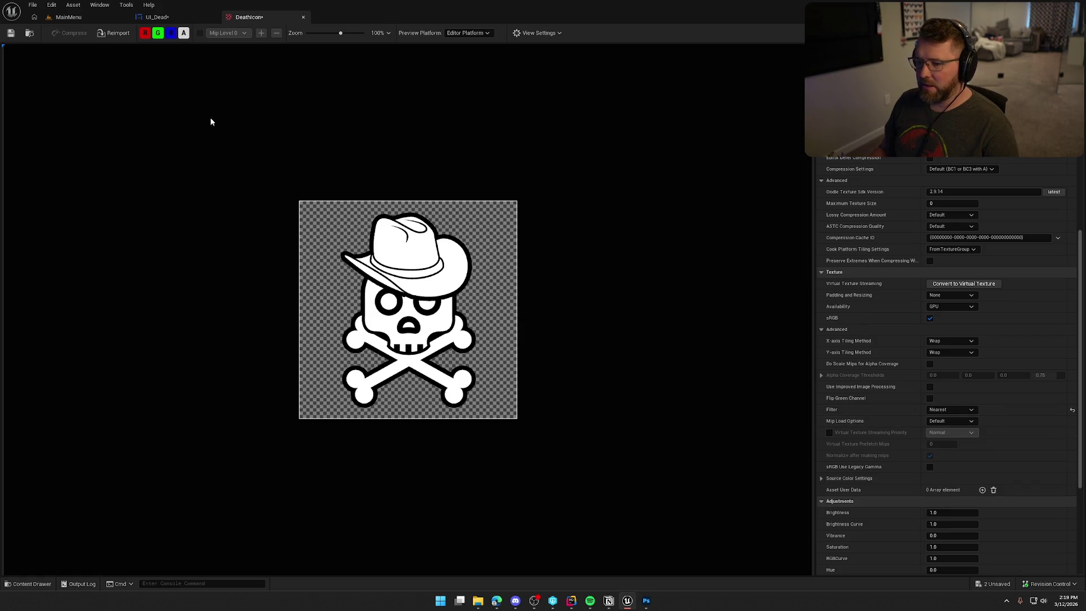
Step: Compile and save the UI_Dead widget blueprint
{"action": "key", "text": "ctrl+Tab"}
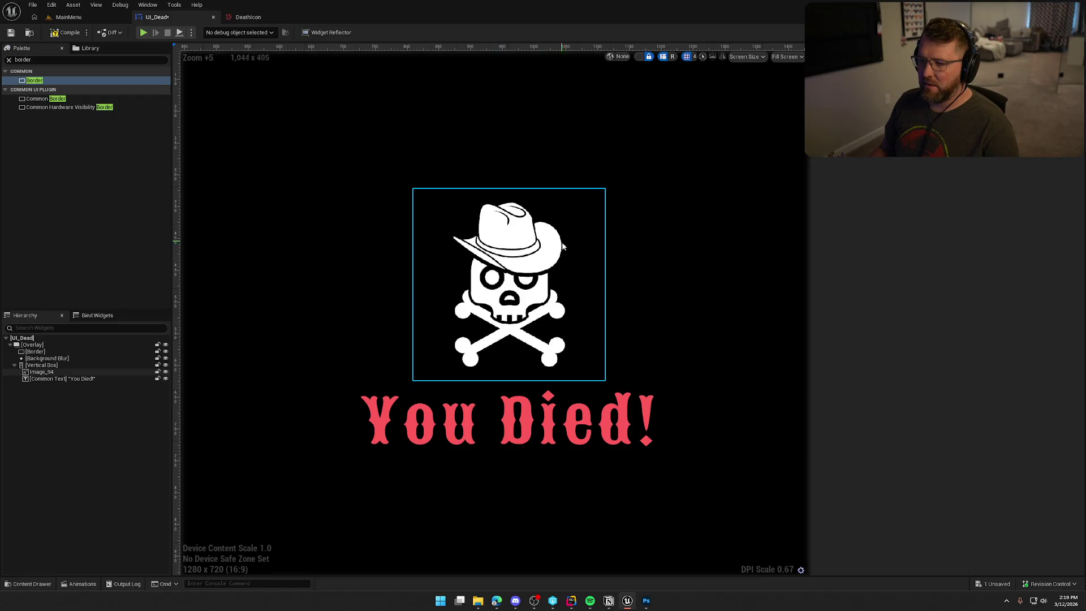
{"action": "scroll", "coordinate": [562, 350], "scroll_direction": "down", "scroll_amount": 4}
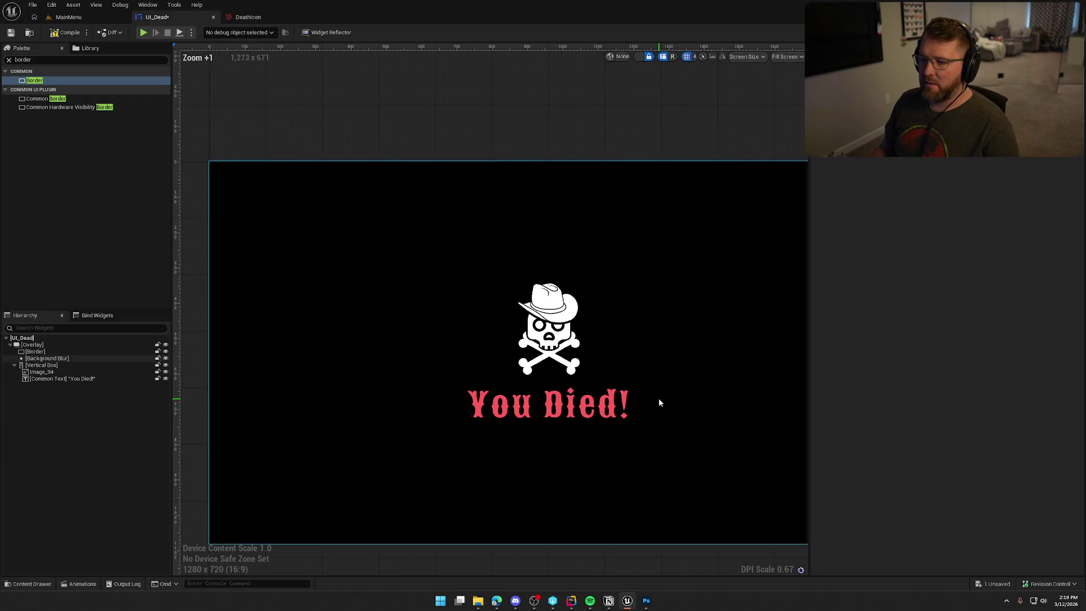
{"action": "left_click", "coordinate": [558, 545]}
{"action": "left_click", "coordinate": [560, 541]}
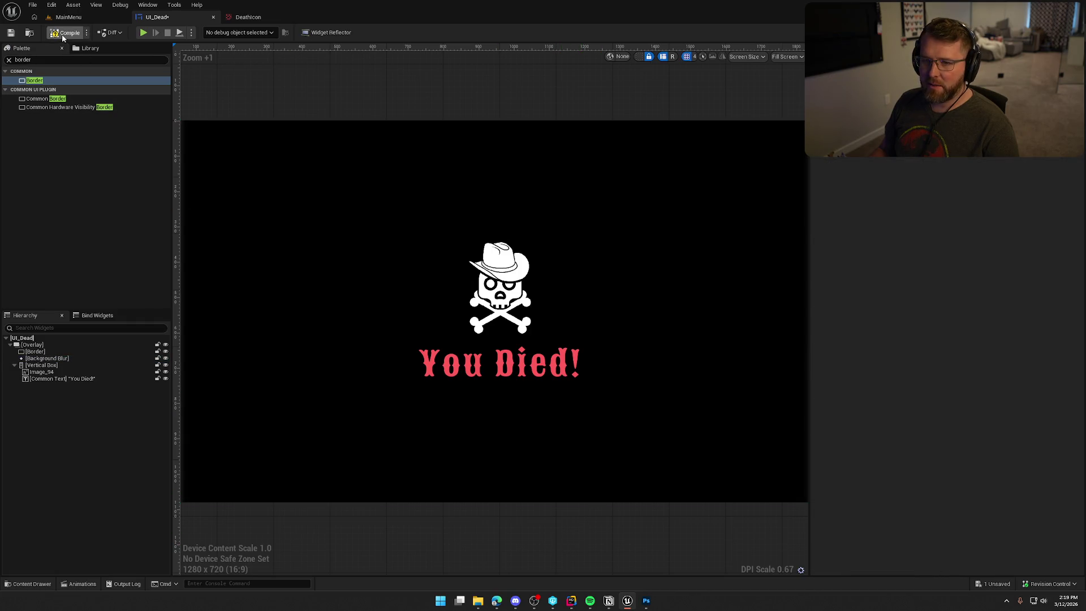
{"action": "key", "text": "ctrl+s"}
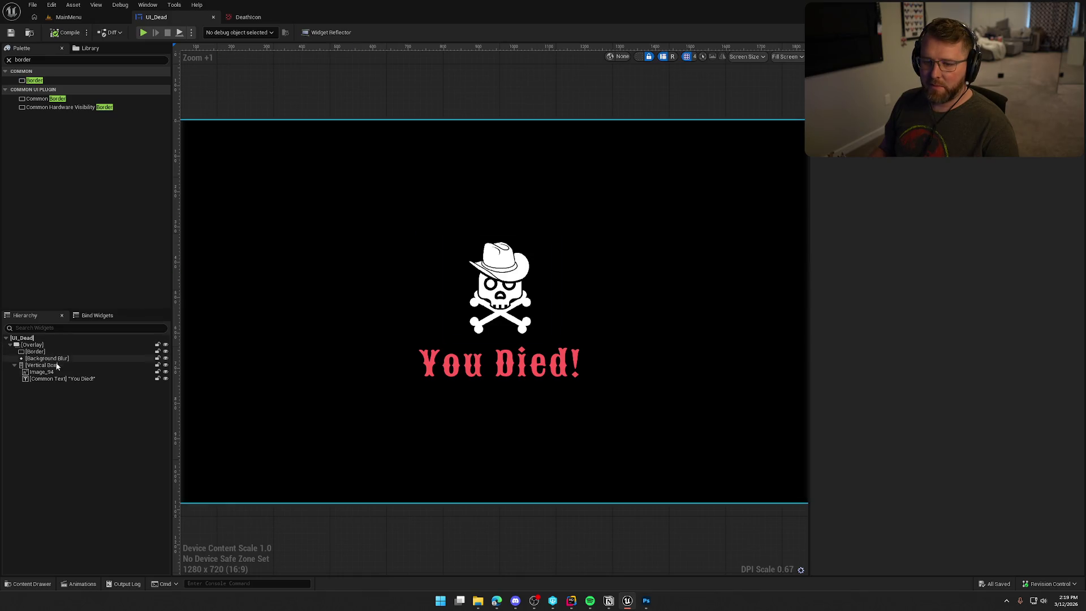
Step: Delete the black Border from UI_Dead and save the widget
{"action": "left_click", "coordinate": [35, 351]}
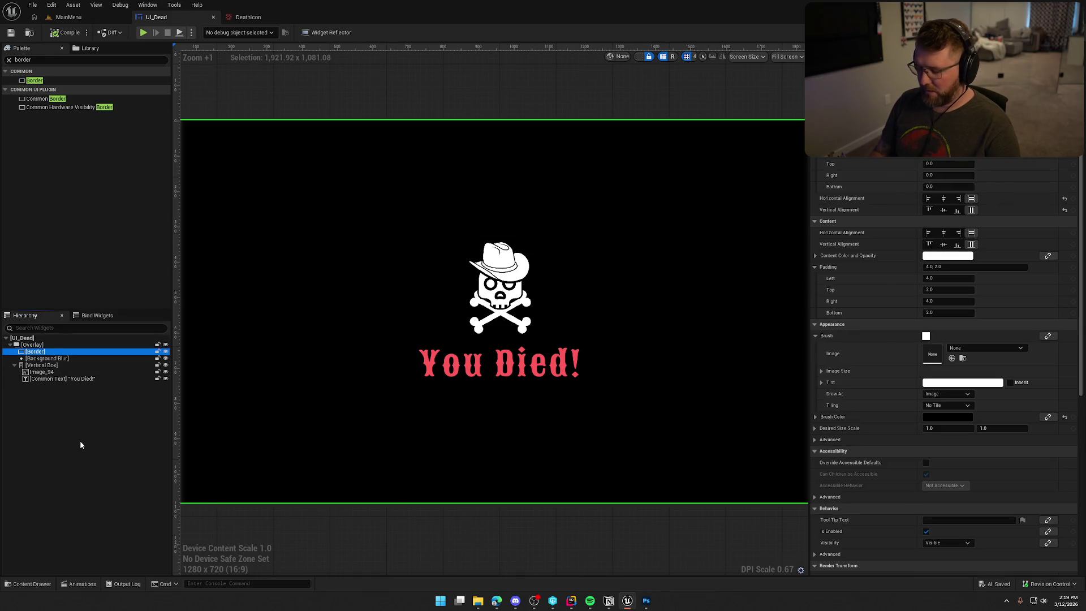
{"action": "key", "text": "Delete"}
{"action": "left_click", "coordinate": [66, 32]}
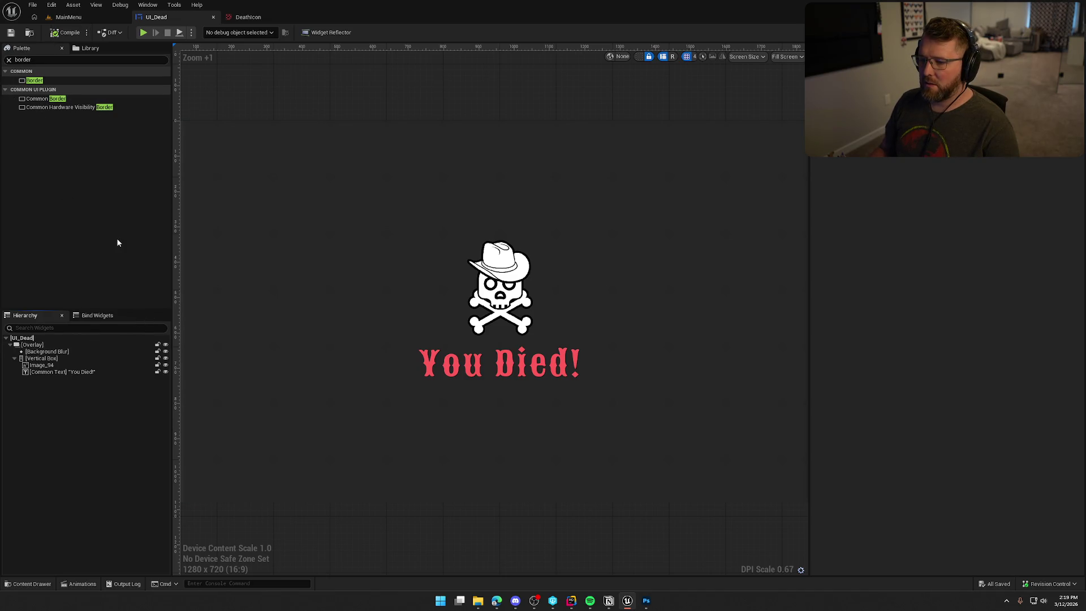
{"action": "left_click", "coordinate": [68, 17]}
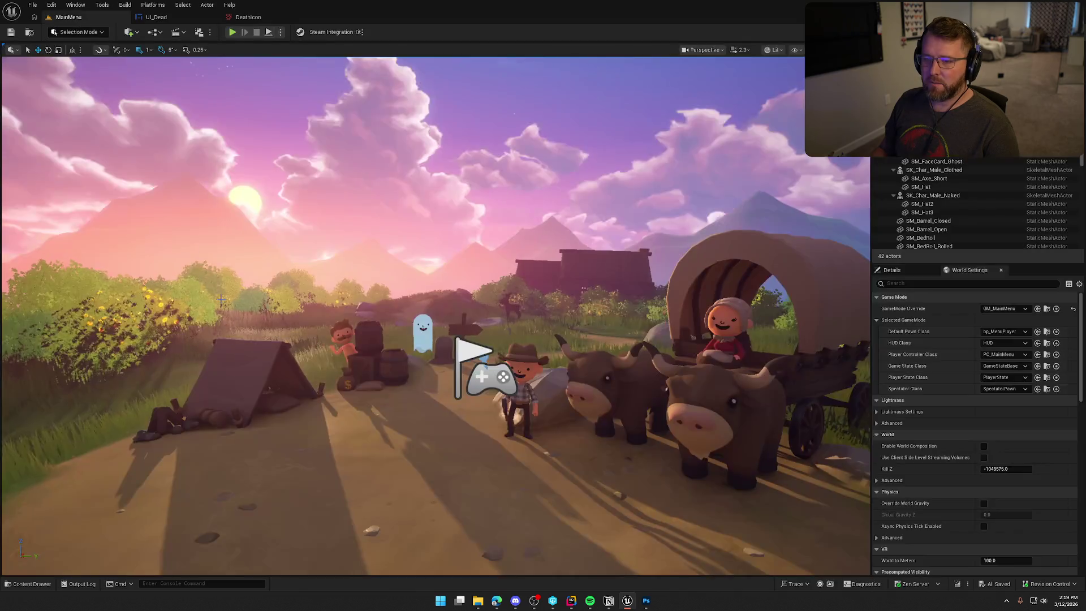
Step: Open the Maps folder in the Content Drawer to load TrailMap, then return to Photoshop
{"action": "key", "text": "ctrl+space"}
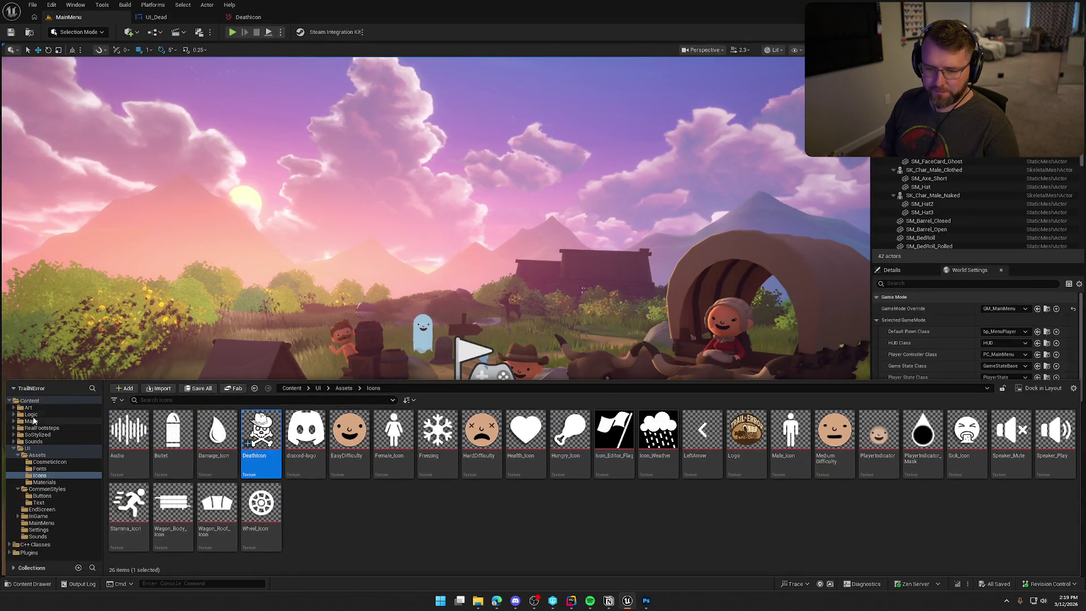
{"action": "left_click", "coordinate": [37, 422]}
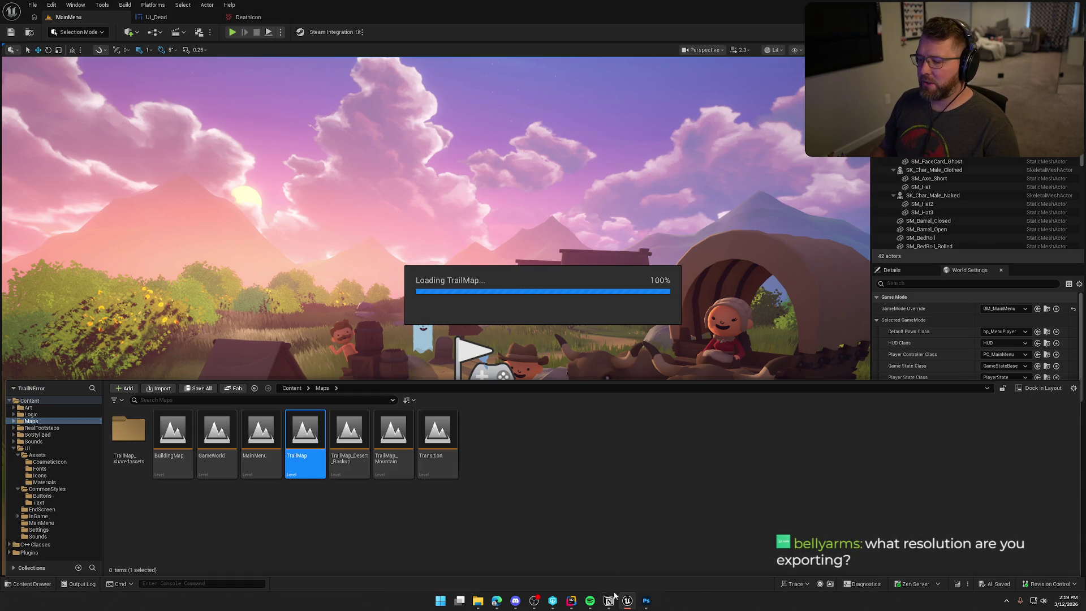
{"action": "left_click", "coordinate": [646, 601]}
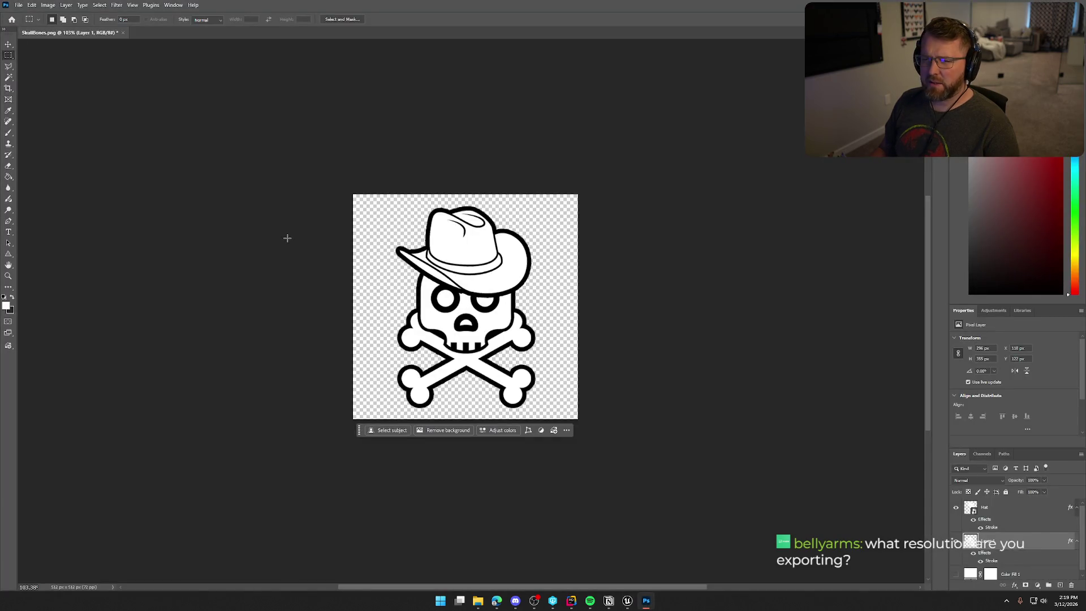
Step: Review the skull's Export As settings (PNG, 512 × 512, Bicubic Automatic) and close without exporting
{"action": "left_click", "coordinate": [19, 5]}
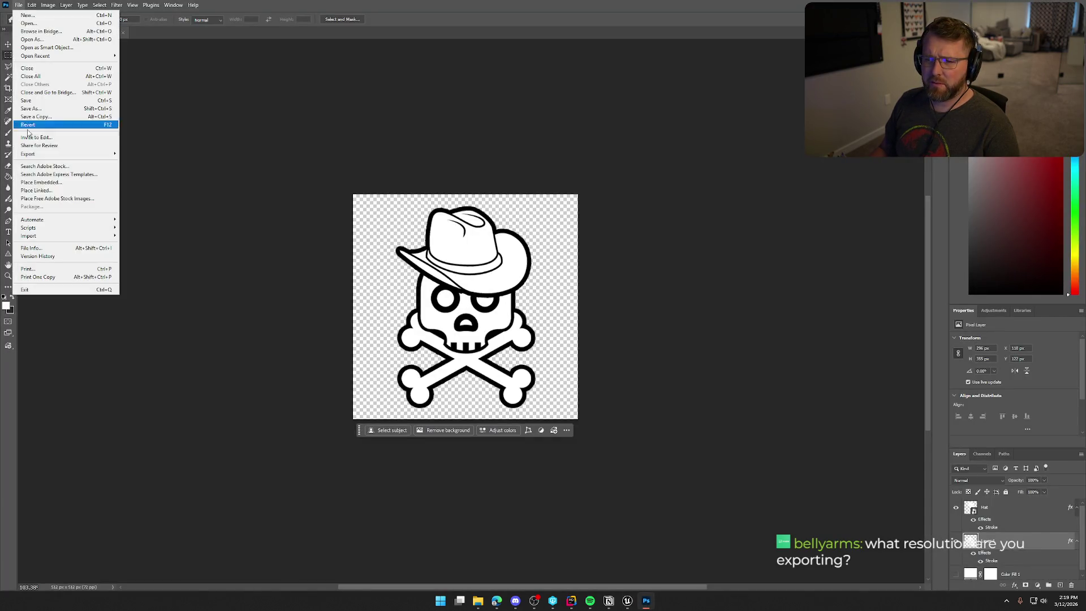
{"action": "mouse_move", "coordinate": [68, 153]}
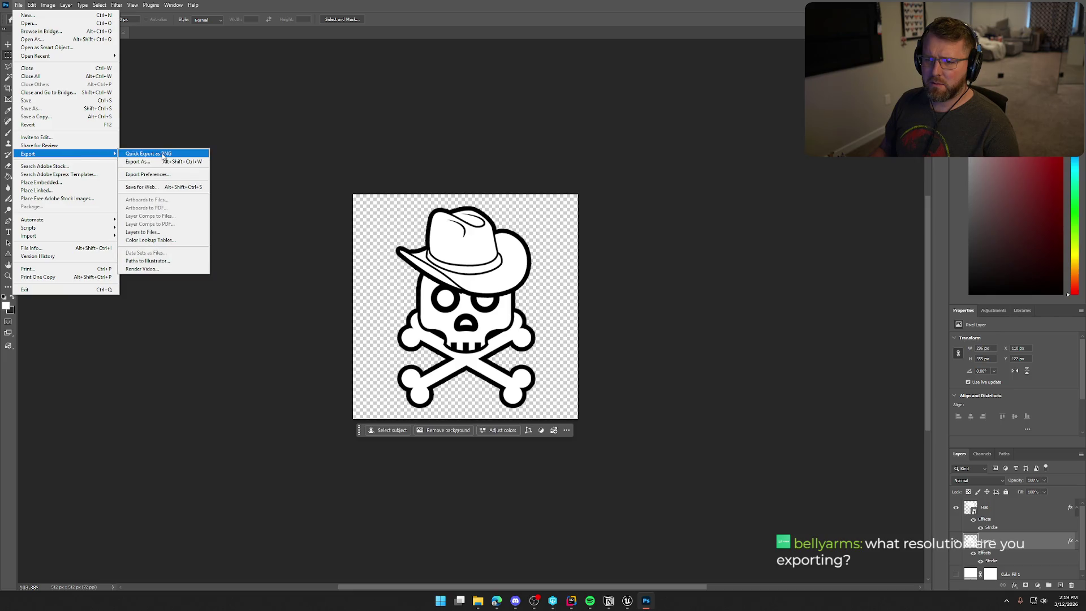
{"action": "left_click", "coordinate": [163, 163]}
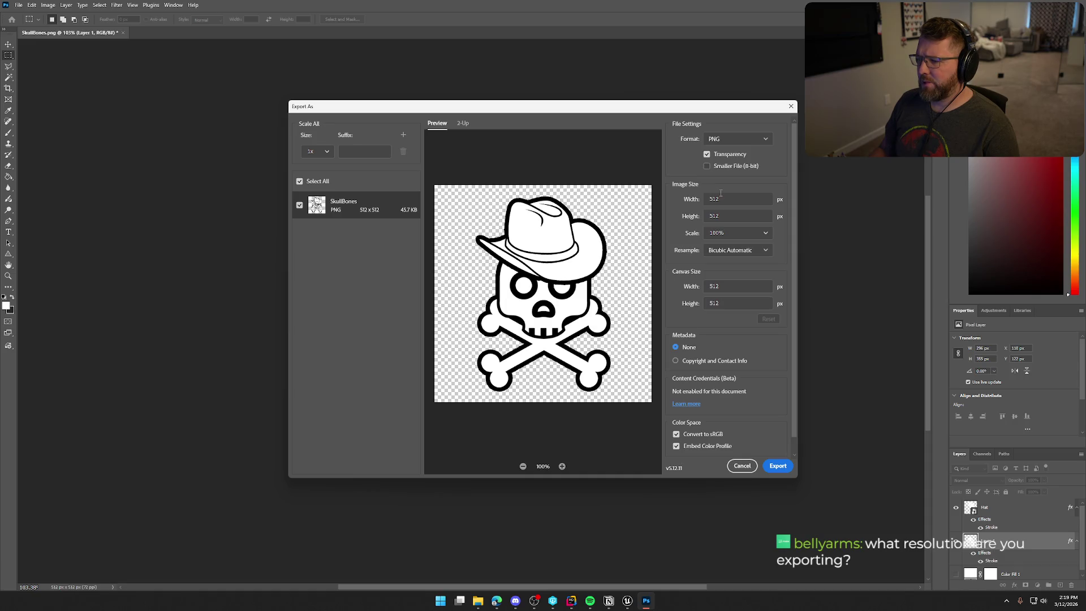
{"action": "left_click", "coordinate": [751, 251]}
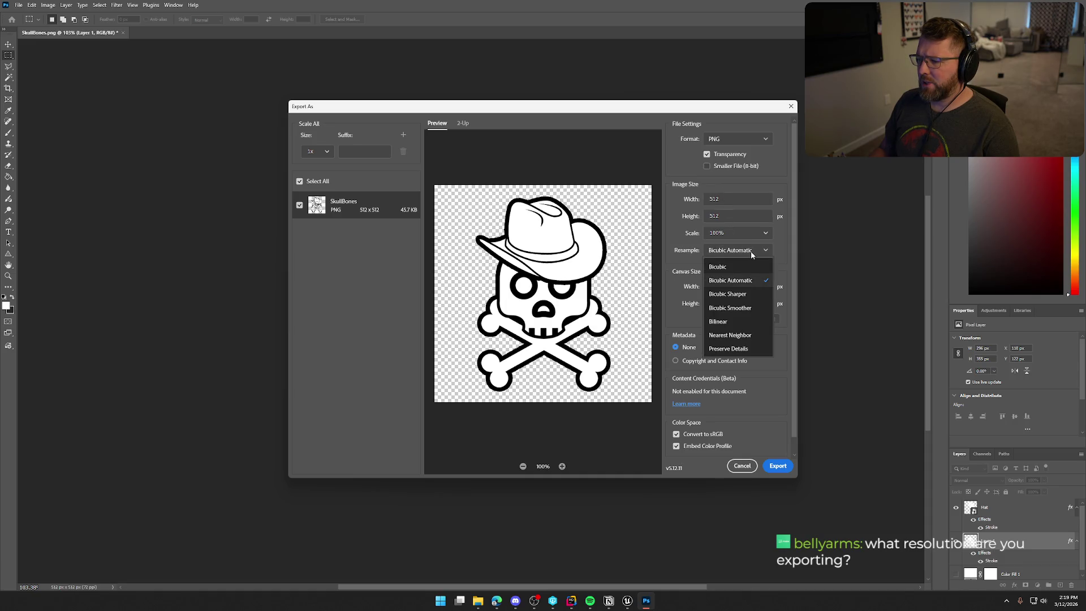
{"action": "left_click", "coordinate": [751, 254]}
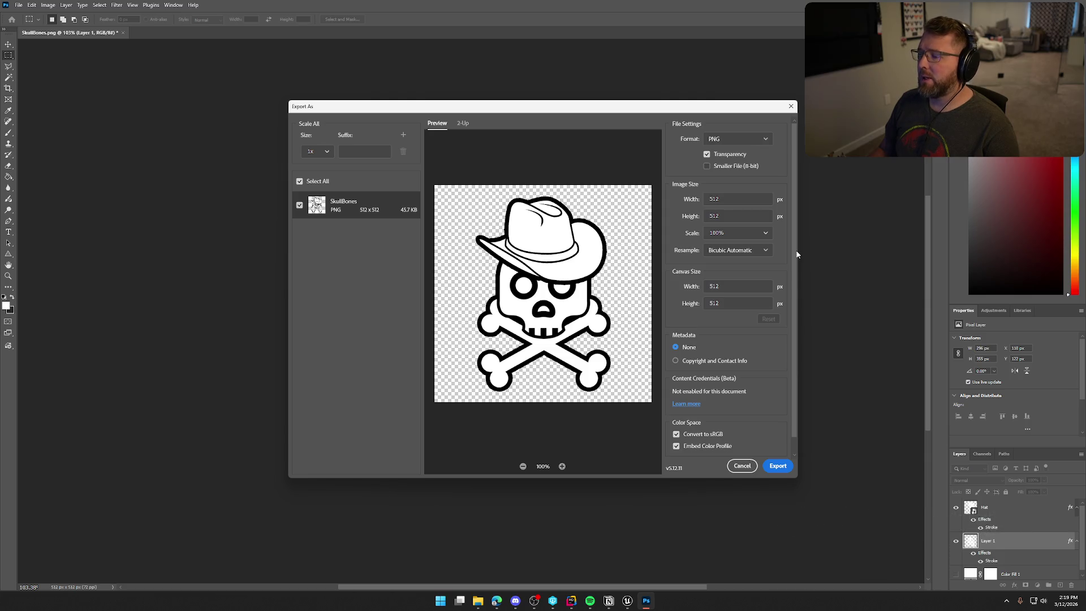
{"action": "scroll", "coordinate": [769, 382], "scroll_direction": "down", "scroll_amount": 1}
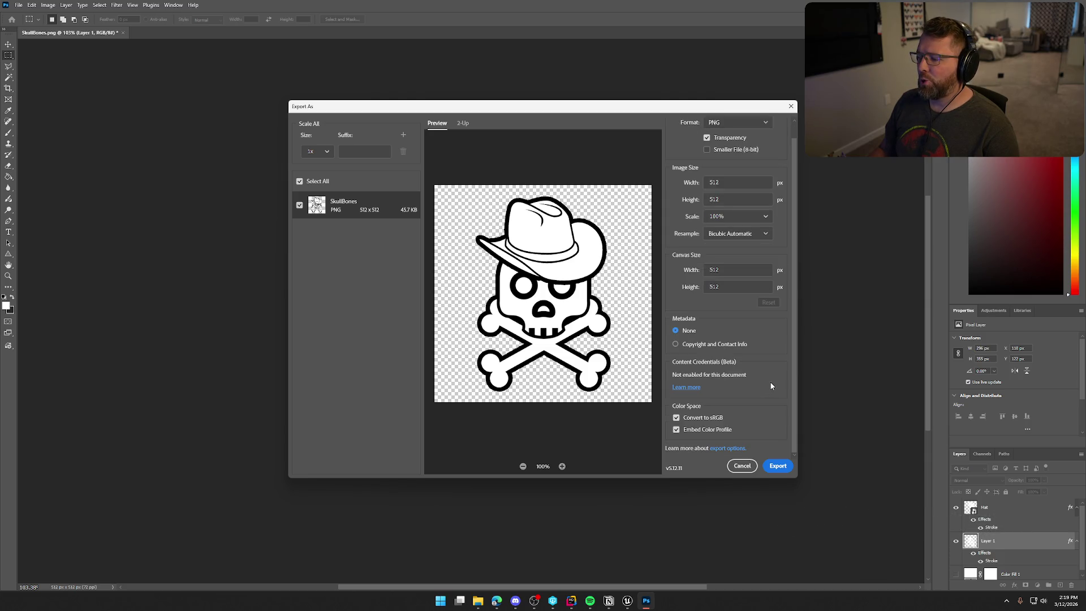
{"action": "scroll", "coordinate": [772, 382], "scroll_direction": "up", "scroll_amount": 1}
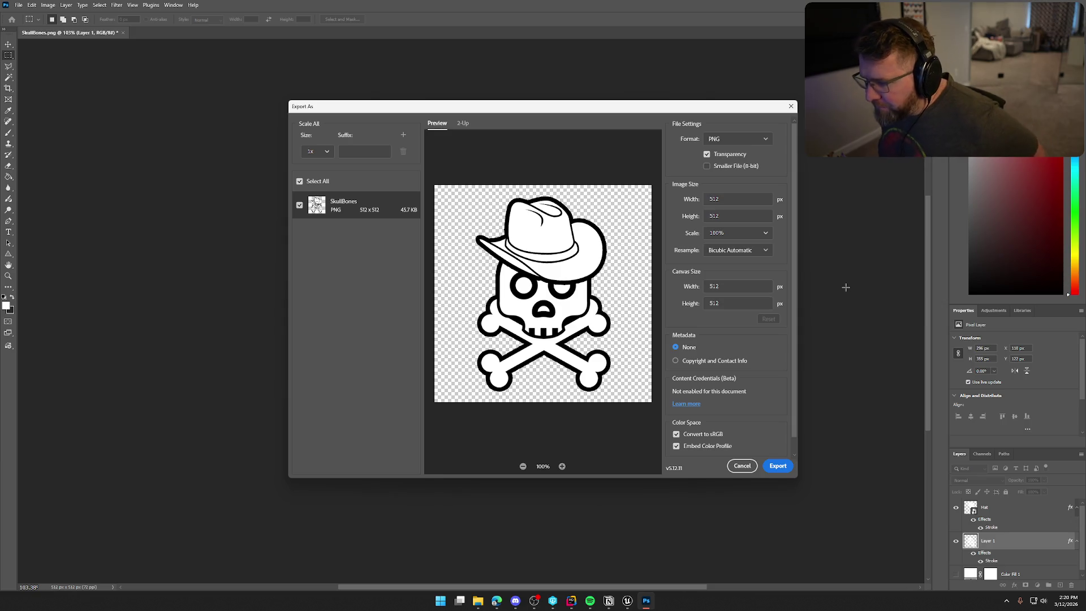
{"action": "left_click", "coordinate": [742, 252]}
{"action": "left_click", "coordinate": [741, 252]}
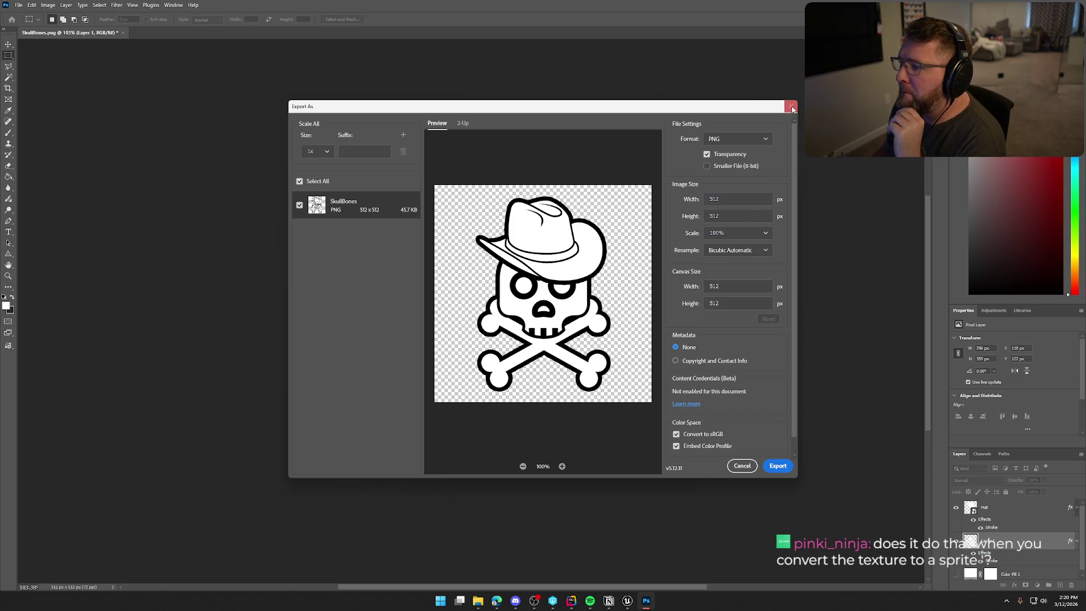
{"action": "left_click", "coordinate": [790, 107]}
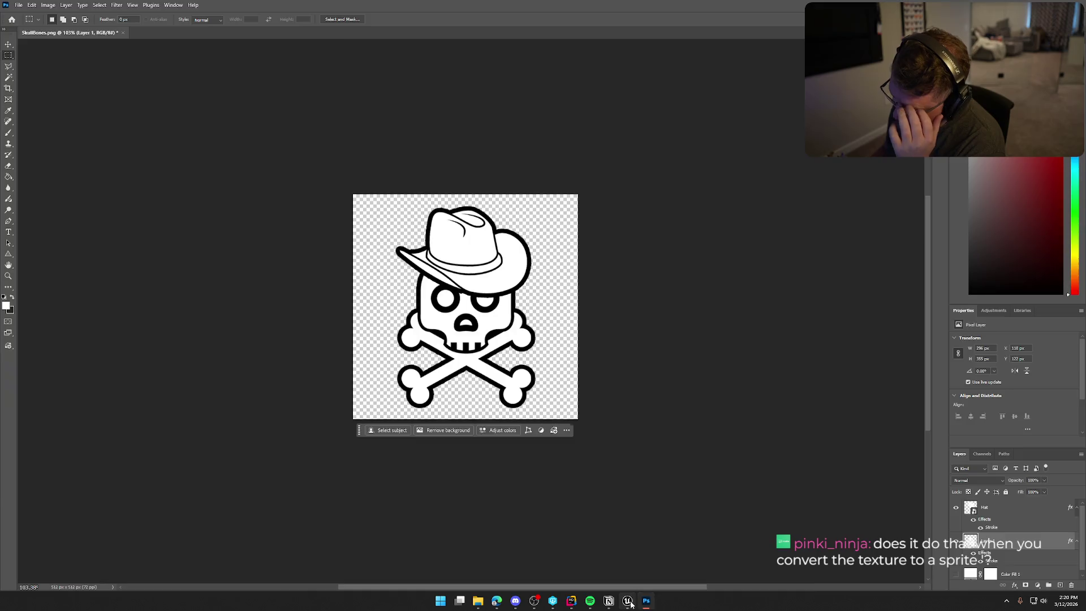
{"action": "left_click", "coordinate": [627, 600]}
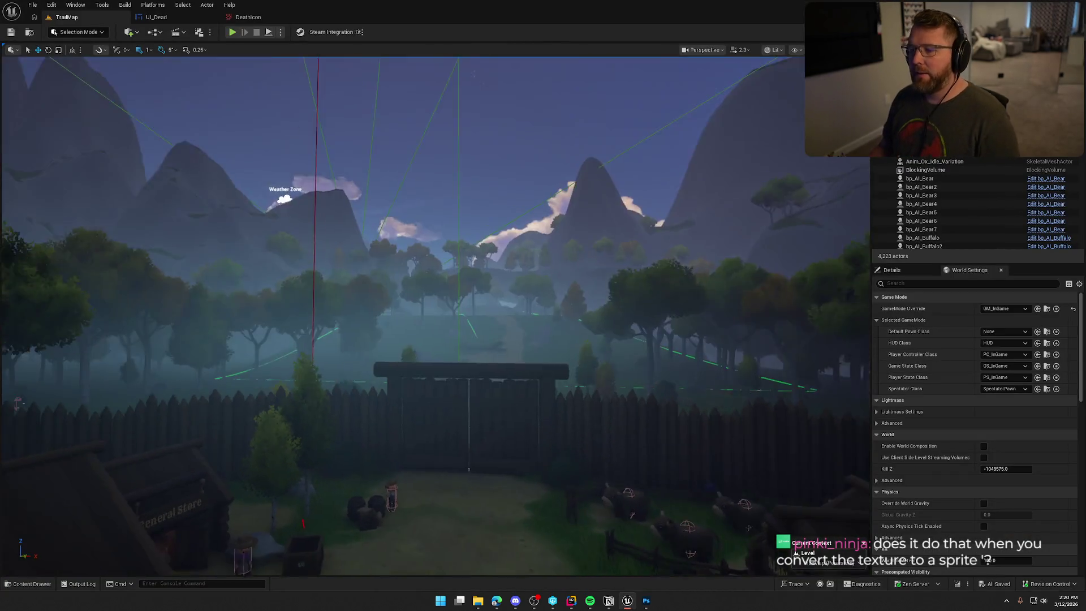
Step: Browse the Content Drawer to the UI/Assets/Icons folder
{"action": "key", "text": "ctrl+space"}
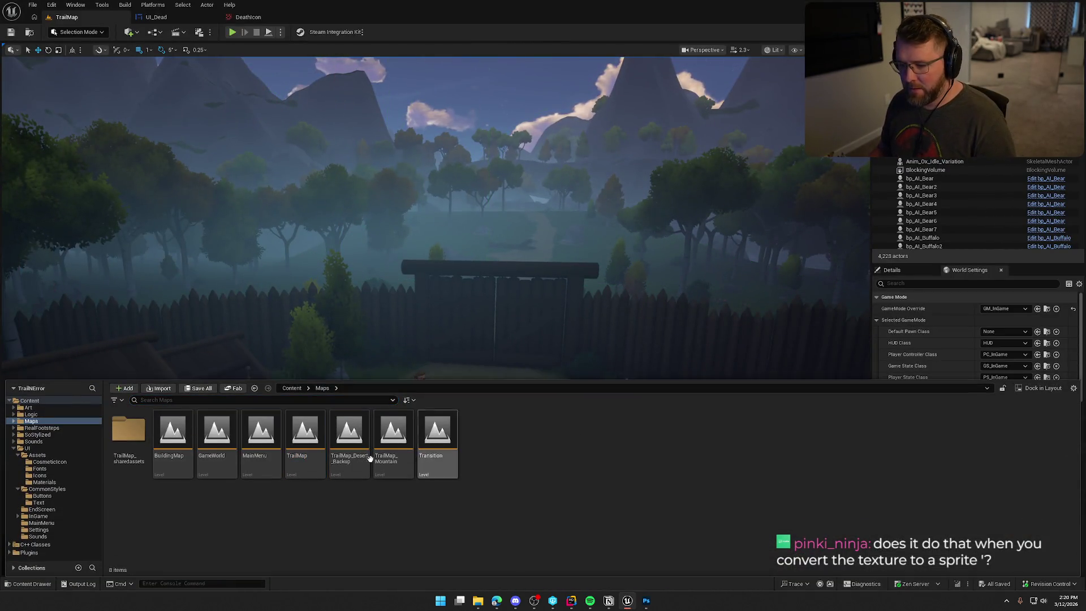
{"action": "left_click", "coordinate": [27, 448]}
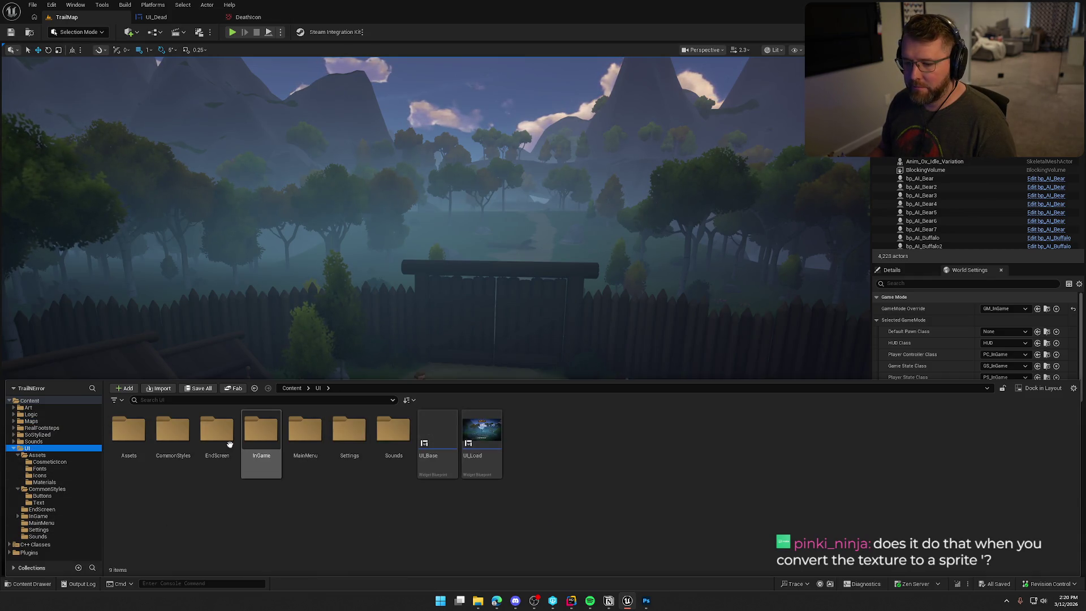
{"action": "left_click", "coordinate": [35, 455]}
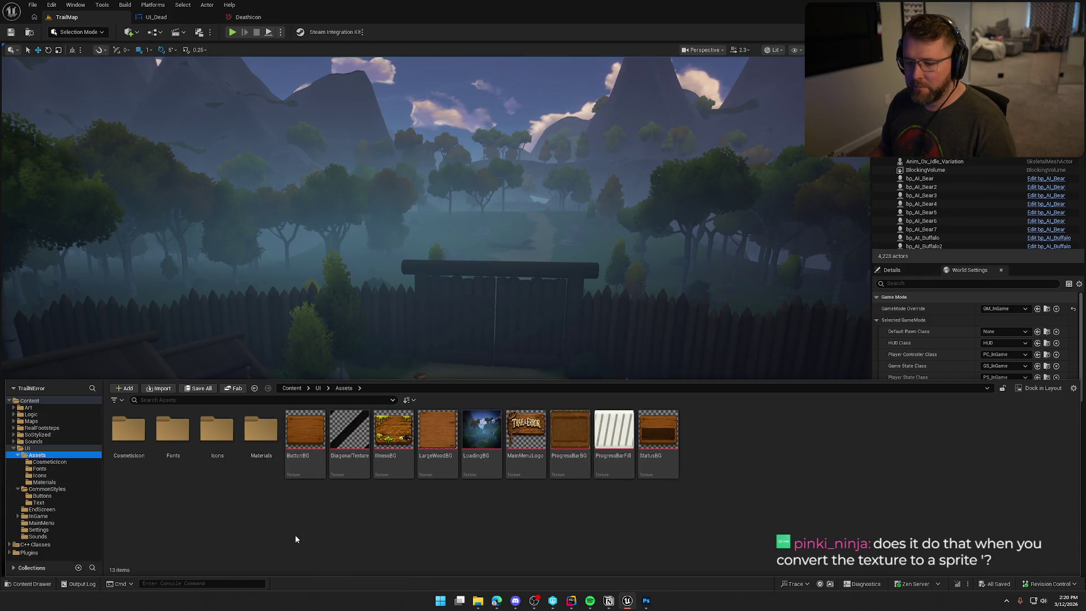
{"action": "double_click", "coordinate": [217, 430]}
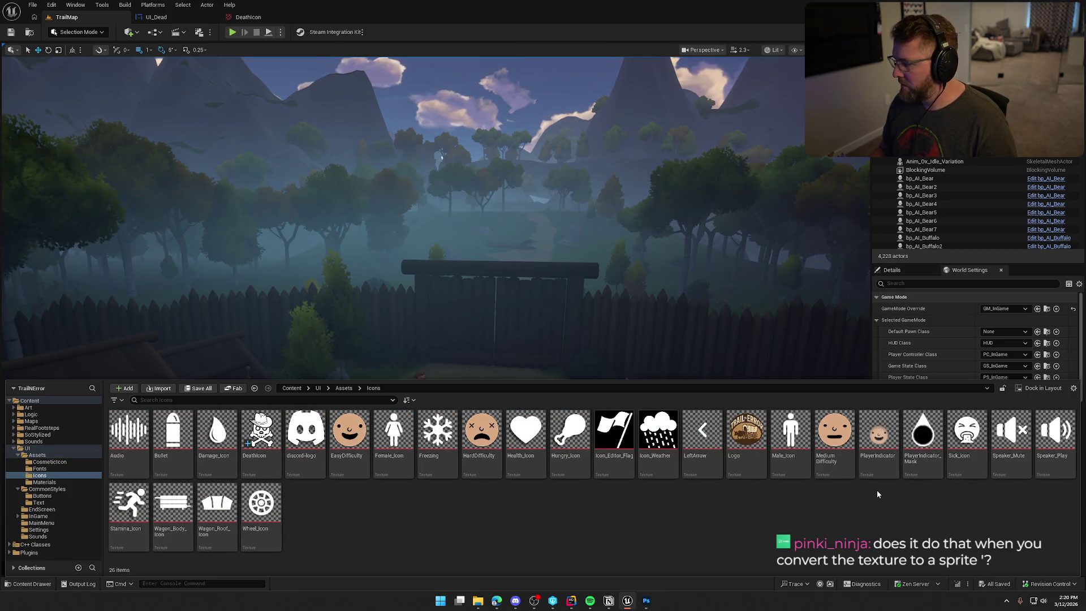
Step: Create DeathIcon_Sprite from the DeathIcon texture and open it in the sprite editor
{"action": "right_click", "coordinate": [262, 432]}
{"action": "mouse_move", "coordinate": [316, 149]}
{"action": "left_click", "coordinate": [408, 151]}
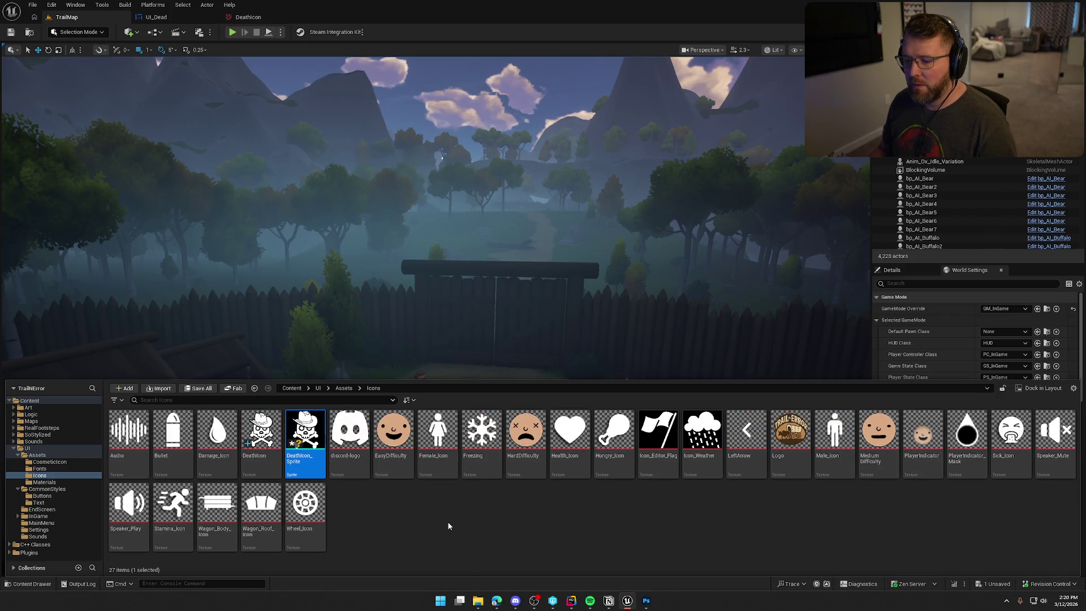
{"action": "left_click", "coordinate": [439, 537]}
{"action": "double_click", "coordinate": [305, 432]}
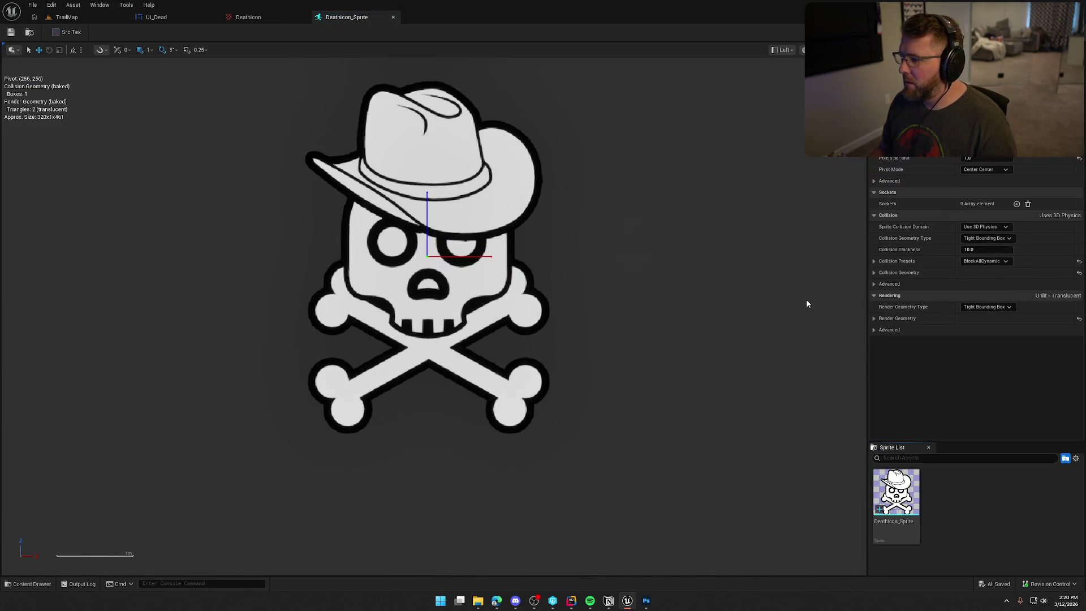
Step: Open the DeathIcon texture from the Icons folder and save it
{"action": "key", "text": "ctrl+space"}
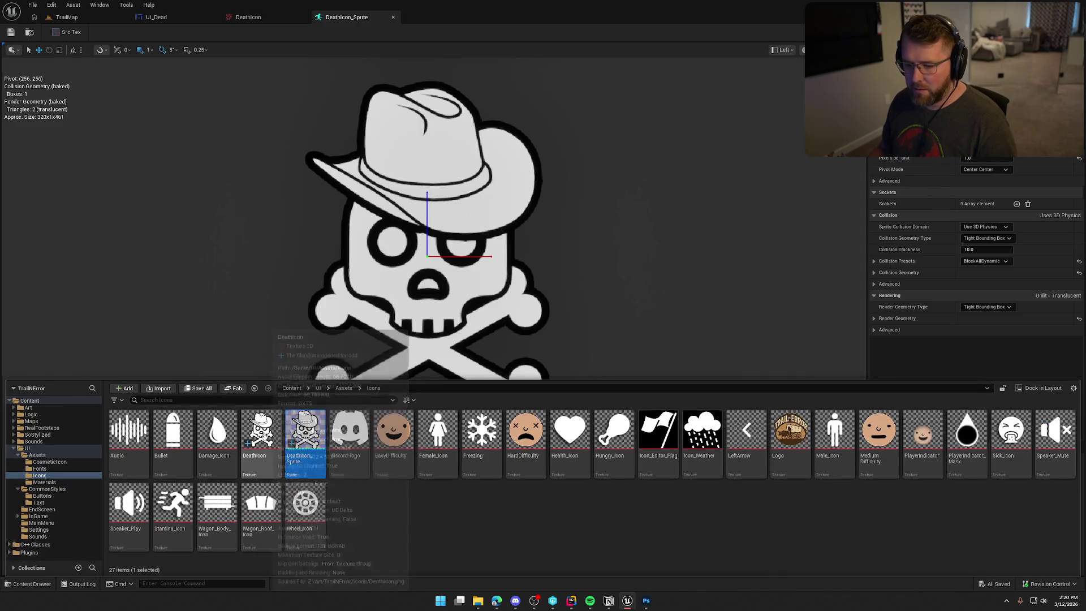
{"action": "double_click", "coordinate": [260, 433]}
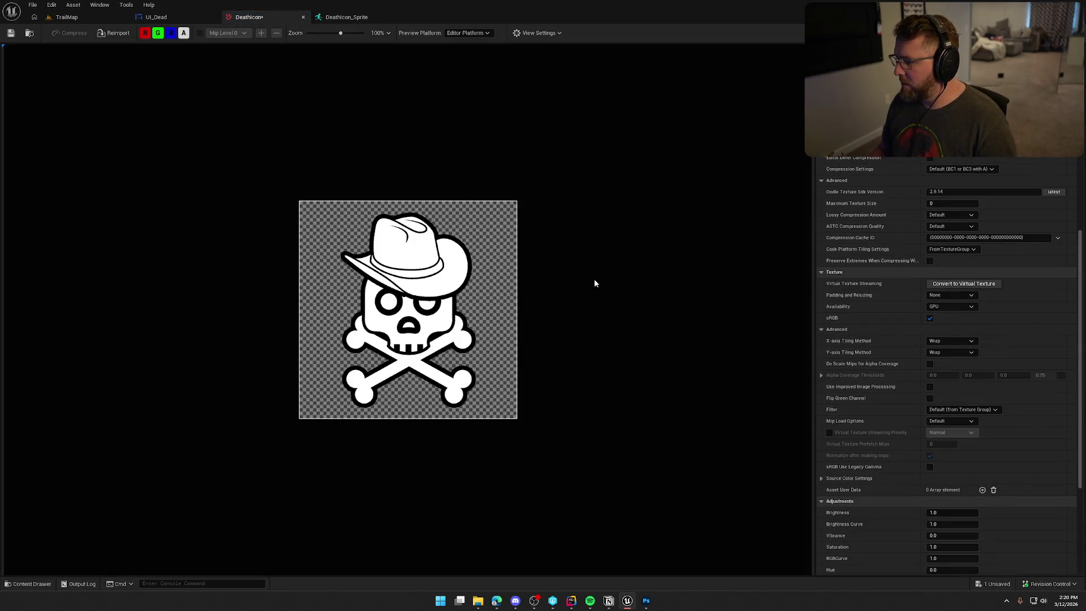
{"action": "left_click", "coordinate": [10, 33]}
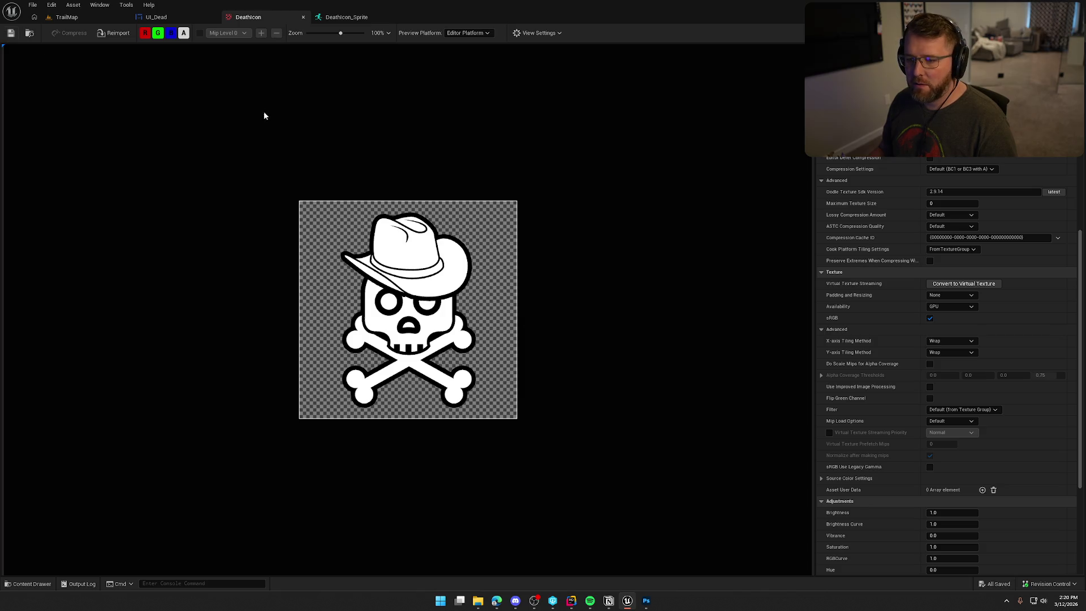
Step: Check DeathIcon_Sprite's source-image settings, then close the sprite editor
{"action": "left_click", "coordinate": [356, 18]}
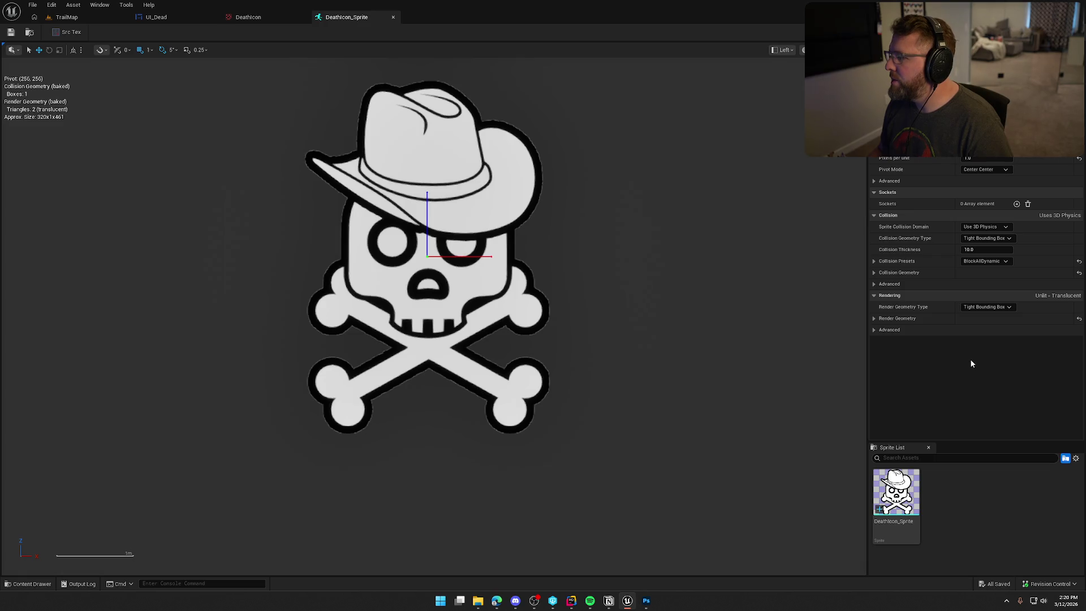
{"action": "left_click", "coordinate": [889, 181]}
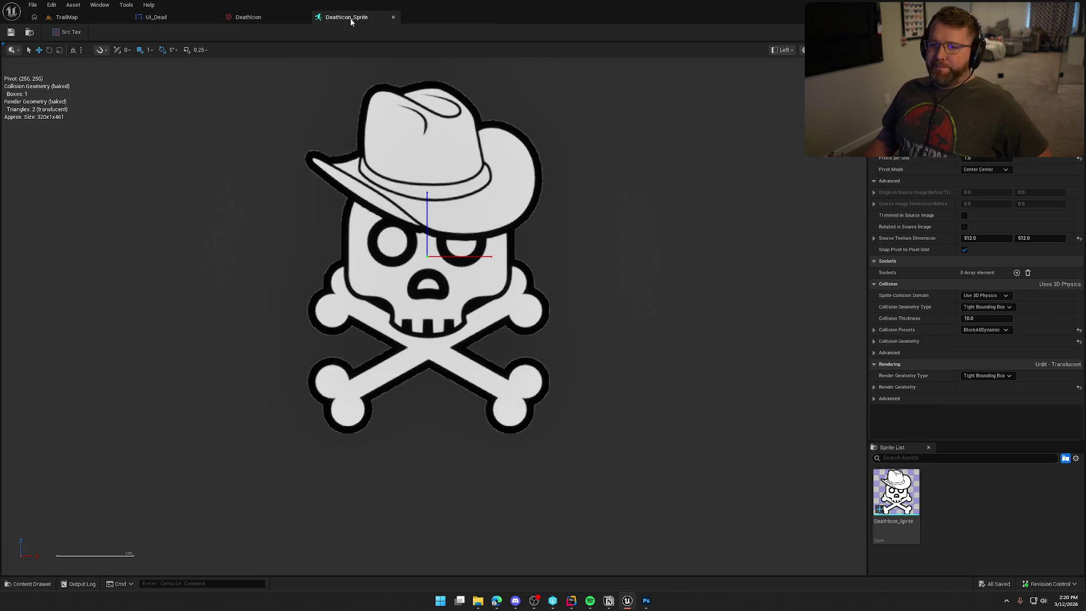
{"action": "left_click", "coordinate": [393, 17]}
Step: Delete the DeathIcon_Sprite asset and bring the Photoshop skull image forward
{"action": "key", "text": "ctrl+space"}
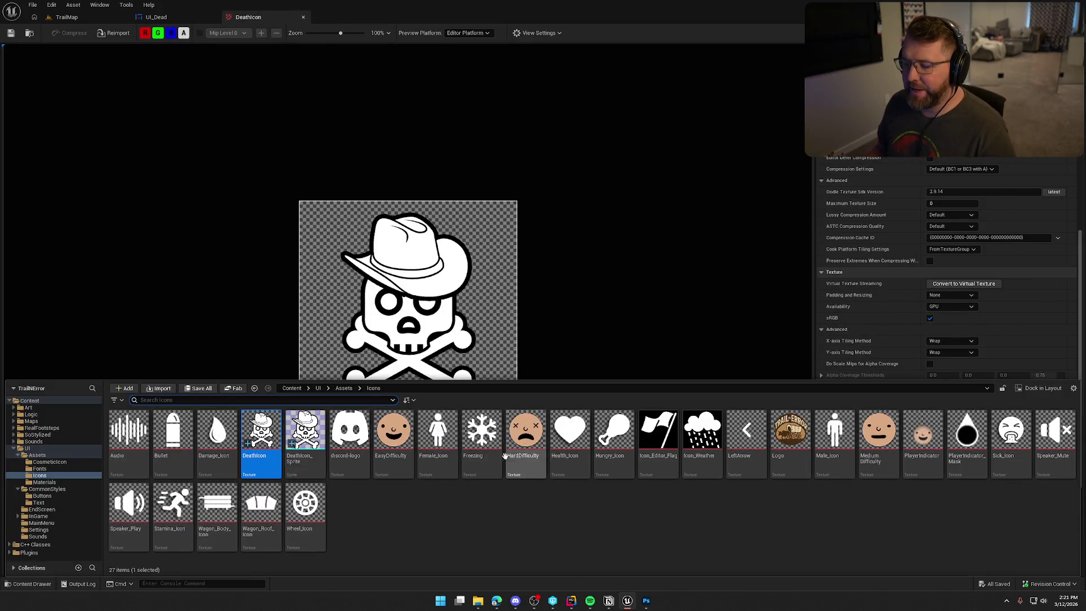
{"action": "key", "text": "Delete"}
{"action": "left_click", "coordinate": [490, 438]}
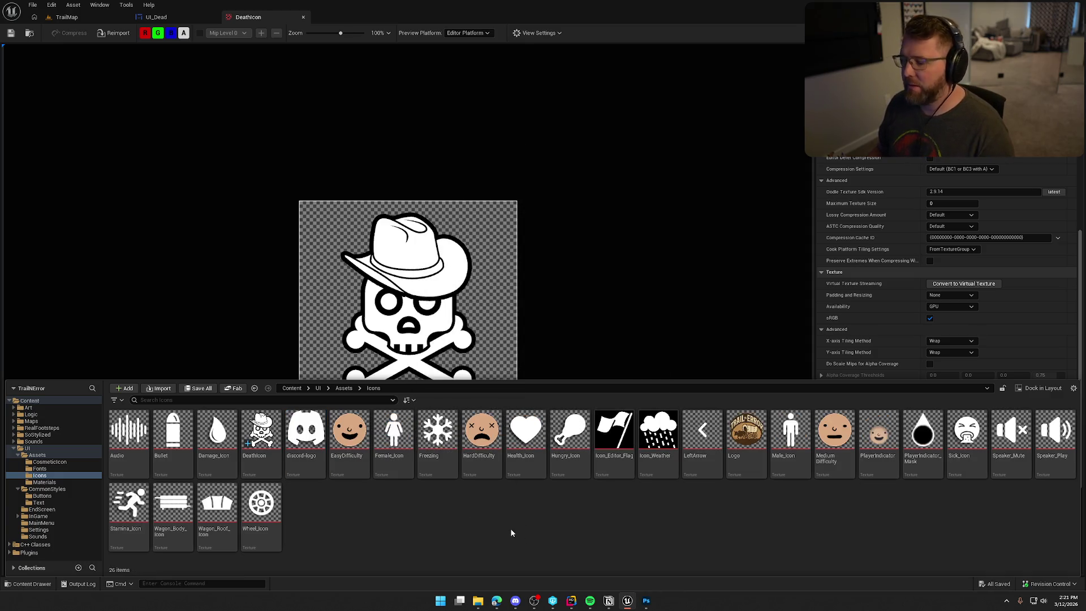
{"action": "left_click", "coordinate": [646, 600]}
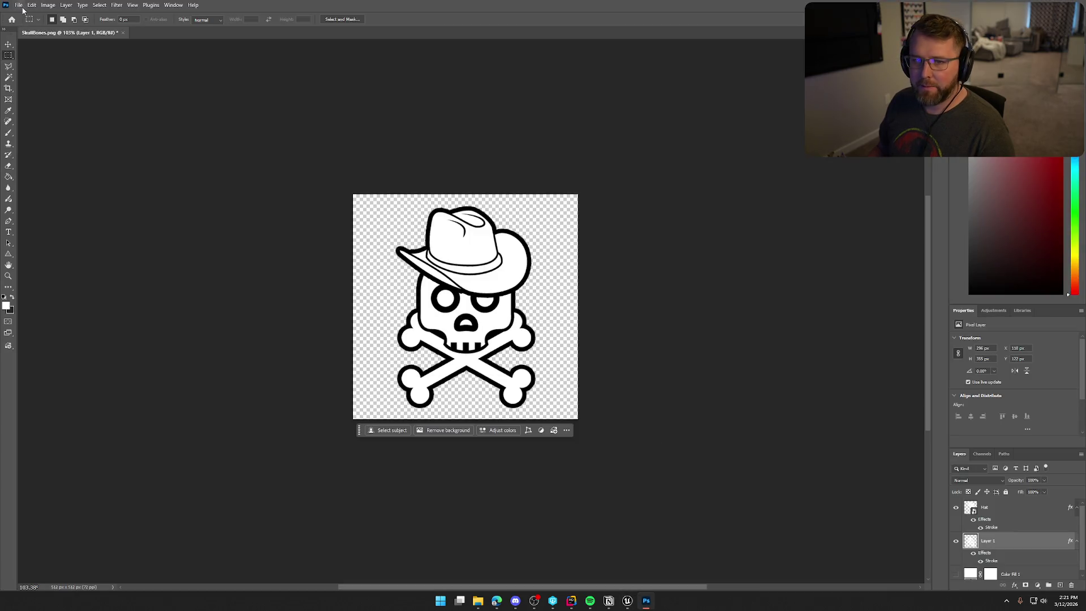
Step: Set up an Export As of the skull as a 512×512 PNG with Preserve Details resampling
{"action": "left_click_drag", "start_coordinate": [24, 11], "coordinate": [0, 0]}
{"action": "left_click_drag", "start_coordinate": [347, 3], "coordinate": [365, 65]}
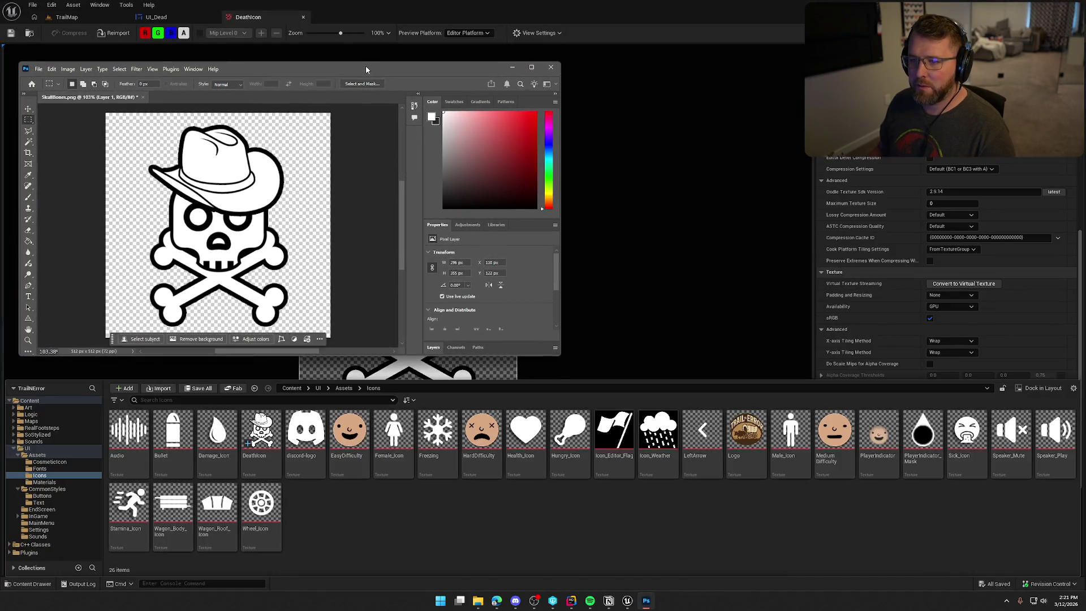
{"action": "double_click", "coordinate": [365, 66]}
{"action": "left_click", "coordinate": [18, 6]}
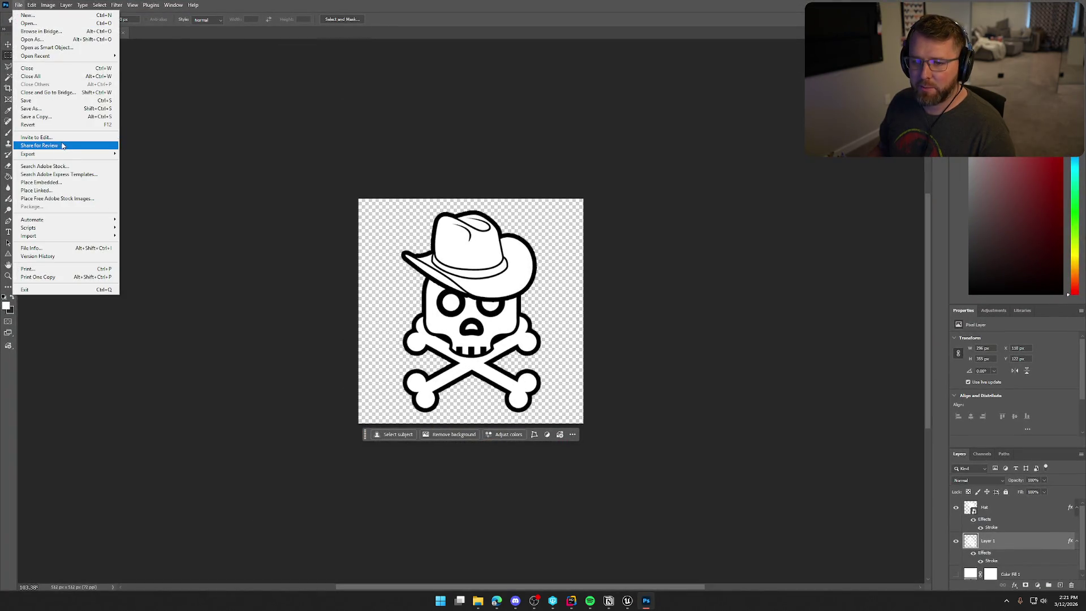
{"action": "mouse_move", "coordinate": [57, 150]}
{"action": "left_click", "coordinate": [187, 161]}
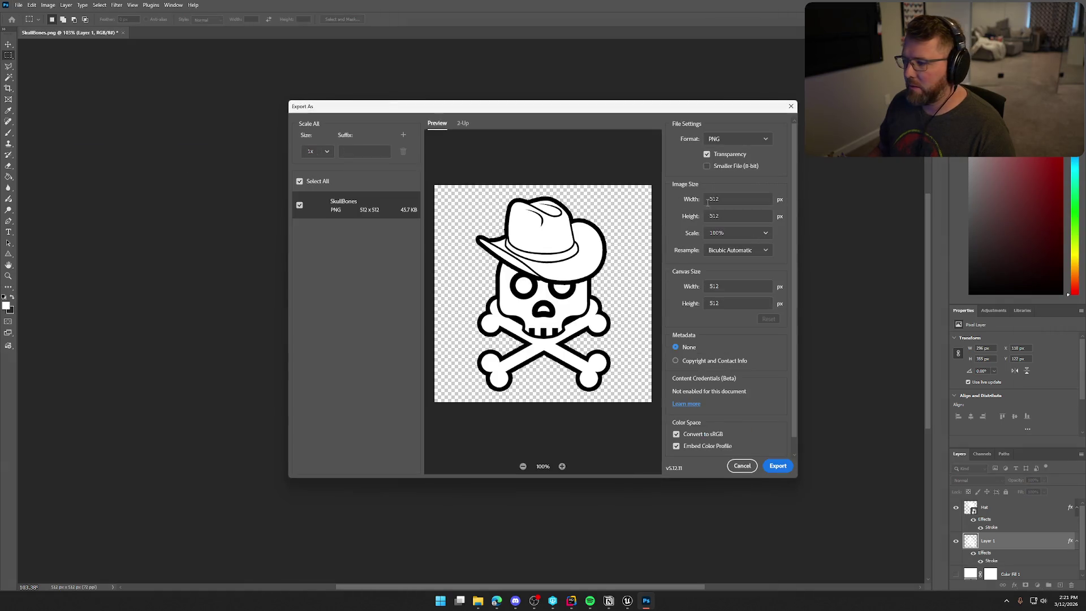
{"action": "left_click", "coordinate": [721, 253]}
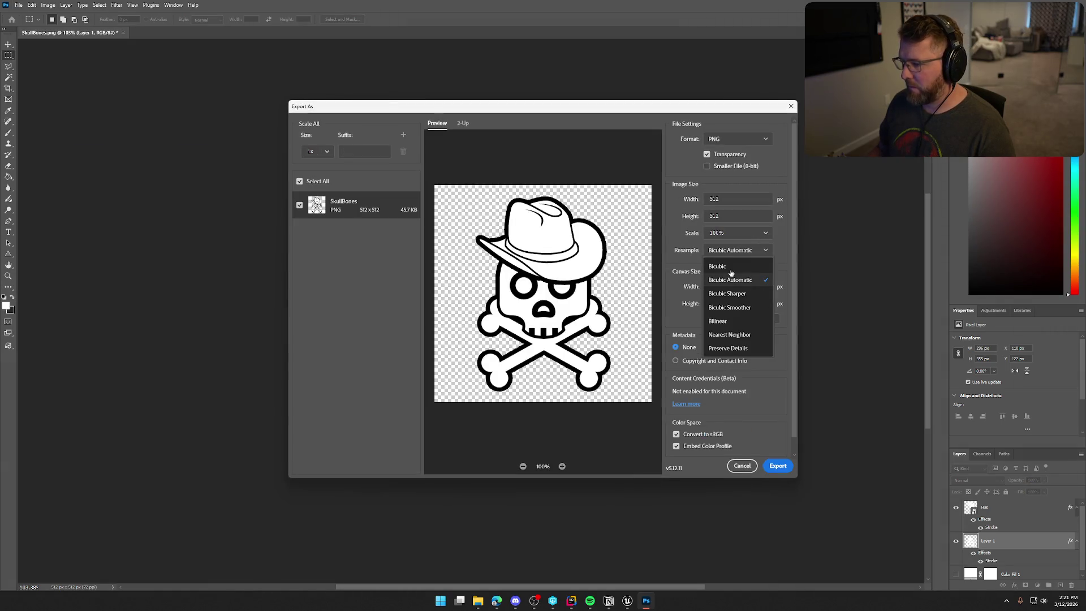
{"action": "left_click", "coordinate": [735, 335]}
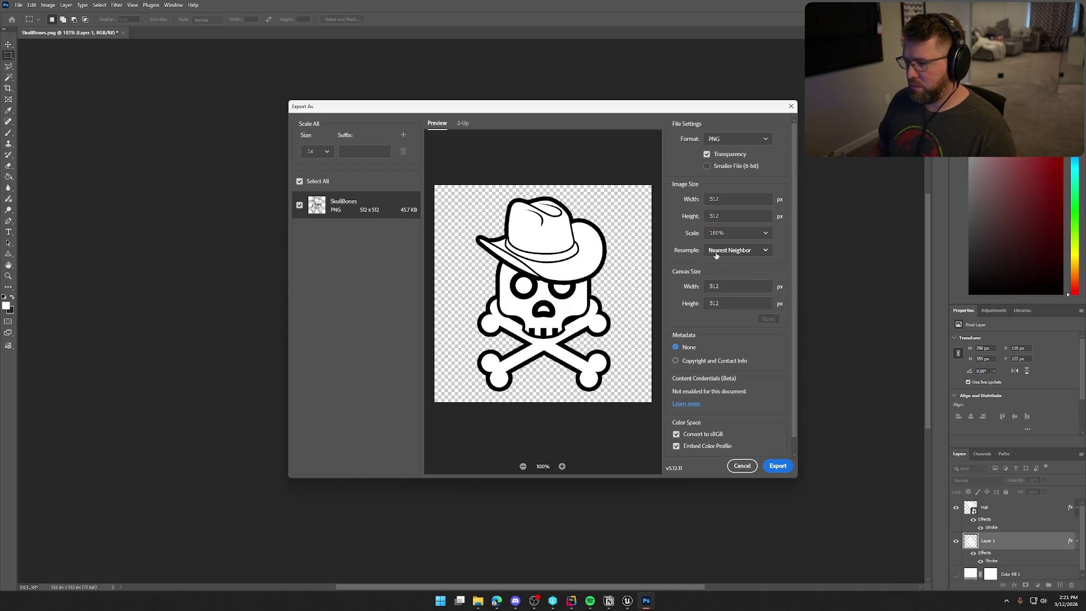
{"action": "left_click", "coordinate": [715, 254]}
{"action": "left_click", "coordinate": [735, 351]}
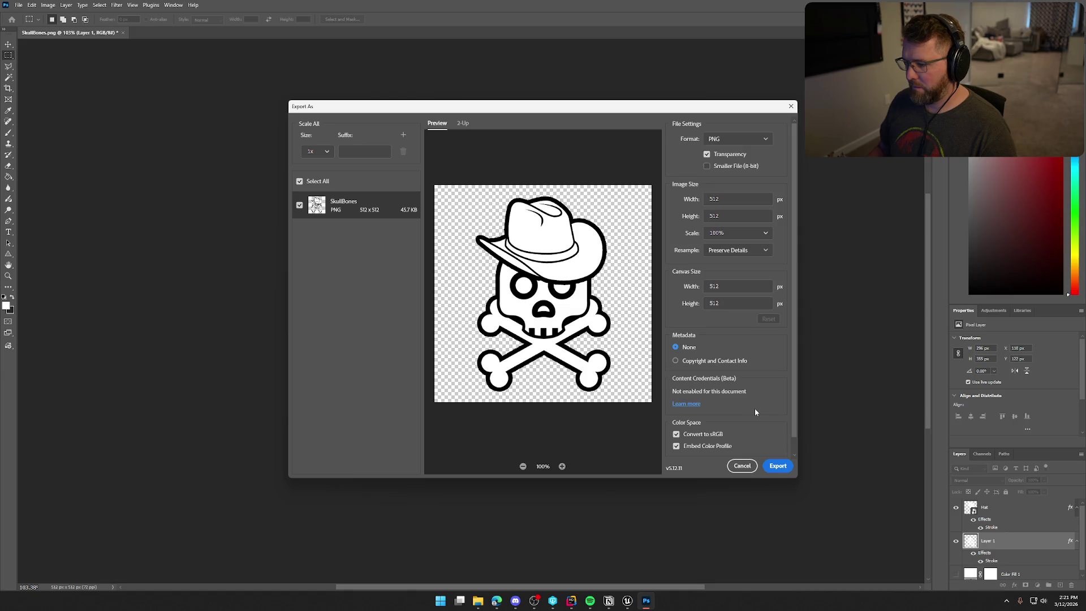
{"action": "scroll", "coordinate": [776, 436], "scroll_direction": "down", "scroll_amount": 1}
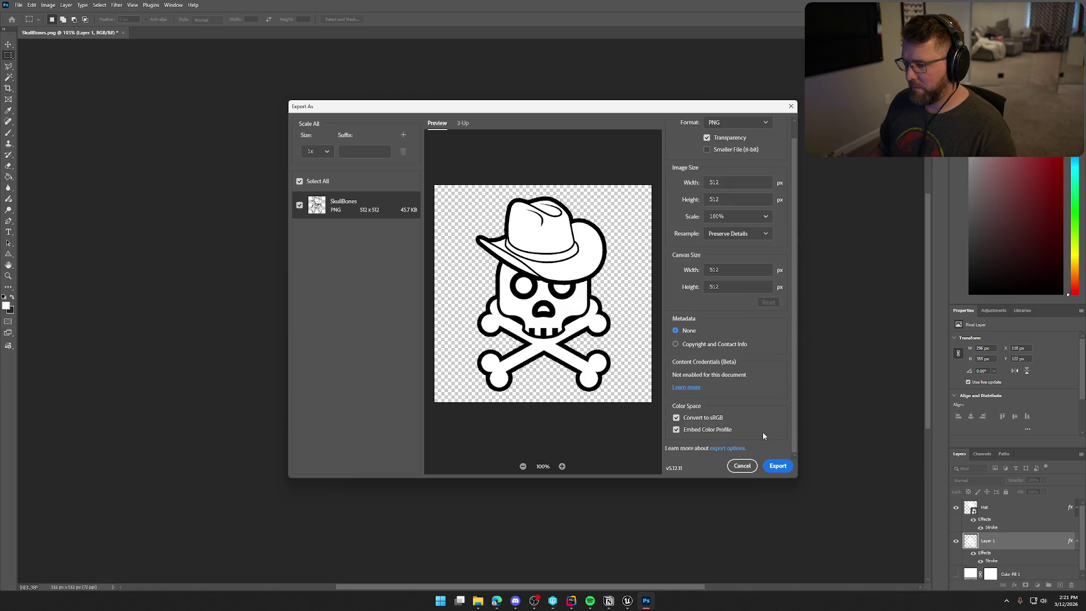
{"action": "scroll", "coordinate": [762, 442], "scroll_direction": "up", "scroll_amount": 1}
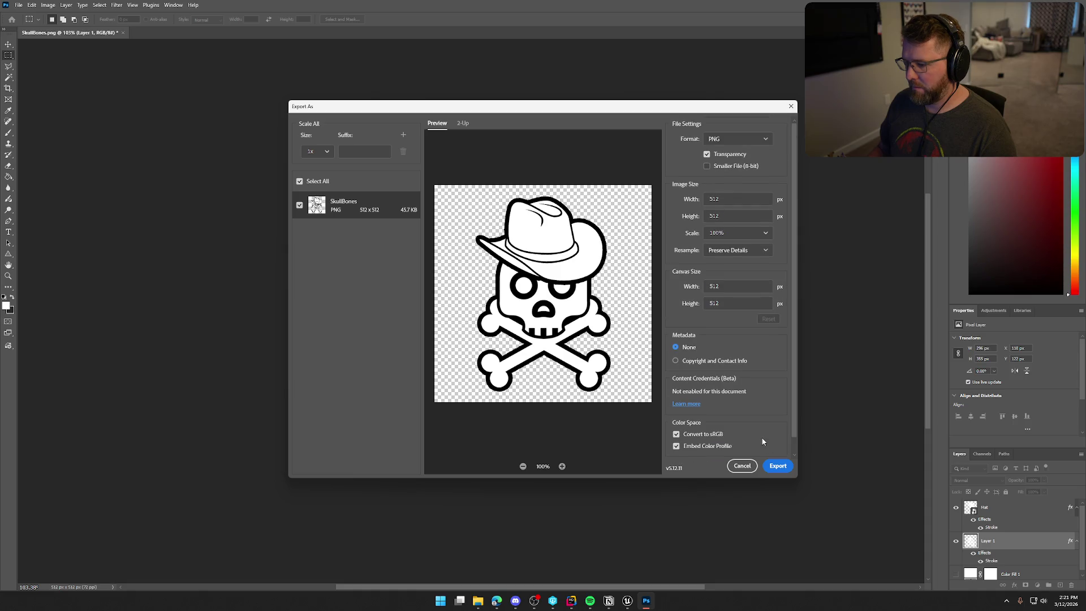
Step: Export it over DeathIcon.png in Art/TrailNError/Icons, confirming the replacement
{"action": "left_click", "coordinate": [778, 466]}
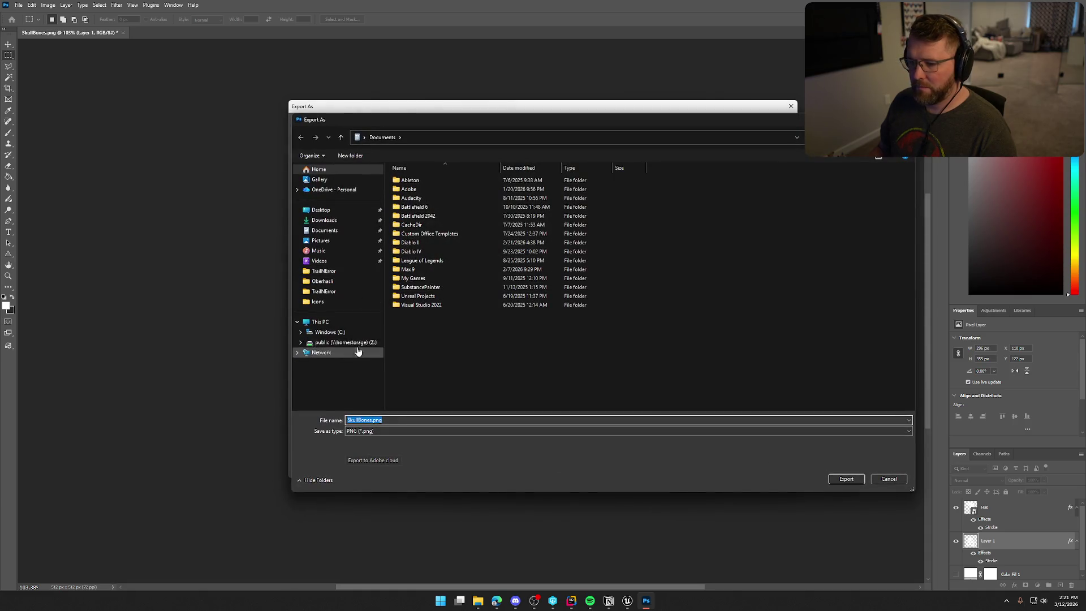
{"action": "double_click", "coordinate": [405, 189]}
{"action": "scroll", "coordinate": [460, 368], "scroll_direction": "down", "scroll_amount": 10}
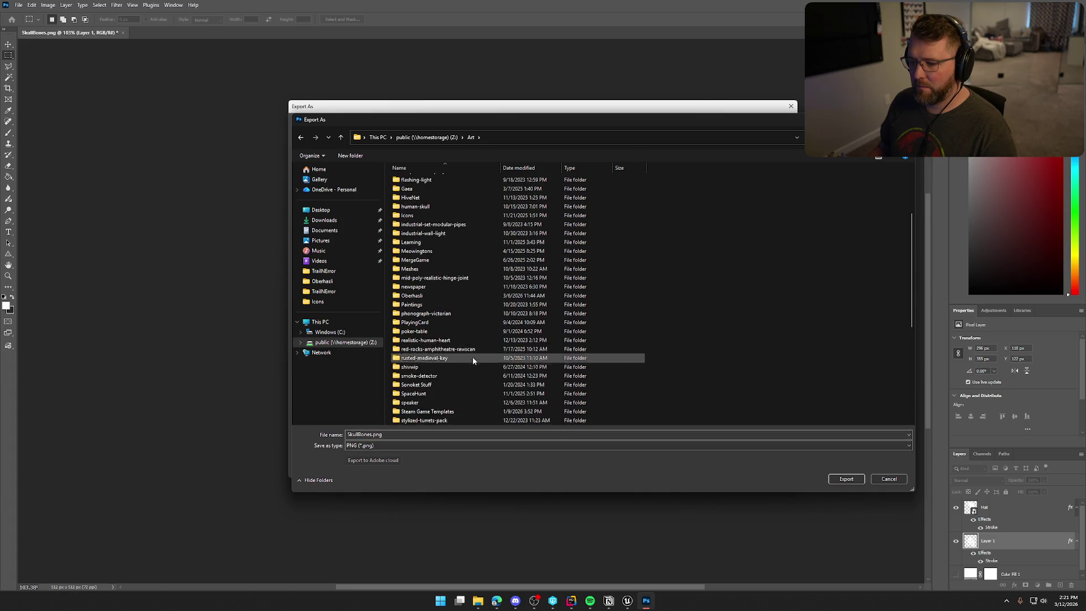
{"action": "scroll", "coordinate": [460, 377], "scroll_direction": "down", "scroll_amount": 1}
{"action": "double_click", "coordinate": [429, 304]}
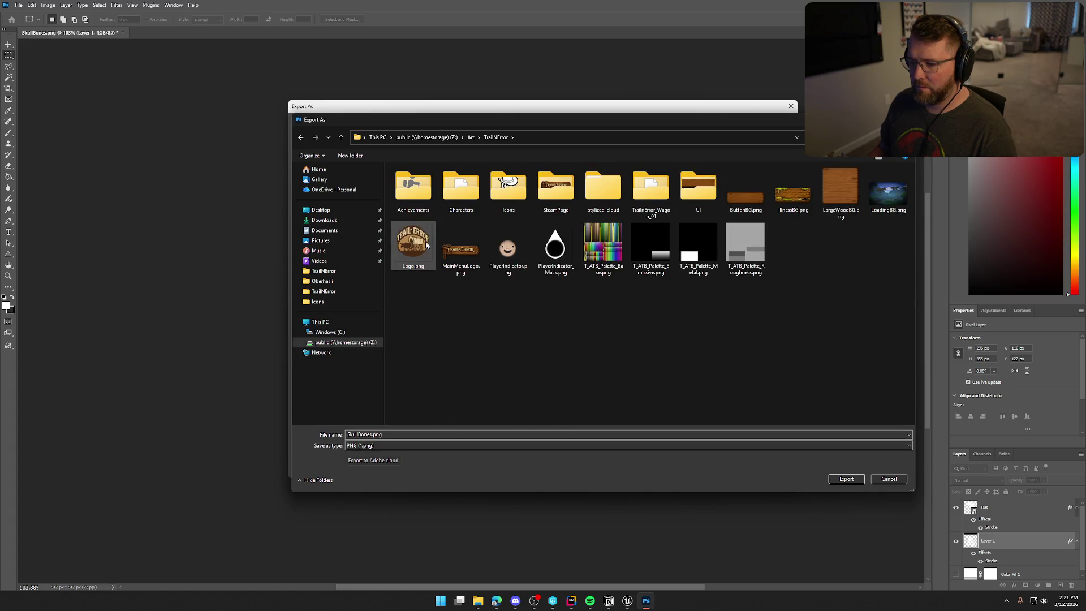
{"action": "double_click", "coordinate": [510, 201]}
{"action": "left_click", "coordinate": [472, 180]}
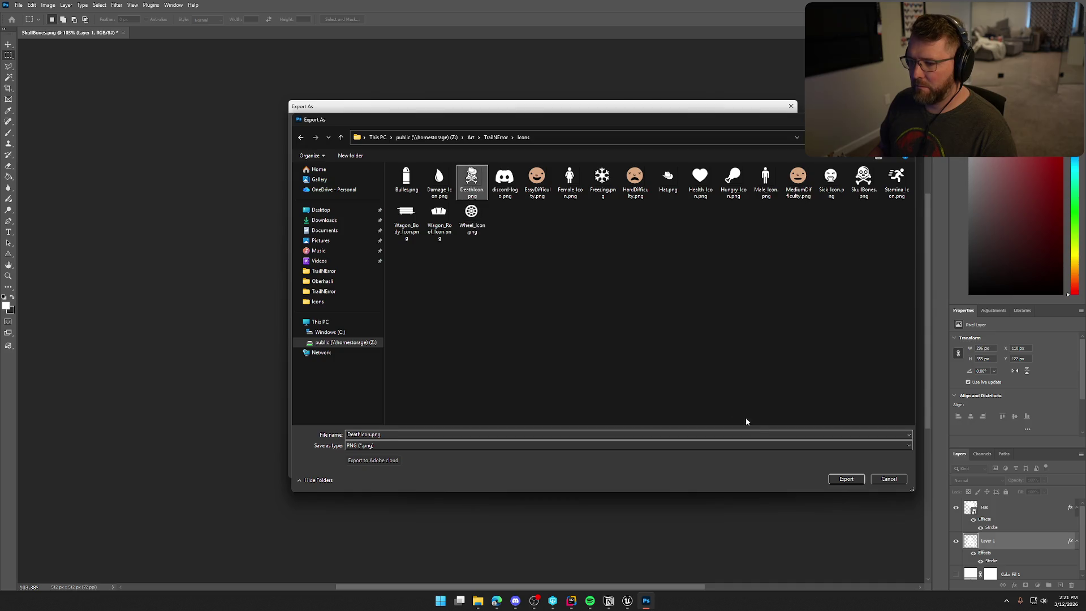
{"action": "left_click", "coordinate": [846, 479]}
{"action": "left_click", "coordinate": [561, 299]}
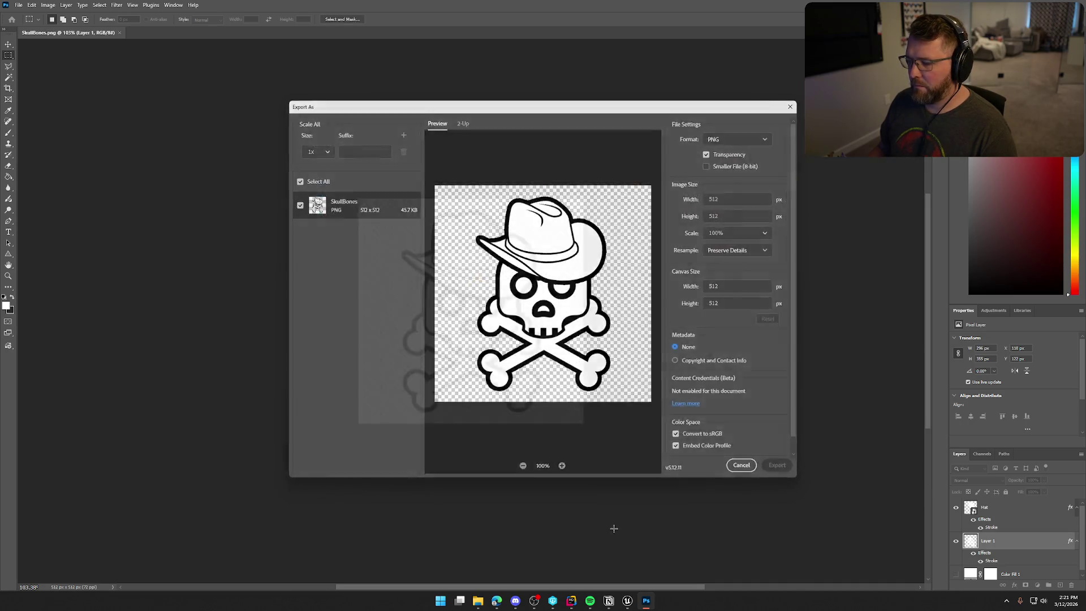
{"action": "left_click", "coordinate": [626, 601]}
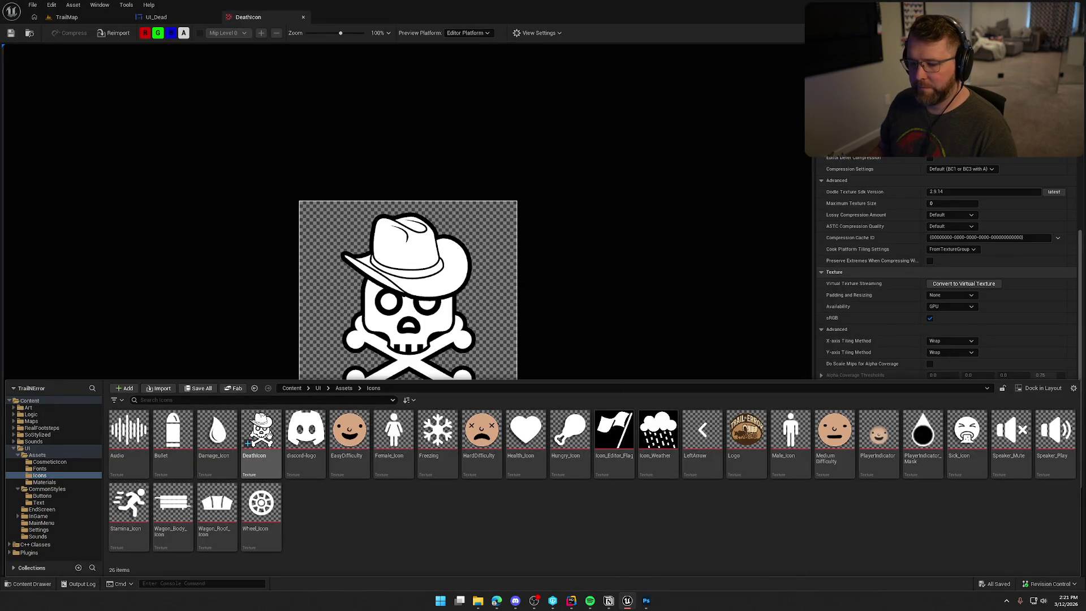
Step: Reimport the DeathIcon texture to pick up the updated image
{"action": "left_click", "coordinate": [257, 438]}
{"action": "right_click", "coordinate": [258, 438]}
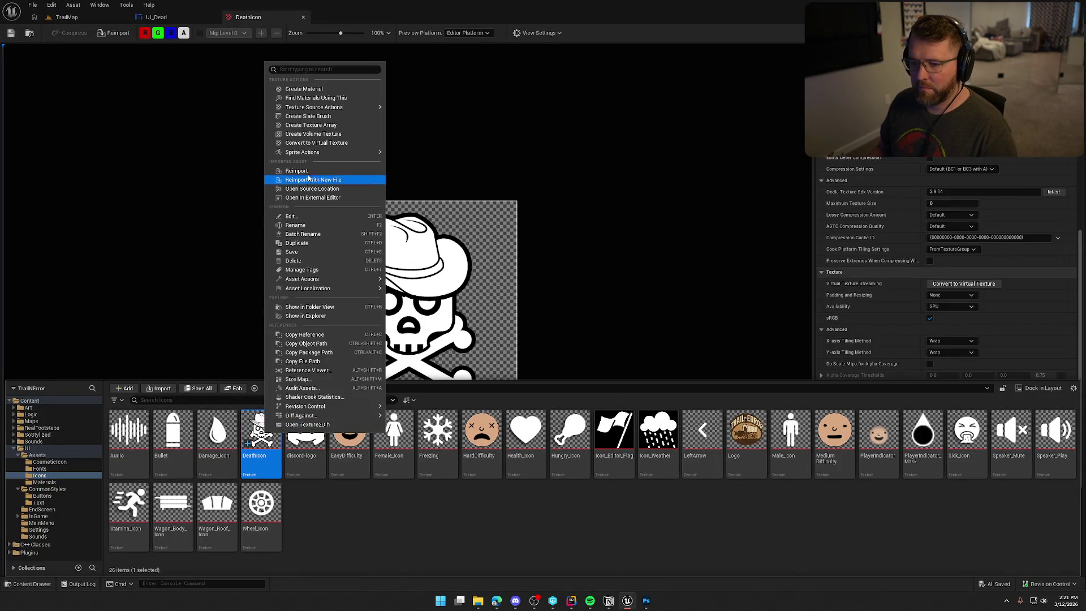
{"action": "left_click", "coordinate": [325, 178]}
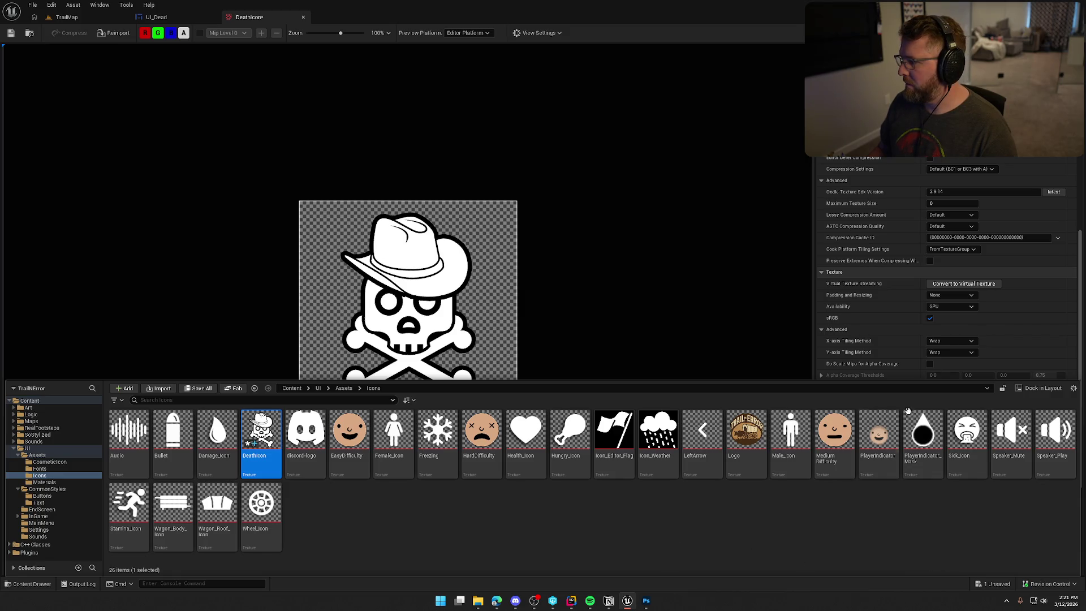
{"action": "scroll", "coordinate": [1000, 325], "scroll_direction": "up", "scroll_amount": 4}
{"action": "scroll", "coordinate": [1000, 324], "scroll_direction": "up", "scroll_amount": 1}
Step: Zoom in on the skull in the UI_Dead widget designer
{"action": "left_click", "coordinate": [156, 17]}
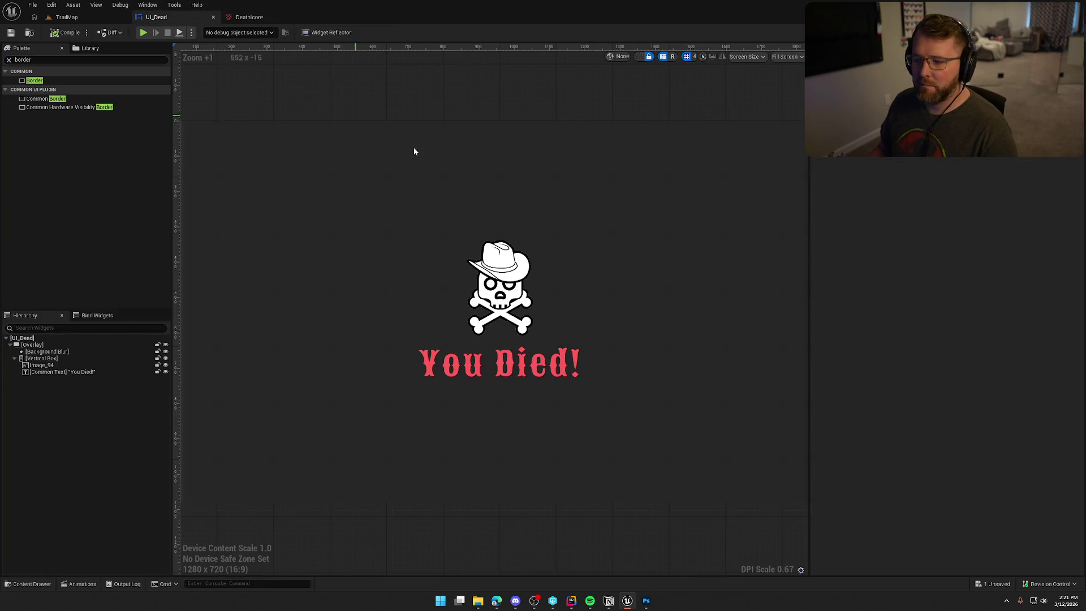
{"action": "scroll", "coordinate": [505, 300], "scroll_direction": "up", "scroll_amount": 8}
{"action": "scroll", "coordinate": [505, 299], "scroll_direction": "up", "scroll_amount": 1}
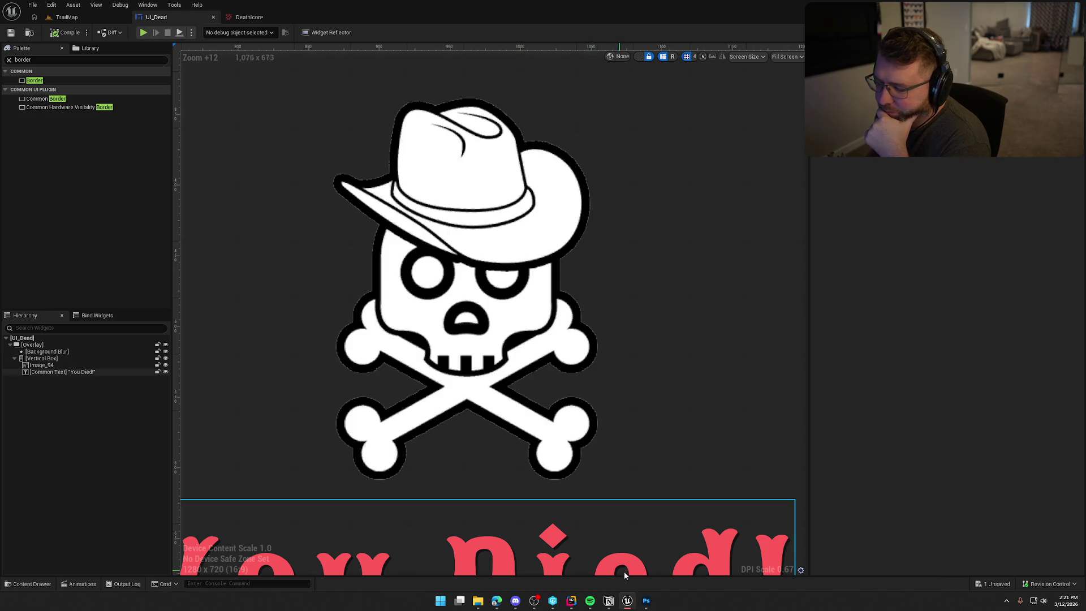
{"action": "left_click", "coordinate": [647, 601]}
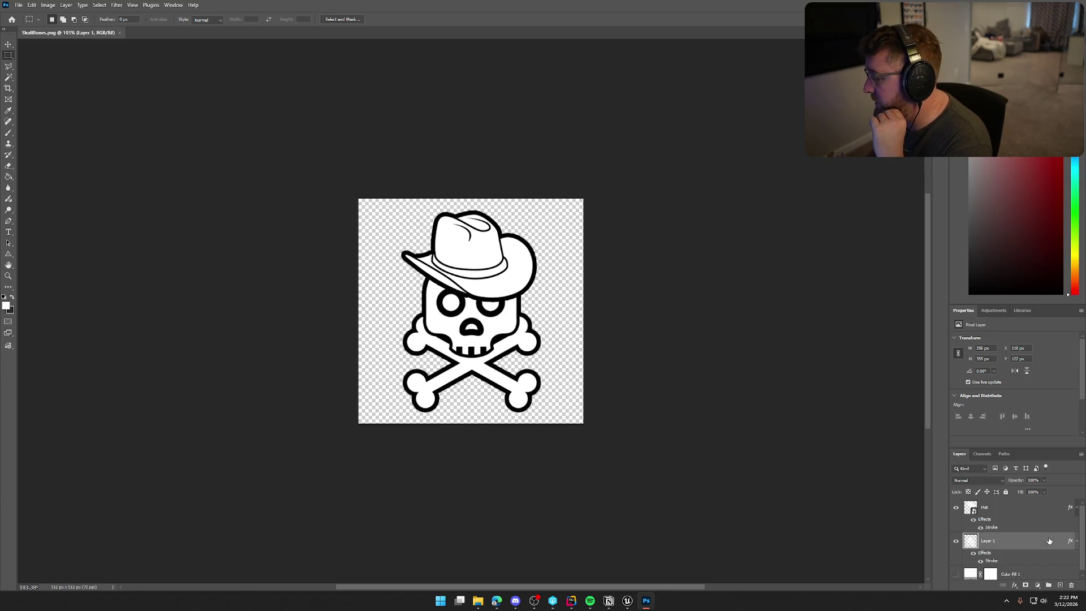
Step: Toggle the Color Fill 1 white background on and off to compare, leaving it hidden
{"action": "scroll", "coordinate": [1040, 545], "scroll_direction": "down", "scroll_amount": 1}
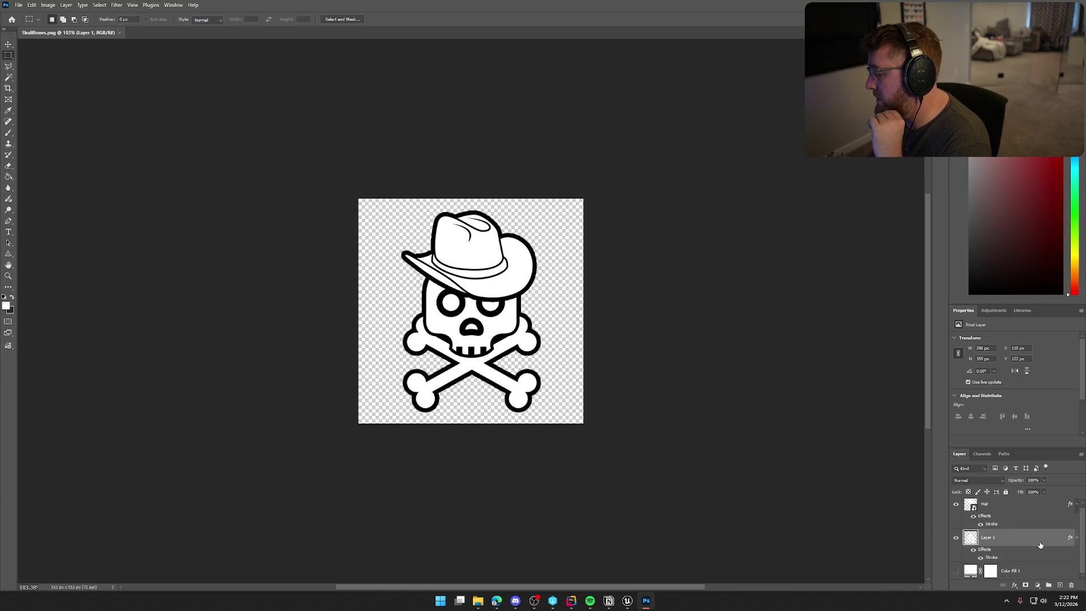
{"action": "left_click", "coordinate": [956, 571]}
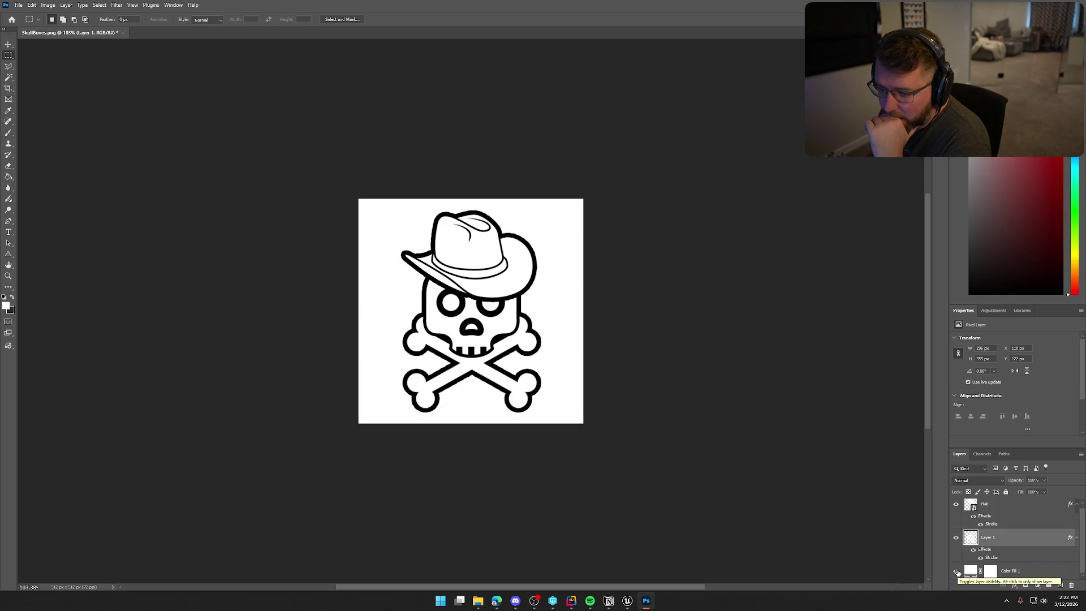
{"action": "left_click", "coordinate": [956, 572]}
{"action": "left_click", "coordinate": [956, 572]}
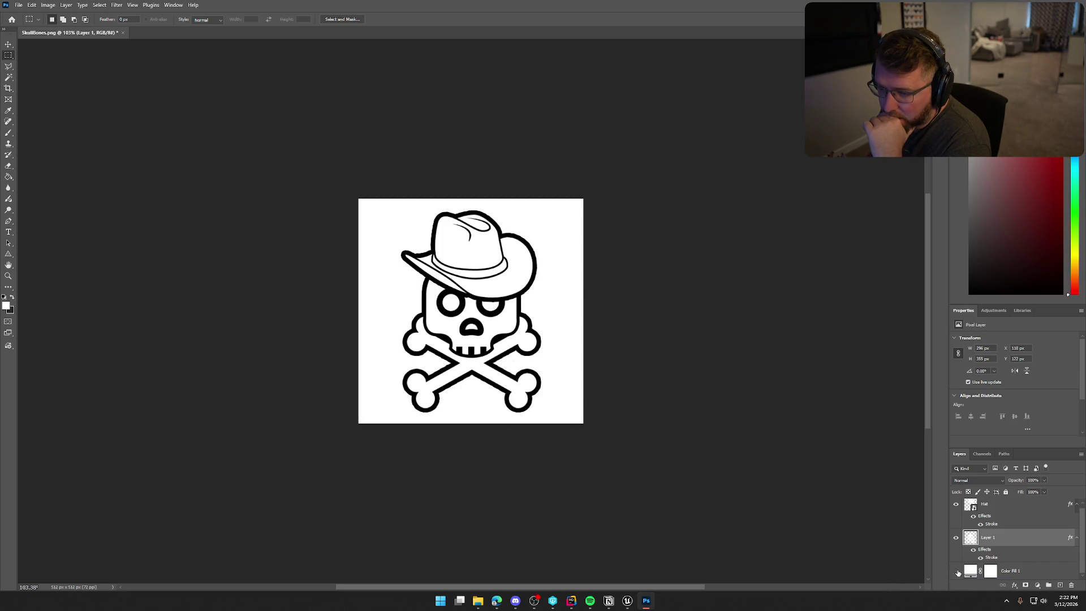
{"action": "left_click", "coordinate": [956, 572]}
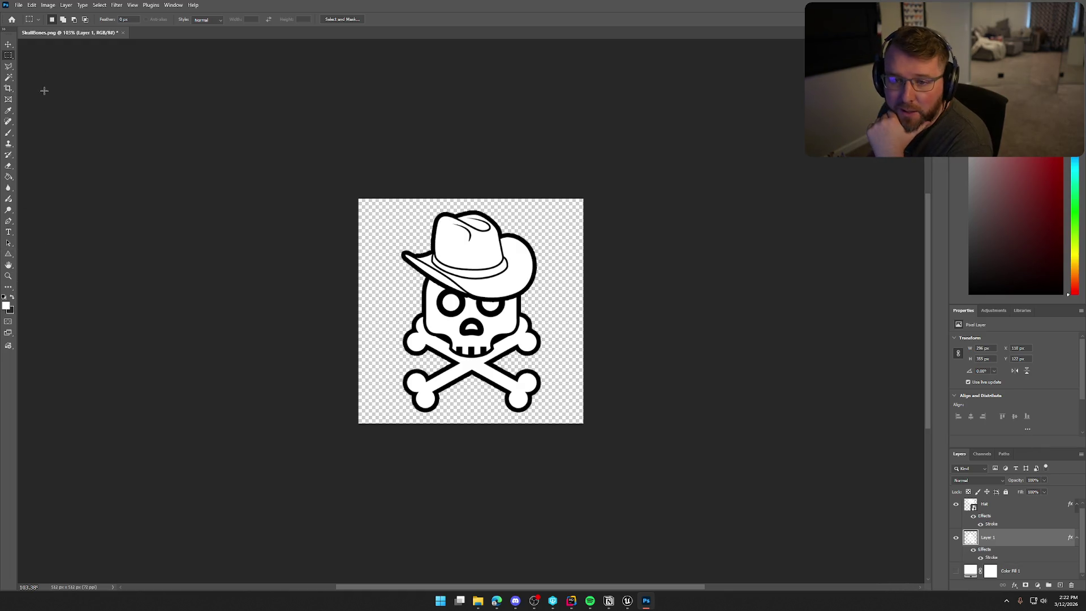
{"action": "left_click", "coordinate": [628, 600]}
{"action": "scroll", "coordinate": [549, 277], "scroll_direction": "down", "scroll_amount": 3}
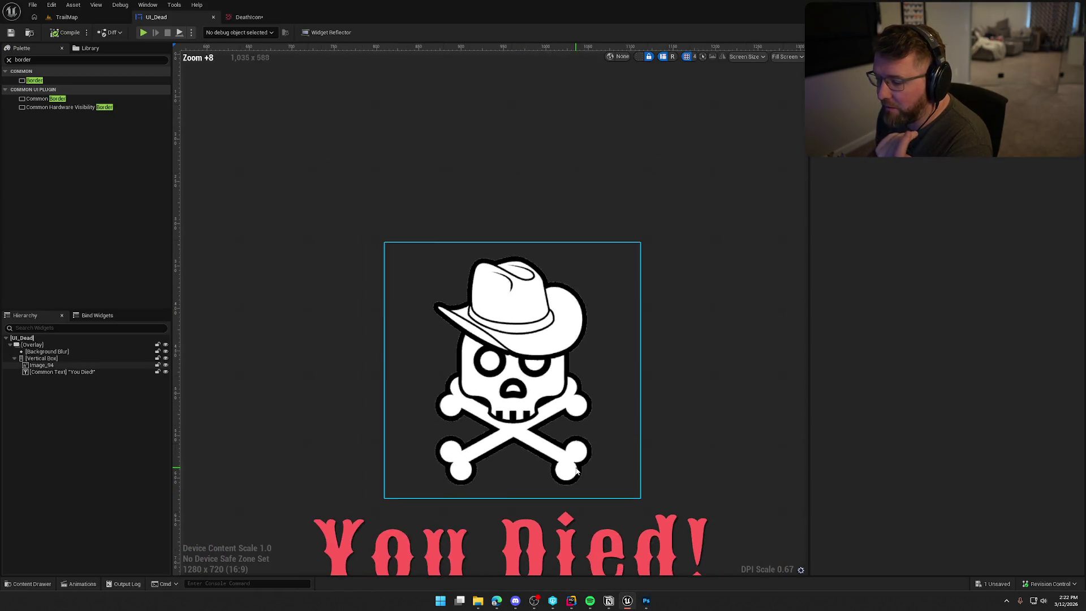
Step: Select the skull image (Image_94) in UI_Dead, clear the palette's border search, and frame the skull
{"action": "scroll", "coordinate": [620, 426], "scroll_direction": "up", "scroll_amount": 2}
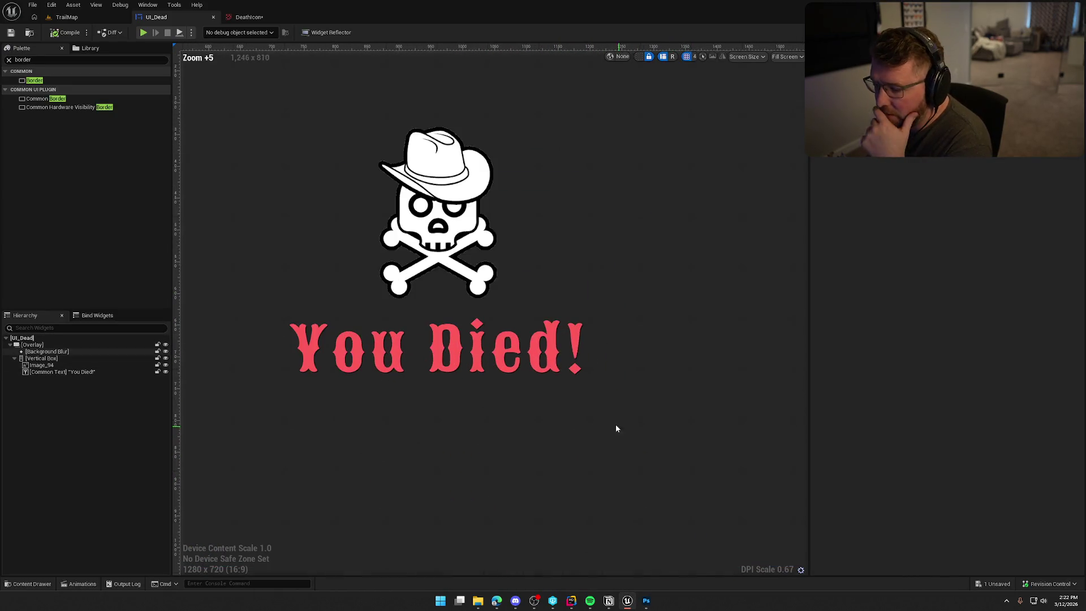
{"action": "left_click", "coordinate": [440, 249]}
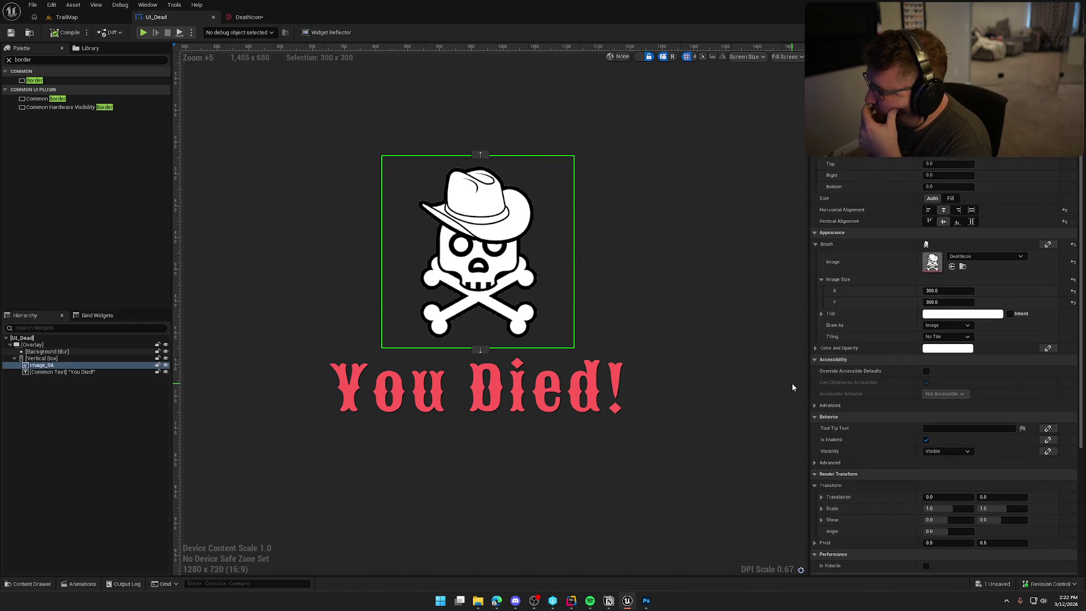
{"action": "scroll", "coordinate": [908, 382], "scroll_direction": "down", "scroll_amount": 5}
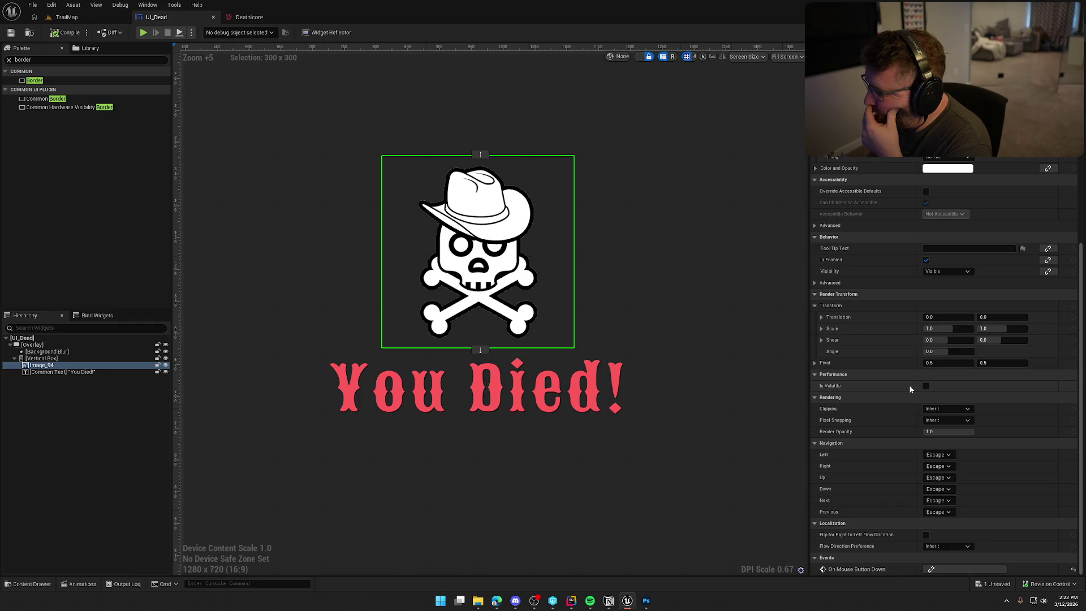
{"action": "scroll", "coordinate": [908, 388], "scroll_direction": "up", "scroll_amount": 5}
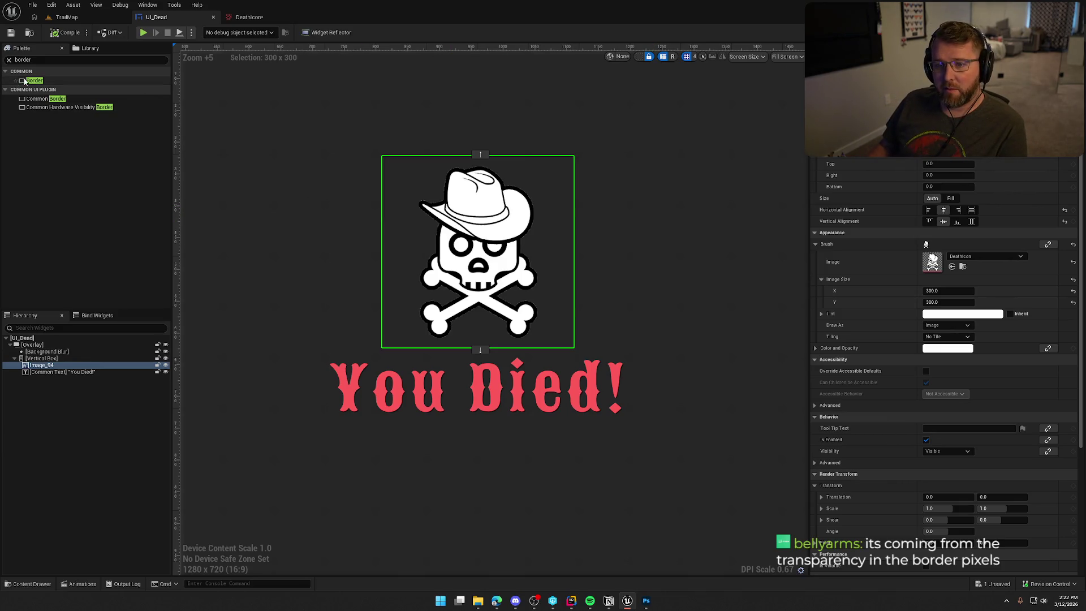
{"action": "left_click", "coordinate": [9, 60]}
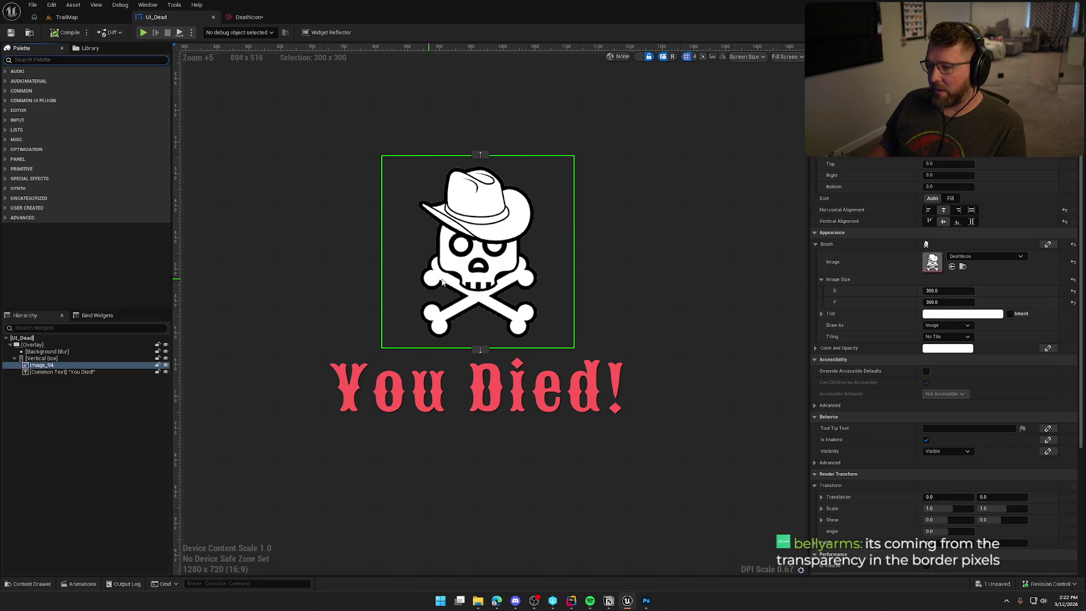
{"action": "scroll", "coordinate": [473, 280], "scroll_direction": "up", "scroll_amount": 4}
{"action": "left_click_drag", "start_coordinate": [472, 281], "coordinate": [504, 406]}
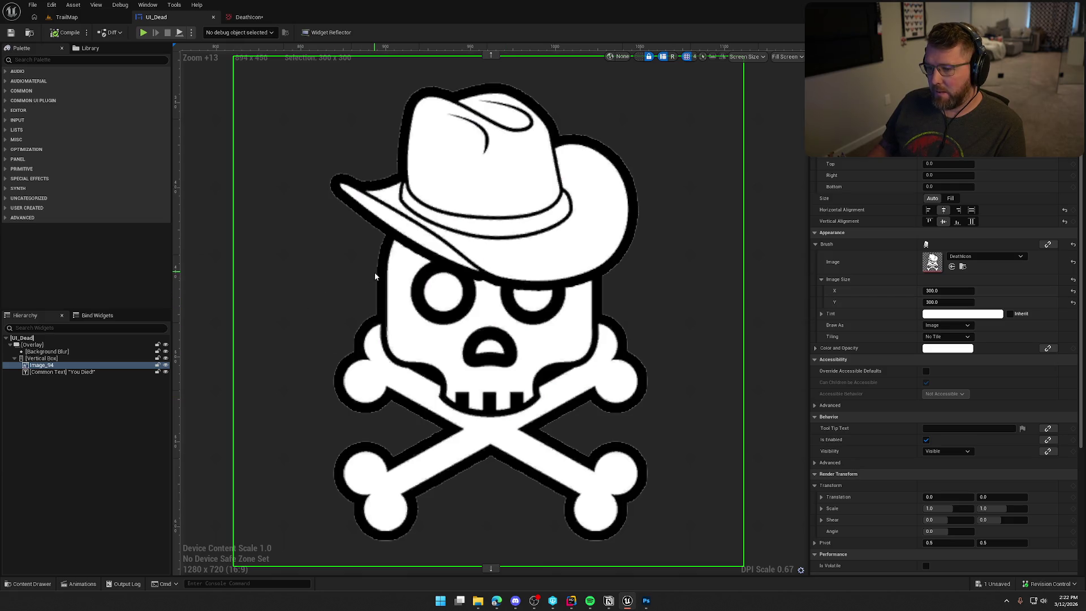
{"action": "left_click", "coordinate": [645, 601]}
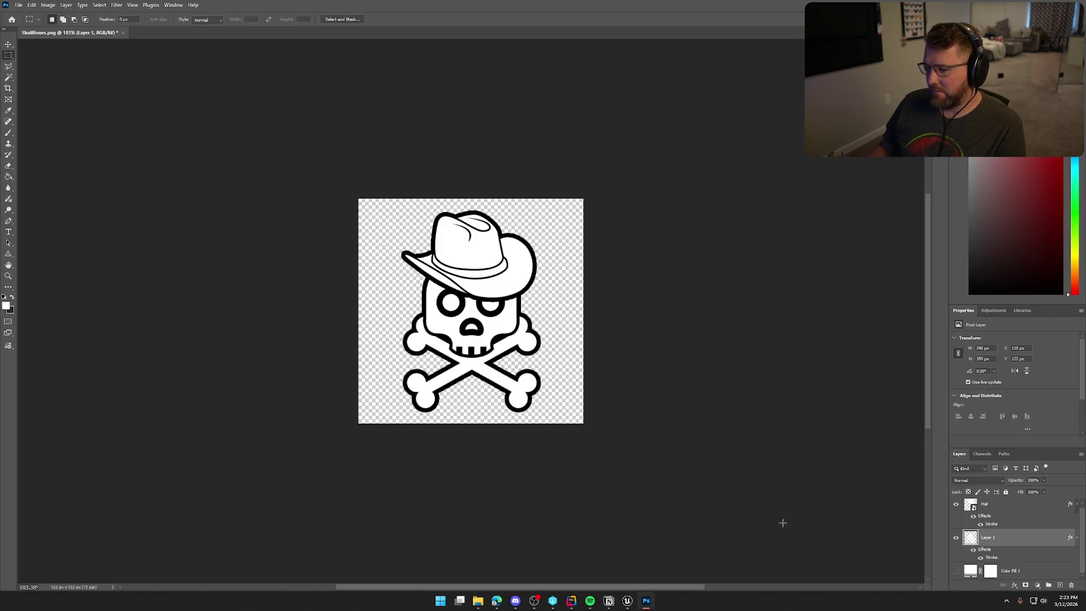
Step: Start a Quick Export as PNG of SkullBones, then back out without saving
{"action": "left_click", "coordinate": [18, 5]}
{"action": "mouse_move", "coordinate": [65, 154]}
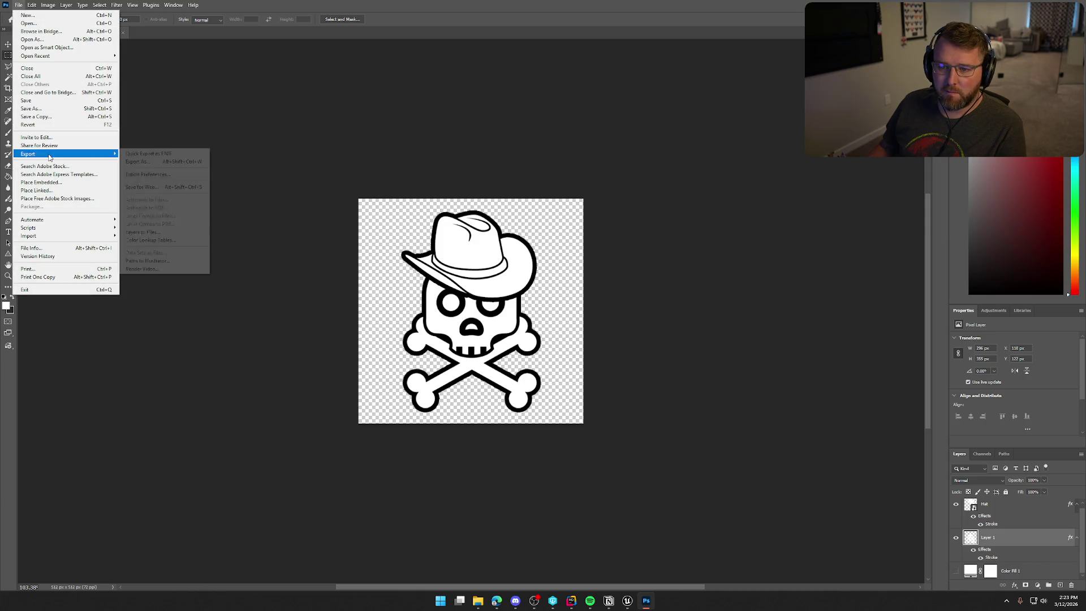
{"action": "left_click", "coordinate": [160, 154]}
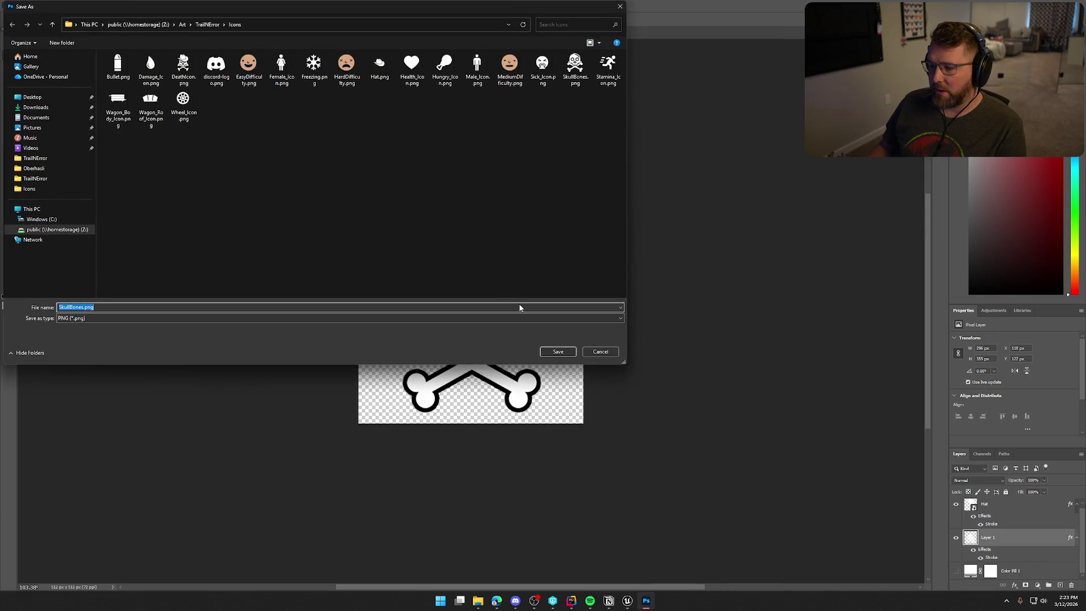
{"action": "key", "text": "Return"}
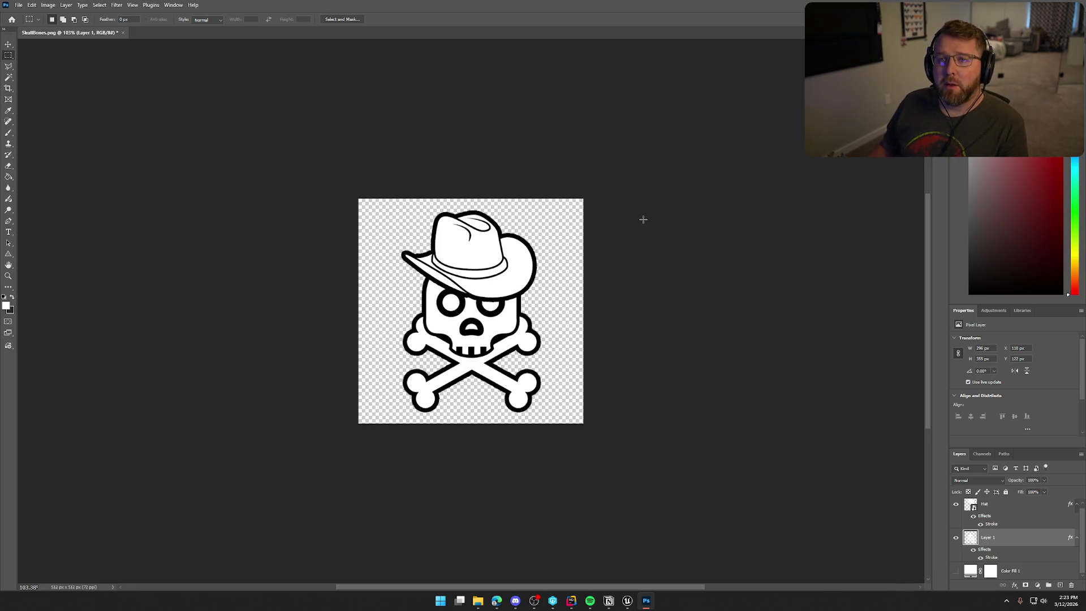
Step: Give Layer 1's skull a drop shadow, after trying and discarding an inner shadow
{"action": "scroll", "coordinate": [492, 281], "scroll_direction": "up", "scroll_amount": 5}
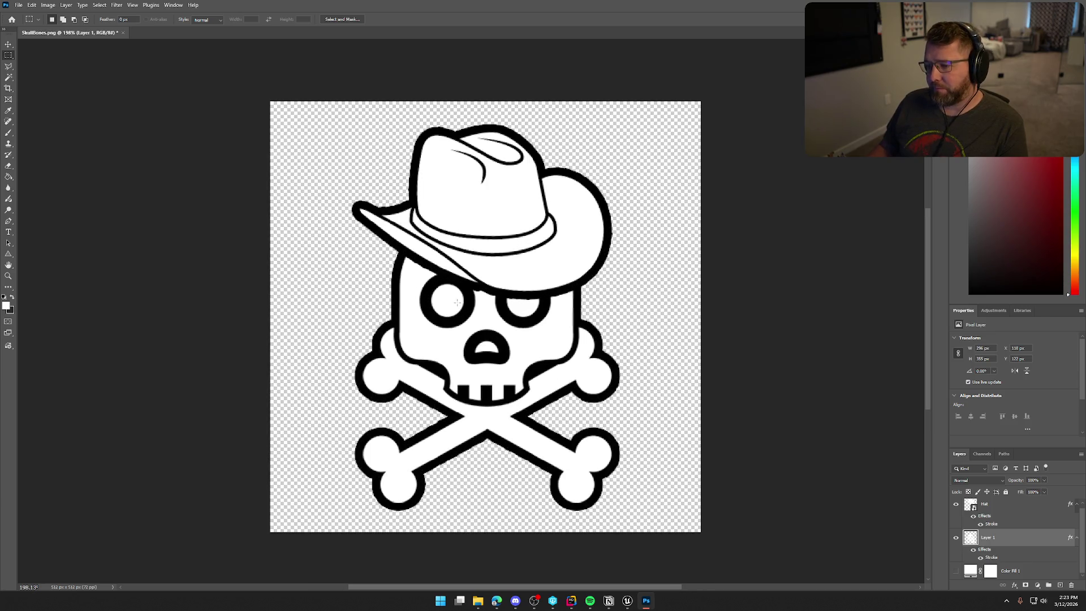
{"action": "scroll", "coordinate": [529, 316], "scroll_direction": "down", "scroll_amount": 1}
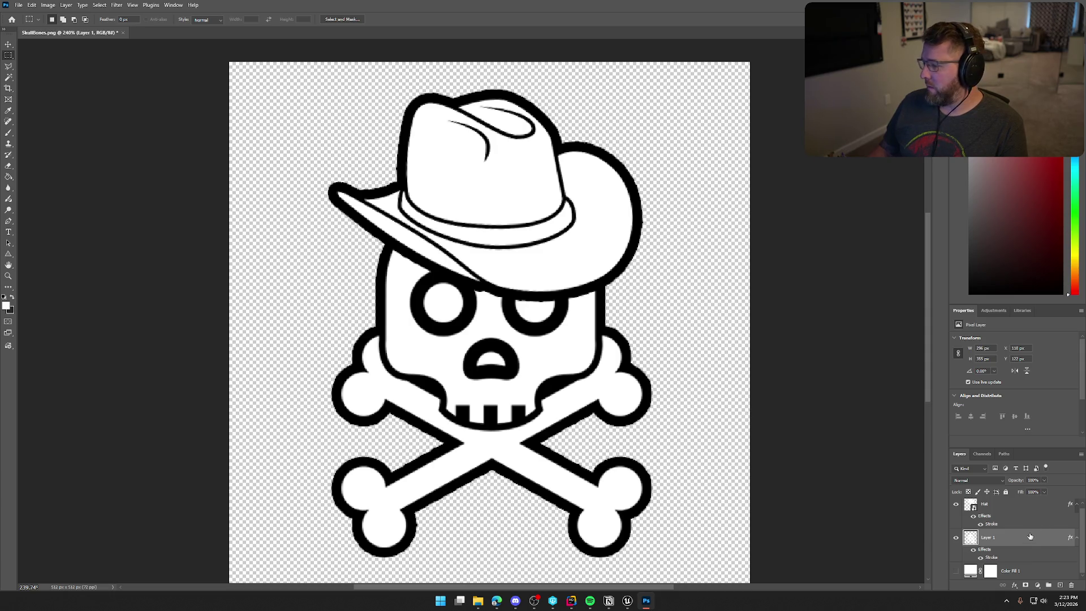
{"action": "double_click", "coordinate": [1015, 545]}
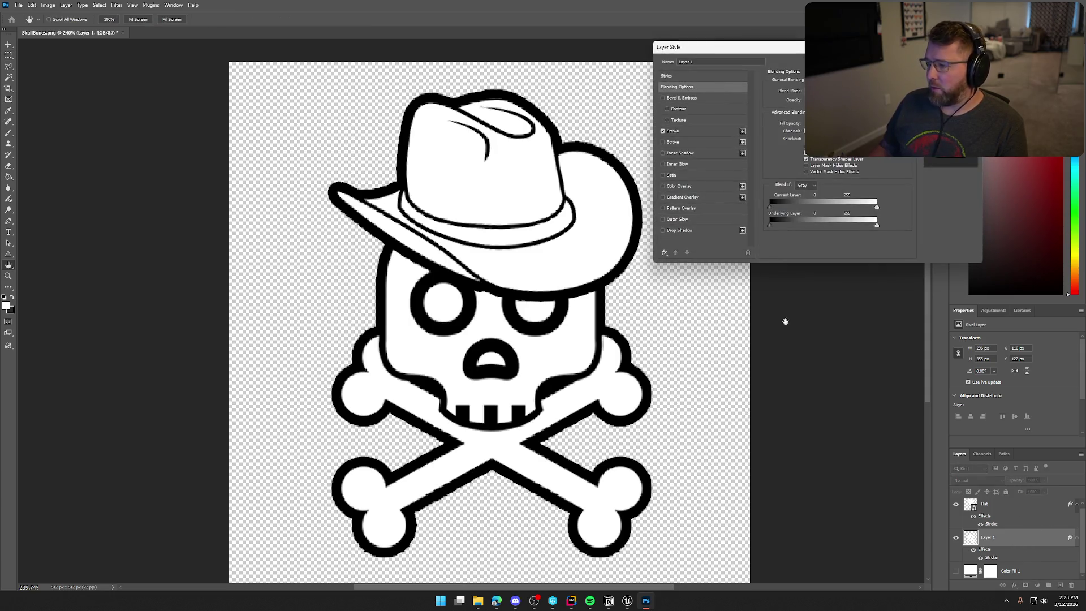
{"action": "left_click", "coordinate": [663, 153]}
{"action": "left_click", "coordinate": [663, 153]}
{"action": "left_click", "coordinate": [663, 154]}
{"action": "left_click", "coordinate": [663, 153]}
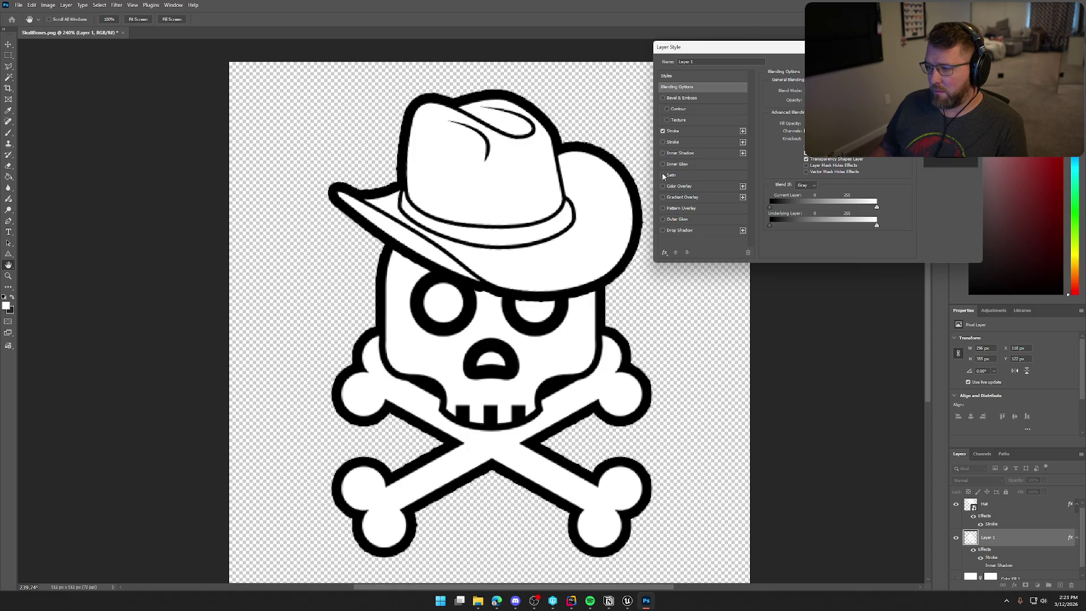
{"action": "left_click", "coordinate": [663, 231]}
{"action": "left_click", "coordinate": [663, 231]}
{"action": "left_click", "coordinate": [663, 230]}
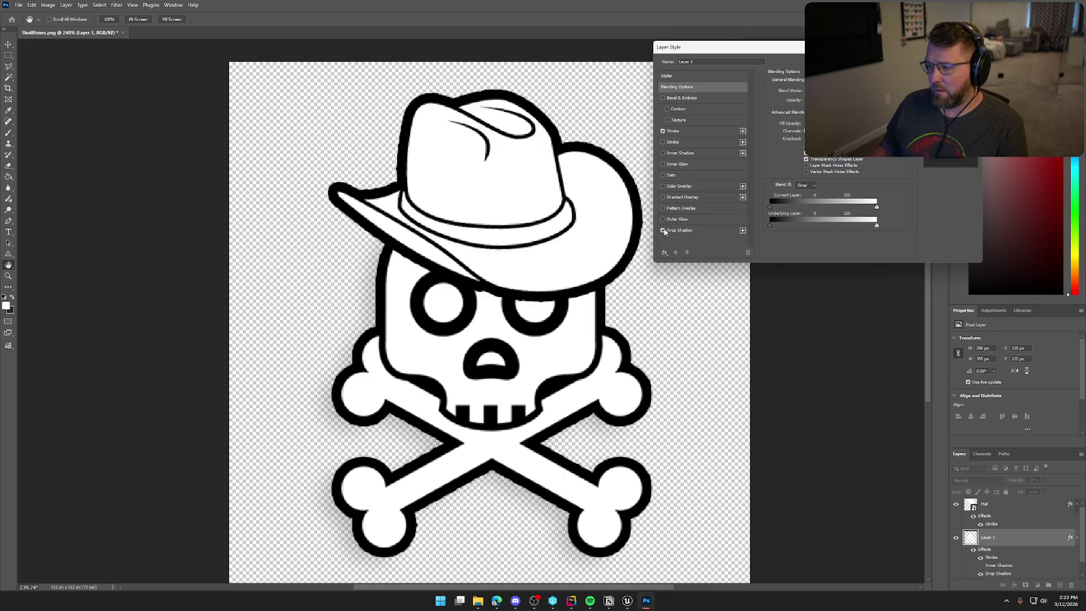
{"action": "key", "text": "Return"}
{"action": "key", "text": "m"}
{"action": "scroll", "coordinate": [489, 296], "scroll_direction": "down", "scroll_amount": 1}
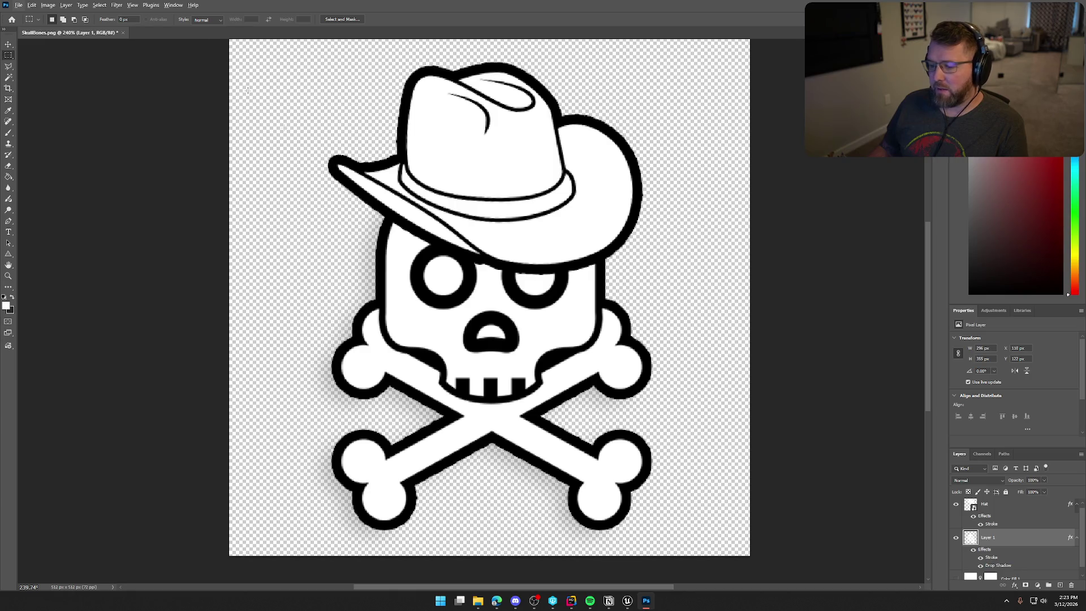
Step: Quick export the shadowed skull as PNG, replacing DeathIcon.png
{"action": "left_click", "coordinate": [19, 4]}
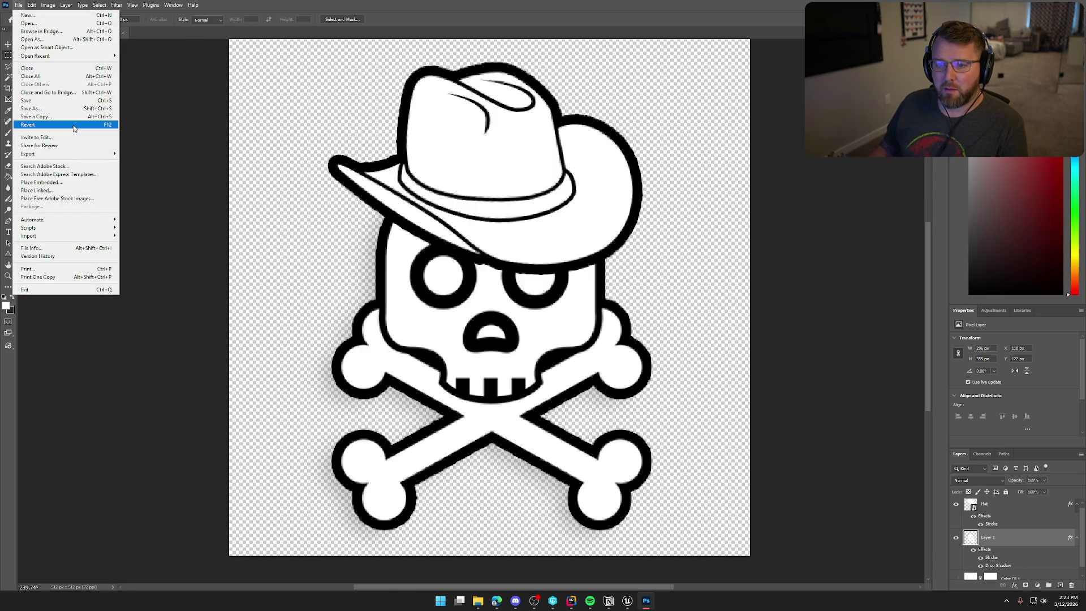
{"action": "mouse_move", "coordinate": [75, 154]}
{"action": "left_click", "coordinate": [142, 153]}
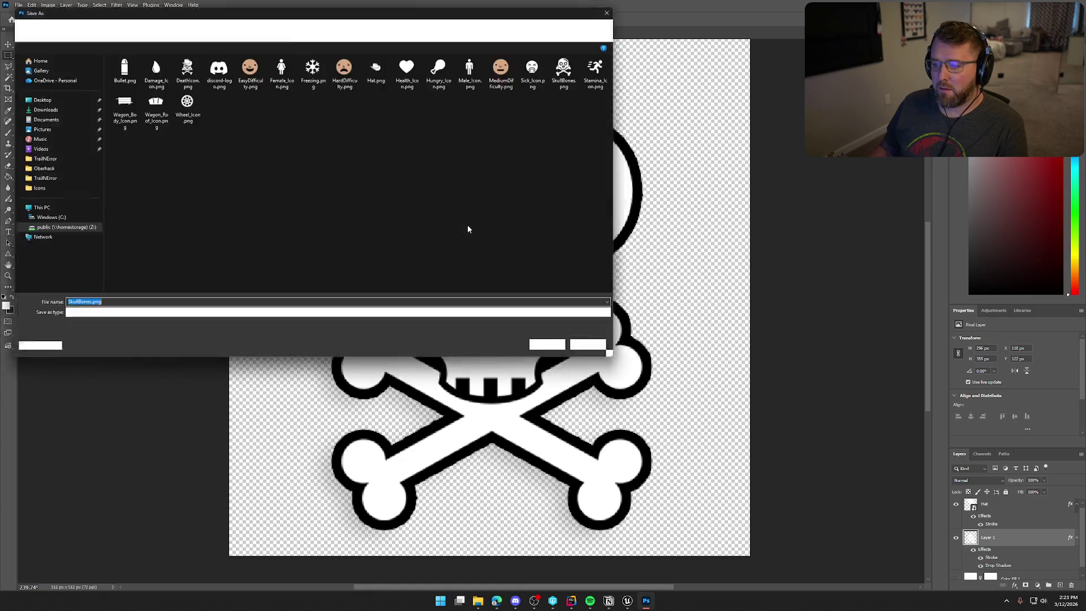
{"action": "left_click", "coordinate": [183, 67]}
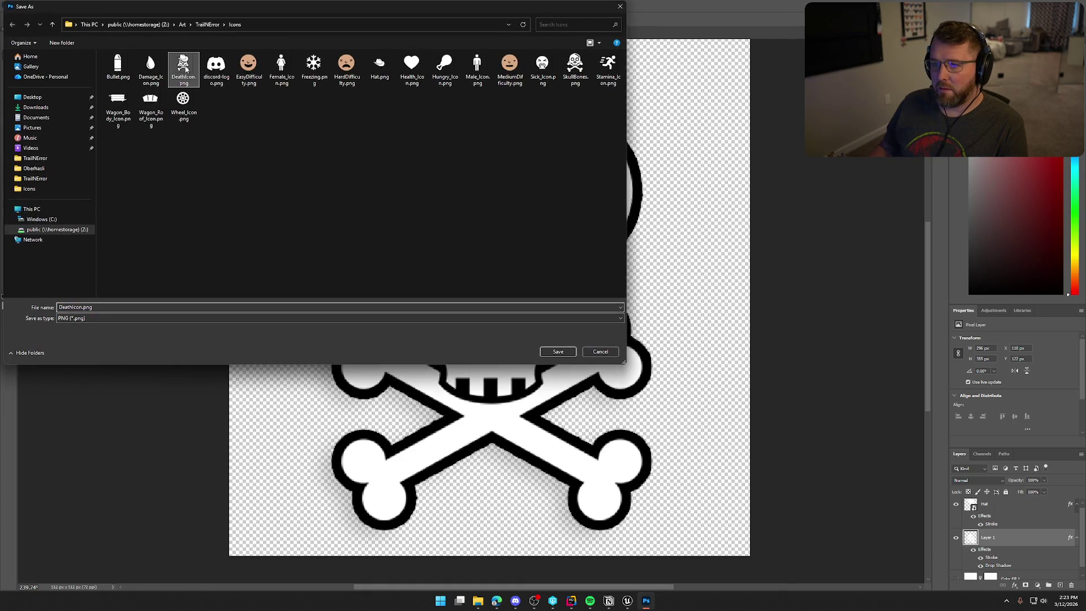
{"action": "left_click", "coordinate": [558, 351]}
{"action": "left_click", "coordinate": [557, 305]}
{"action": "key", "text": "alt+Tab"}
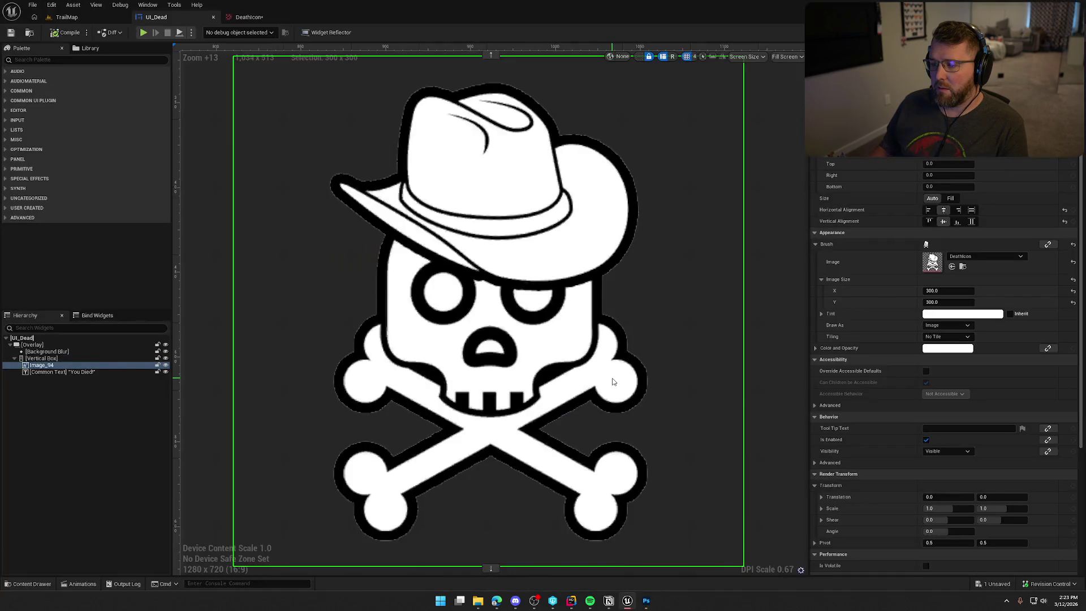
Step: Reimport DeathIcon from the Content Drawer and zoom the UI_Dead widget to check the shadowed skull
{"action": "key", "text": "ctrl+space"}
{"action": "right_click", "coordinate": [260, 433]}
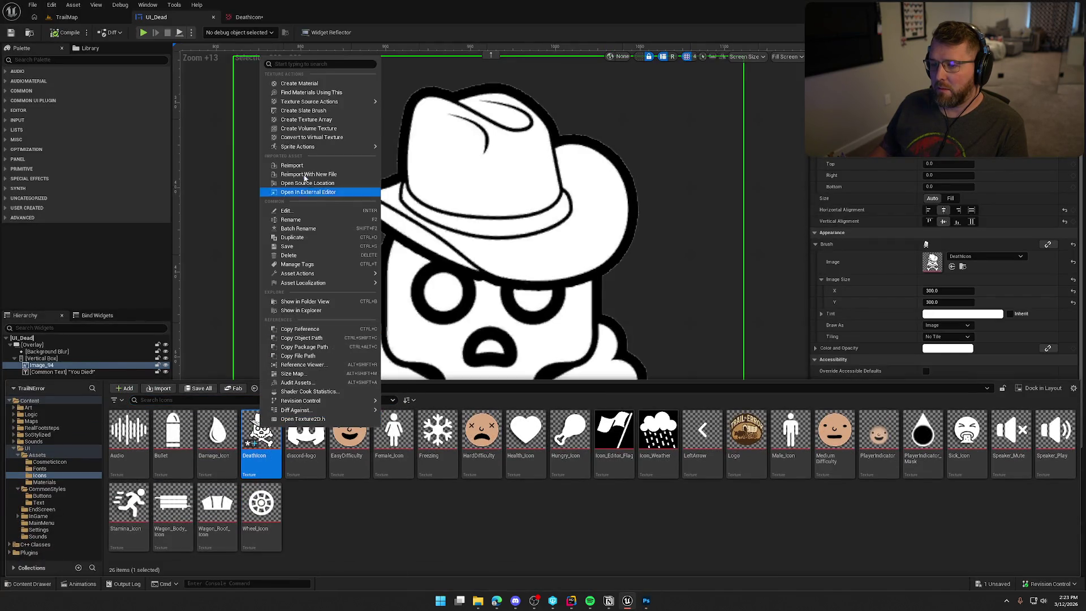
{"action": "left_click", "coordinate": [300, 166]}
{"action": "scroll", "coordinate": [597, 326], "scroll_direction": "down", "scroll_amount": 4}
{"action": "left_click", "coordinate": [597, 326]}
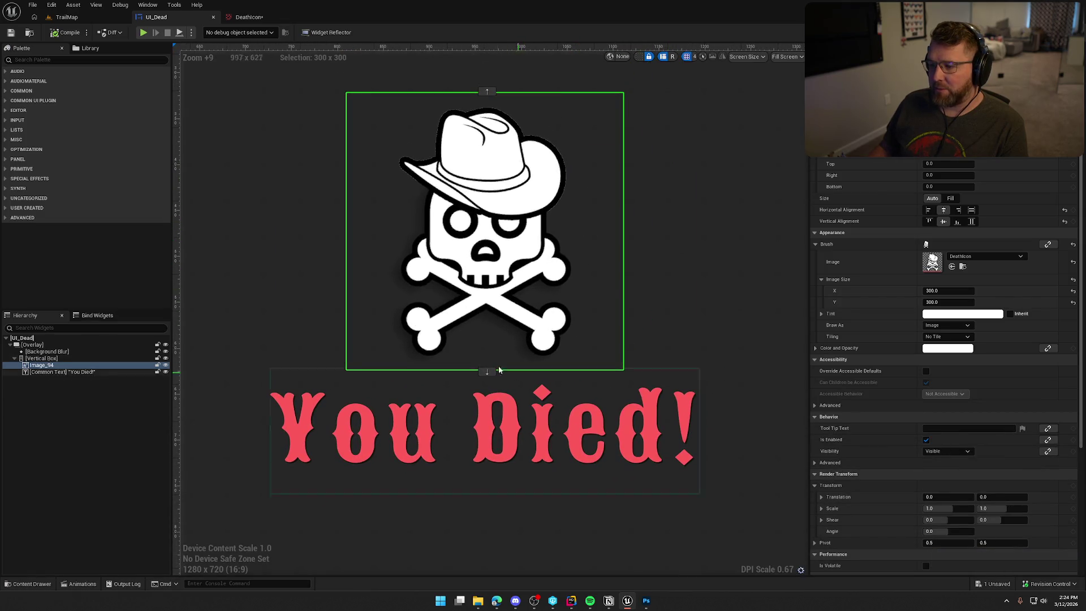
{"action": "scroll", "coordinate": [619, 343], "scroll_direction": "down", "scroll_amount": 2}
{"action": "scroll", "coordinate": [458, 339], "scroll_direction": "up", "scroll_amount": 9}
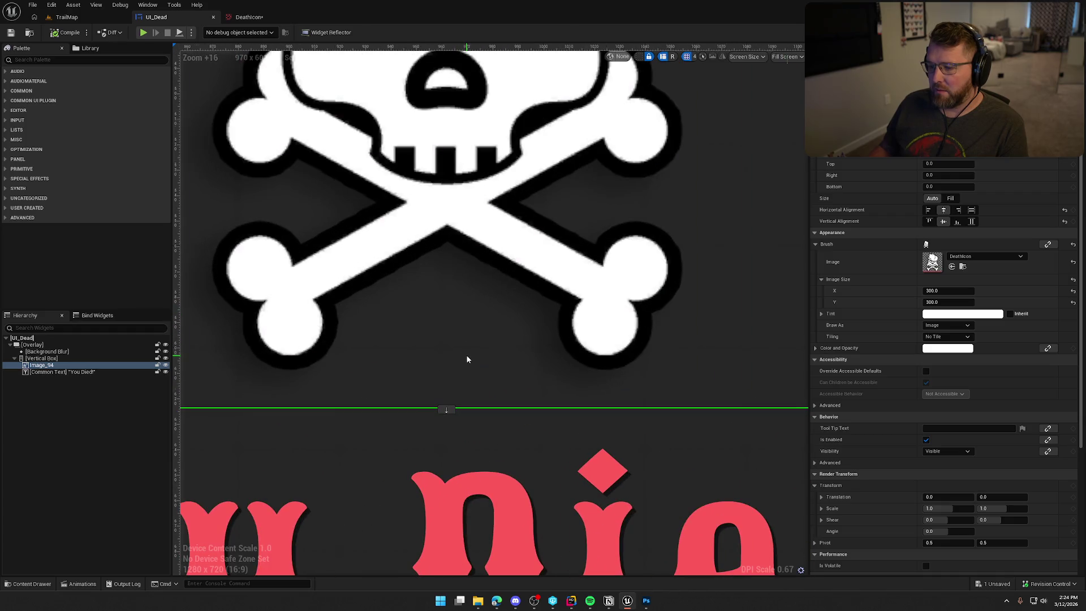
{"action": "scroll", "coordinate": [466, 360], "scroll_direction": "down", "scroll_amount": 17}
{"action": "scroll", "coordinate": [615, 391], "scroll_direction": "up", "scroll_amount": 10}
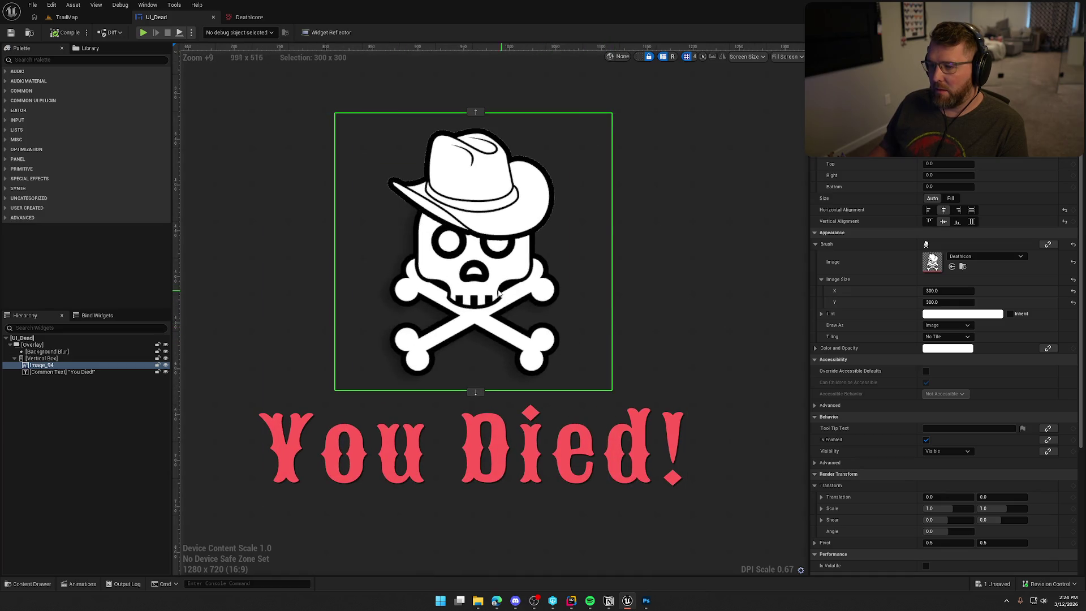
{"action": "key", "text": "alt+Tab"}
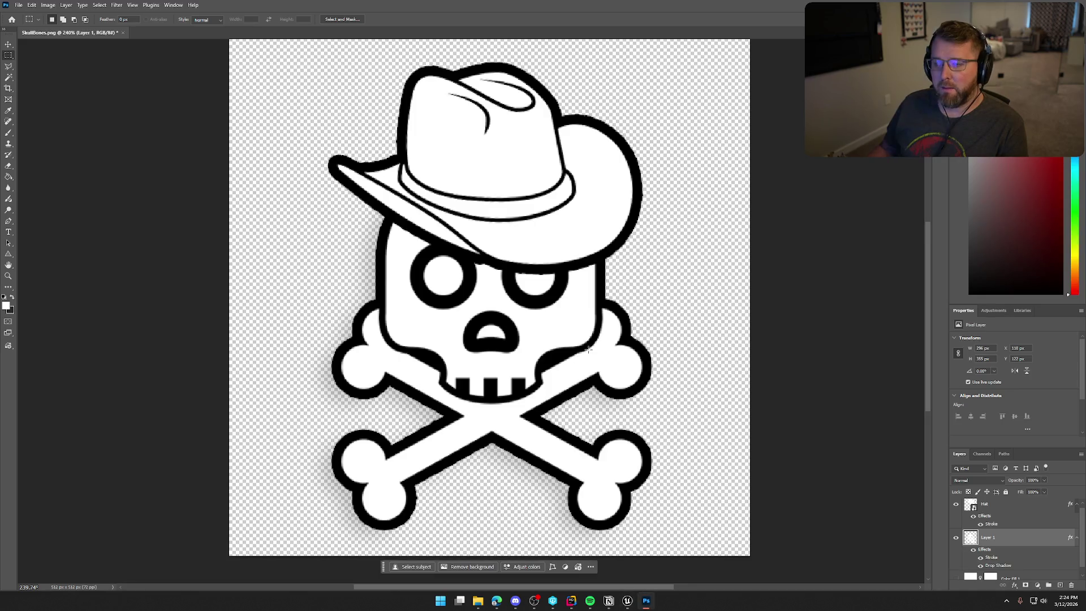
Step: Add a drop shadow to the Hat layer's layer style
{"action": "left_click", "coordinate": [993, 505]}
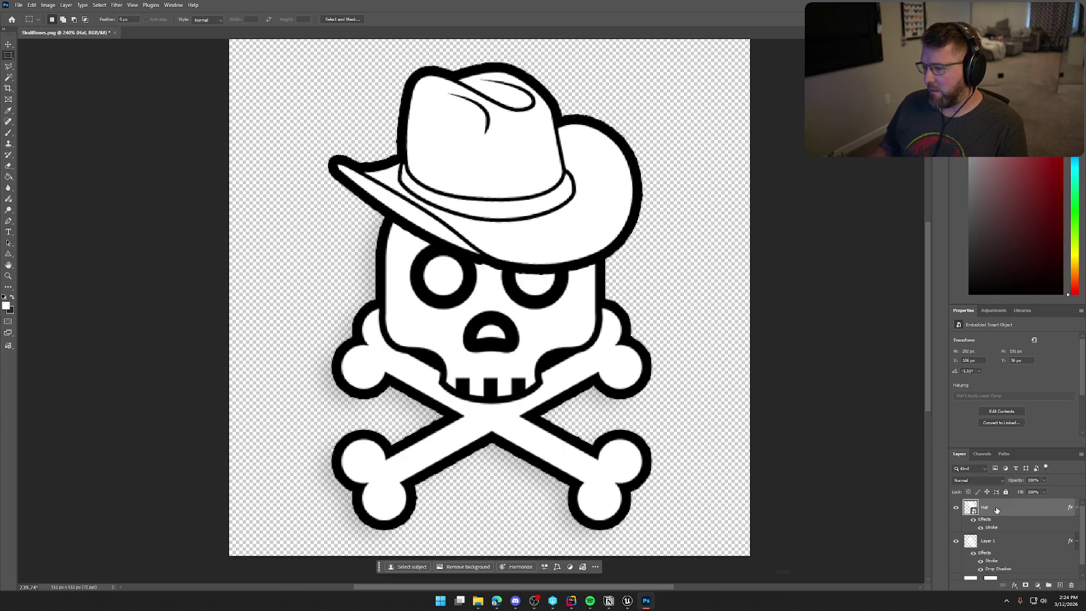
{"action": "double_click", "coordinate": [996, 510]}
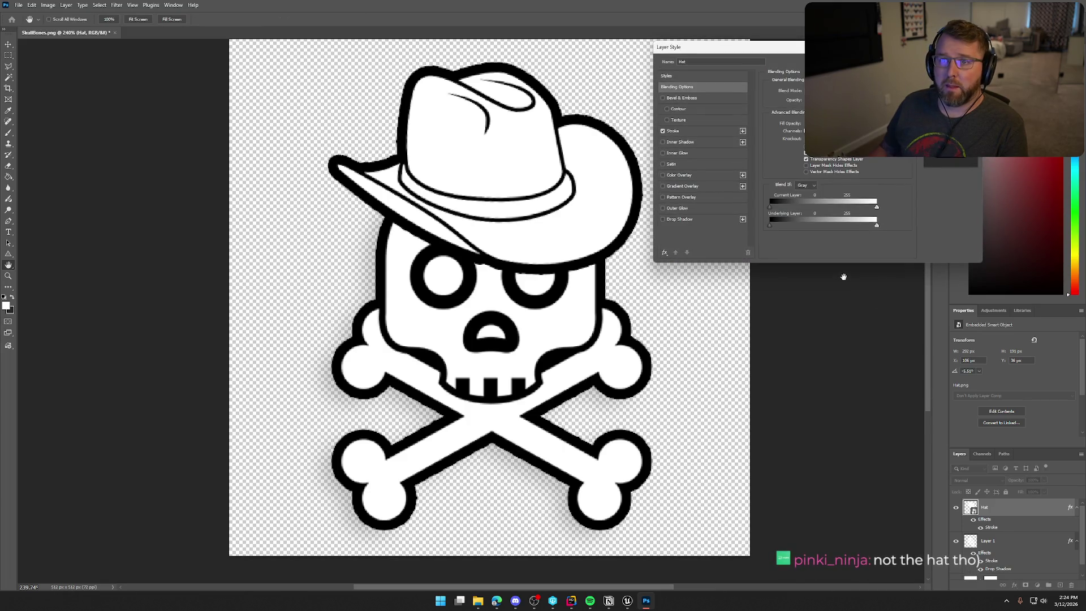
{"action": "left_click", "coordinate": [663, 219]}
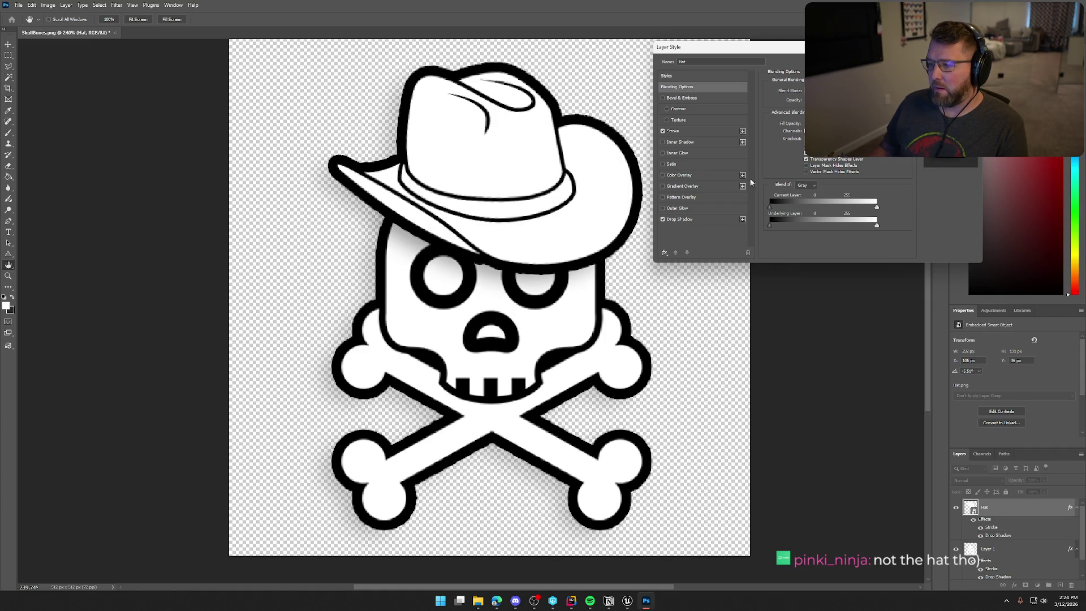
{"action": "key", "text": "Return"}
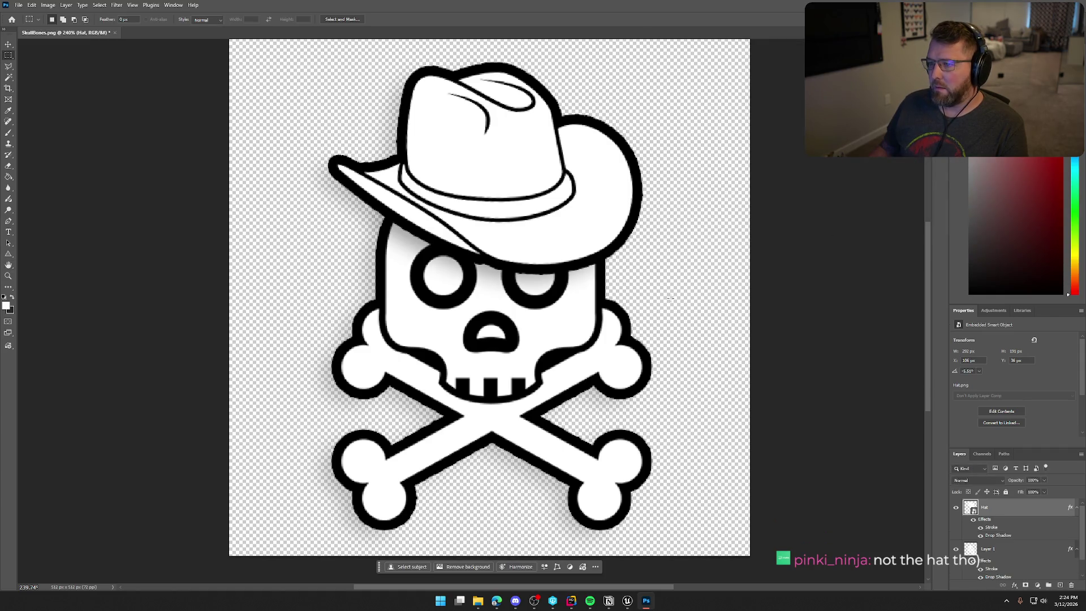
Step: Save the artwork as a PNG over DeathIcon.png, confirming the replacement
{"action": "left_click", "coordinate": [20, 4]}
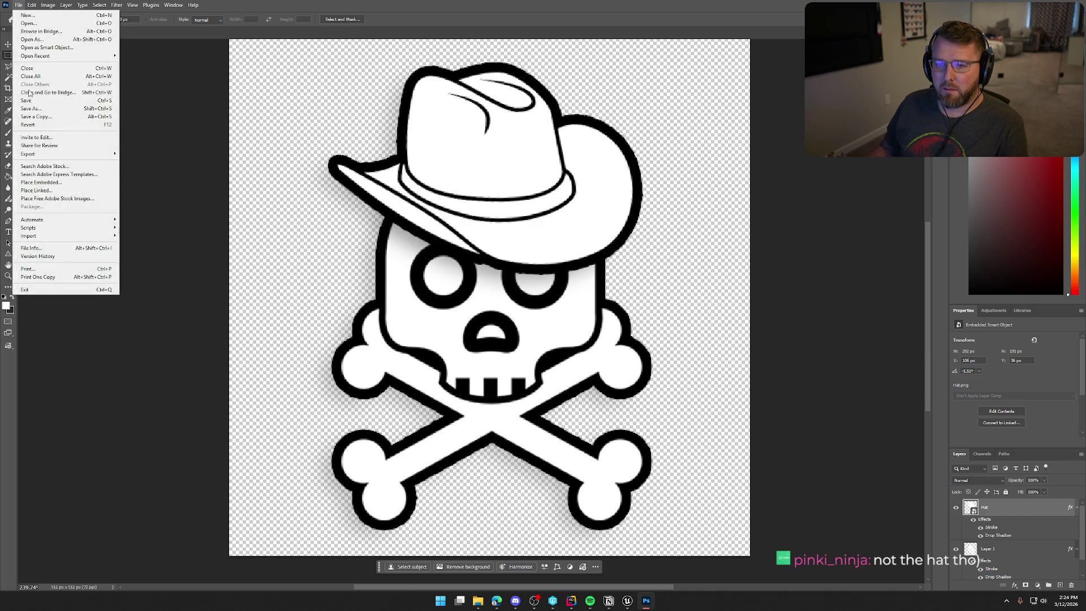
{"action": "mouse_move", "coordinate": [46, 154]}
{"action": "left_click", "coordinate": [159, 154]}
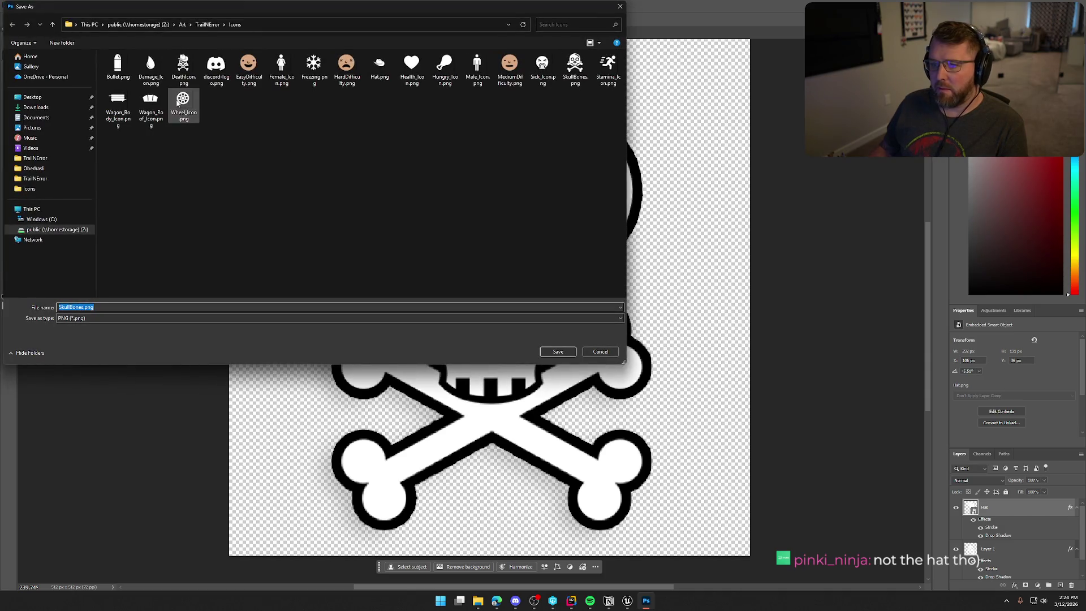
{"action": "left_click", "coordinate": [183, 67]}
{"action": "left_click", "coordinate": [558, 352]}
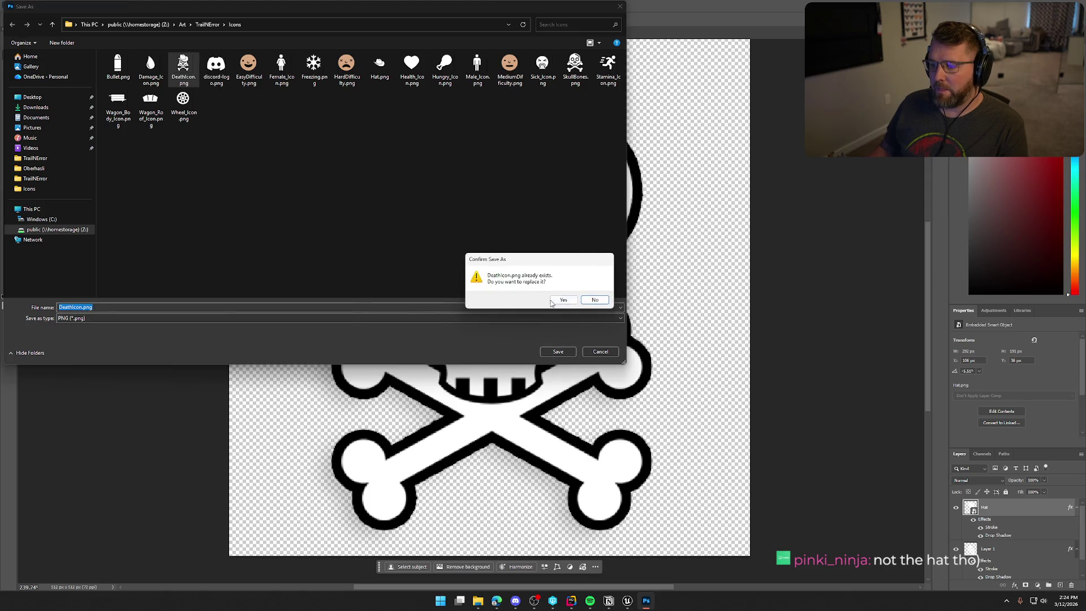
{"action": "key", "text": "y"}
{"action": "key", "text": "alt+Tab"}
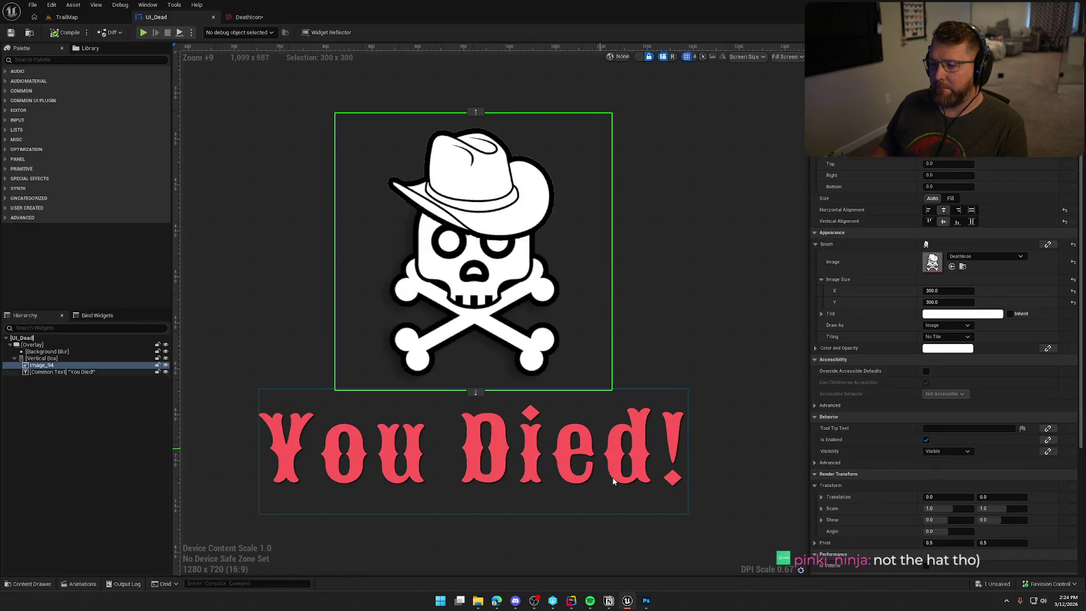
Step: Reimport the DeathIcon texture from the Content Drawer to pick up the updated image
{"action": "key", "text": "ctrl+space"}
{"action": "right_click", "coordinate": [257, 438]}
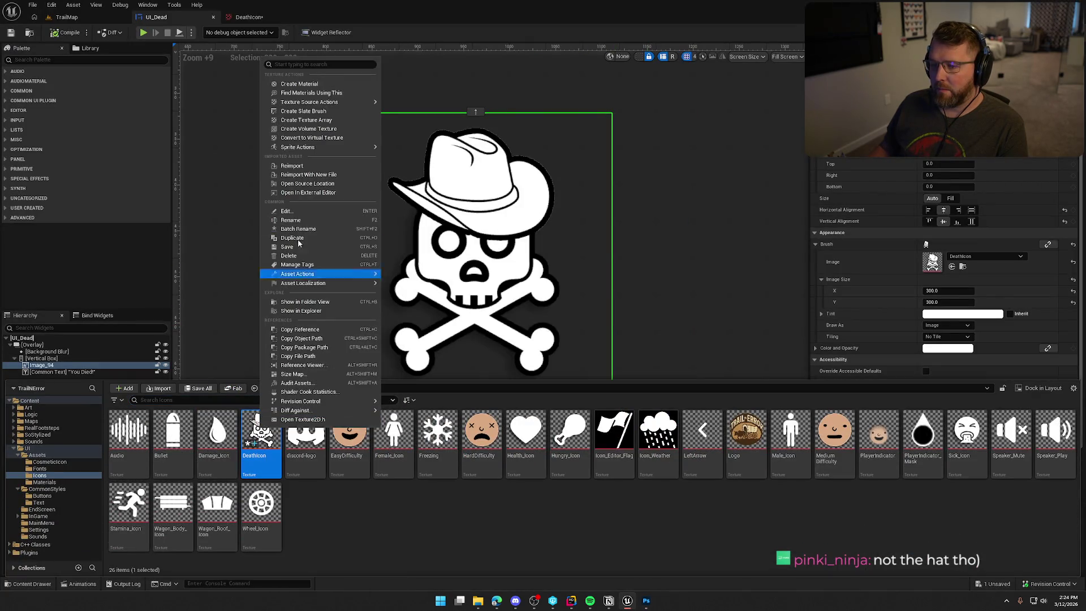
{"action": "left_click", "coordinate": [294, 168]}
{"action": "left_click", "coordinate": [730, 216]}
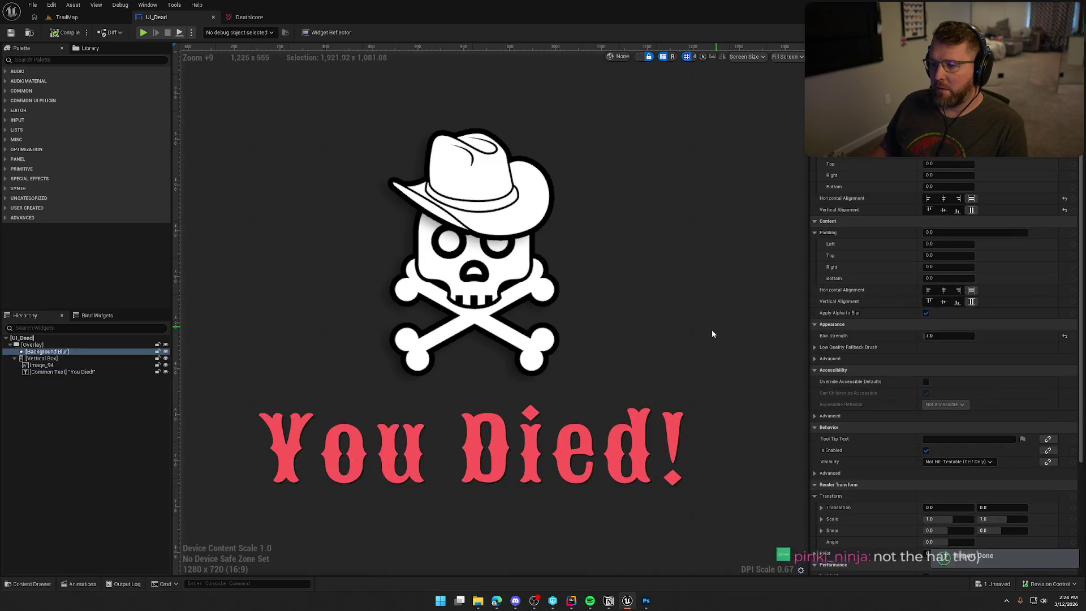
Step: Inspect the You Died! widget's updated skull and select the skull image
{"action": "scroll", "coordinate": [711, 329], "scroll_direction": "down", "scroll_amount": 9}
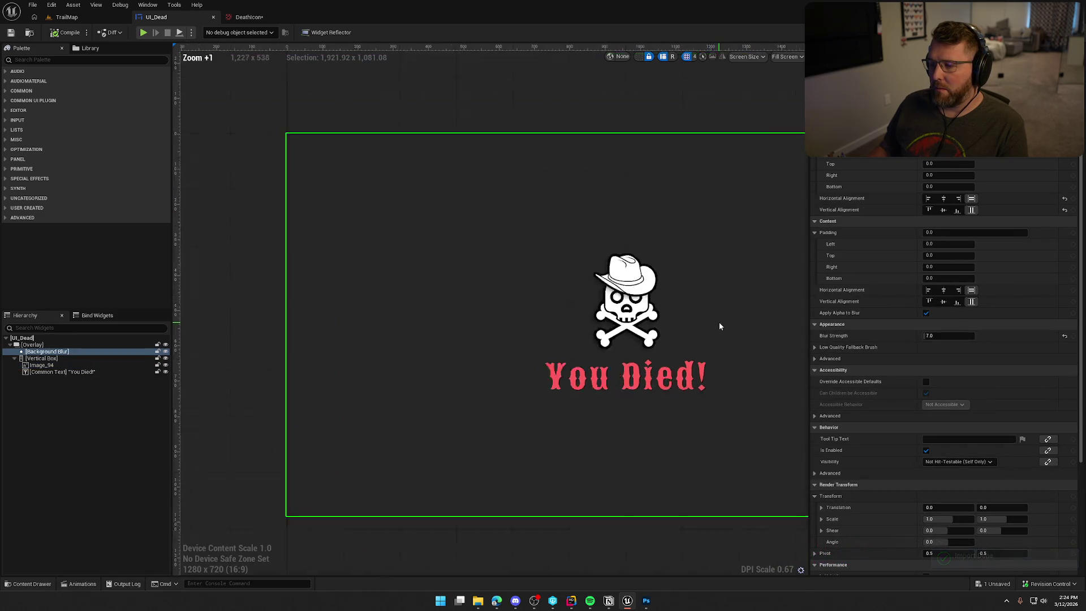
{"action": "scroll", "coordinate": [546, 292], "scroll_direction": "up", "scroll_amount": 7}
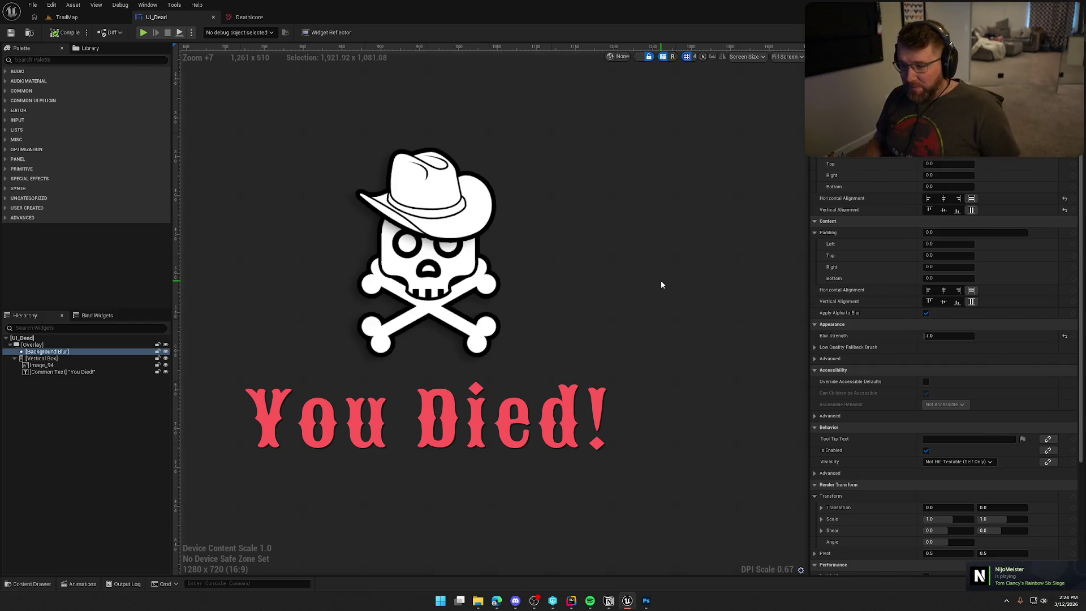
{"action": "scroll", "coordinate": [632, 286], "scroll_direction": "down", "scroll_amount": 6}
{"action": "scroll", "coordinate": [629, 301], "scroll_direction": "down", "scroll_amount": 1}
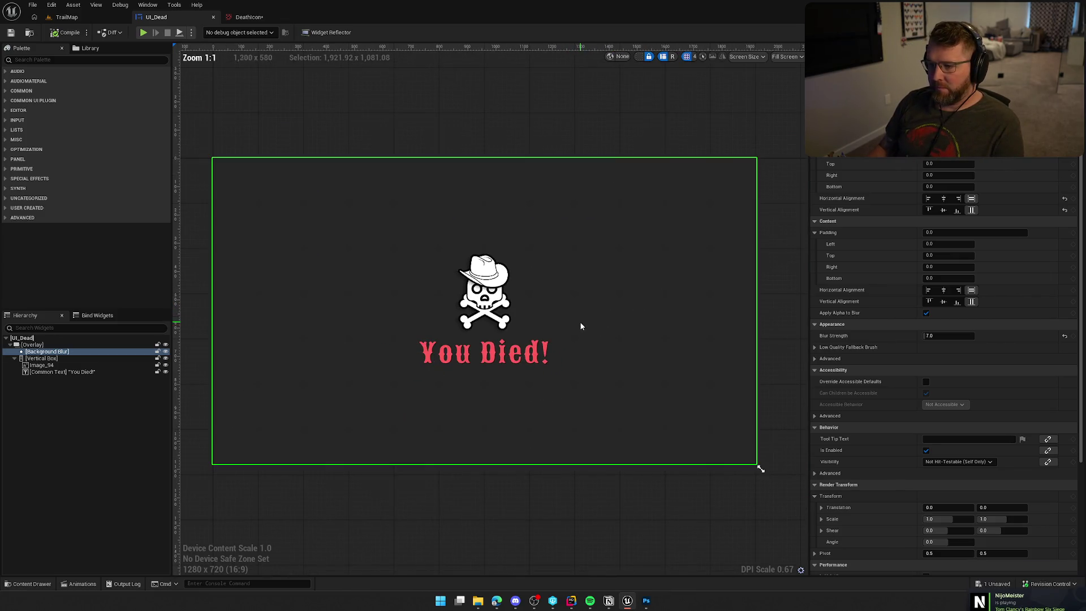
{"action": "scroll", "coordinate": [510, 366], "scroll_direction": "up", "scroll_amount": 1}
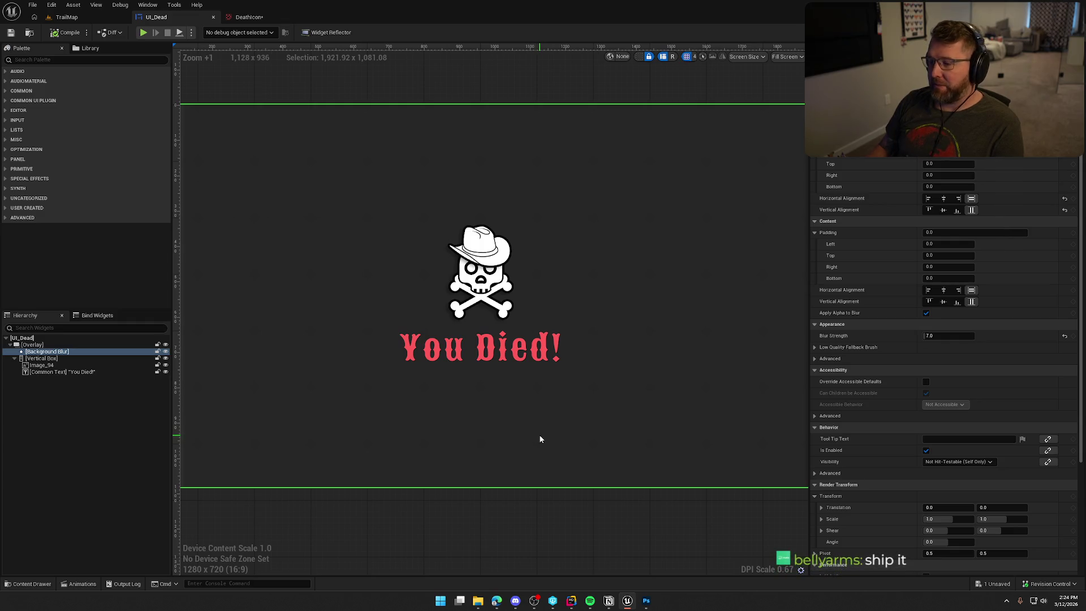
{"action": "scroll", "coordinate": [505, 400], "scroll_direction": "up", "scroll_amount": 1}
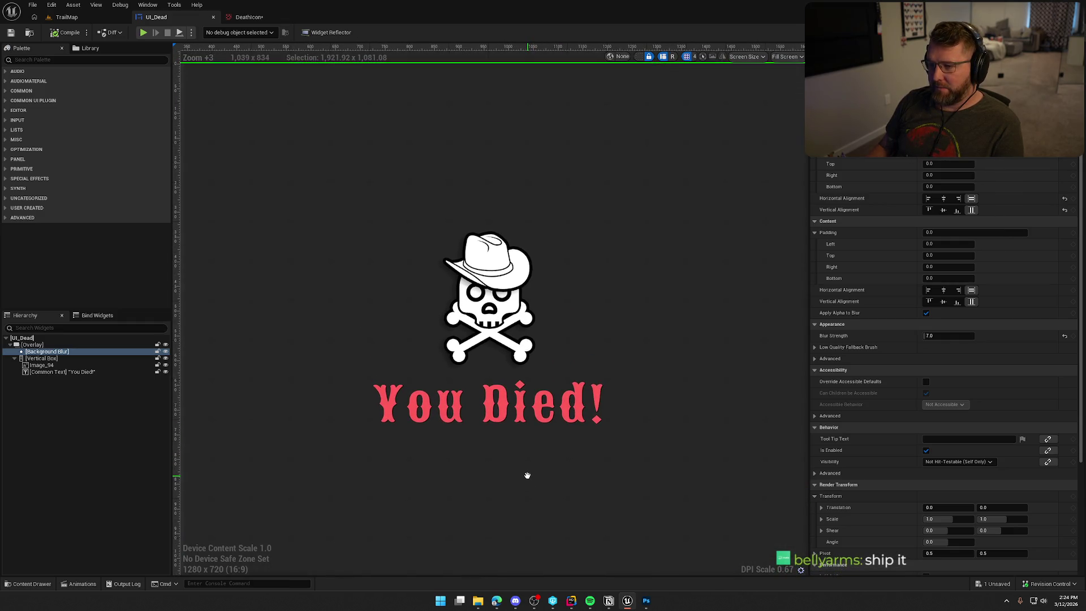
{"action": "scroll", "coordinate": [518, 388], "scroll_direction": "up", "scroll_amount": 1}
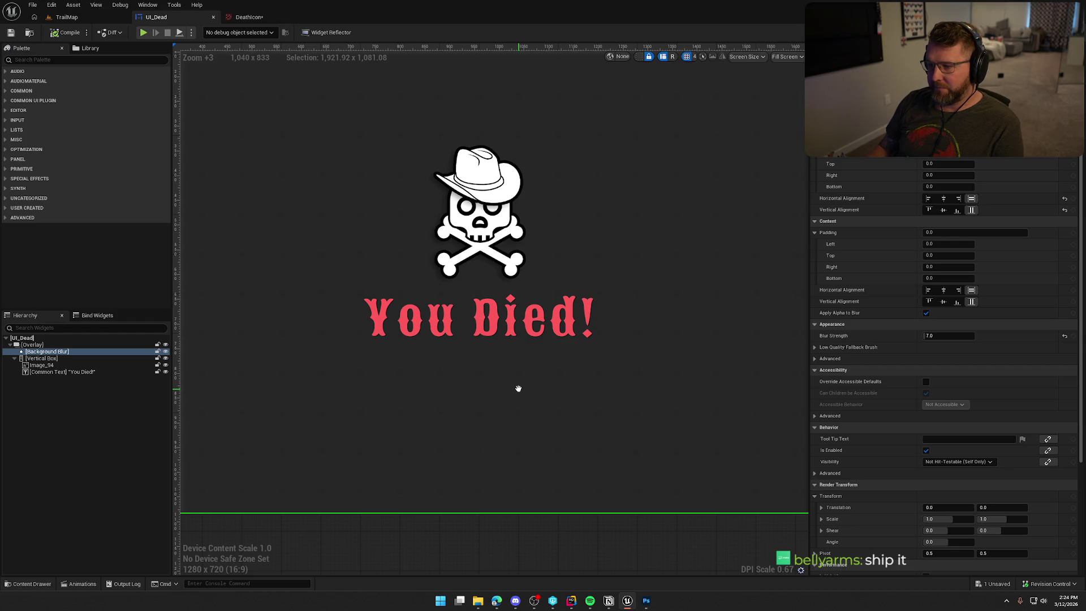
{"action": "left_click_drag", "start_coordinate": [518, 388], "coordinate": [524, 420]}
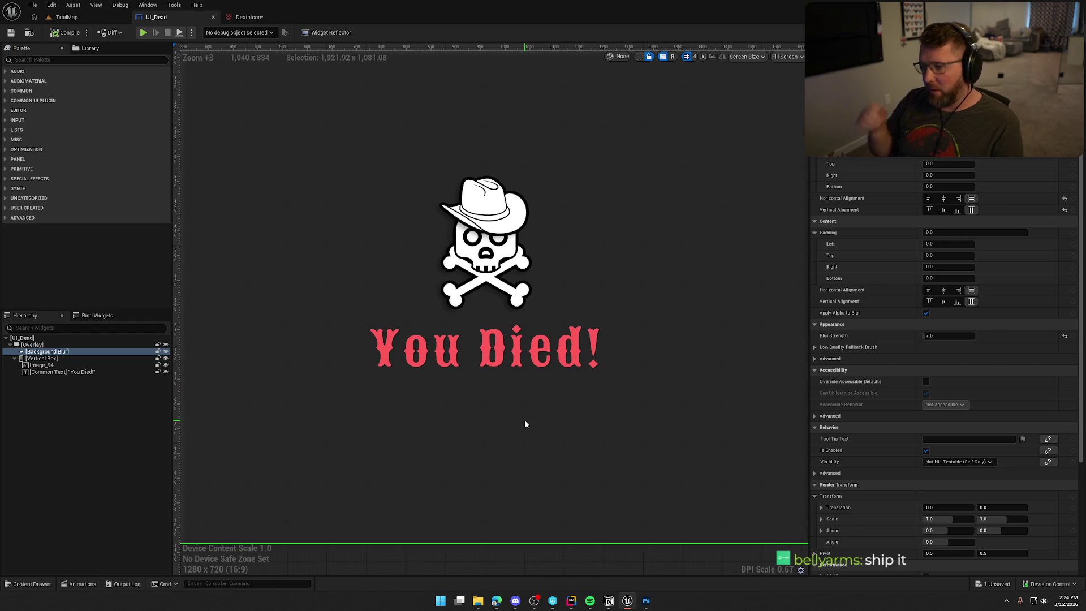
{"action": "scroll", "coordinate": [529, 421], "scroll_direction": "down", "scroll_amount": 4}
{"action": "scroll", "coordinate": [535, 423], "scroll_direction": "up", "scroll_amount": 1}
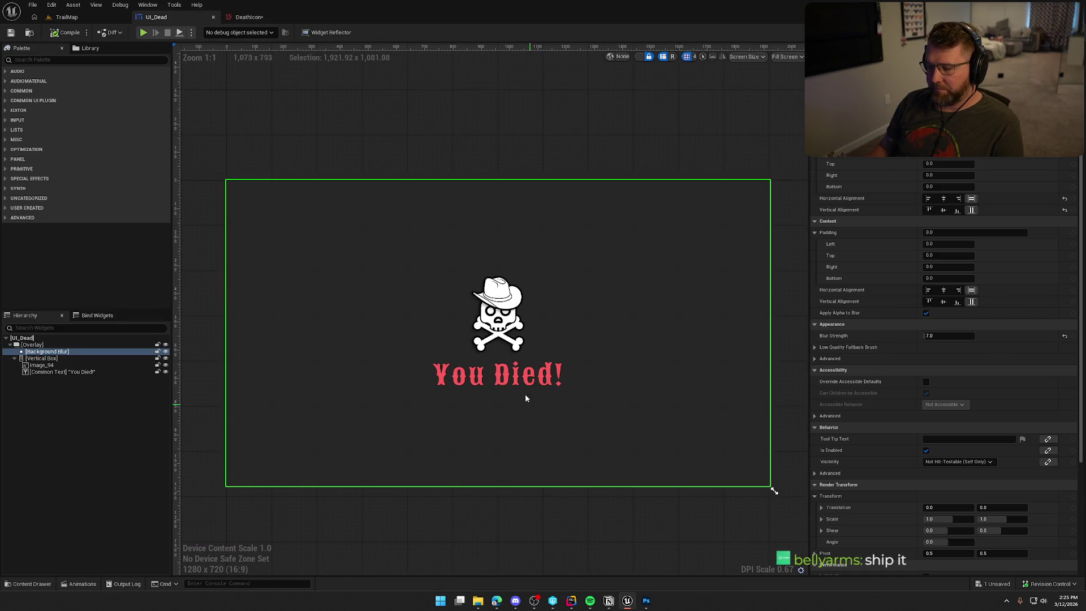
{"action": "left_click", "coordinate": [534, 338]}
Step: Set the skull image's size to 250 by 250
{"action": "left_click", "coordinate": [950, 290]}
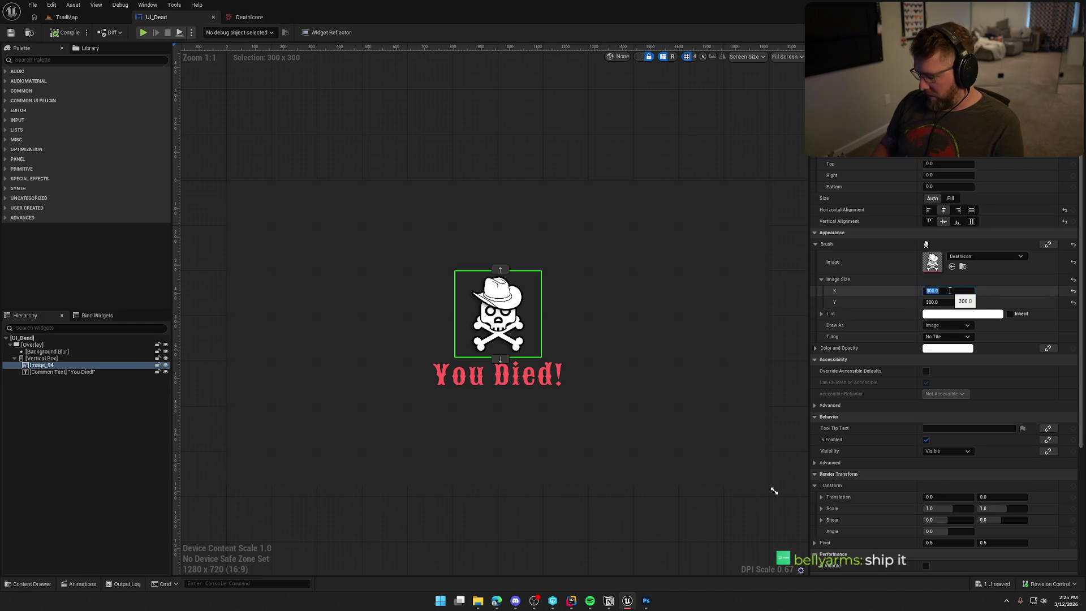
{"action": "type", "text": "0"}
{"action": "key", "text": "Tab"}
{"action": "type", "text": "250"}
{"action": "key", "text": "Return"}
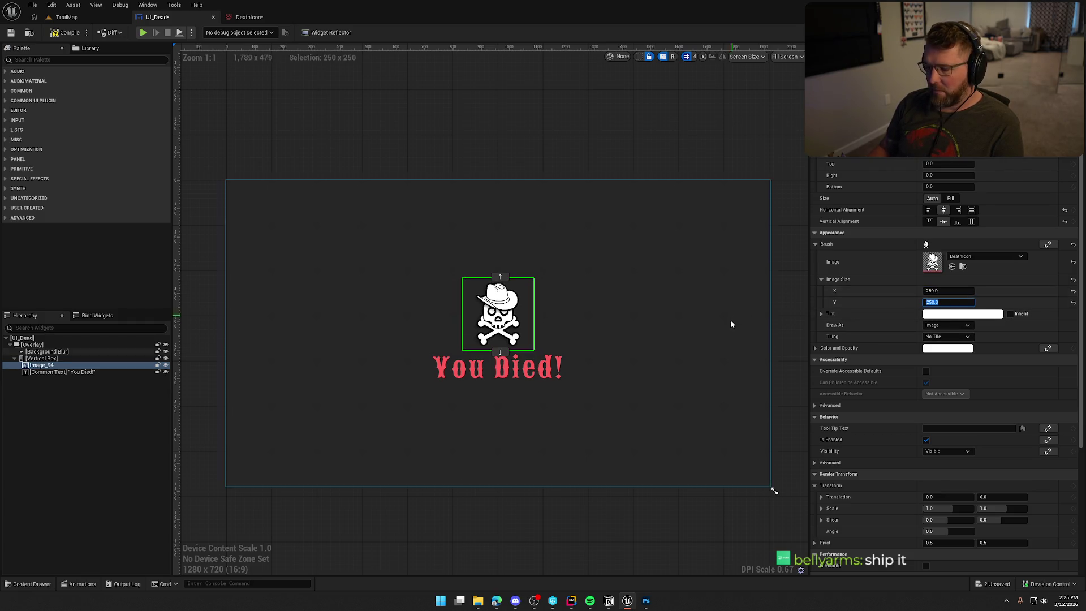
{"action": "left_click", "coordinate": [593, 527]}
Step: Check the resized skull in the designer, clear the selection and save UI_Dead
{"action": "scroll", "coordinate": [593, 526], "scroll_direction": "down", "scroll_amount": 2}
{"action": "mouse_move", "coordinate": [592, 508]}
{"action": "left_mouse_down"}
{"action": "mouse_move", "coordinate": [581, 439]}
{"action": "mouse_move", "coordinate": [544, 449]}
{"action": "left_mouse_up"}
{"action": "scroll", "coordinate": [581, 439], "scroll_direction": "up", "scroll_amount": 3}
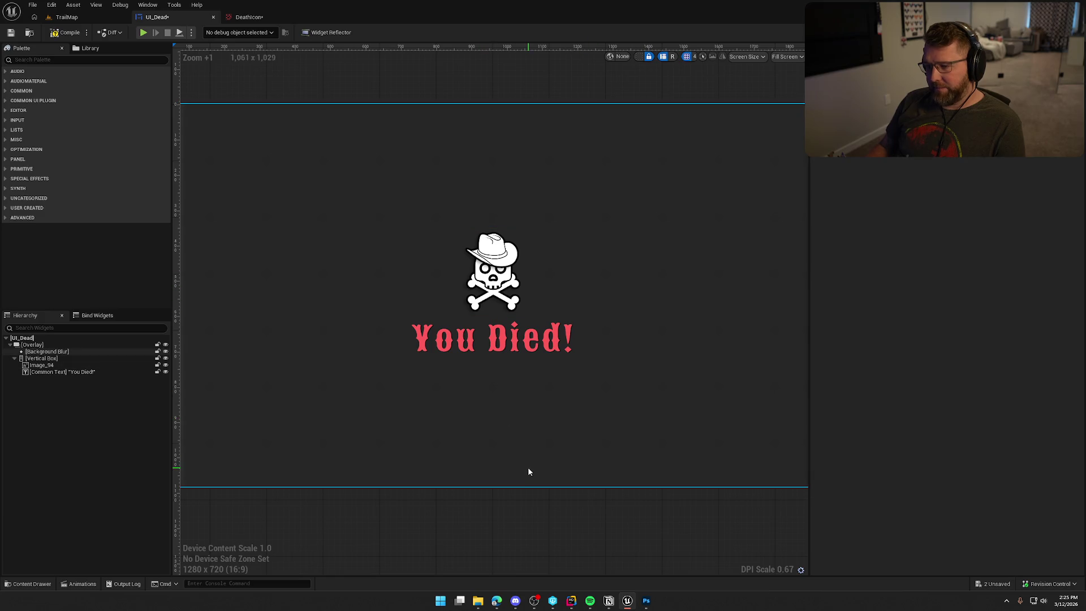
{"action": "scroll", "coordinate": [530, 461], "scroll_direction": "down", "scroll_amount": 1}
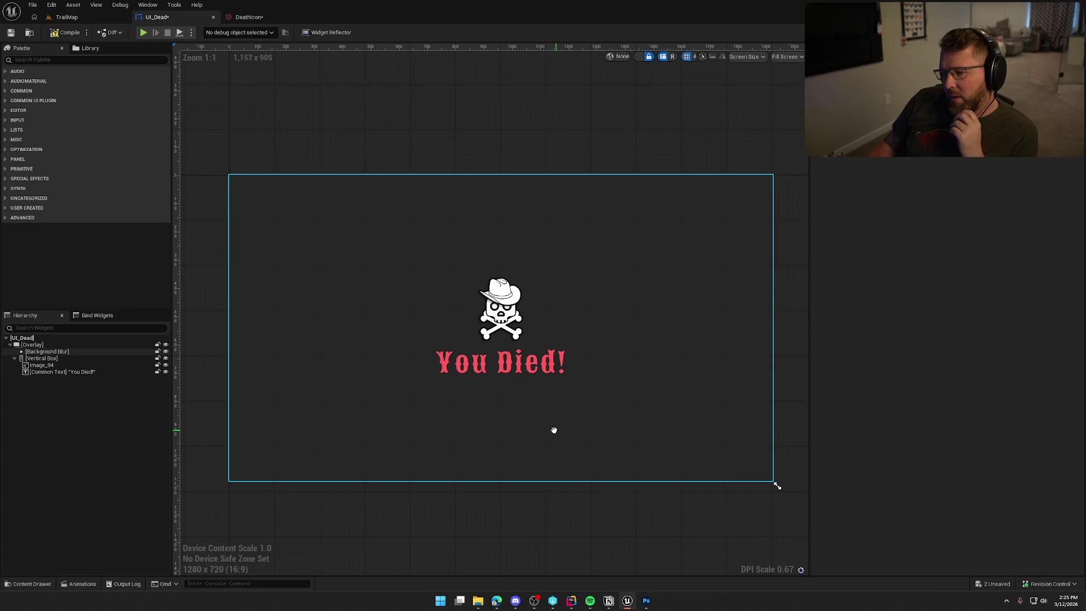
{"action": "left_click_drag", "start_coordinate": [556, 434], "coordinate": [545, 429]}
{"action": "left_click", "coordinate": [547, 523]}
{"action": "key", "text": "ctrl+s"}
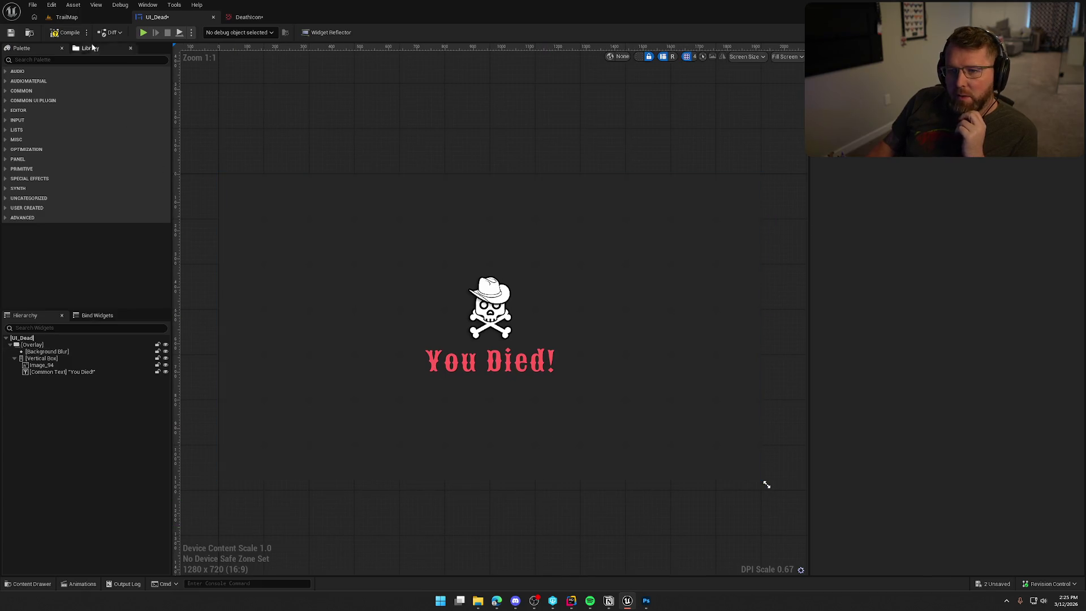
Step: Create a PP_Materials folder inside Art/VFX from the TrailMap level
{"action": "left_click", "coordinate": [69, 17]}
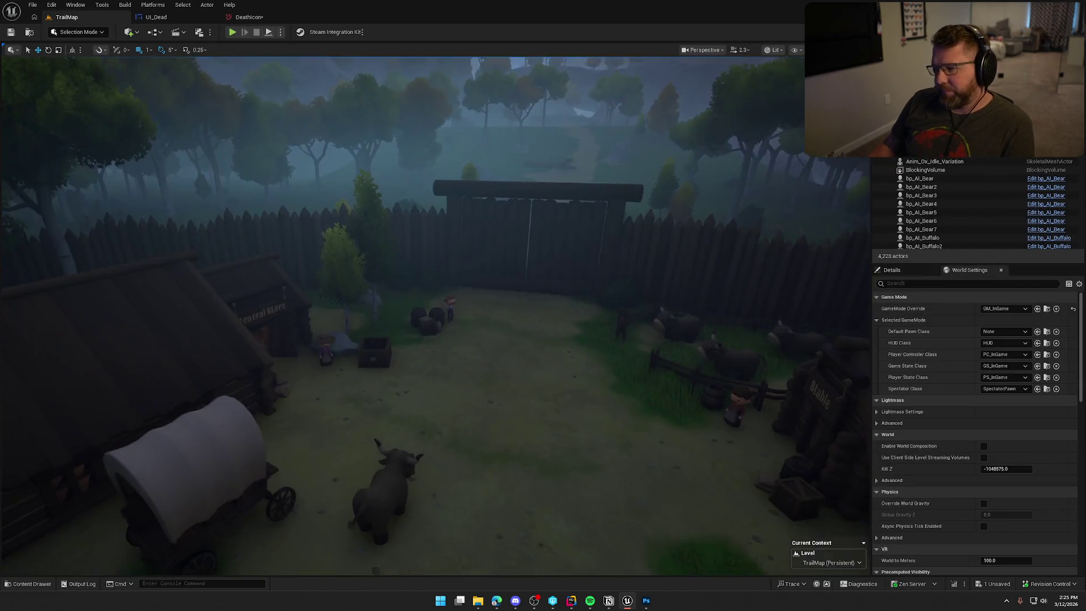
{"action": "key", "text": "ctrl+space"}
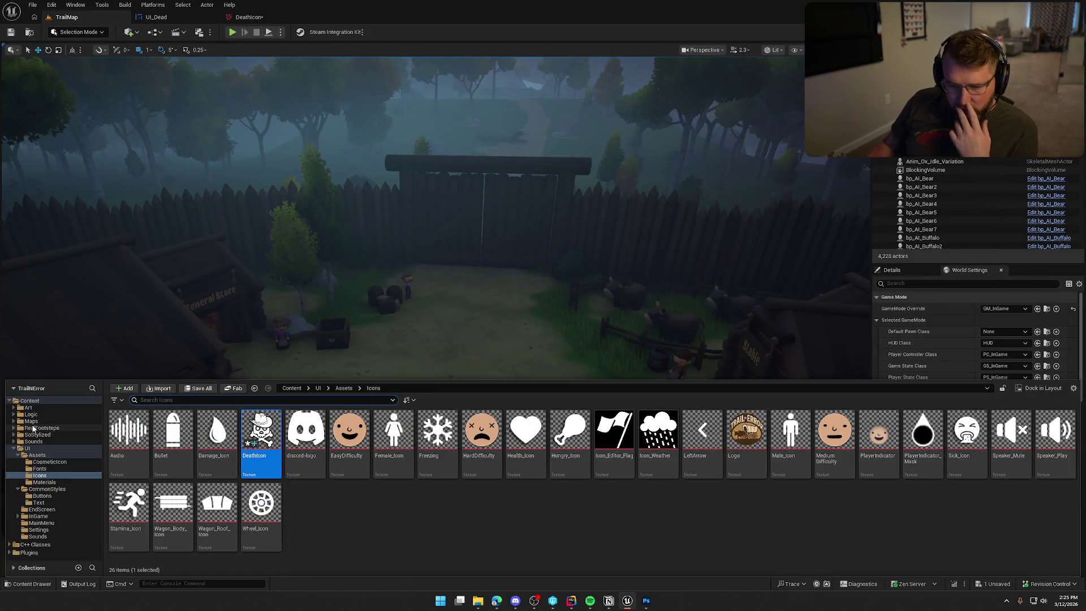
{"action": "left_click", "coordinate": [35, 409]}
{"action": "double_click", "coordinate": [526, 430]}
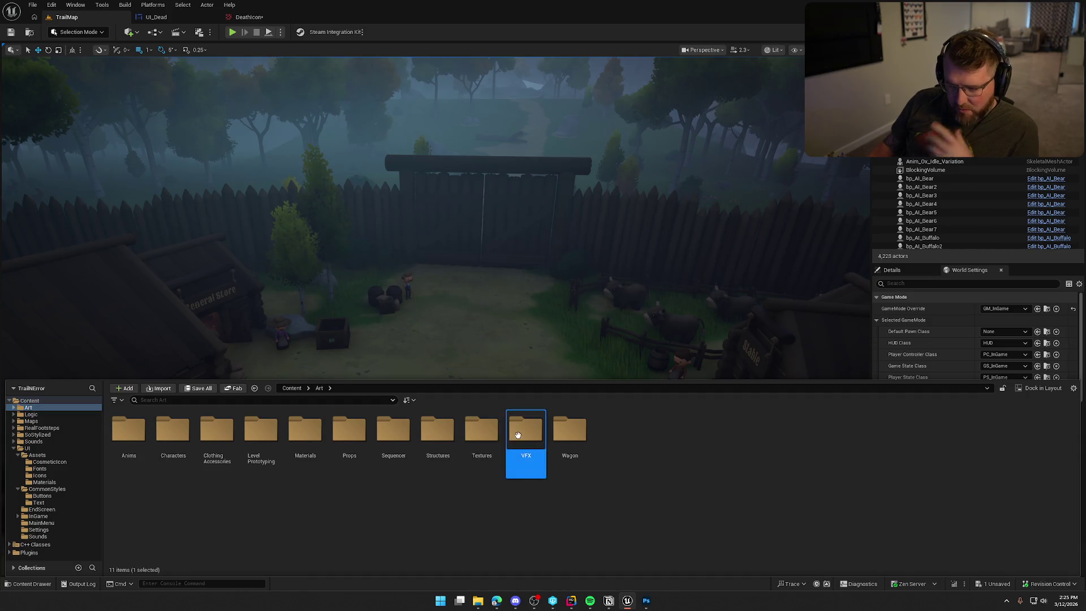
{"action": "right_click", "coordinate": [434, 509]}
{"action": "left_click", "coordinate": [475, 191]}
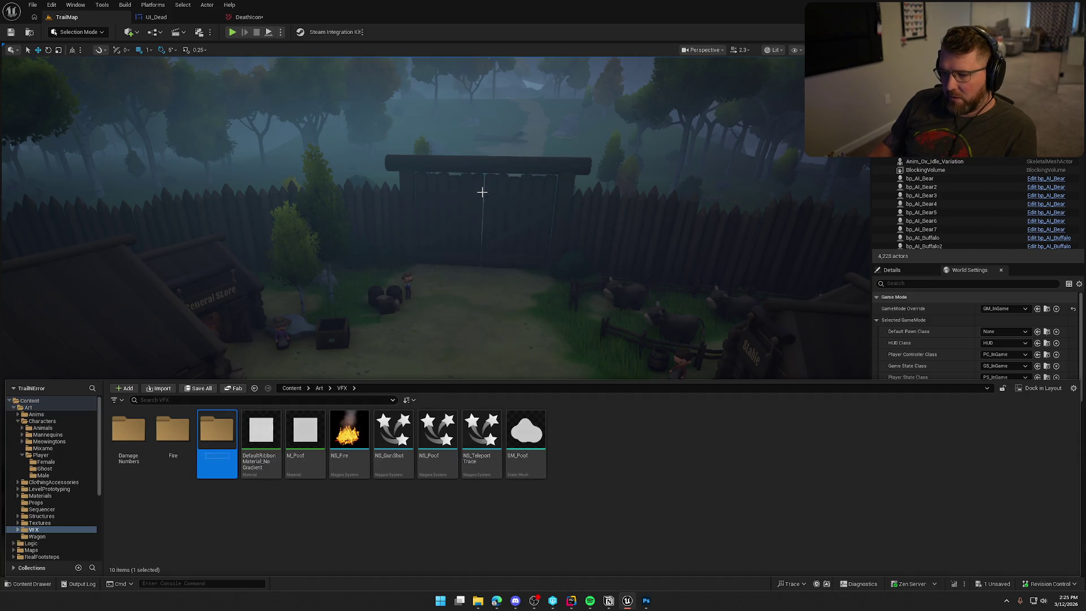
{"action": "type", "text": "PP_Materials"}
{"action": "key", "text": "Return"}
Step: Create a material named M_GreyScale inside PP_Materials and open it for editing
{"action": "double_click", "coordinate": [217, 448]}
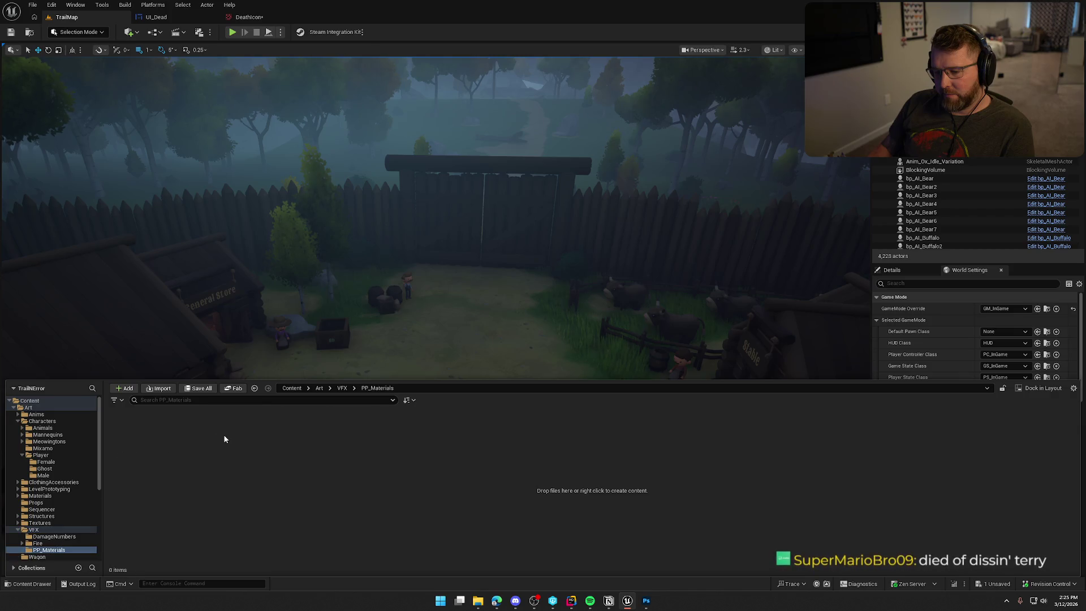
{"action": "right_click", "coordinate": [223, 436]}
{"action": "left_click", "coordinate": [266, 185]}
{"action": "type", "text": "M_GreyScale"}
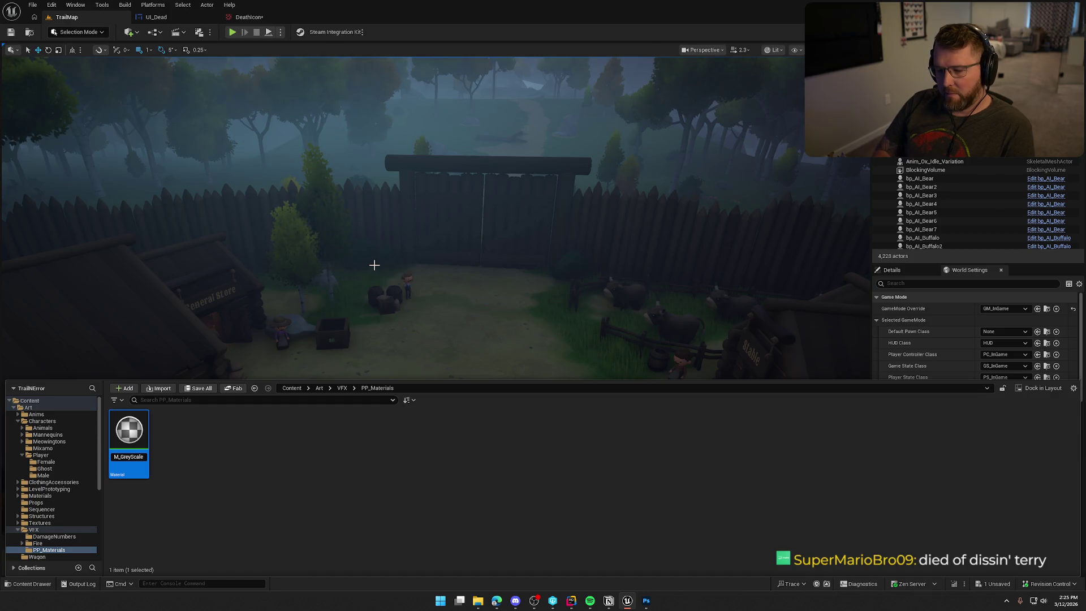
{"action": "key", "text": "Return"}
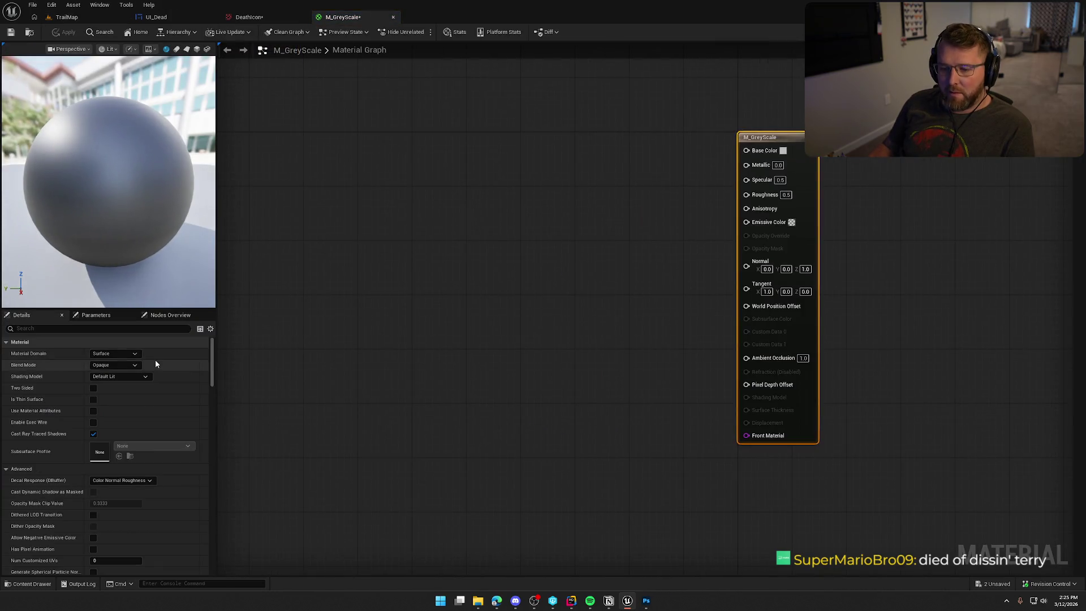
{"action": "left_click", "coordinate": [135, 353]}
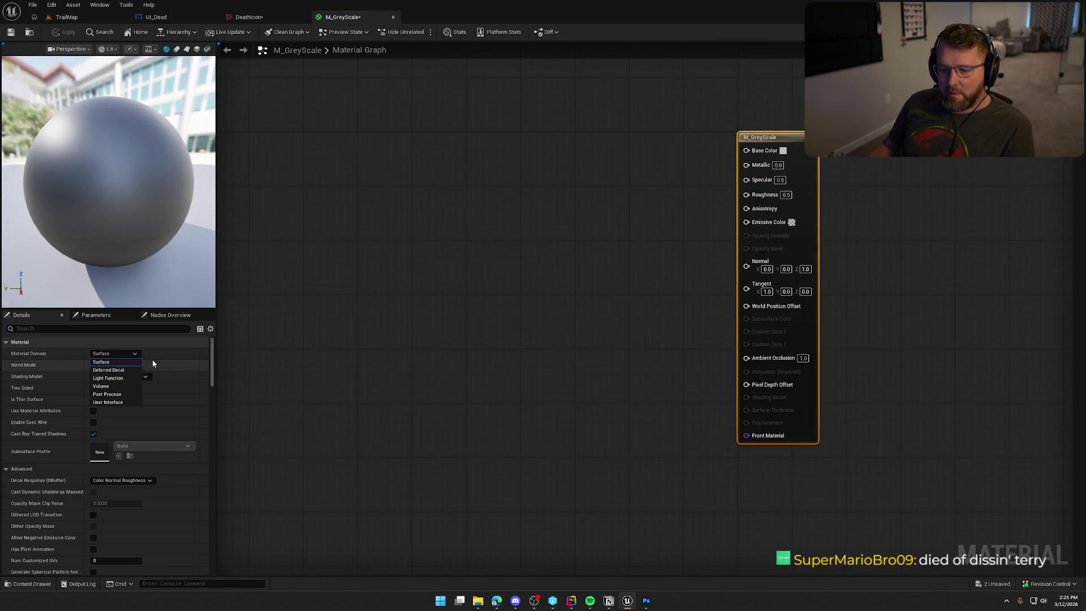
{"action": "left_click", "coordinate": [107, 394]}
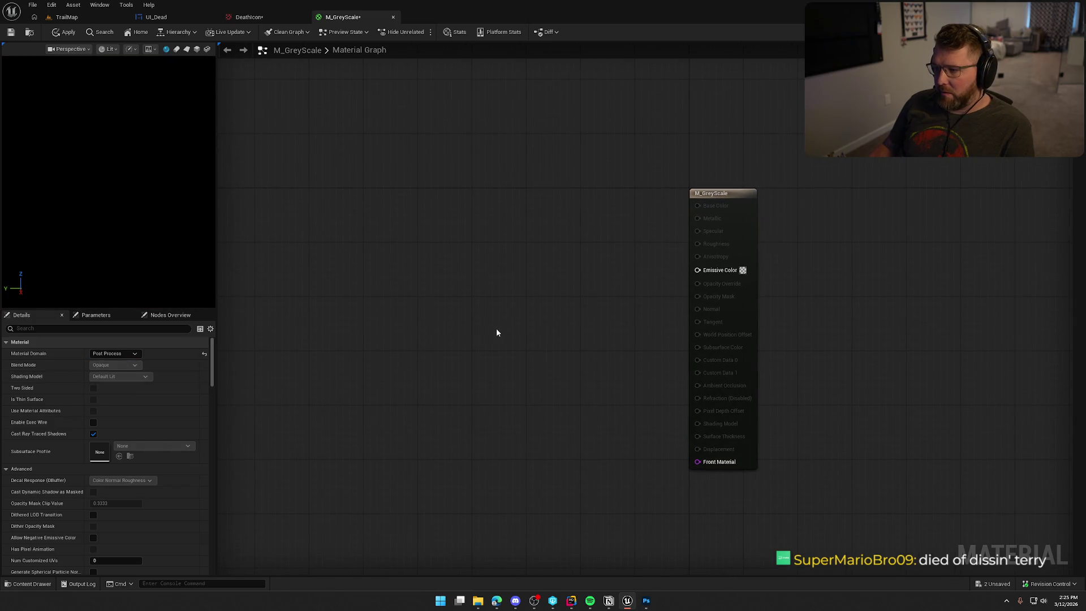
{"action": "left_click_drag", "start_coordinate": [338, 367], "coordinate": [444, 265]}
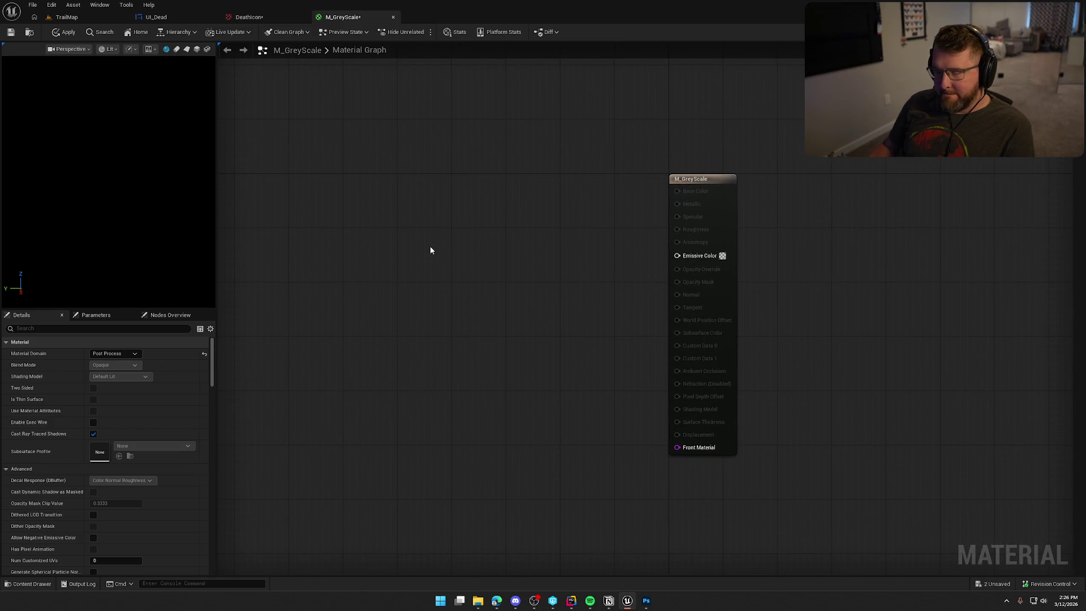
{"action": "key", "text": "alt+Tab"}
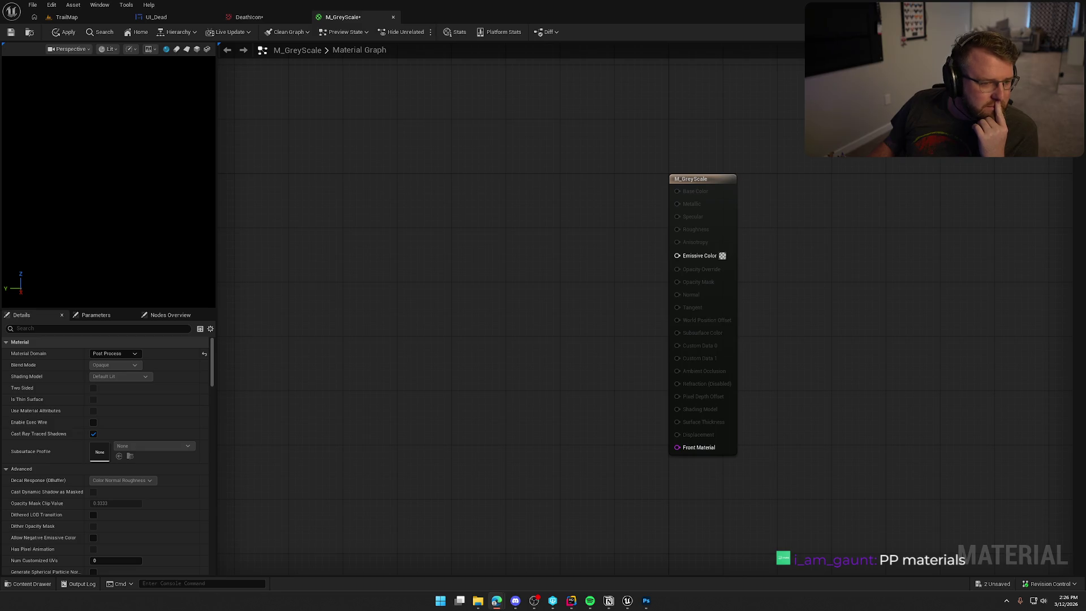
{"action": "key", "text": "alt+Tab"}
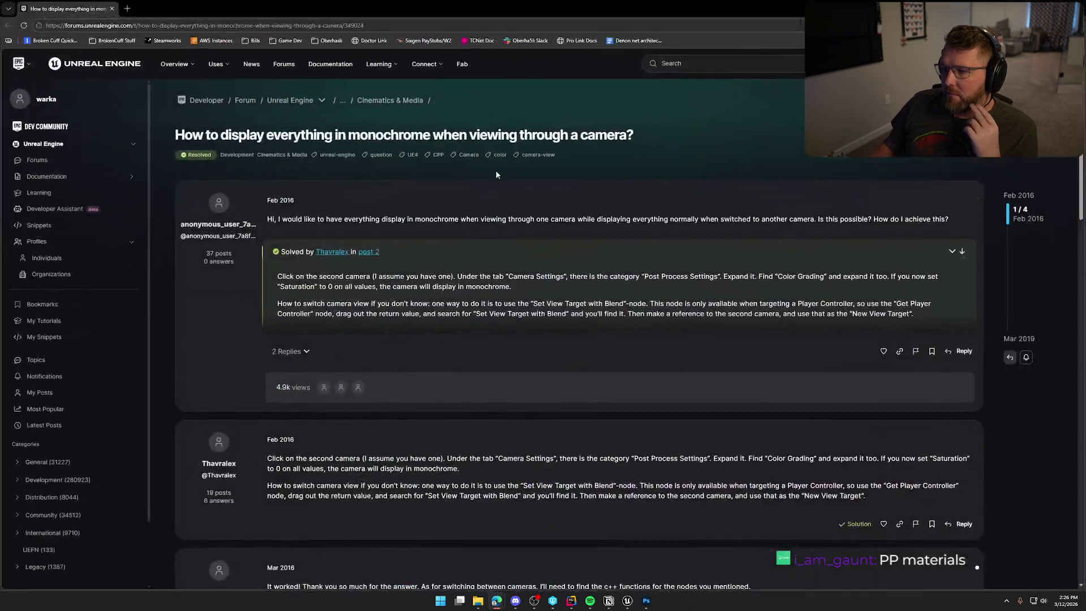
Step: Expand the thread's two replies and read the Saturation-to-0 answer
{"action": "left_click", "coordinate": [289, 351]}
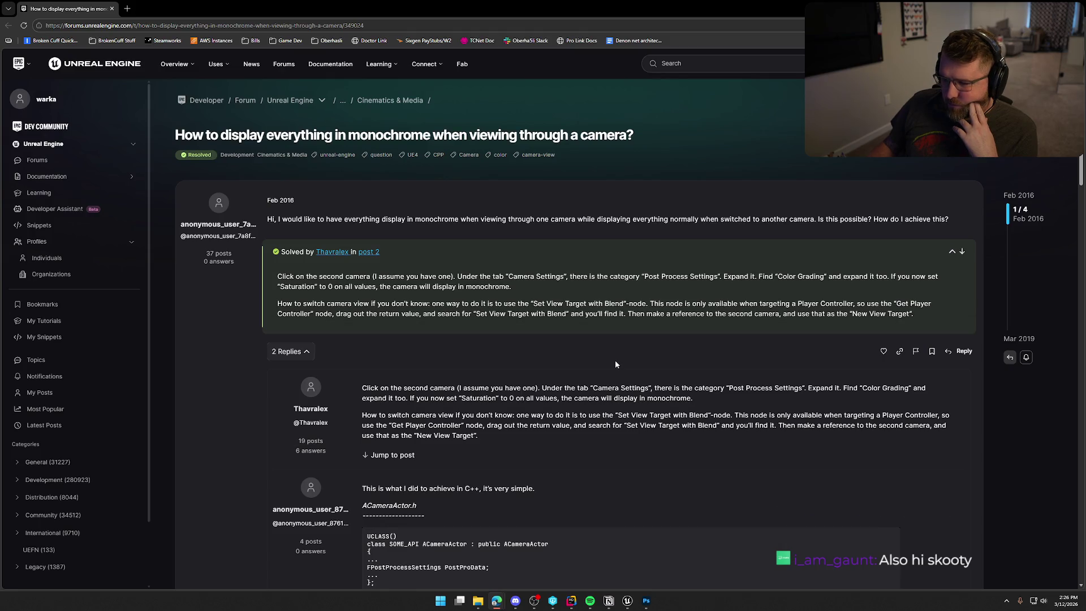
{"action": "scroll", "coordinate": [615, 359], "scroll_direction": "down", "scroll_amount": 5}
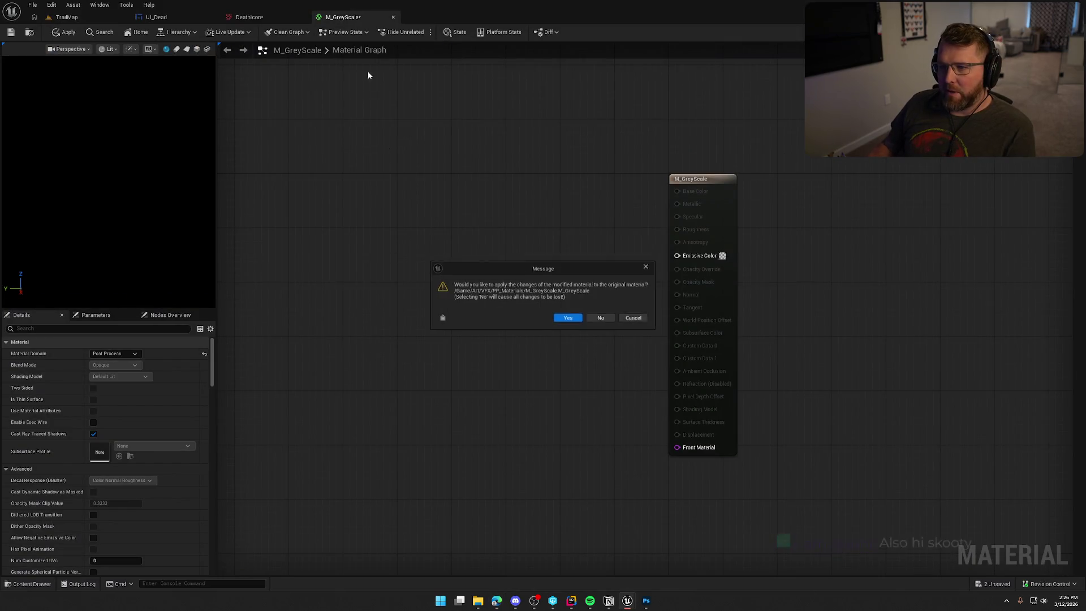
Step: Discard M_GreyScale's unsaved changes, delete the material, and switch back to TrailMap
{"action": "left_click", "coordinate": [599, 318]}
{"action": "key", "text": "ctrl+space"}
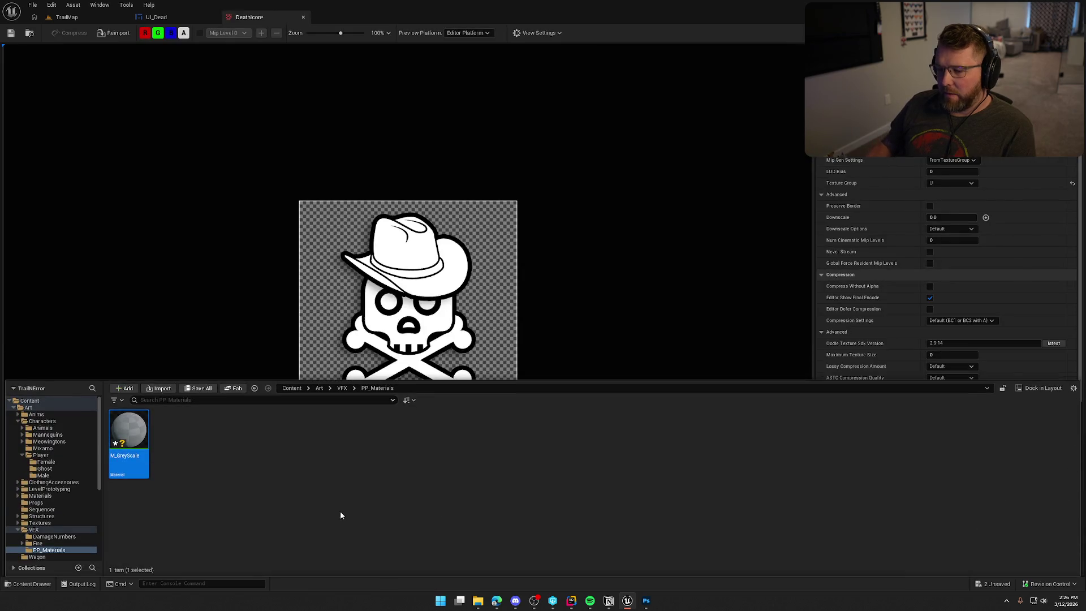
{"action": "key", "text": "Delete"}
{"action": "left_click", "coordinate": [450, 438]}
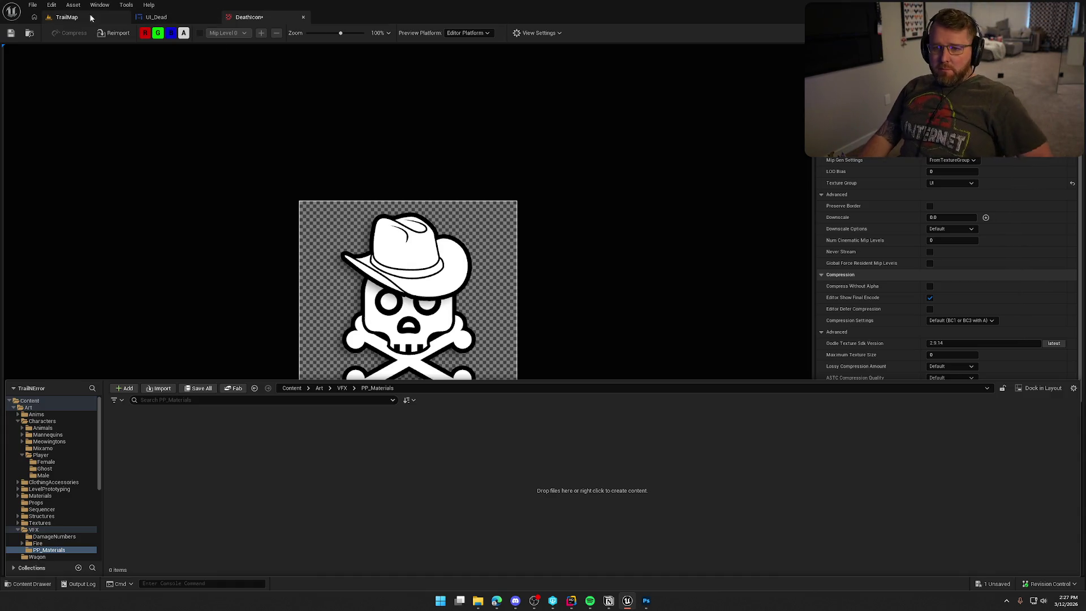
{"action": "left_click", "coordinate": [66, 17]}
{"action": "key", "text": "ctrl+space"}
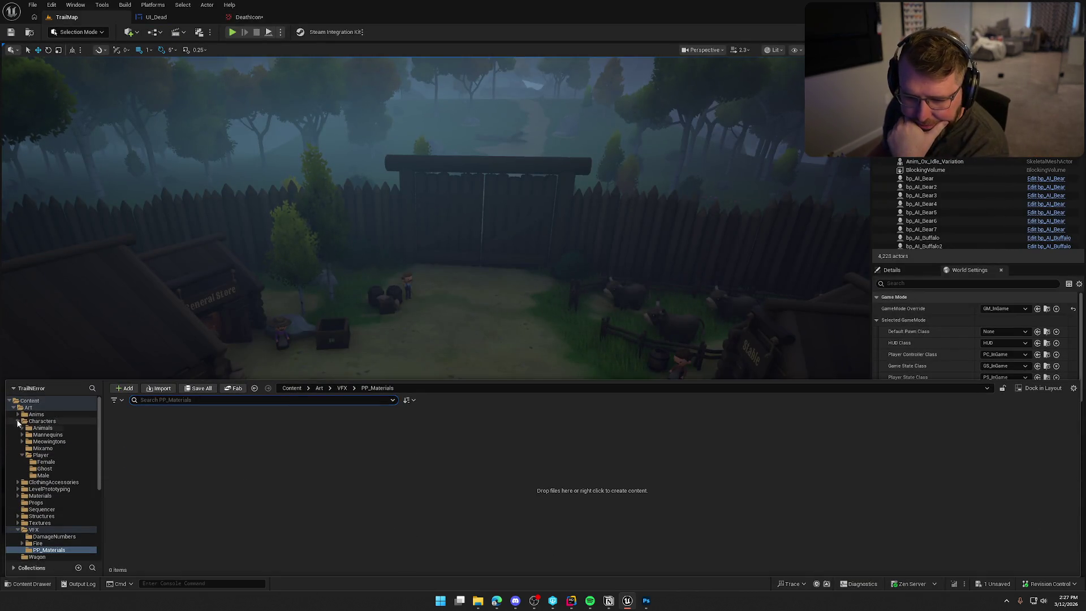
Step: Open the Logic/Player/bp_Player blueprint and select its player camera
{"action": "double_click", "coordinate": [45, 408], "text": "ctrl"}
{"action": "left_click", "coordinate": [46, 415]}
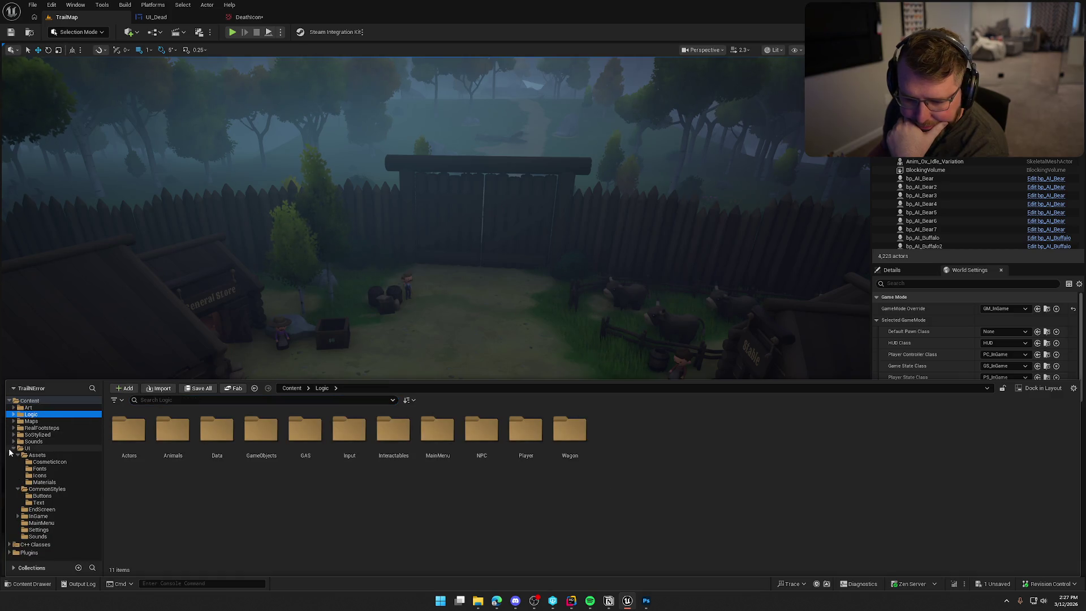
{"action": "double_click", "coordinate": [525, 430]}
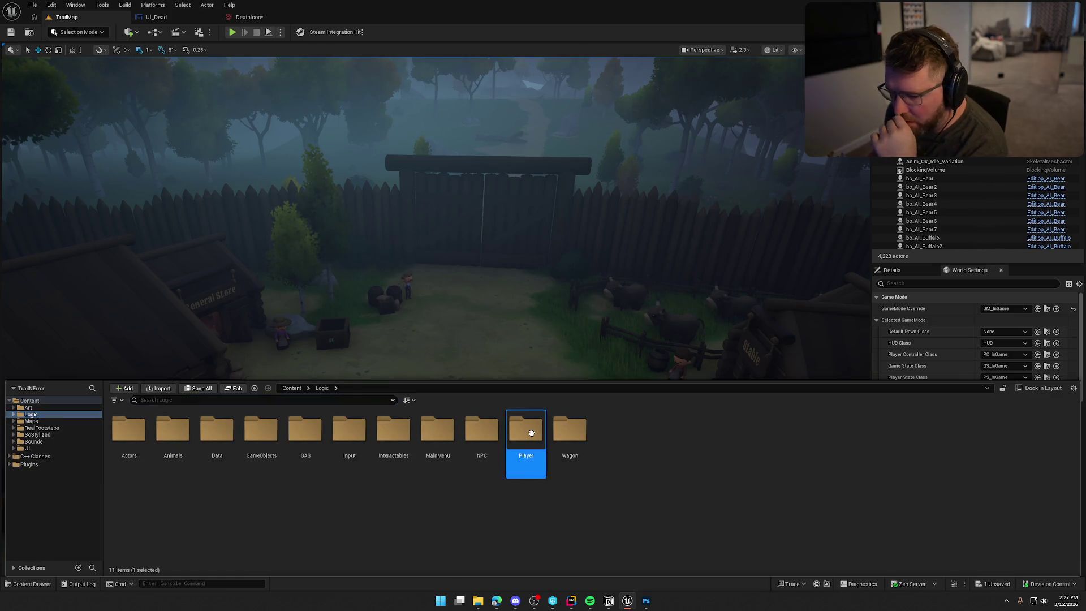
{"action": "left_click", "coordinate": [129, 435]}
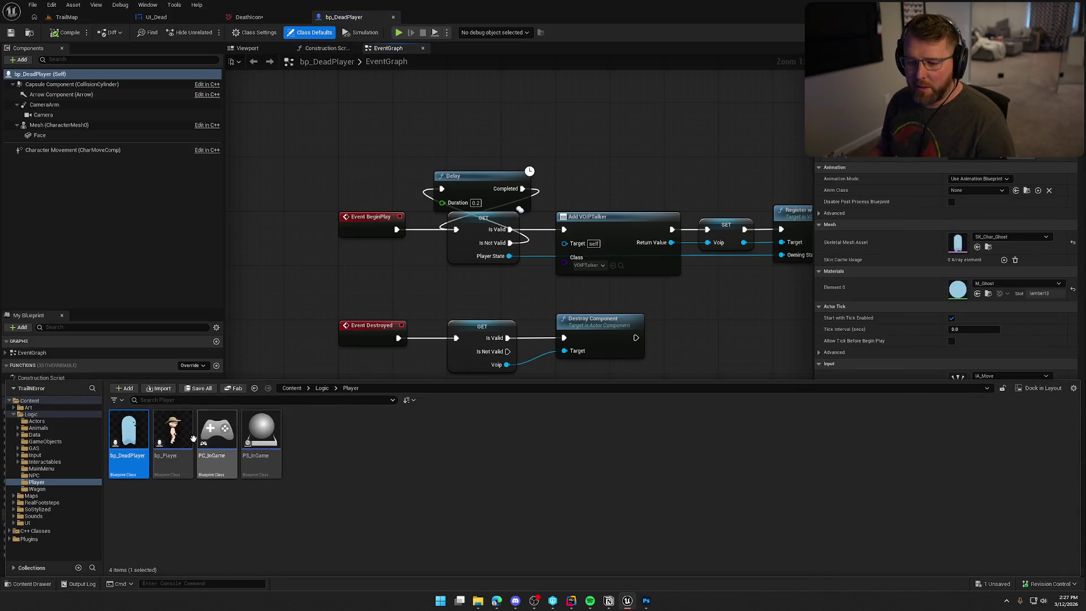
{"action": "left_click", "coordinate": [191, 430]}
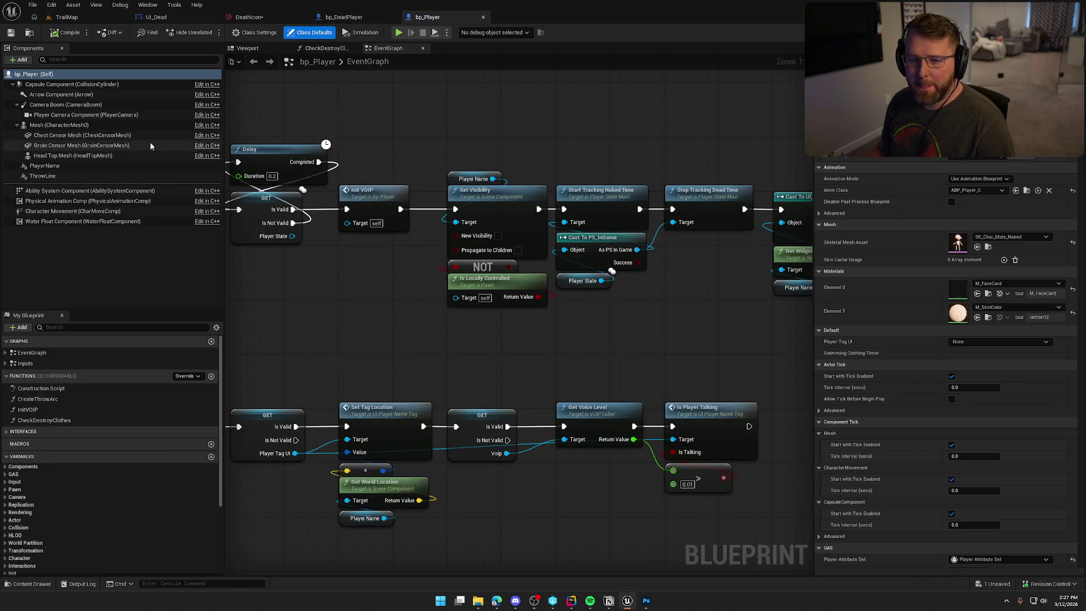
{"action": "left_click", "coordinate": [83, 114]}
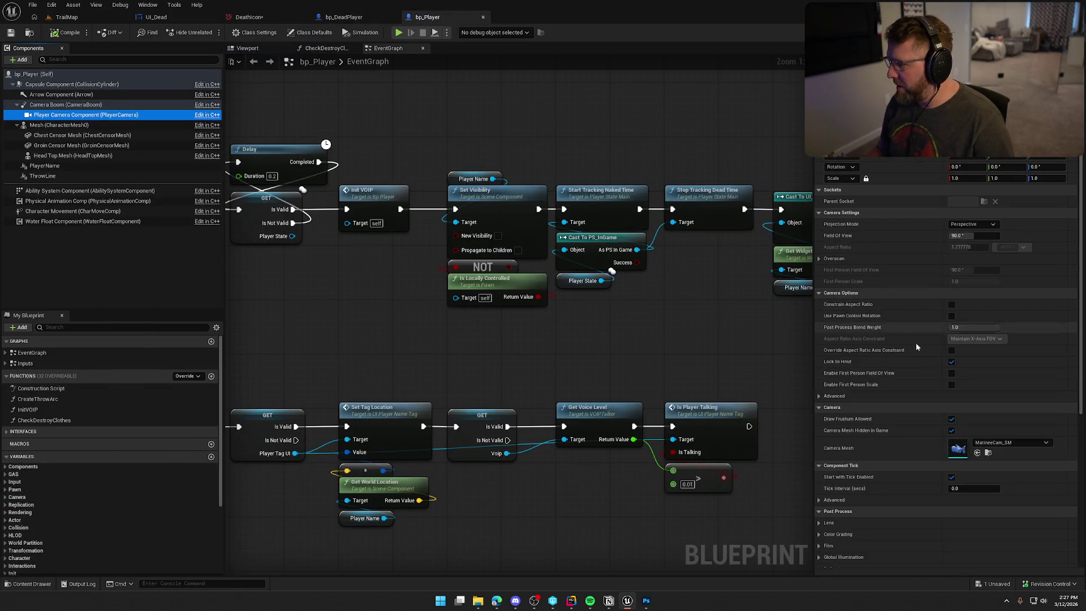
Step: Override the camera's Color Grading Global Saturation to 0 and compile the blueprint
{"action": "left_click", "coordinate": [819, 259]}
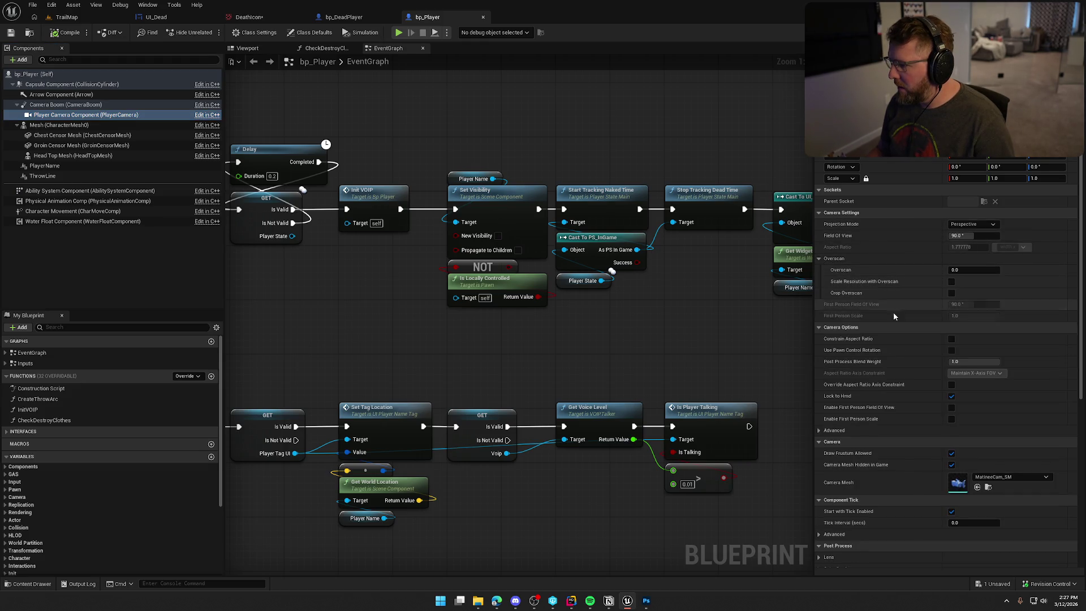
{"action": "scroll", "coordinate": [904, 342], "scroll_direction": "down", "scroll_amount": 6}
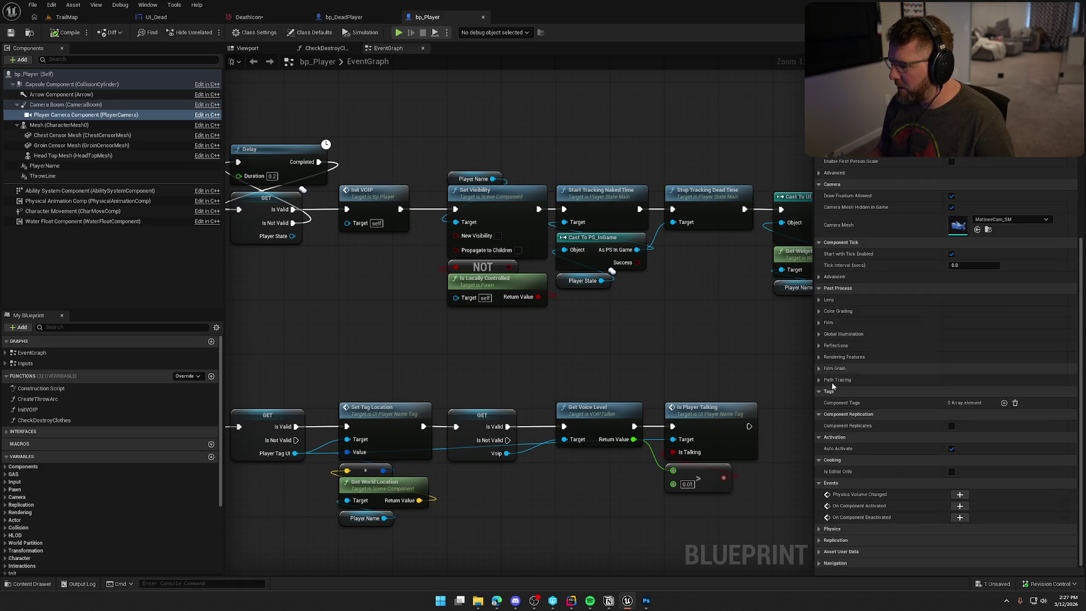
{"action": "left_click", "coordinate": [818, 311]}
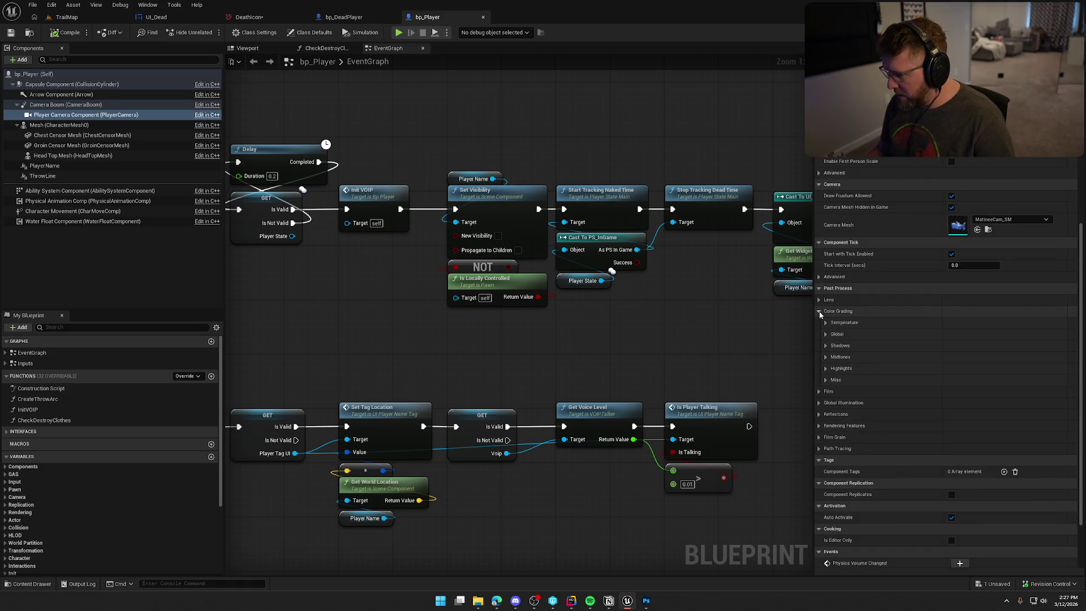
{"action": "left_click", "coordinate": [826, 380]}
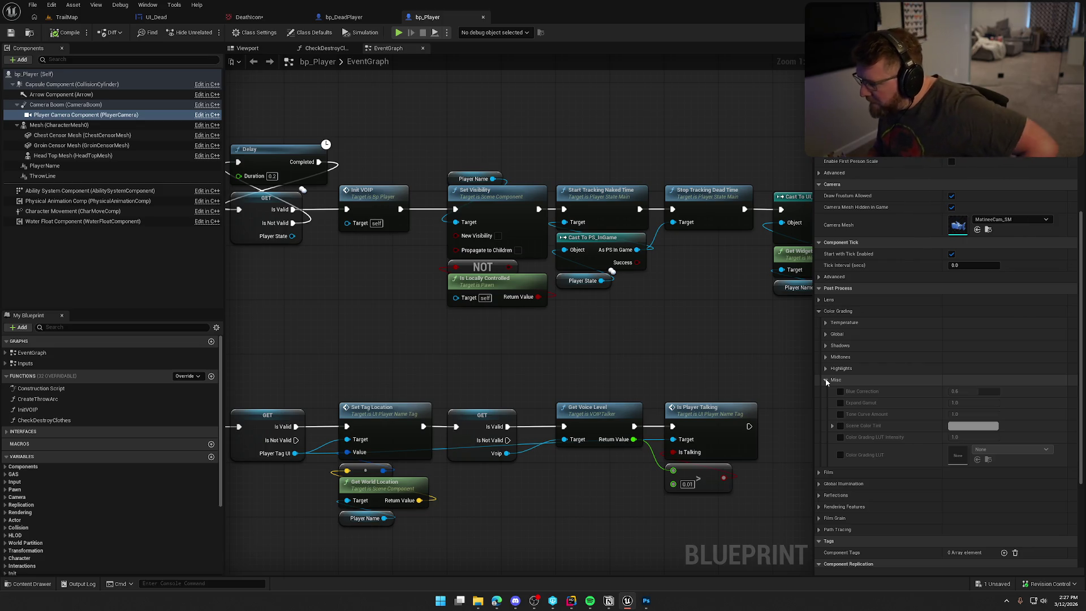
{"action": "left_click", "coordinate": [825, 380]}
{"action": "left_click", "coordinate": [826, 333]}
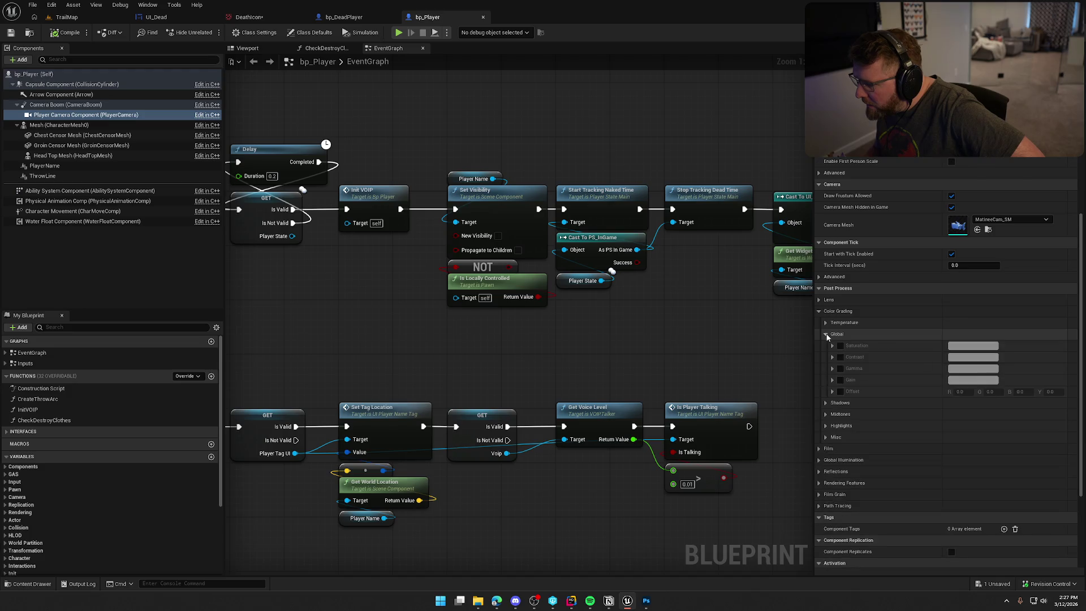
{"action": "left_click", "coordinate": [840, 346]}
{"action": "left_click", "coordinate": [832, 346]}
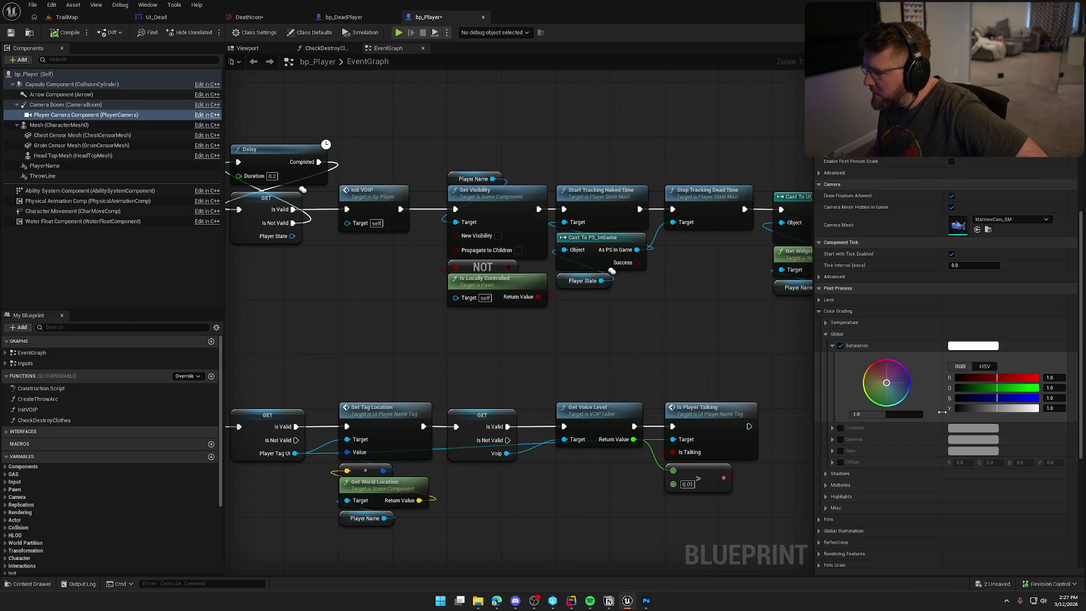
{"action": "left_click", "coordinate": [894, 414]}
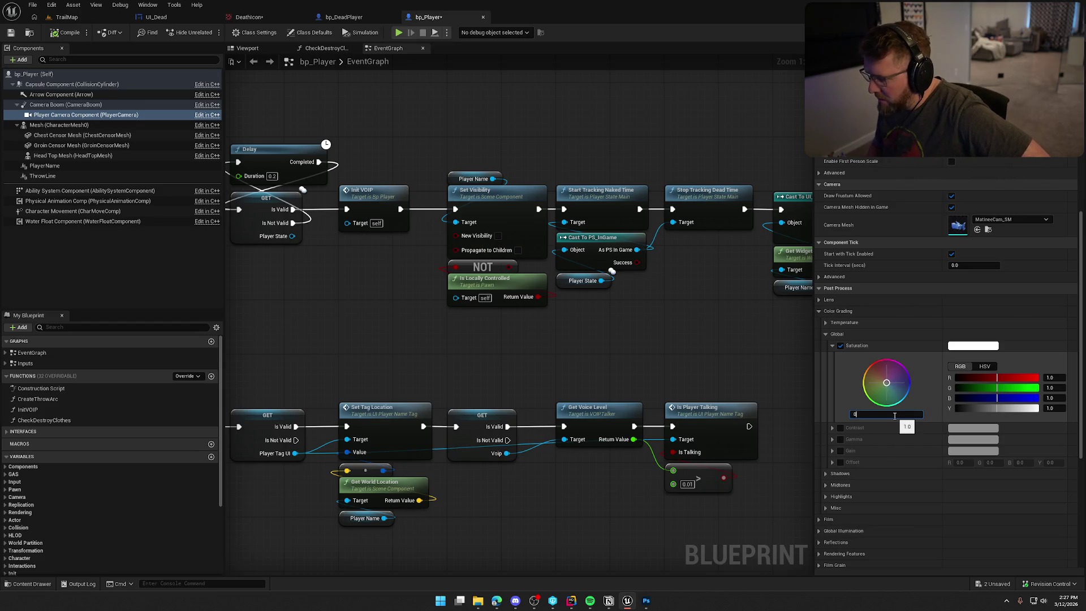
{"action": "type", "text": ".0"}
{"action": "key", "text": "Return"}
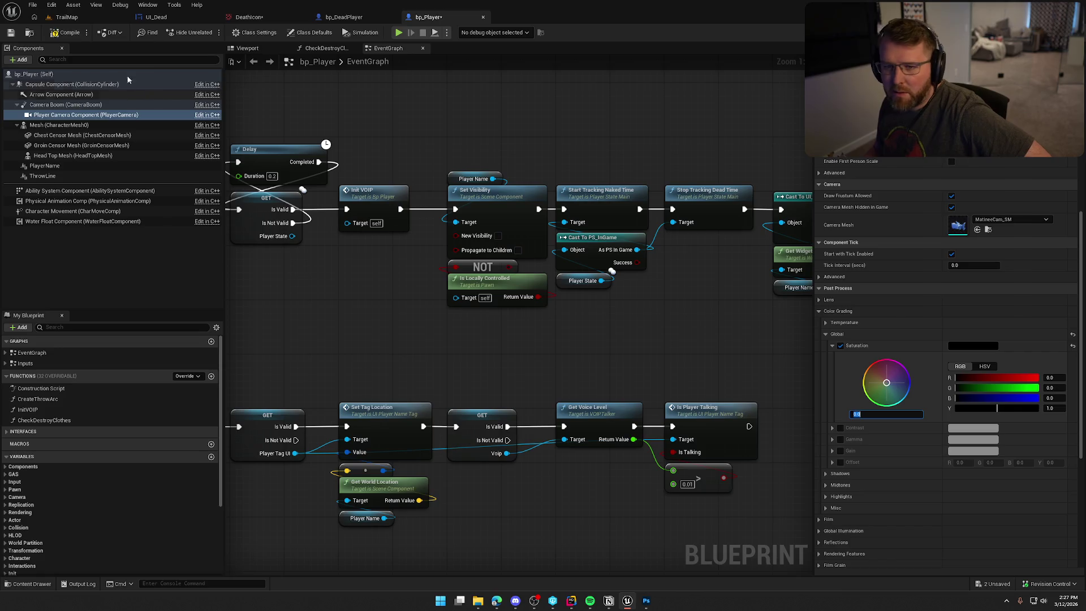
{"action": "left_click", "coordinate": [53, 32]}
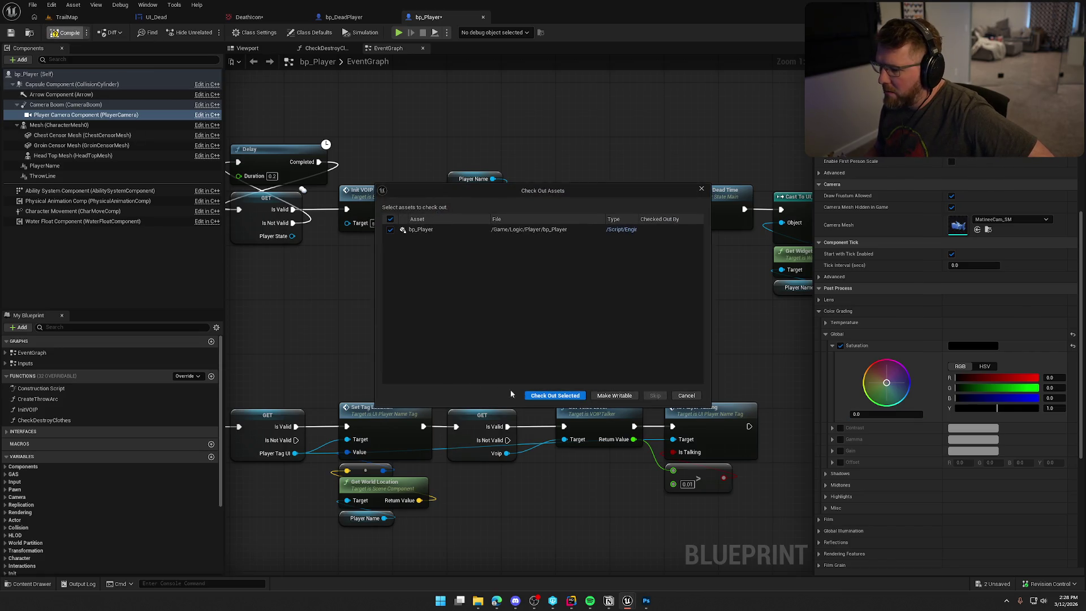
Step: Check out bp_Player, then play TrailMap to test the greyscale view and stop
{"action": "left_click", "coordinate": [555, 395]}
{"action": "left_click", "coordinate": [86, 16]}
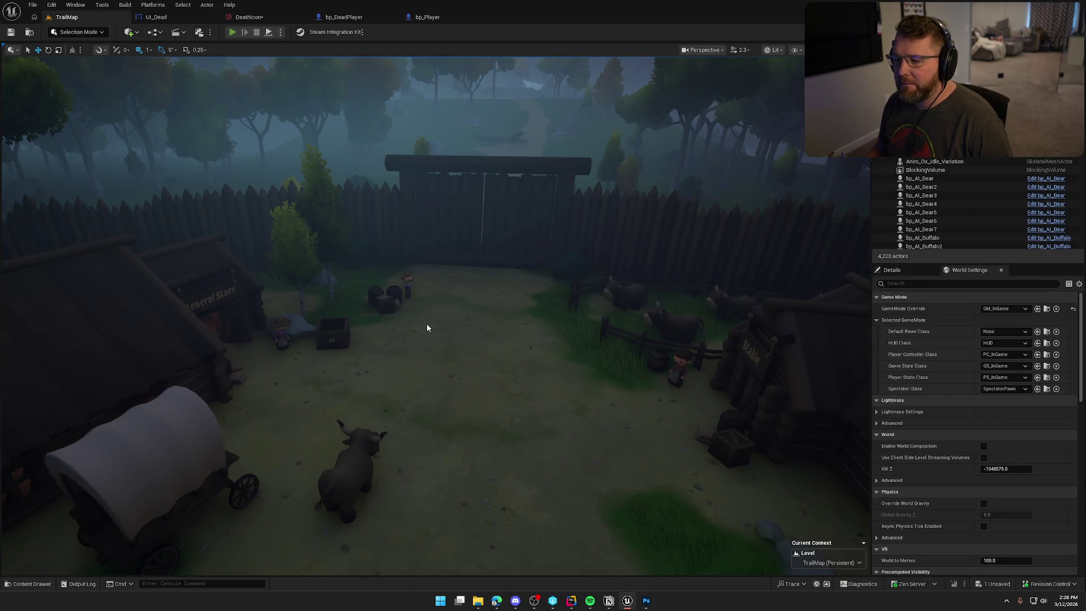
{"action": "key", "text": "alt+p"}
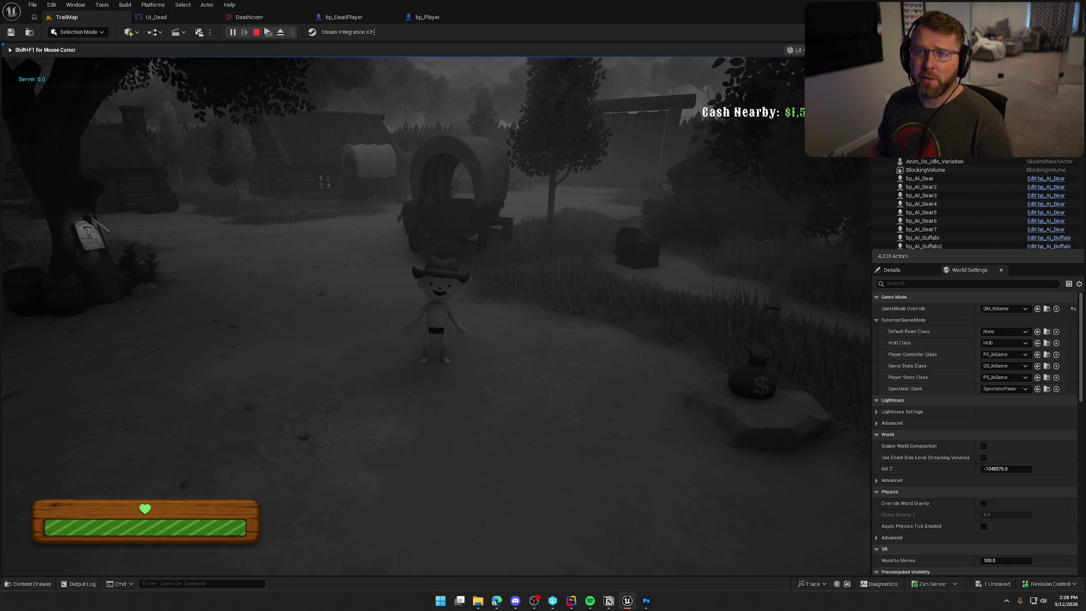
{"action": "key", "text": "shift+F1"}
{"action": "key", "text": "Escape"}
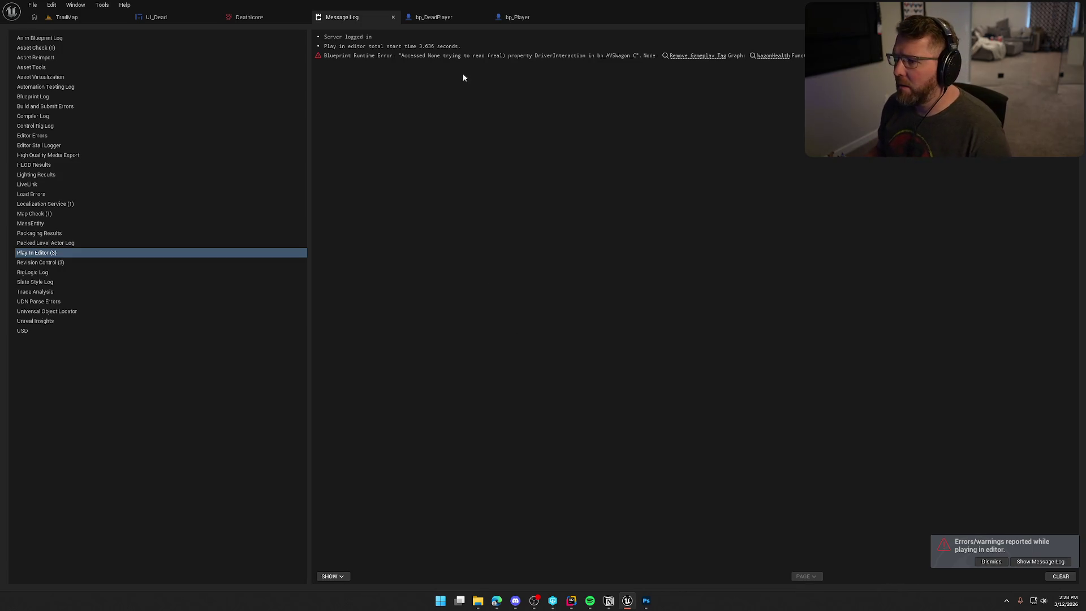
Step: Close the Message Log after viewing the bp_HVSWagon error and go back to bp_Player
{"action": "left_click", "coordinate": [461, 57]}
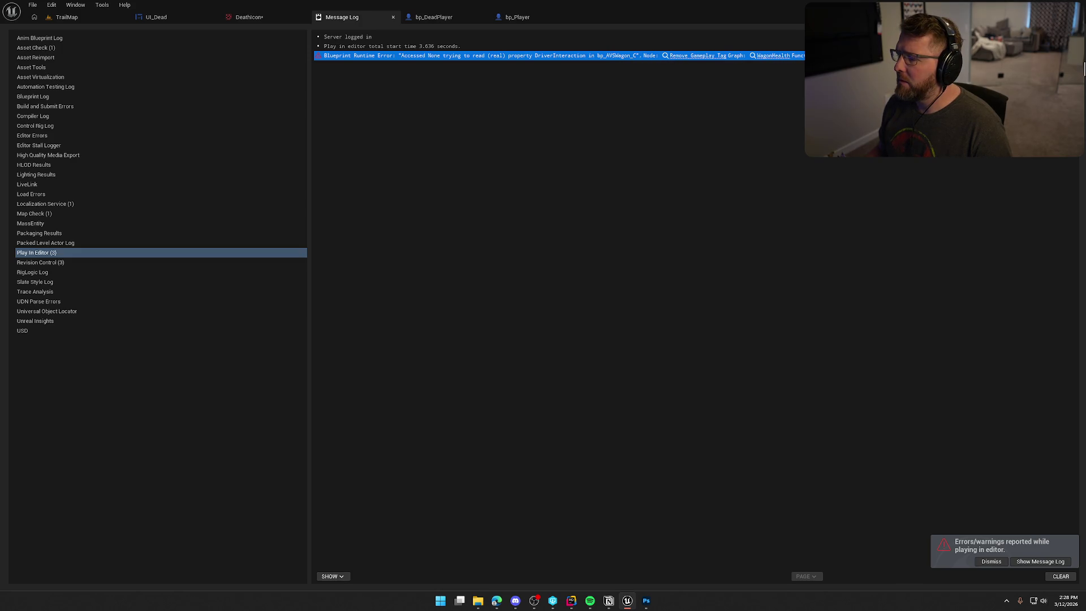
{"action": "middle_click", "coordinate": [355, 21]}
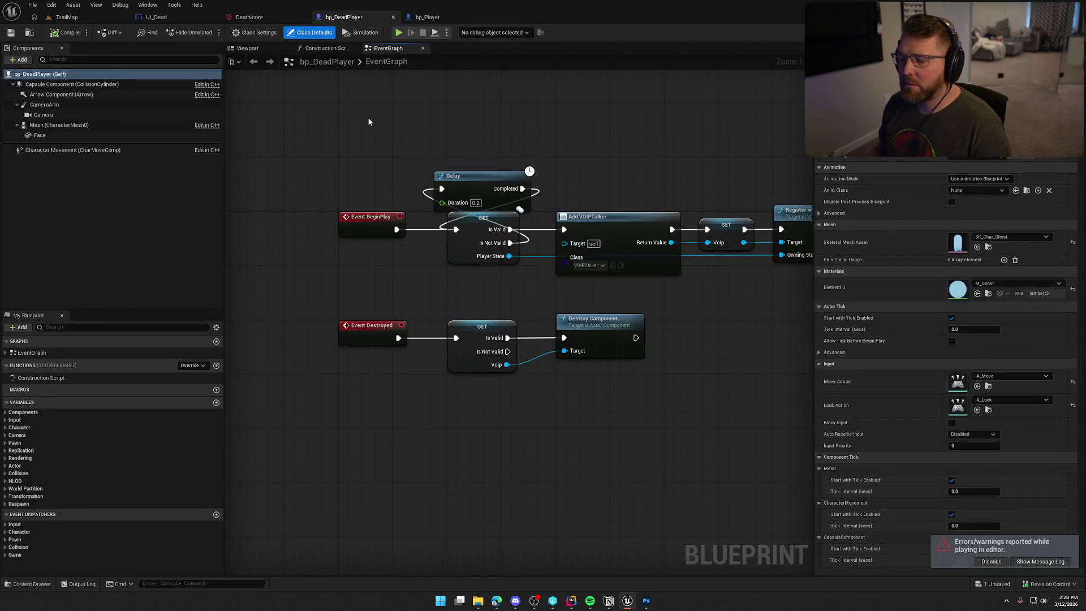
{"action": "left_click", "coordinate": [428, 17]}
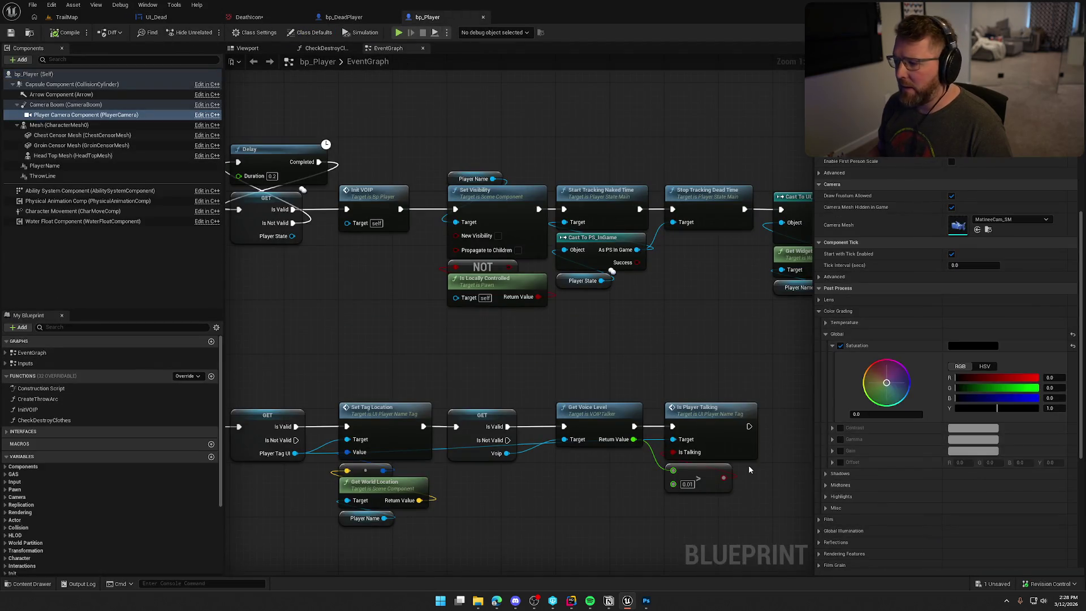
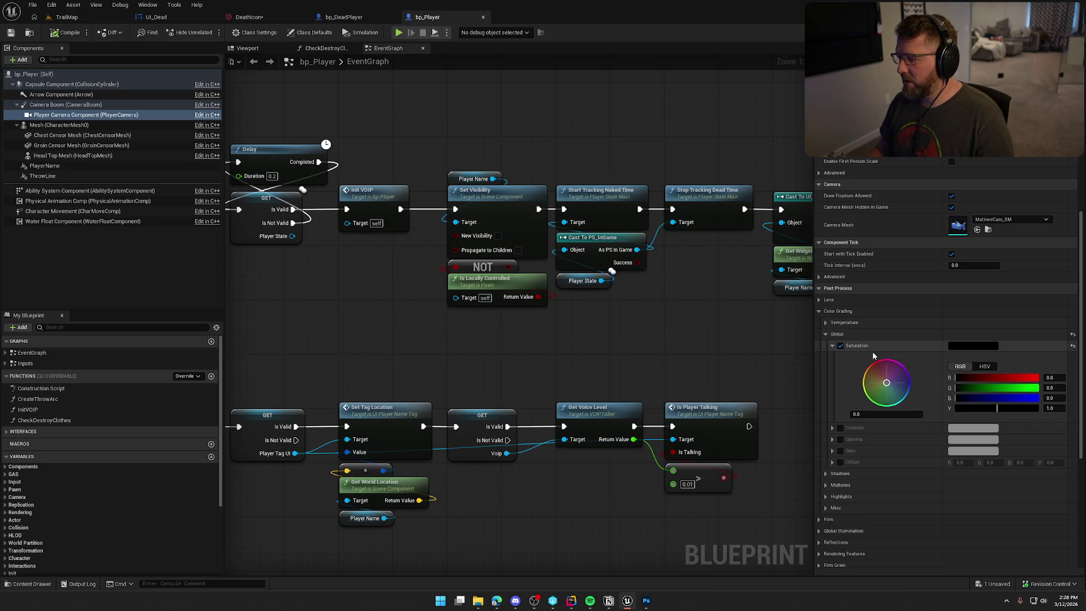
Step: Set the player camera's post-process Saturation back to 1.0
{"action": "left_click", "coordinate": [897, 414]}
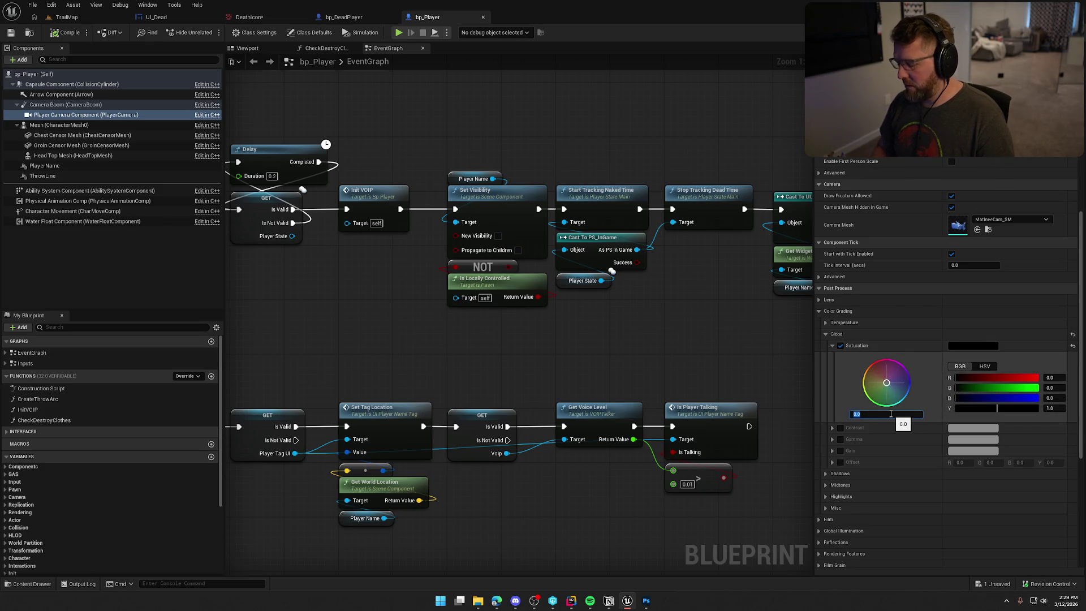
{"action": "type", "text": "1"}
{"action": "key", "text": "Return"}
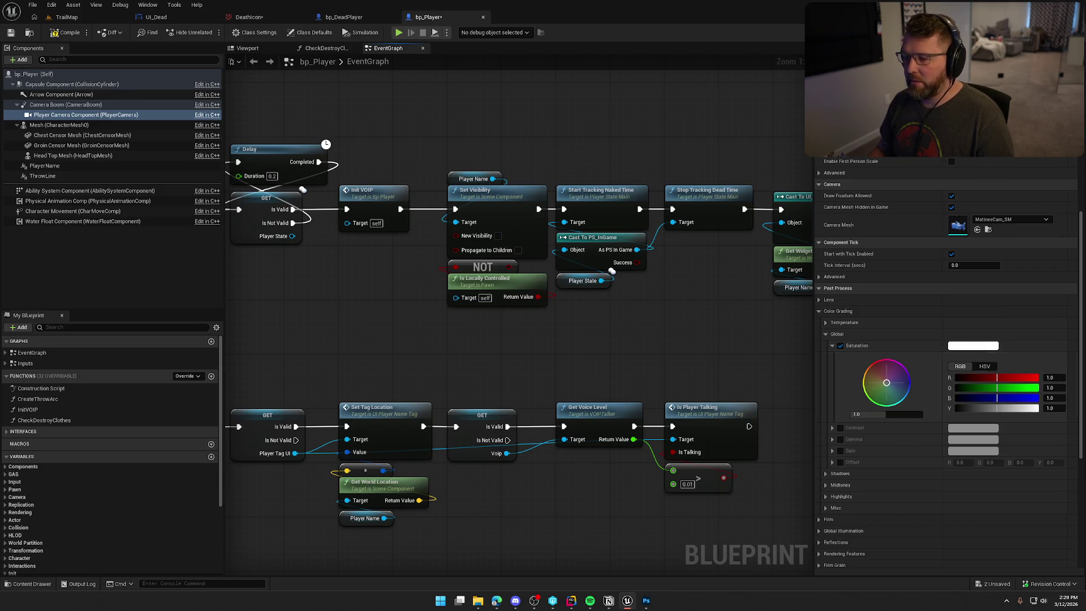
Step: Jump through the event graph's damage events to the Health Changed logic
{"action": "left_click_drag", "start_coordinate": [418, 345], "coordinate": [647, 351]}
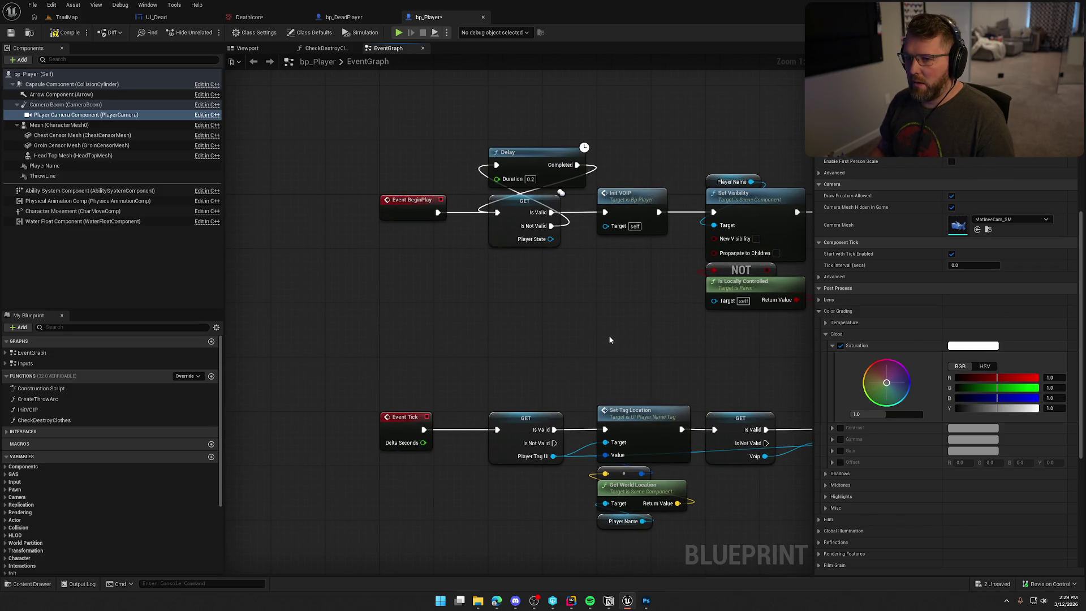
{"action": "left_click", "coordinate": [6, 353]}
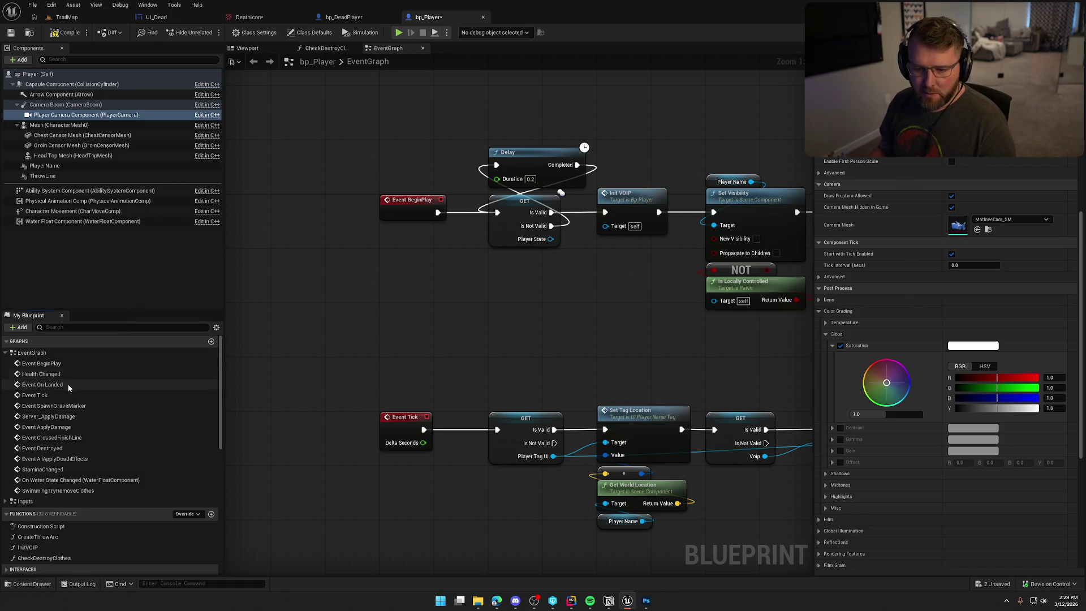
{"action": "double_click", "coordinate": [87, 417]}
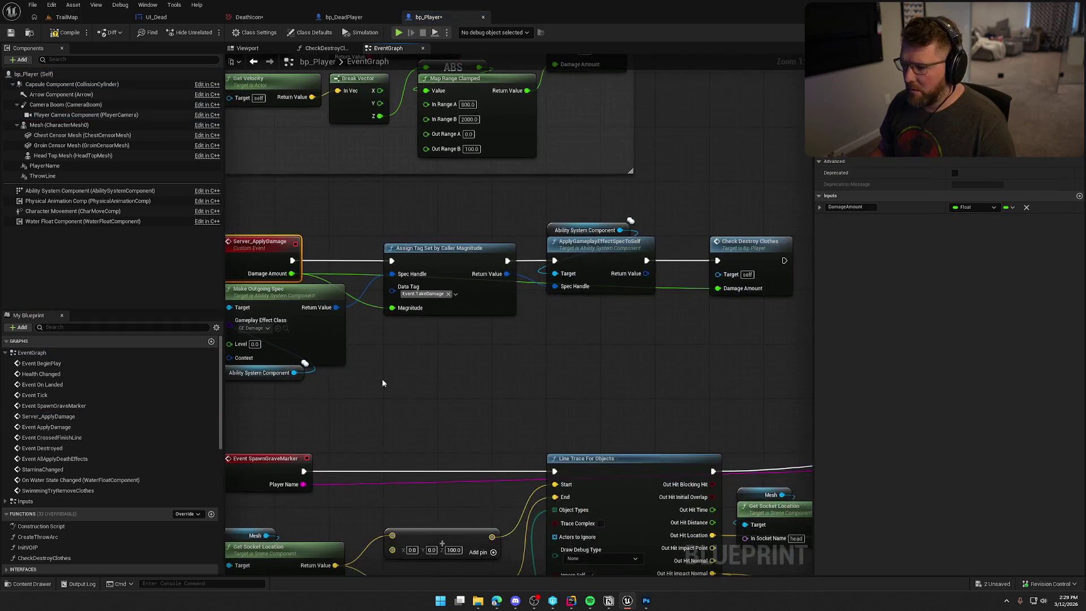
{"action": "left_click_drag", "start_coordinate": [486, 366], "coordinate": [564, 327]}
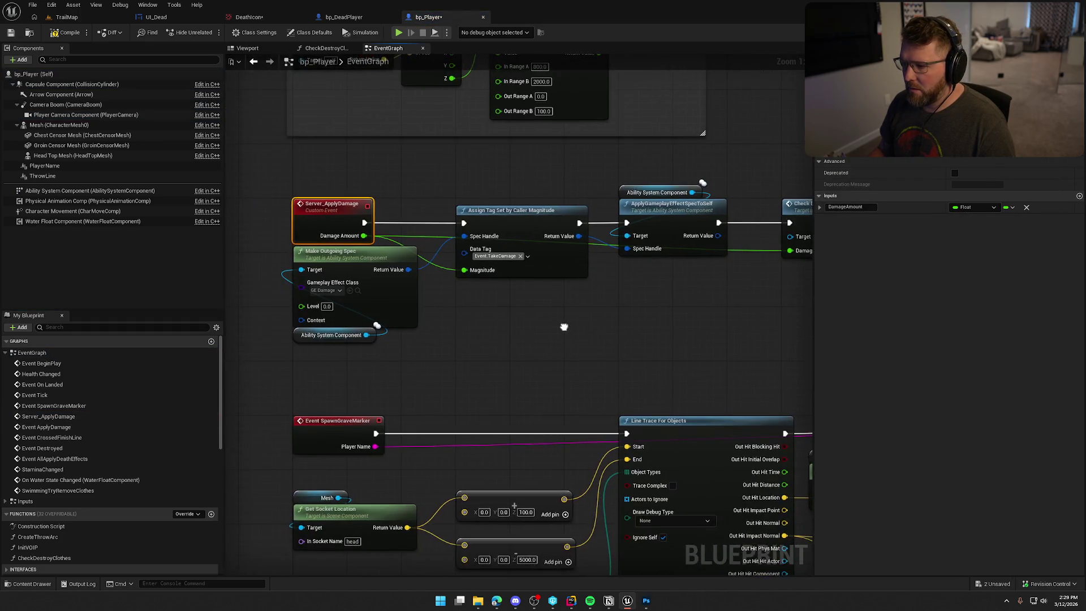
{"action": "double_click", "coordinate": [49, 416]}
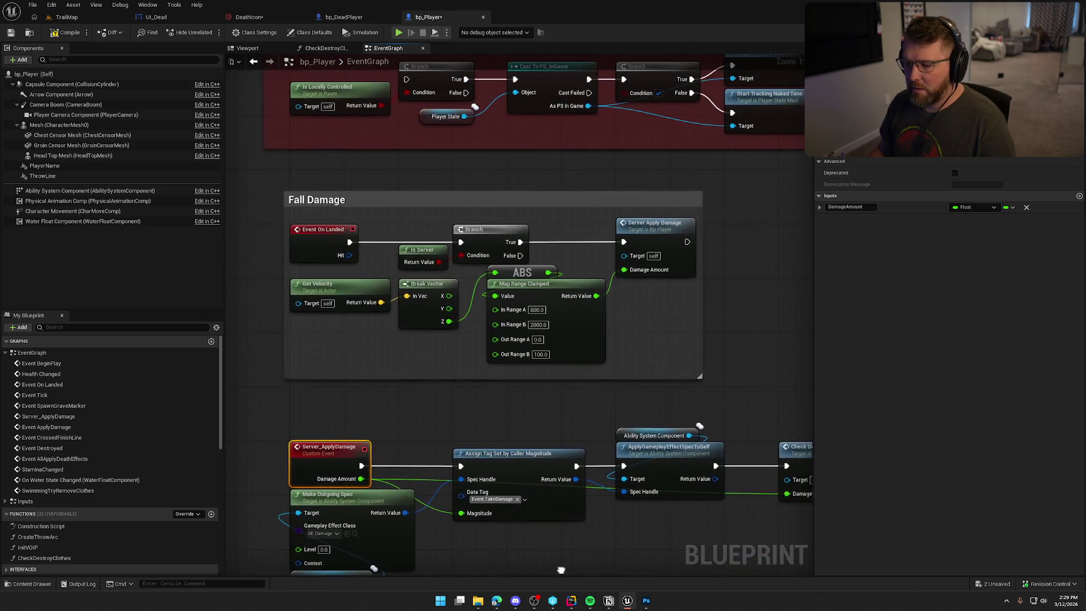
{"action": "double_click", "coordinate": [41, 374]}
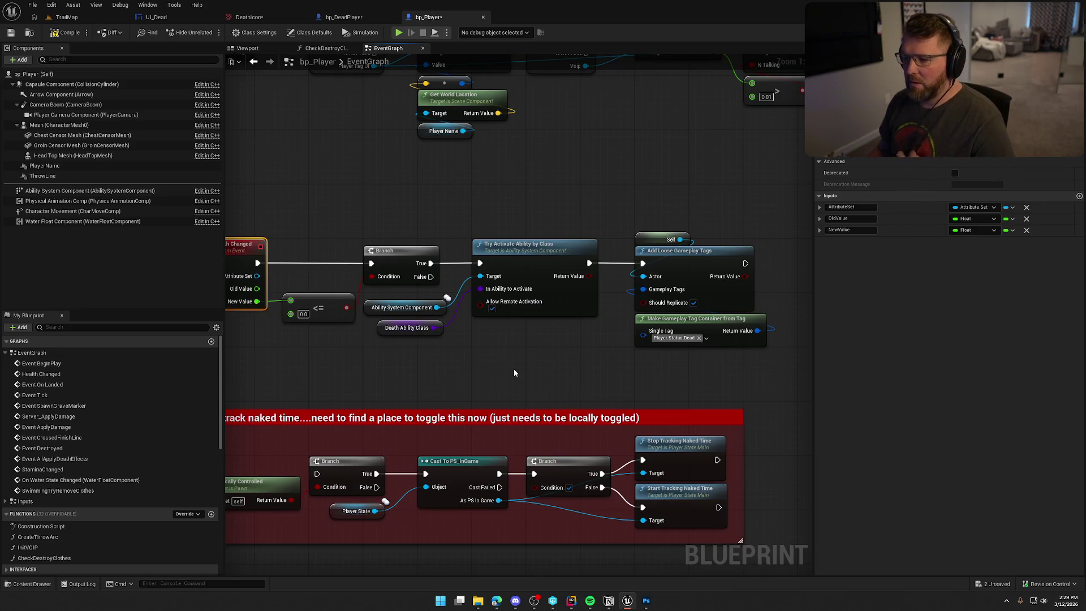
{"action": "left_click_drag", "start_coordinate": [530, 342], "coordinate": [485, 314]}
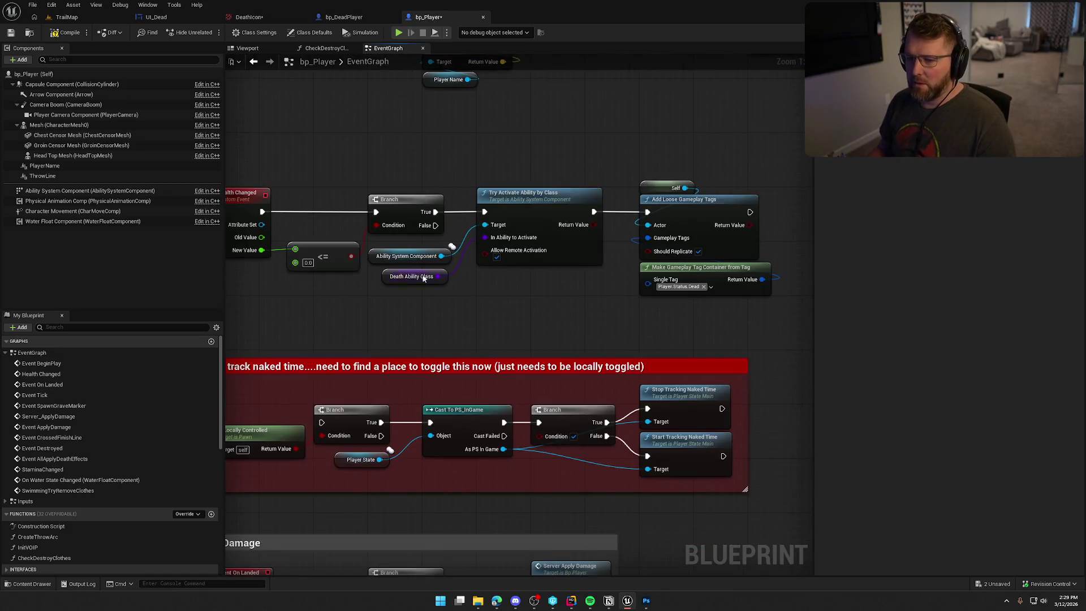
Step: Select the Death Ability Class node and browse to its GA_Die asset
{"action": "left_click_drag", "start_coordinate": [258, 174], "coordinate": [711, 320]}
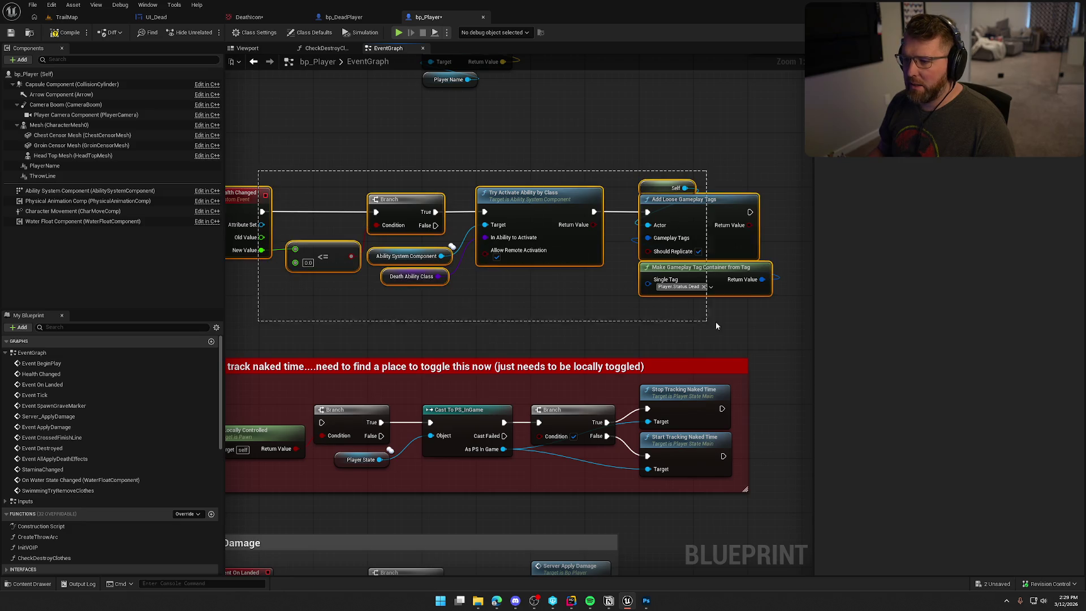
{"action": "left_click", "coordinate": [586, 311]}
{"action": "left_click_drag", "start_coordinate": [586, 311], "coordinate": [348, 274]}
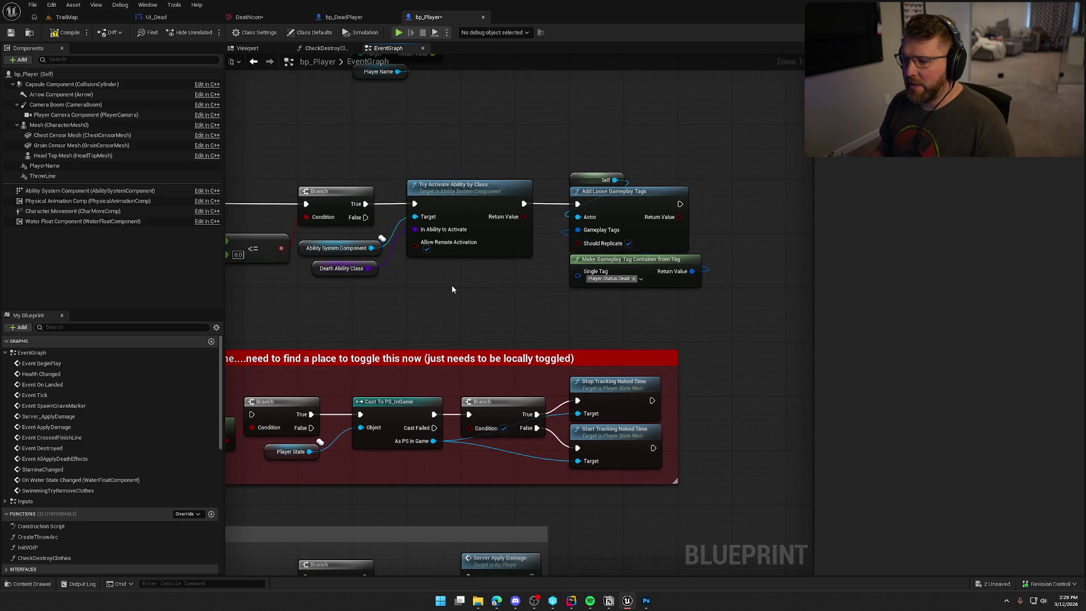
{"action": "left_click", "coordinate": [324, 269]}
{"action": "left_click", "coordinate": [1009, 217]}
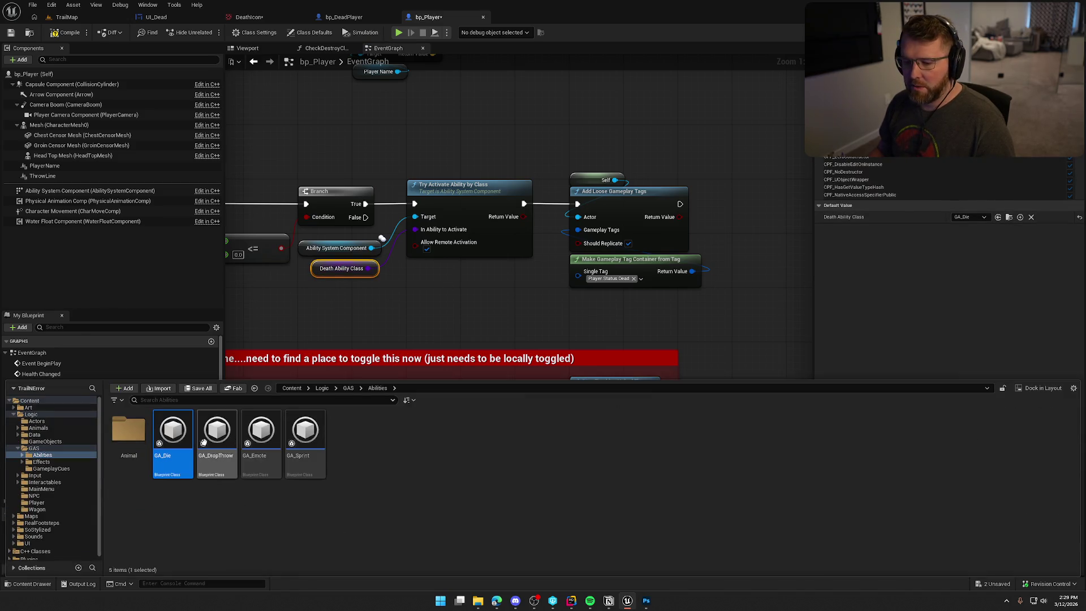
Step: Open GA_Die and view its Push New UI and Increment Death Count nodes
{"action": "double_click", "coordinate": [174, 438]}
{"action": "scroll", "coordinate": [622, 344], "scroll_direction": "down", "scroll_amount": 1}
{"action": "left_click_drag", "start_coordinate": [622, 344], "coordinate": [651, 302]}
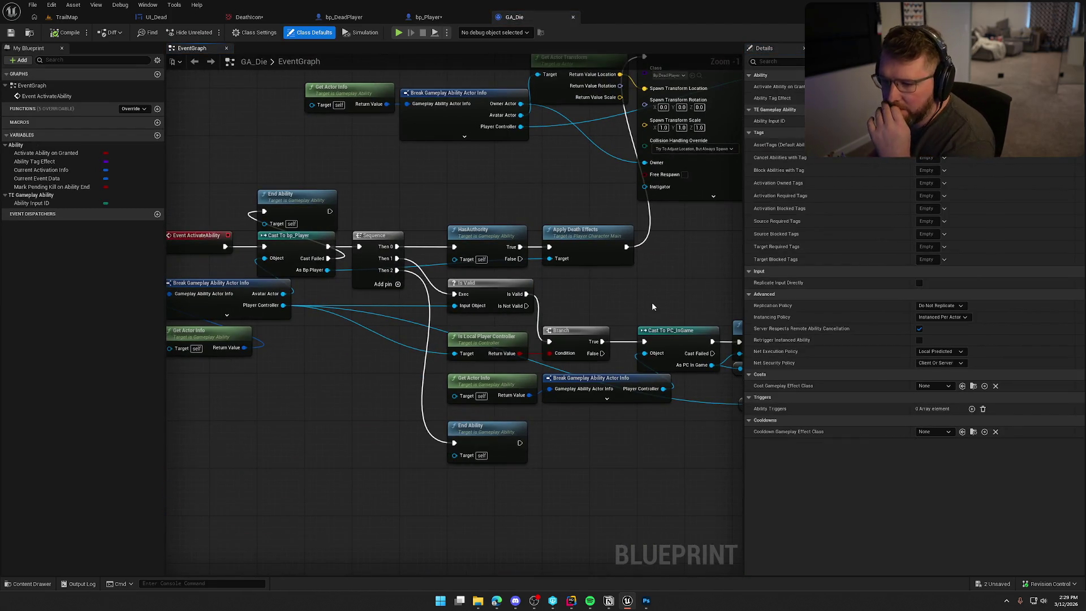
{"action": "left_click", "coordinate": [631, 253]}
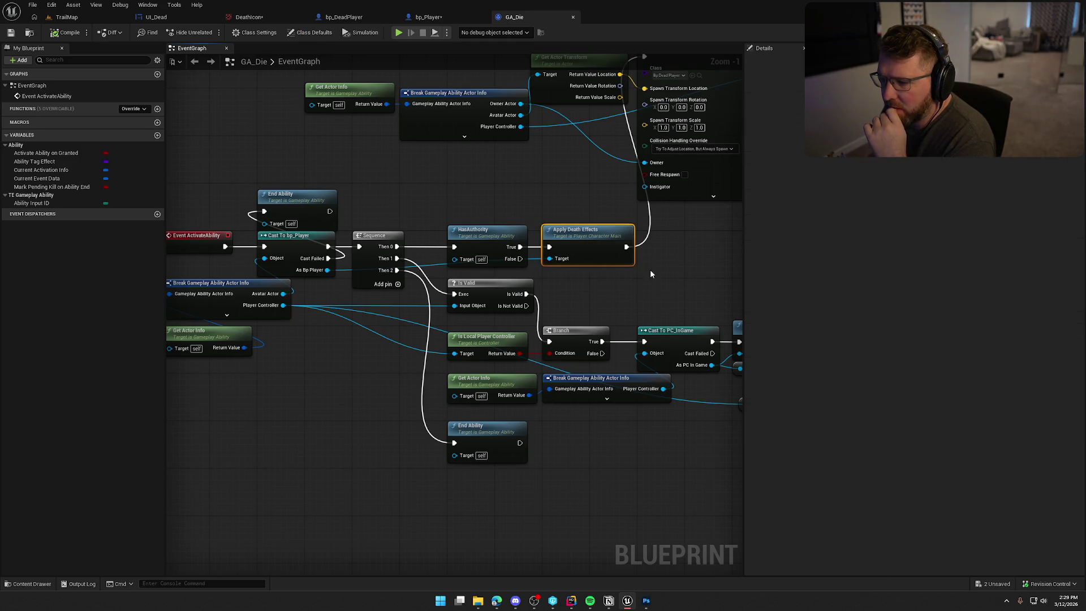
{"action": "left_click_drag", "start_coordinate": [610, 341], "coordinate": [490, 253]}
{"action": "left_click_drag", "start_coordinate": [548, 390], "coordinate": [278, 374]}
Step: Move the Push New UI, Cast To PS_InGame and Increment Death Count nodes right
{"action": "left_click_drag", "start_coordinate": [458, 192], "coordinate": [577, 282]}
{"action": "scroll", "coordinate": [531, 253], "scroll_direction": "up", "scroll_amount": 1}
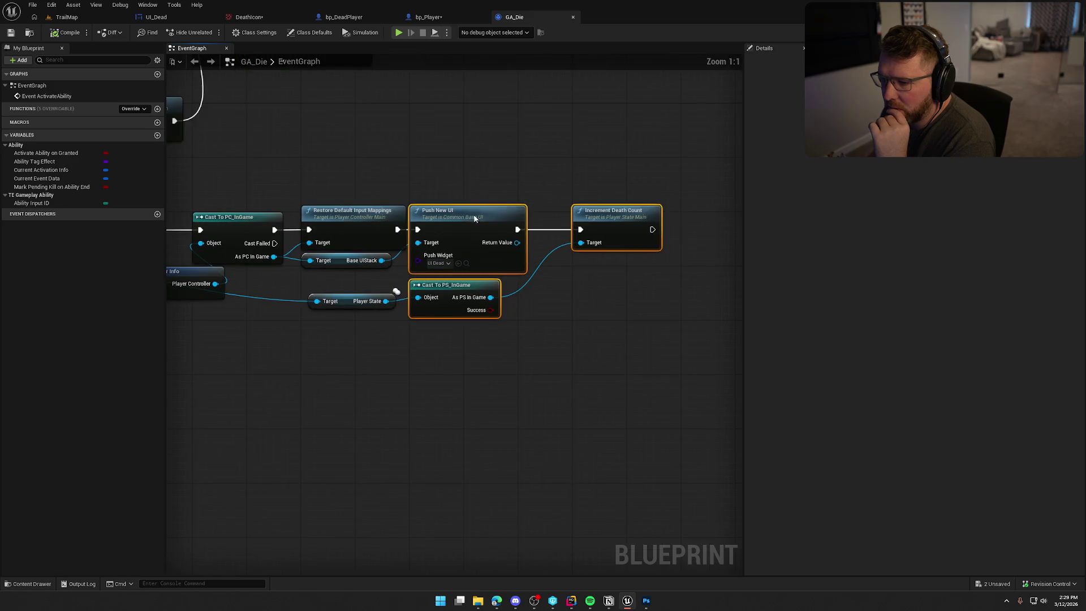
{"action": "left_click_drag", "start_coordinate": [473, 216], "coordinate": [529, 217]}
{"action": "left_click", "coordinate": [637, 334]}
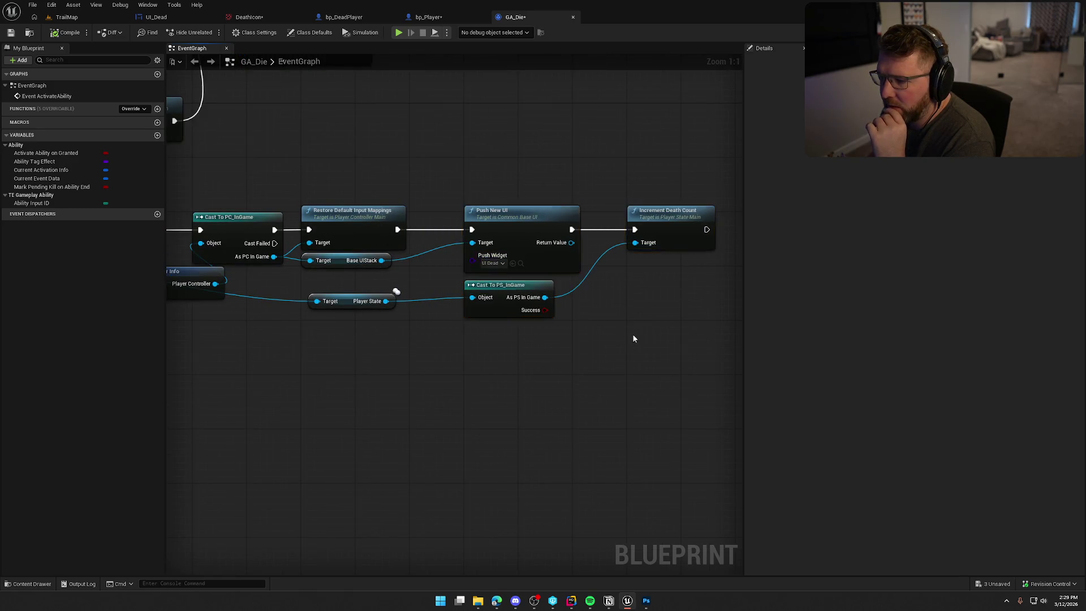
{"action": "left_click_drag", "start_coordinate": [637, 334], "coordinate": [582, 315]}
{"action": "left_click_drag", "start_coordinate": [542, 353], "coordinate": [672, 344]}
{"action": "mouse_move", "coordinate": [408, 373]}
{"action": "left_mouse_down"}
{"action": "mouse_move", "coordinate": [531, 387]}
{"action": "mouse_move", "coordinate": [688, 376]}
{"action": "mouse_move", "coordinate": [330, 376]}
{"action": "left_mouse_up"}
{"action": "left_click_drag", "start_coordinate": [394, 192], "coordinate": [653, 370]}
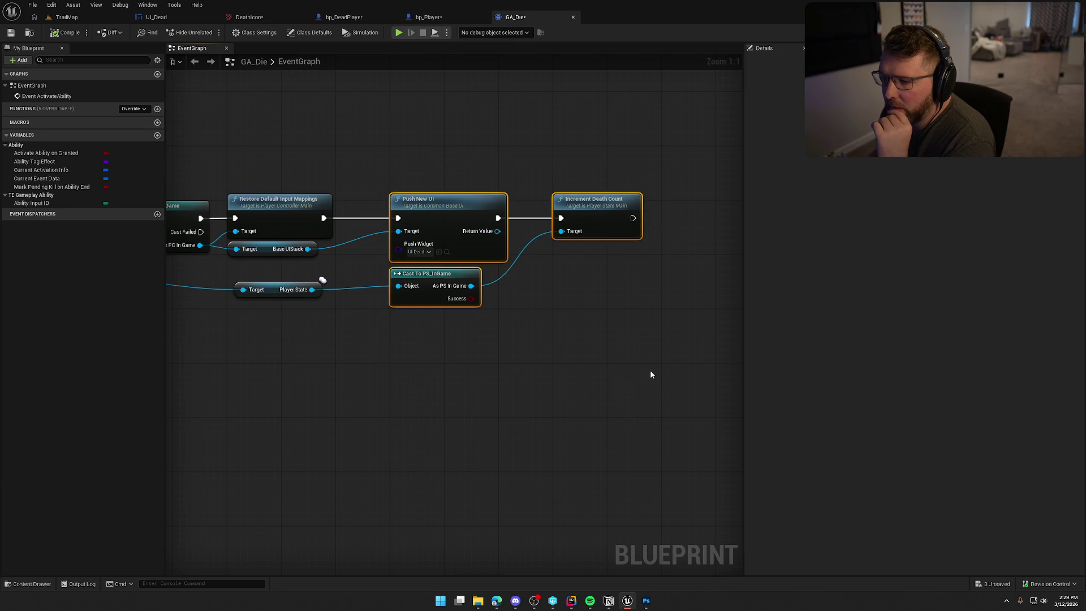
{"action": "left_click", "coordinate": [548, 358]}
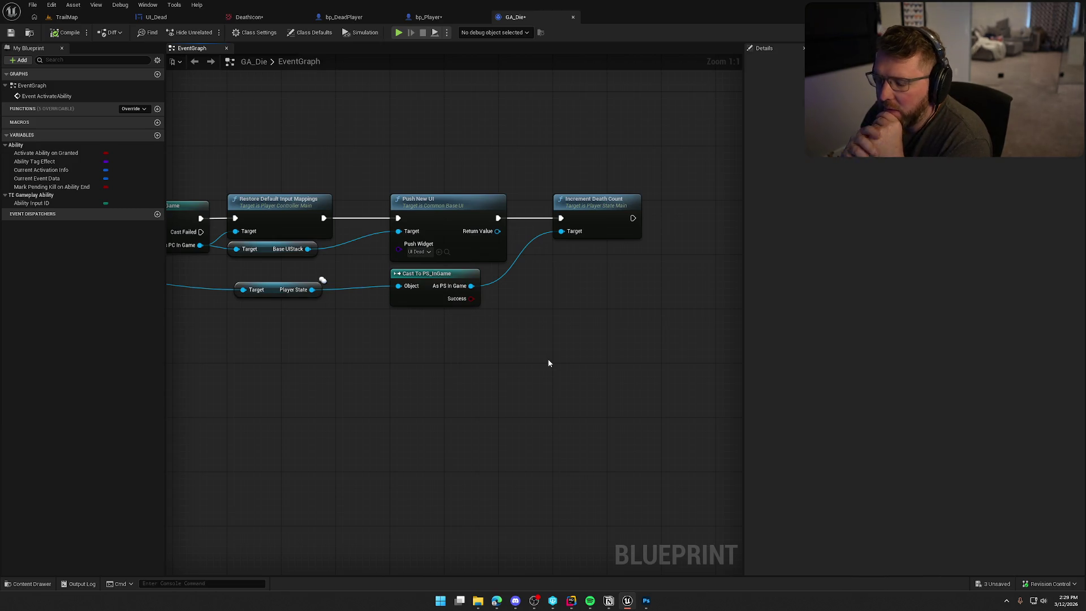
Step: Look over the graph back to Event ActivateAbility, then return to bp_Player
{"action": "left_click_drag", "start_coordinate": [548, 364], "coordinate": [906, 383]}
{"action": "left_click_drag", "start_coordinate": [680, 301], "coordinate": [680, 302]}
{"action": "left_click_drag", "start_coordinate": [443, 396], "coordinate": [706, 400]}
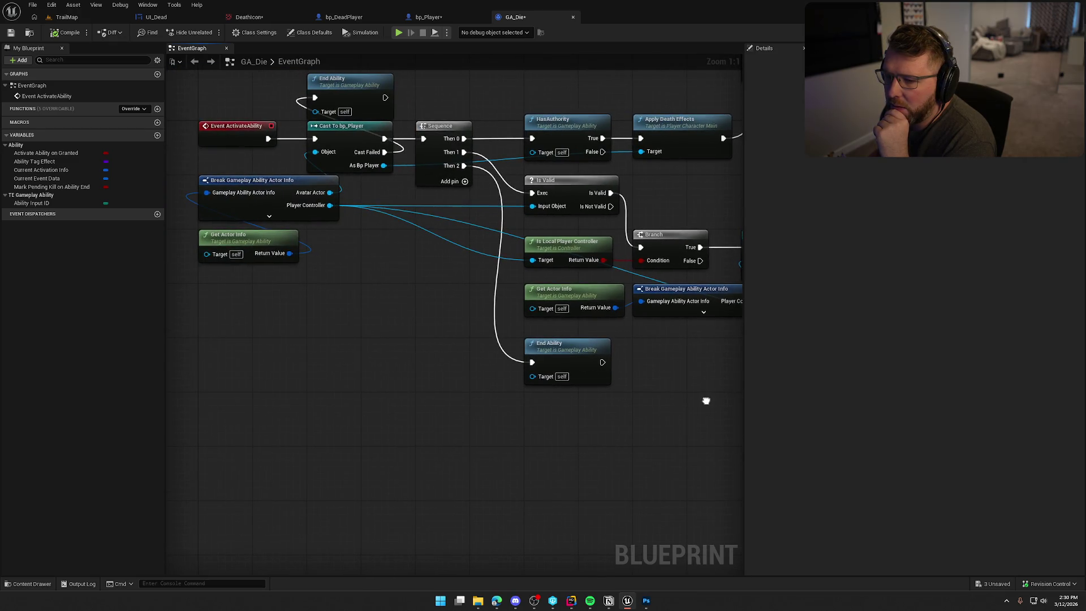
{"action": "mouse_move", "coordinate": [384, 165]}
{"action": "left_mouse_down"}
{"action": "mouse_move", "coordinate": [731, 415]}
{"action": "mouse_move", "coordinate": [459, 347]}
{"action": "mouse_move", "coordinate": [384, 364]}
{"action": "mouse_move", "coordinate": [399, 376]}
{"action": "left_mouse_up"}
{"action": "left_click_drag", "start_coordinate": [498, 335], "coordinate": [602, 271]}
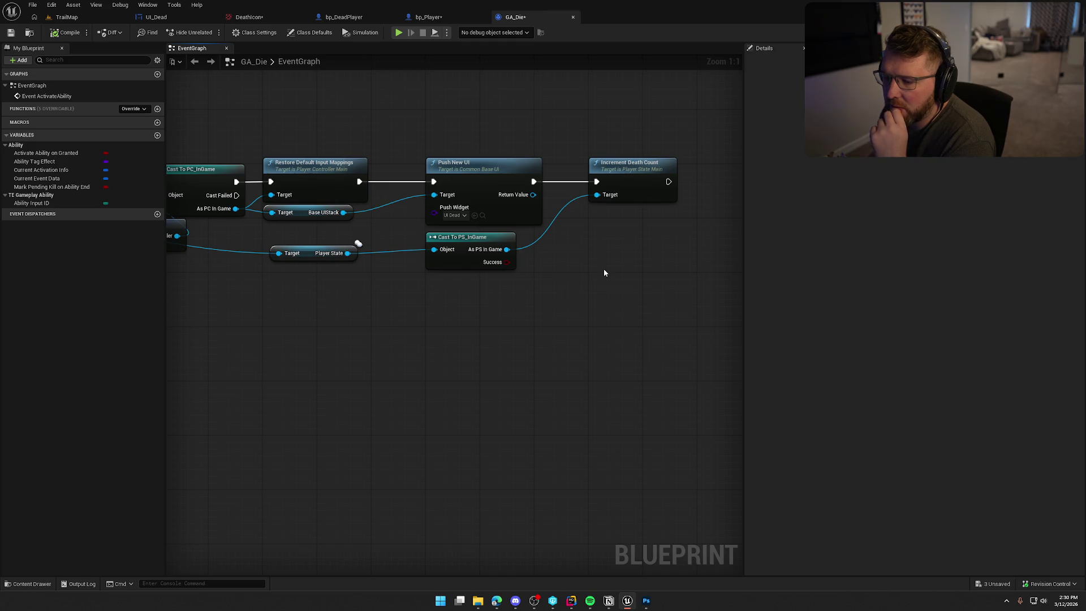
{"action": "left_click", "coordinate": [446, 18]}
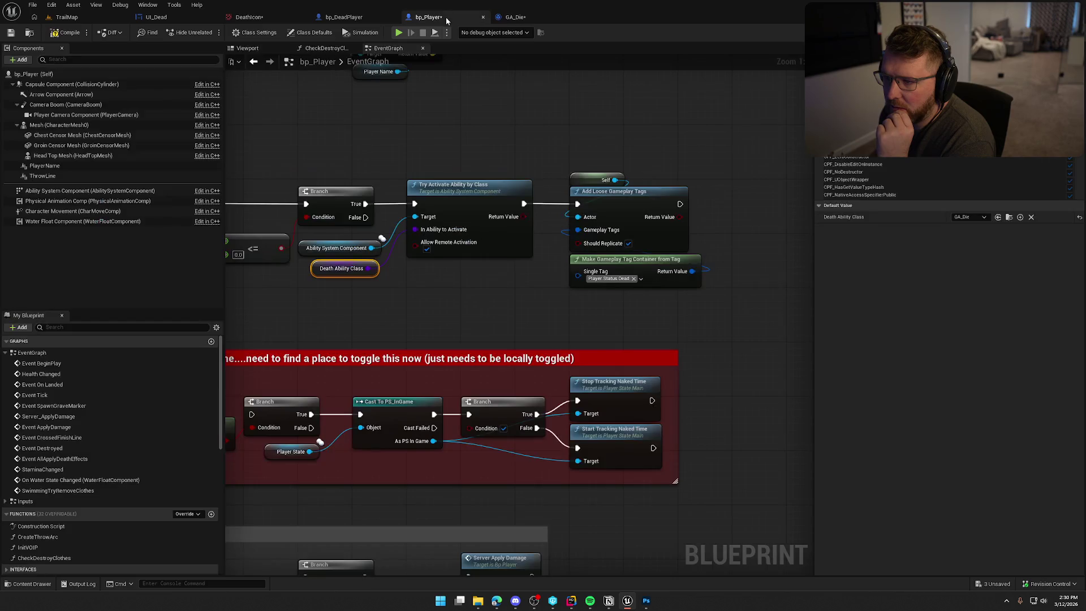
Step: Create a Custom Event named ApplyDeathSaturation in bp_Player's graph and drag from its exec pin
{"action": "scroll", "coordinate": [502, 335], "scroll_direction": "down", "scroll_amount": 3}
{"action": "mouse_move", "coordinate": [487, 311]}
{"action": "left_mouse_down"}
{"action": "mouse_move", "coordinate": [570, 164]}
{"action": "mouse_move", "coordinate": [534, 46]}
{"action": "left_mouse_up"}
{"action": "scroll", "coordinate": [522, 203], "scroll_direction": "down", "scroll_amount": 5}
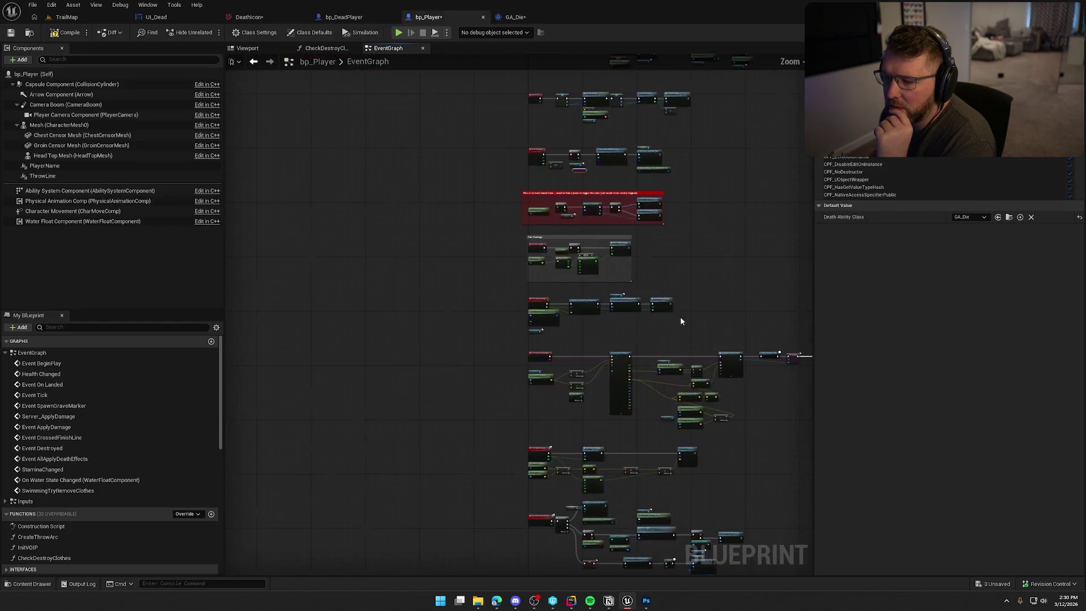
{"action": "scroll", "coordinate": [483, 230], "scroll_direction": "up", "scroll_amount": 7}
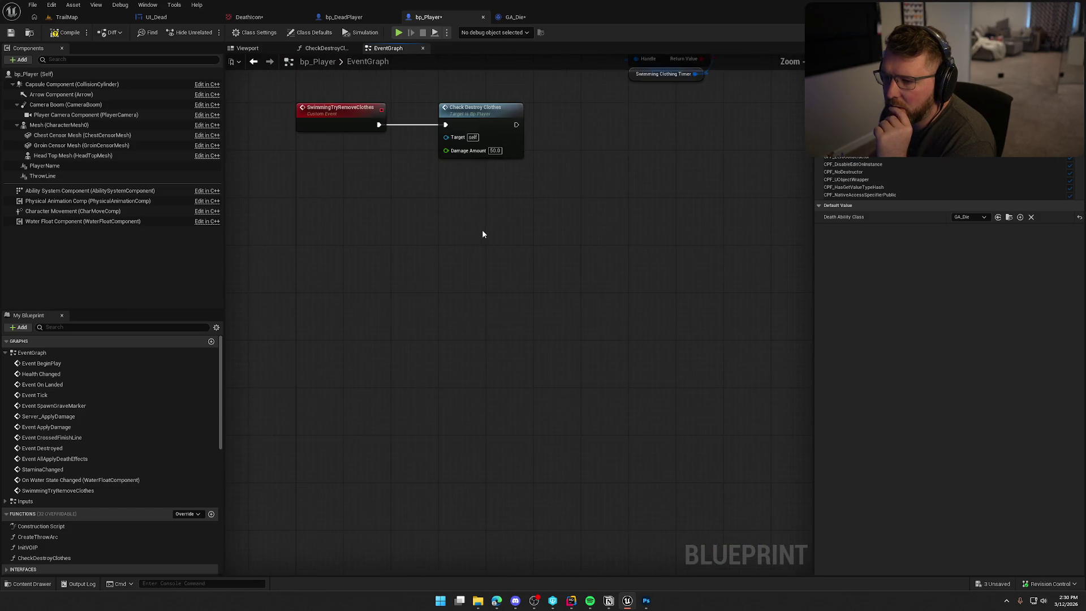
{"action": "right_click", "coordinate": [316, 248]}
{"action": "type", "text": "custom"}
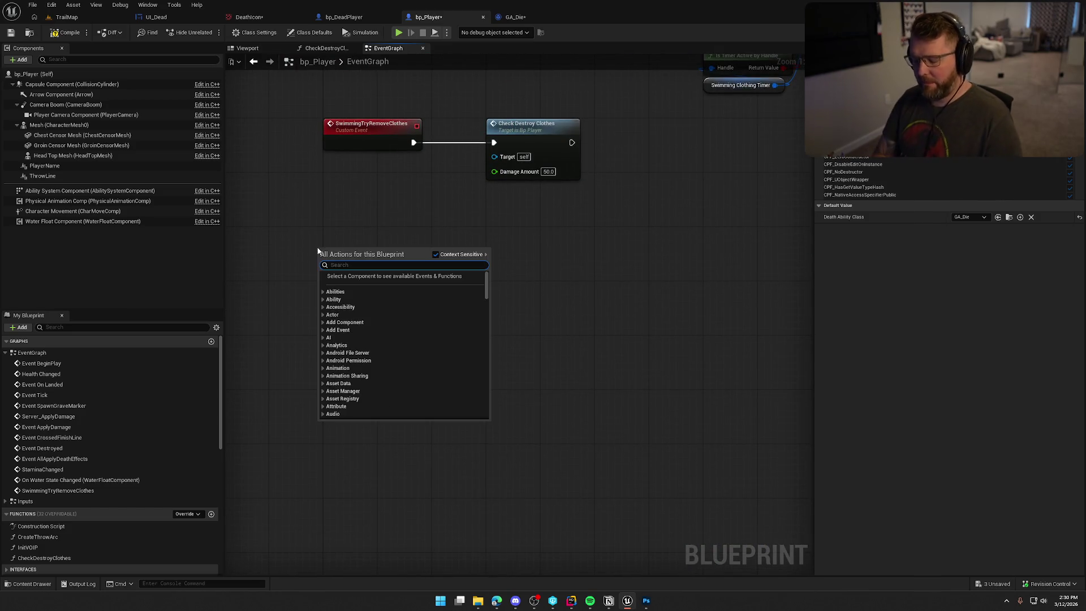
{"action": "key", "text": "Return"}
{"action": "type", "text": "Appl"}
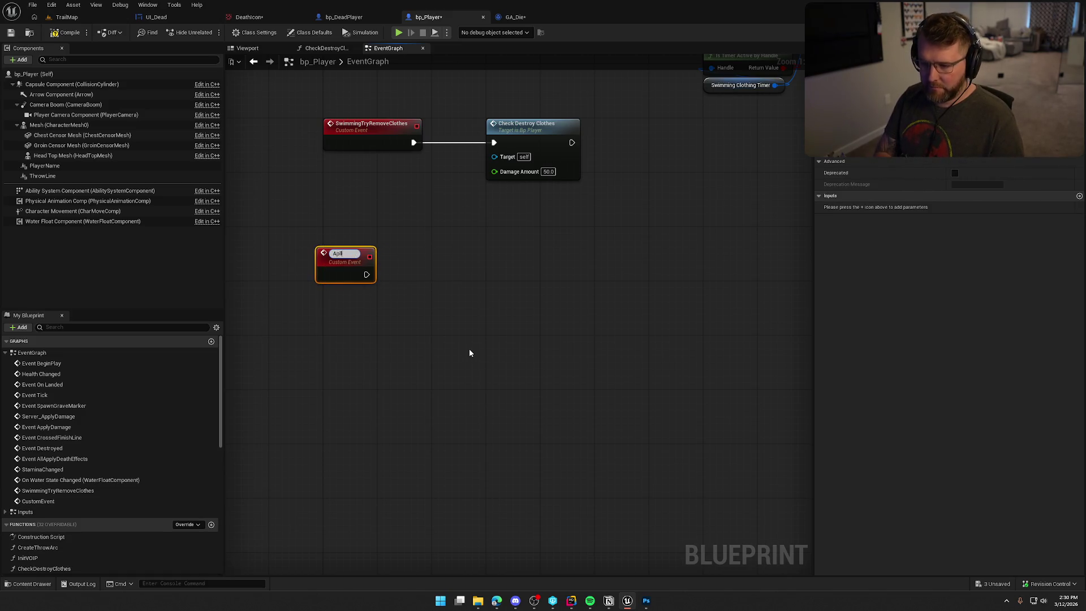
{"action": "type", "text": "yDeath"}
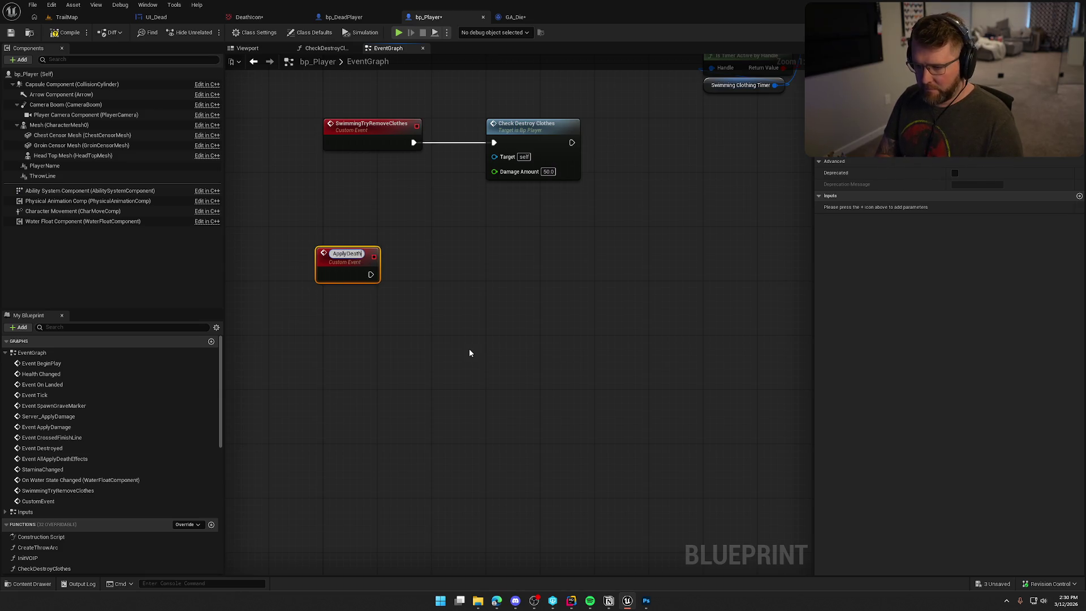
{"action": "type", "text": "Saturation"}
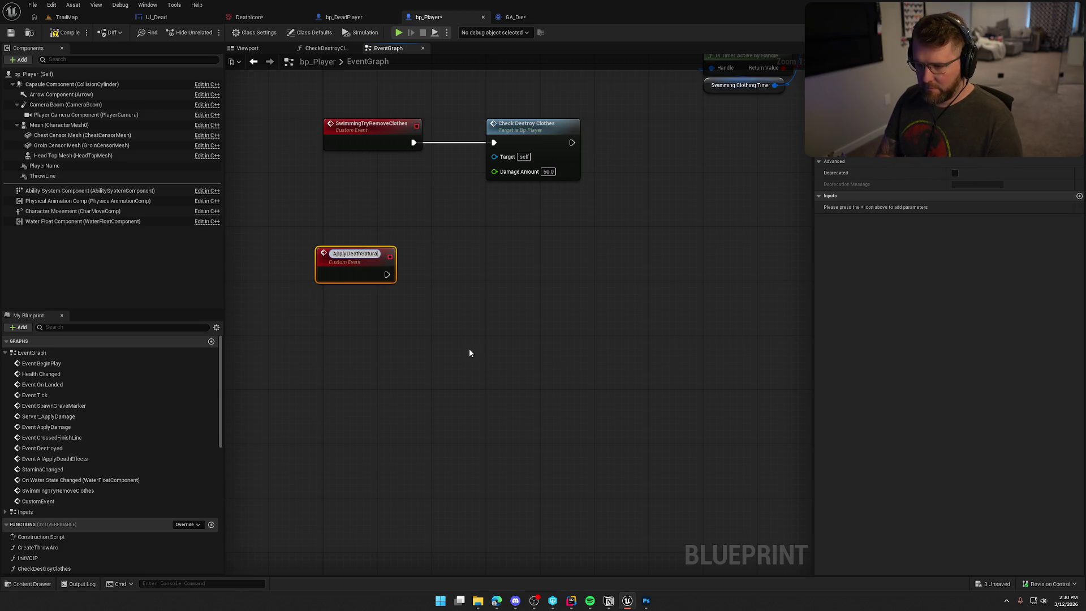
{"action": "key", "text": "Return"}
{"action": "mouse_move", "coordinate": [344, 264]}
{"action": "left_mouse_down"}
{"action": "mouse_move", "coordinate": [352, 297]}
{"action": "mouse_move", "coordinate": [491, 305]}
{"action": "left_mouse_up"}
Step: Add an AddSaturation timeline and wire ApplyDeathSaturation to its Play from Start
{"action": "type", "text": "timeline"}
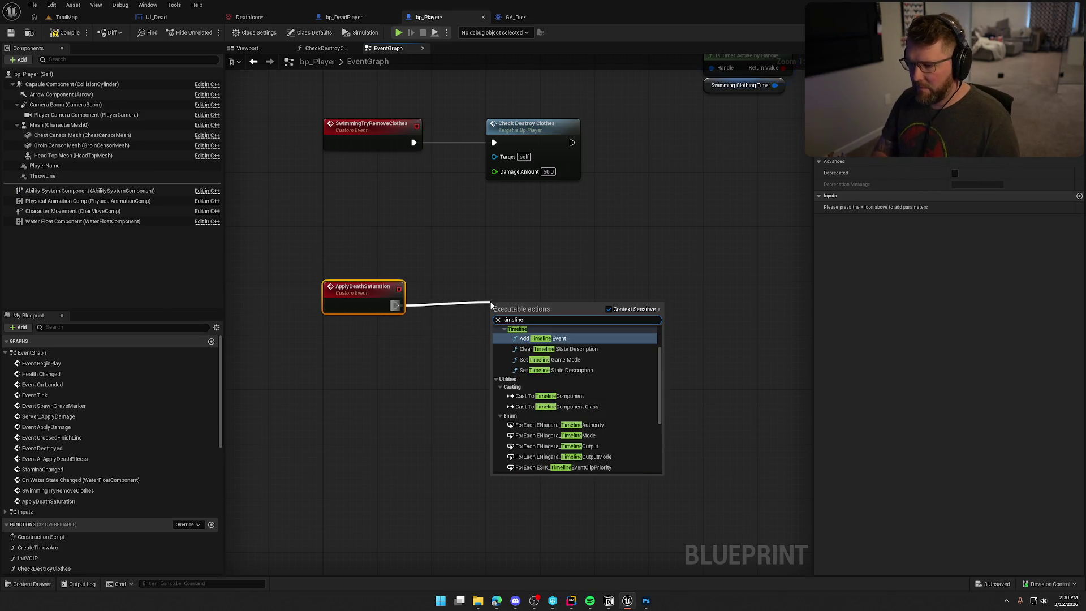
{"action": "scroll", "coordinate": [594, 388], "scroll_direction": "up", "scroll_amount": 3}
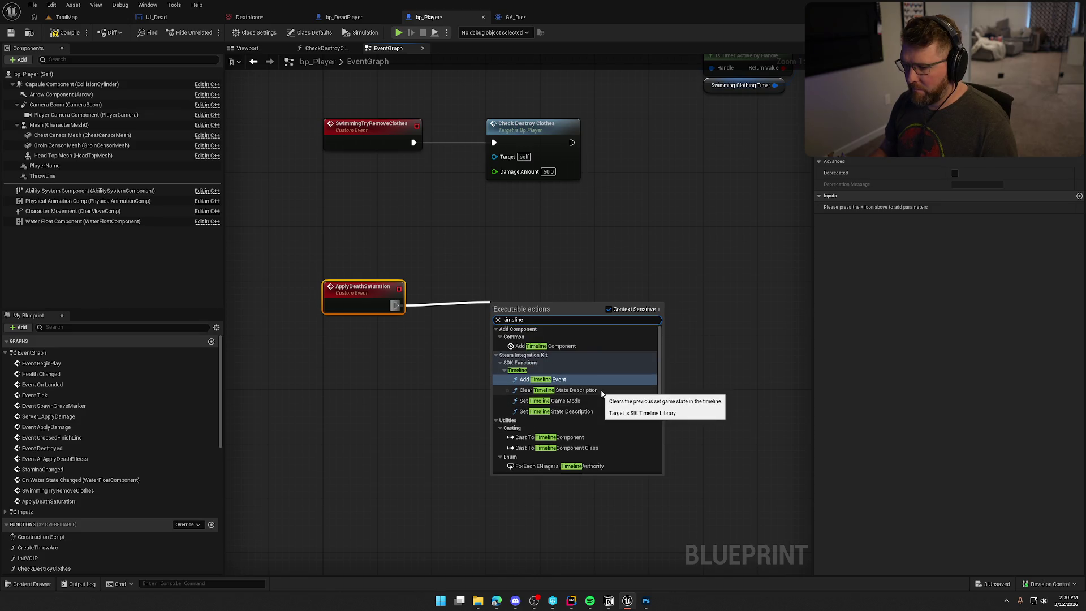
{"action": "scroll", "coordinate": [632, 397], "scroll_direction": "down", "scroll_amount": 3}
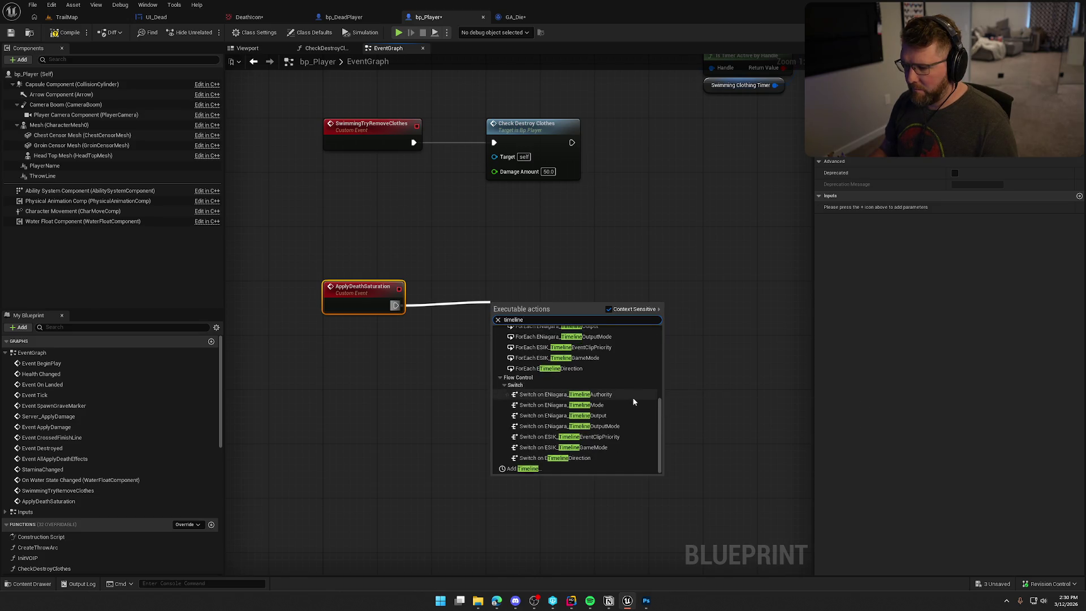
{"action": "key", "text": "Escape"}
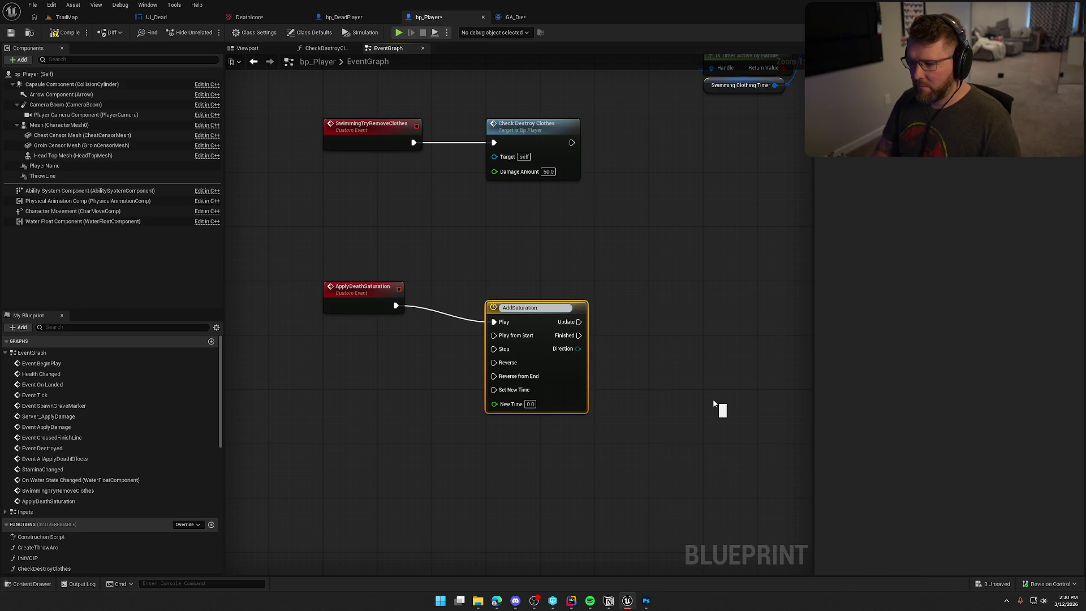
{"action": "type", "text": "n"}
{"action": "key", "text": "Return"}
{"action": "left_click_drag", "start_coordinate": [536, 318], "coordinate": [483, 305]}
{"action": "left_click", "coordinate": [501, 259]}
{"action": "left_click_drag", "start_coordinate": [395, 305], "coordinate": [442, 322]}
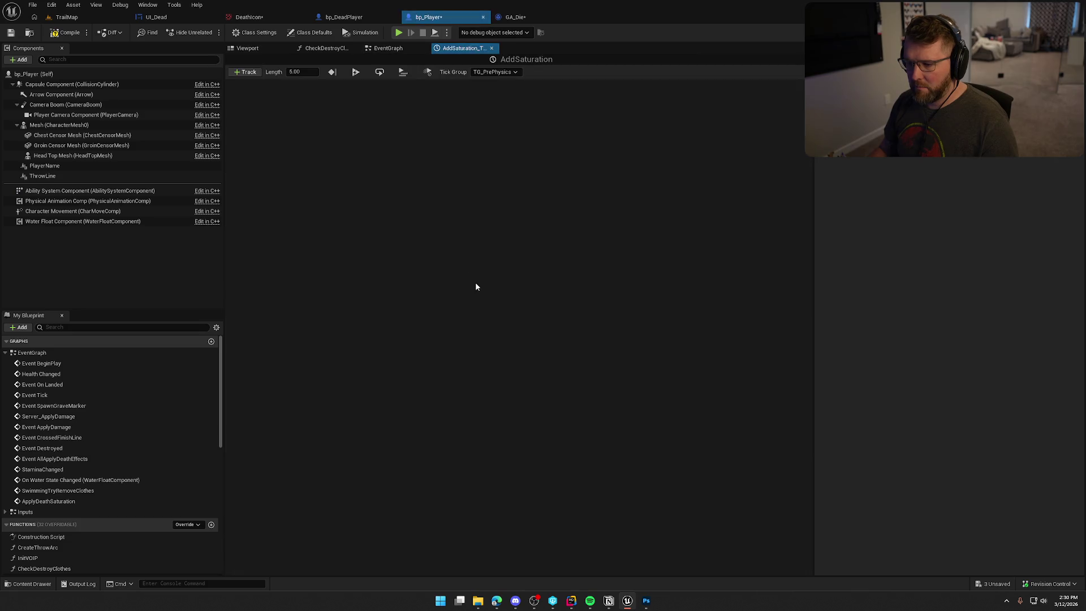
Step: Give the AddSaturation timeline a 0.5 second length and a float track named Alpha
{"action": "double_click", "coordinate": [476, 293]}
{"action": "left_click", "coordinate": [310, 74]}
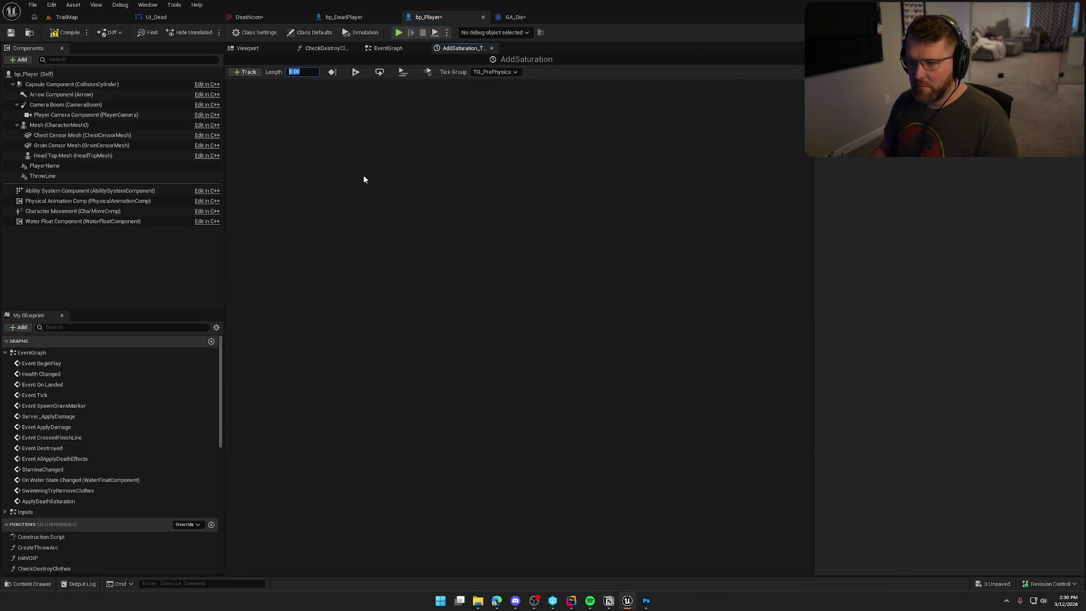
{"action": "type", "text": "0.5"}
{"action": "key", "text": "Return"}
{"action": "left_click", "coordinate": [246, 72]}
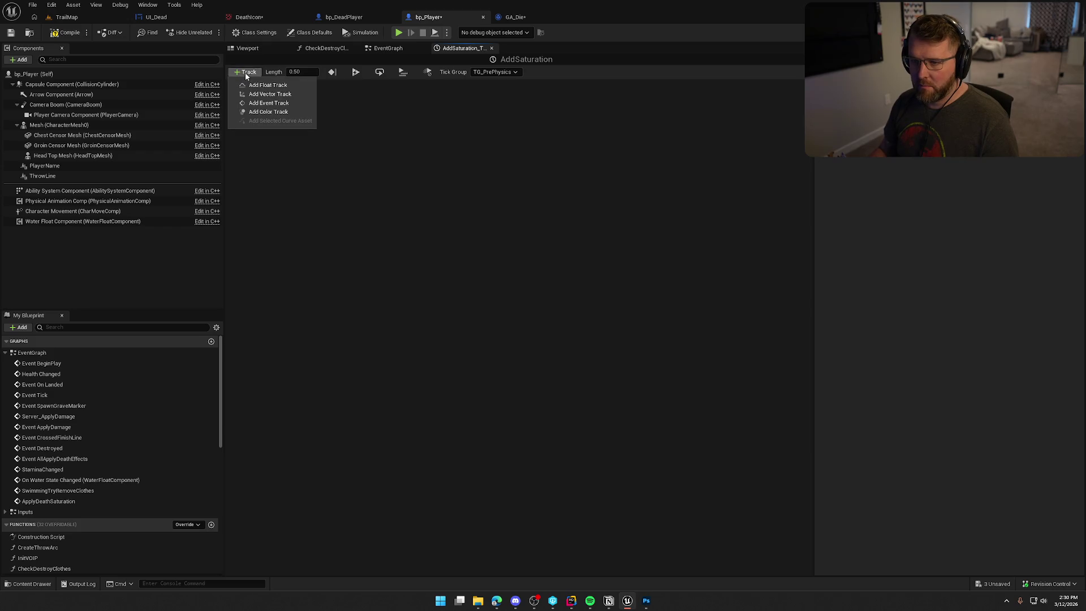
{"action": "left_click", "coordinate": [253, 86]}
{"action": "type", "text": "AddS"}
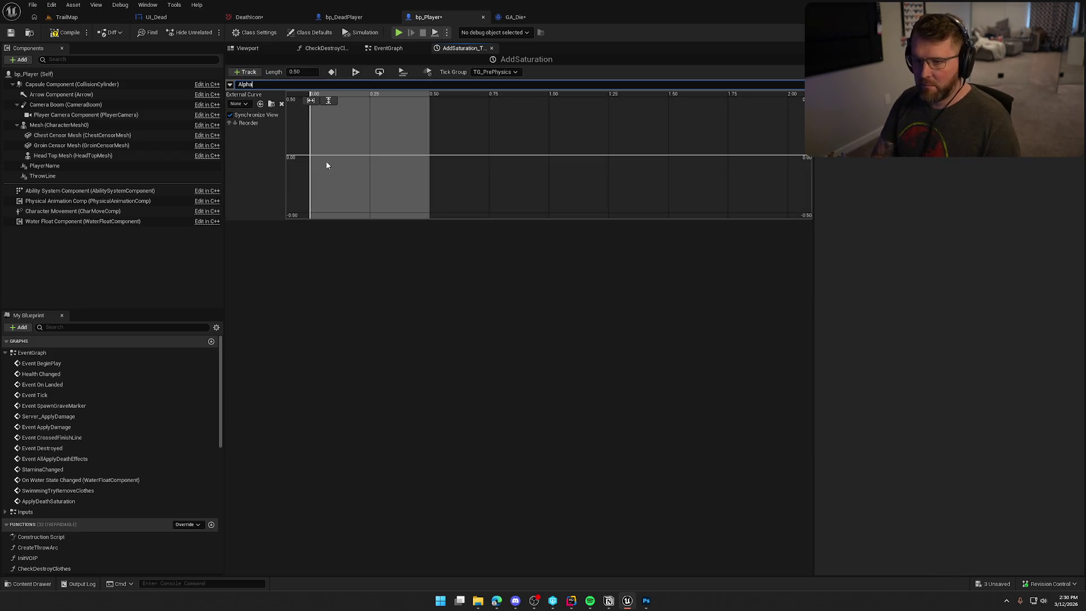
{"action": "type", "text": "a"}
{"action": "key", "text": "Return"}
Step: Recombine the split Saturation pin on the post-process setter
{"action": "right_click", "coordinate": [328, 165]}
{"action": "left_click", "coordinate": [379, 180]}
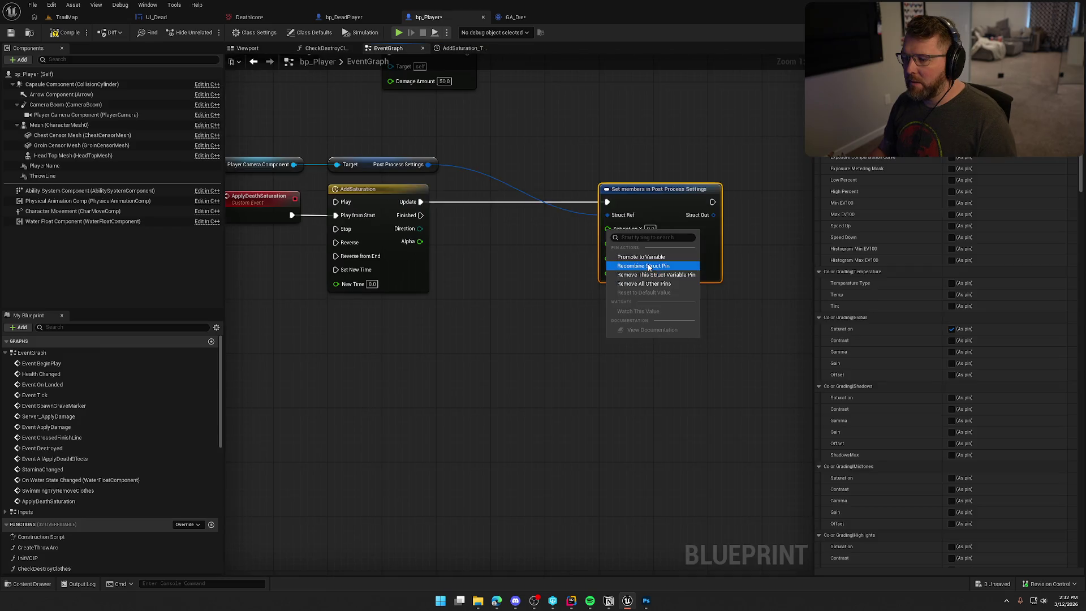
{"action": "left_click", "coordinate": [649, 267]}
{"action": "left_click_drag", "start_coordinate": [608, 229], "coordinate": [551, 275]}
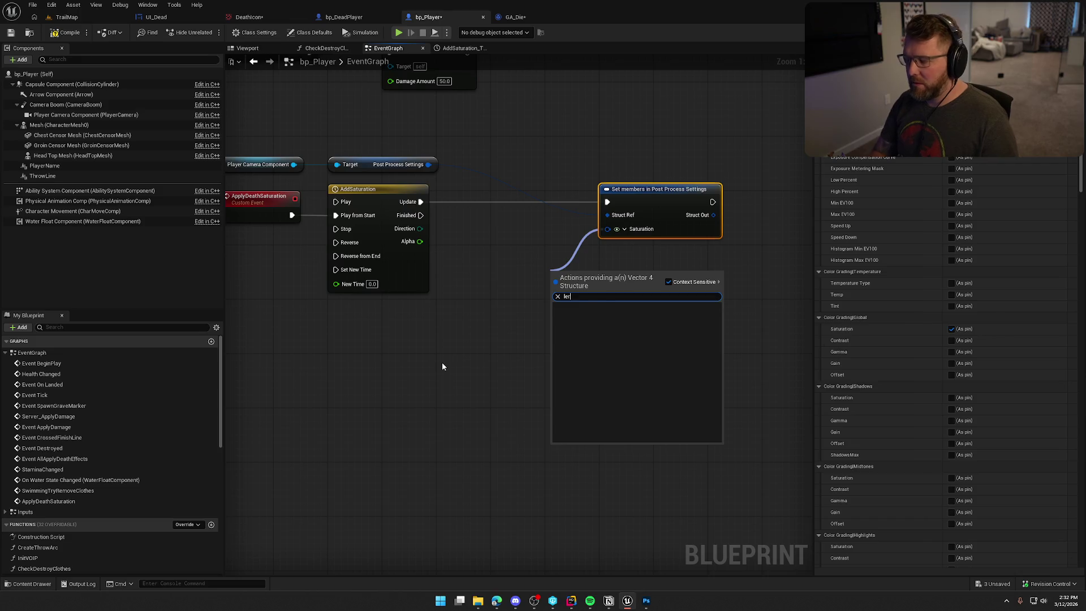
Step: Split the Saturation pin into X, Y, Z and W inputs
{"action": "left_click", "coordinate": [454, 346]}
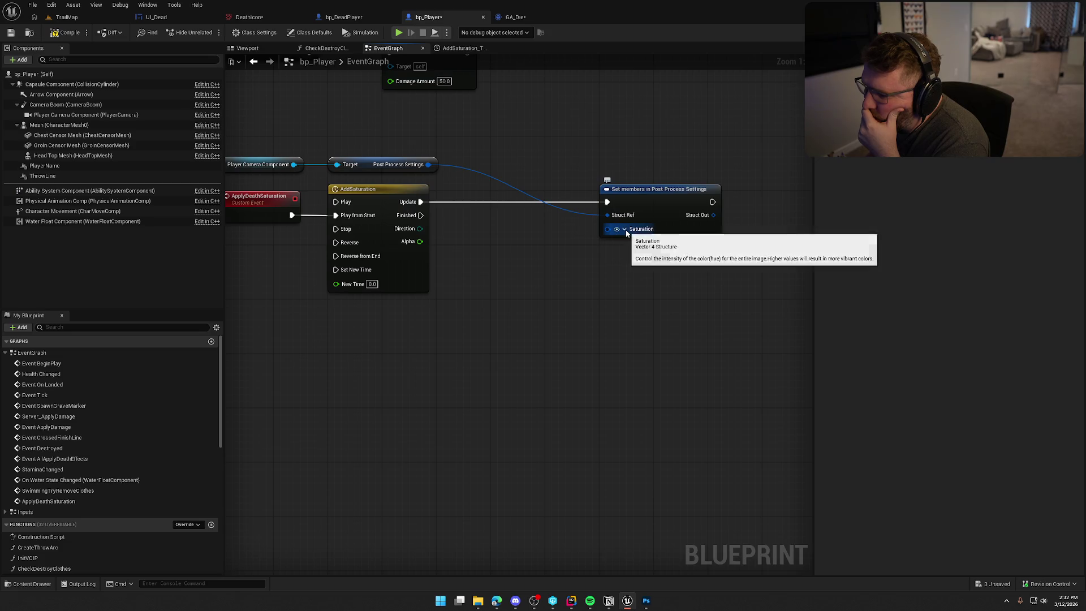
{"action": "left_click", "coordinate": [616, 230]}
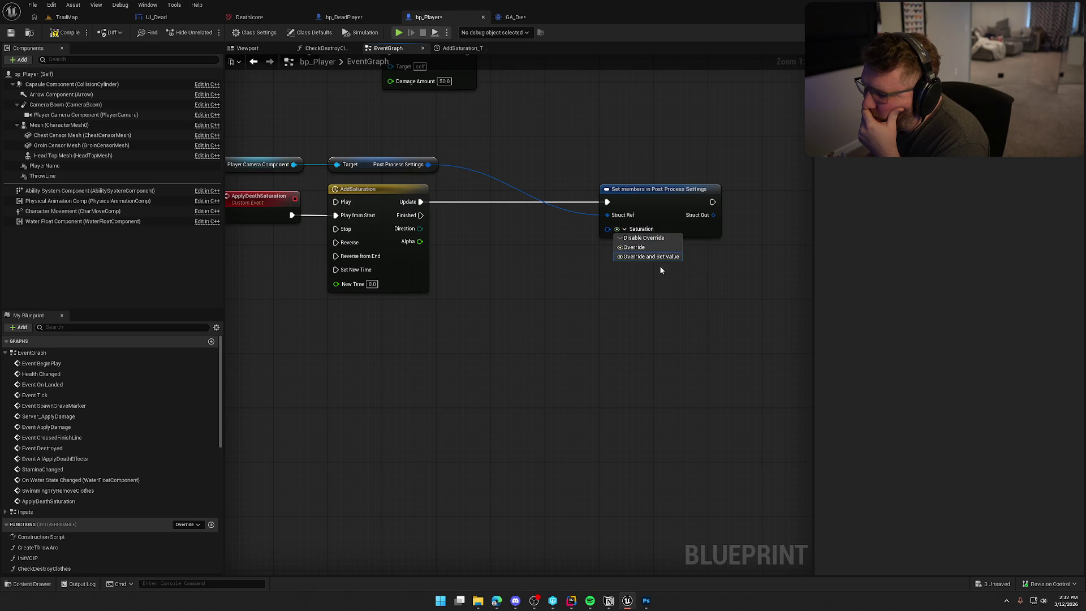
{"action": "left_click", "coordinate": [654, 318]}
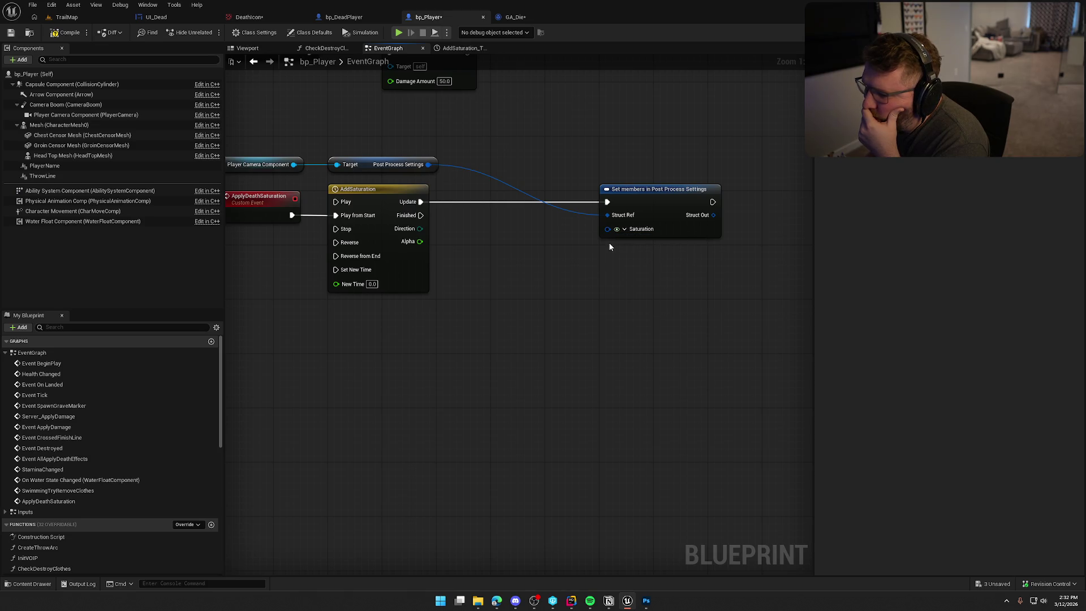
{"action": "left_click_drag", "start_coordinate": [608, 229], "coordinate": [549, 247]}
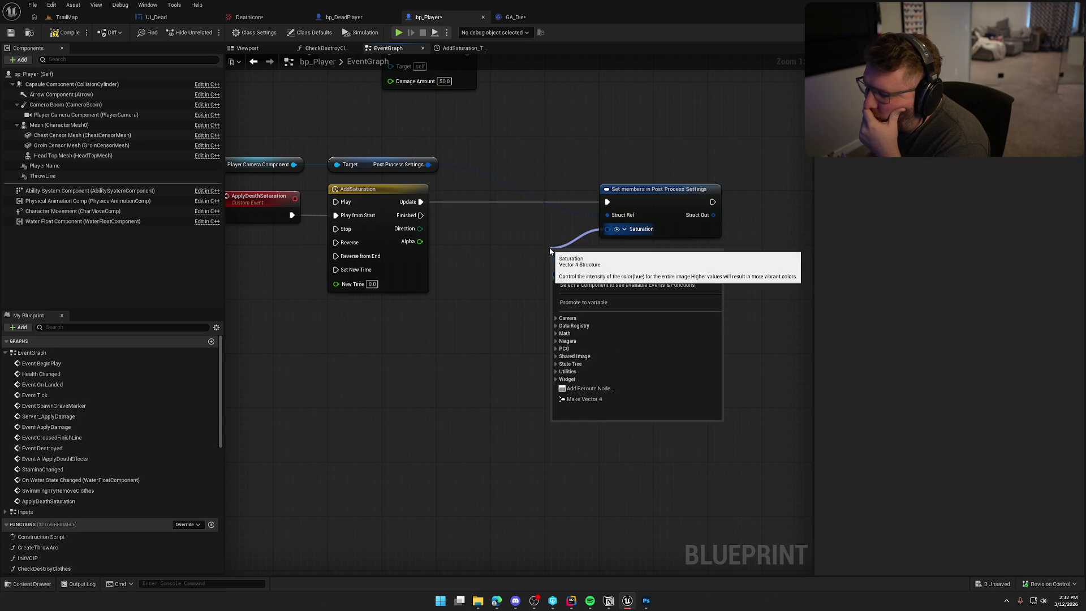
{"action": "key", "text": "Escape"}
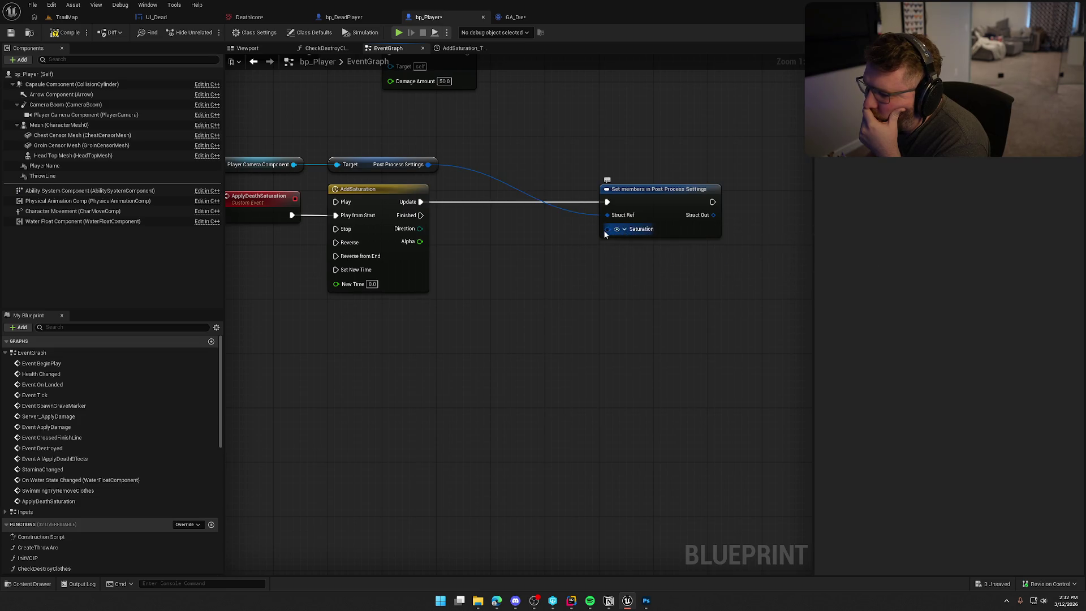
{"action": "right_click", "coordinate": [604, 231]}
{"action": "left_click", "coordinate": [632, 267]}
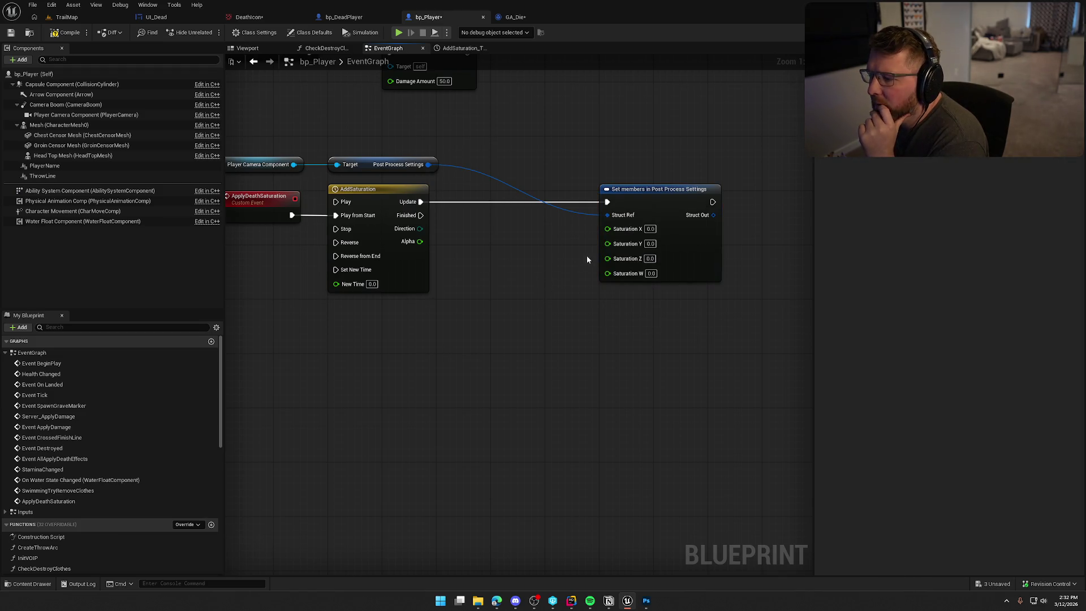
Step: Try a Lerp node feeding Saturation X, then delete it
{"action": "mouse_move", "coordinate": [607, 228]}
{"action": "left_mouse_down"}
{"action": "mouse_move", "coordinate": [545, 263]}
{"action": "mouse_move", "coordinate": [493, 219]}
{"action": "left_mouse_up"}
{"action": "type", "text": "lerp"}
{"action": "key", "text": "Return"}
{"action": "left_click_drag", "start_coordinate": [478, 258], "coordinate": [419, 241]}
{"action": "key", "text": "Return"}
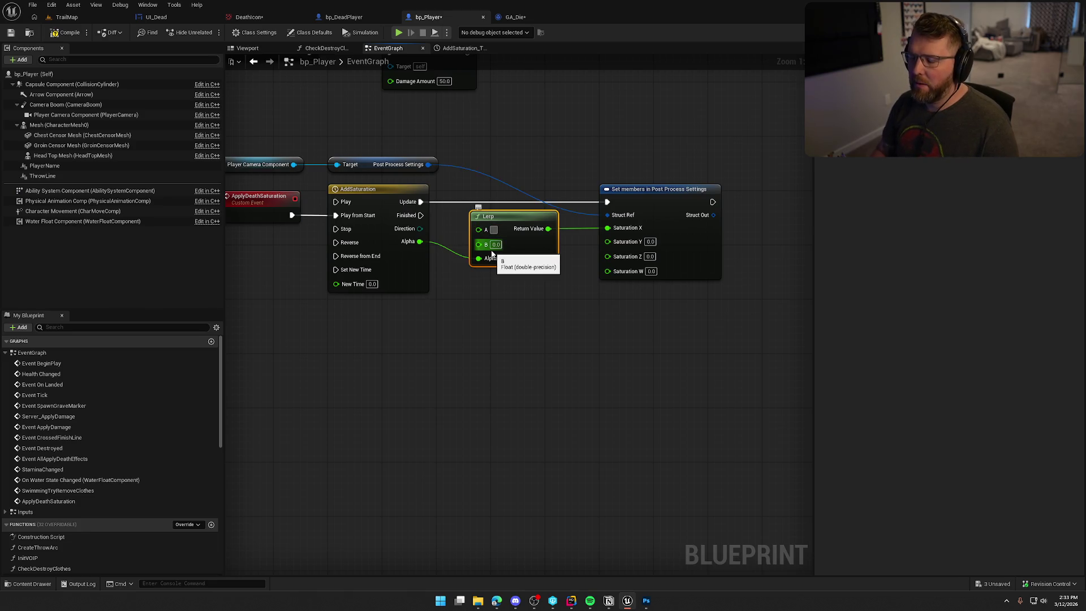
{"action": "left_click", "coordinate": [517, 331]}
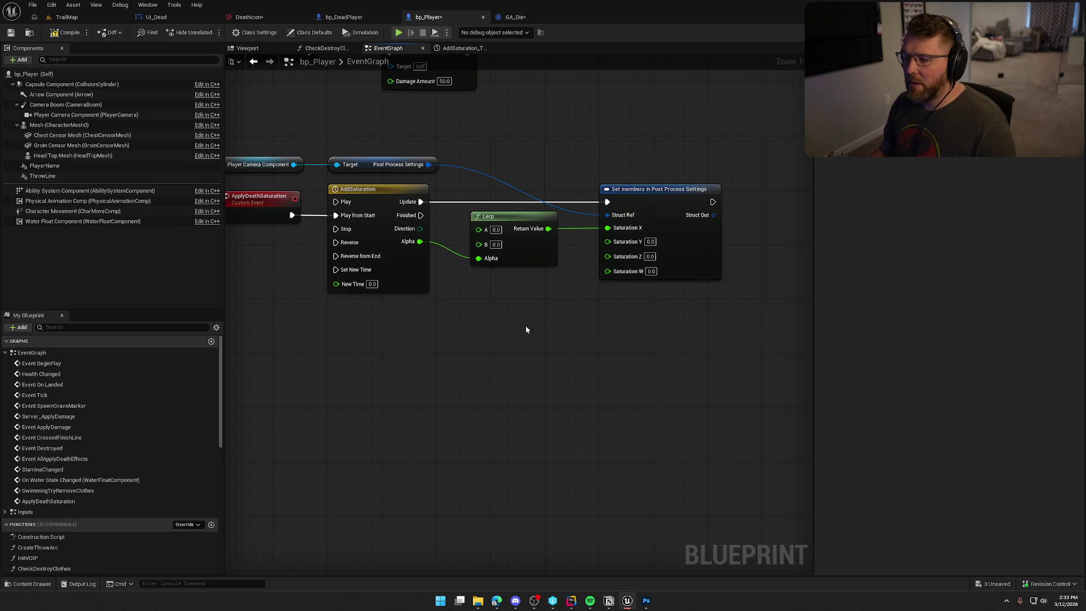
{"action": "left_click", "coordinate": [537, 261]}
{"action": "key", "text": "Delete"}
Step: Wire the timeline's Alpha output to Saturation X, Y, Z and W and save bp_Player
{"action": "mouse_move", "coordinate": [424, 244]}
{"action": "left_mouse_down"}
{"action": "mouse_move", "coordinate": [607, 228]}
{"action": "mouse_move", "coordinate": [420, 241]}
{"action": "left_mouse_up"}
{"action": "mouse_move", "coordinate": [420, 241]}
{"action": "left_mouse_down"}
{"action": "mouse_move", "coordinate": [522, 258]}
{"action": "mouse_move", "coordinate": [607, 254]}
{"action": "mouse_move", "coordinate": [419, 247]}
{"action": "left_mouse_up"}
{"action": "left_click_drag", "start_coordinate": [615, 195], "coordinate": [545, 196]}
{"action": "mouse_move", "coordinate": [568, 159]}
{"action": "left_mouse_down"}
{"action": "mouse_move", "coordinate": [555, 372]}
{"action": "mouse_move", "coordinate": [591, 376]}
{"action": "left_mouse_up"}
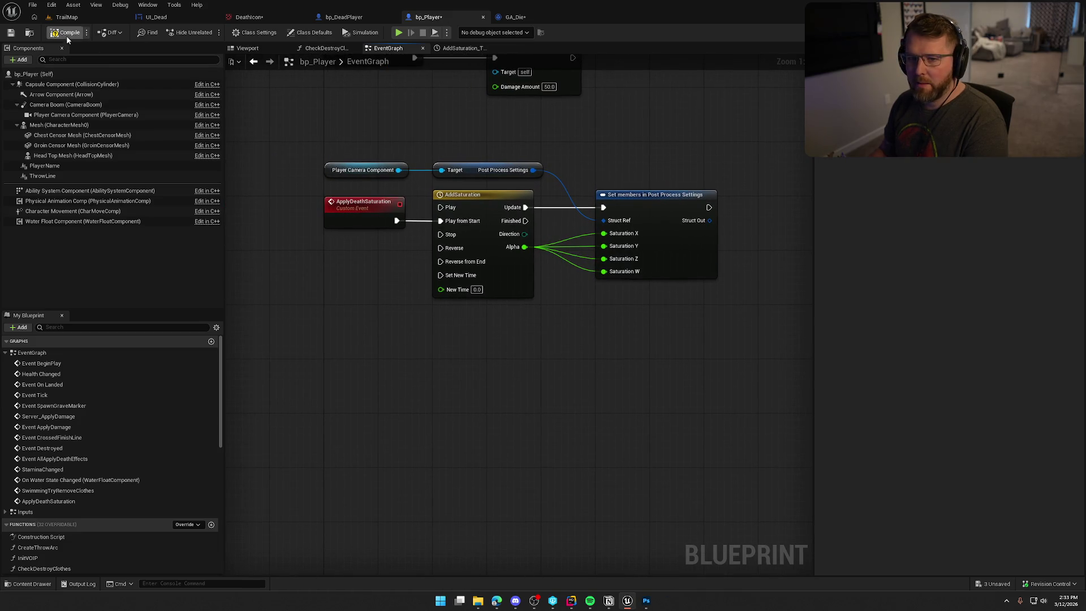
{"action": "key", "text": "ctrl+s"}
Step: In GA_Die, add an Apply Death Saturation call on the player reference
{"action": "left_click", "coordinate": [364, 20]}
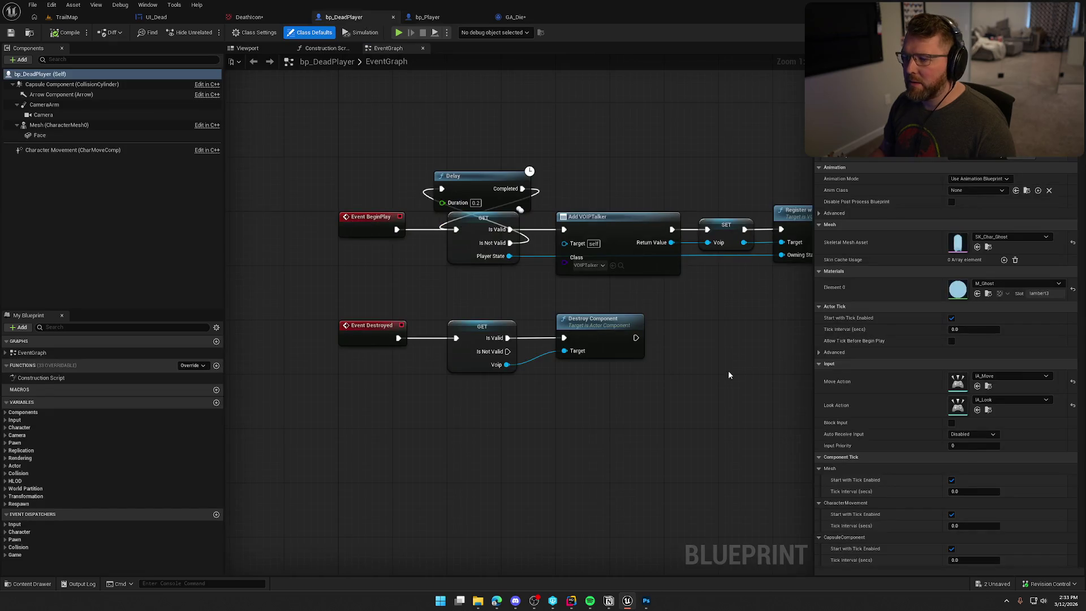
{"action": "left_click", "coordinate": [514, 17]}
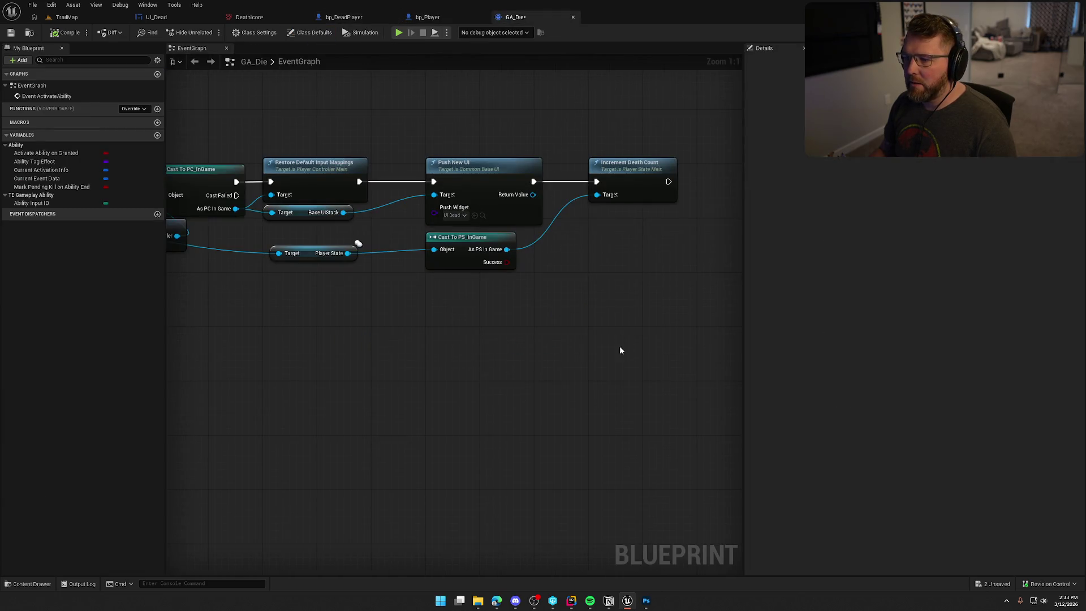
{"action": "scroll", "coordinate": [396, 345], "scroll_direction": "down", "scroll_amount": 3}
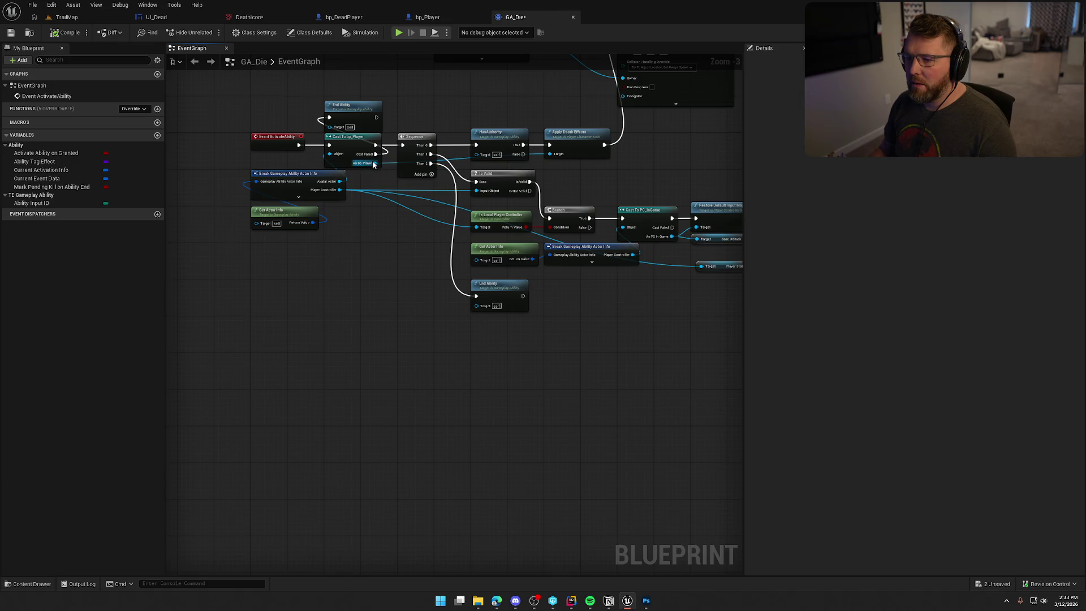
{"action": "left_click", "coordinate": [430, 19]}
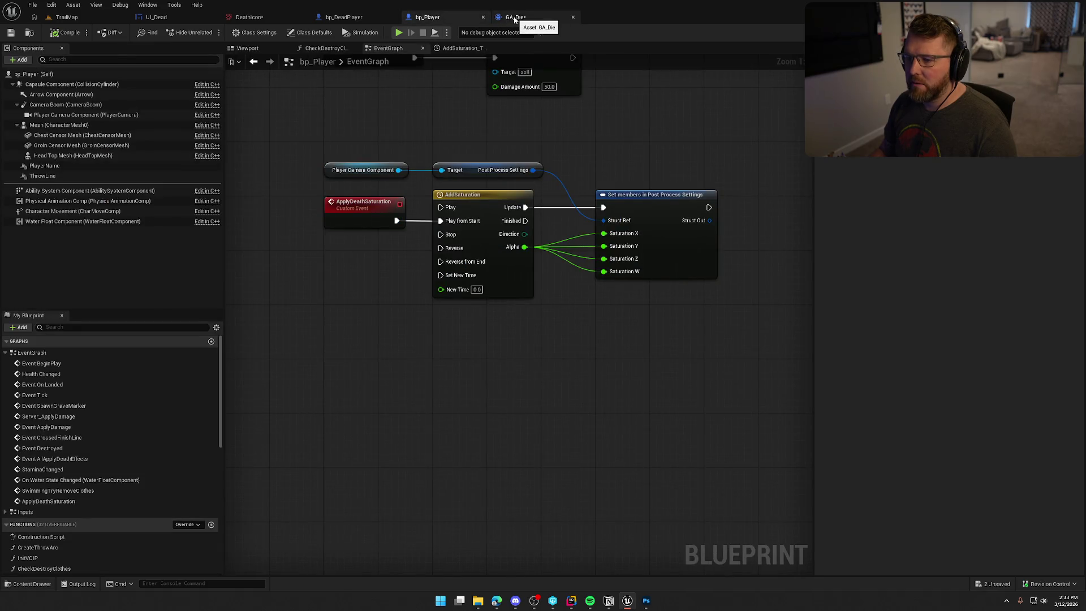
{"action": "left_click", "coordinate": [515, 18]}
{"action": "mouse_move", "coordinate": [711, 276]}
{"action": "left_mouse_down"}
{"action": "mouse_move", "coordinate": [816, 346]}
{"action": "mouse_move", "coordinate": [475, 318]}
{"action": "left_mouse_up"}
{"action": "type", "text": "apply de"}
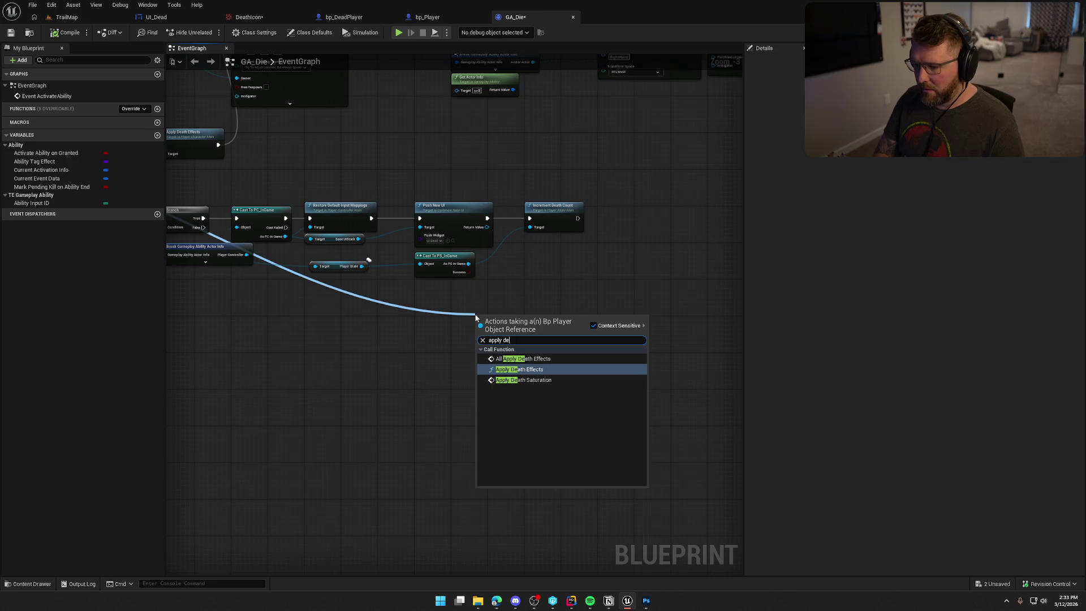
{"action": "left_click", "coordinate": [542, 380]}
{"action": "scroll", "coordinate": [543, 339], "scroll_direction": "up", "scroll_amount": 3}
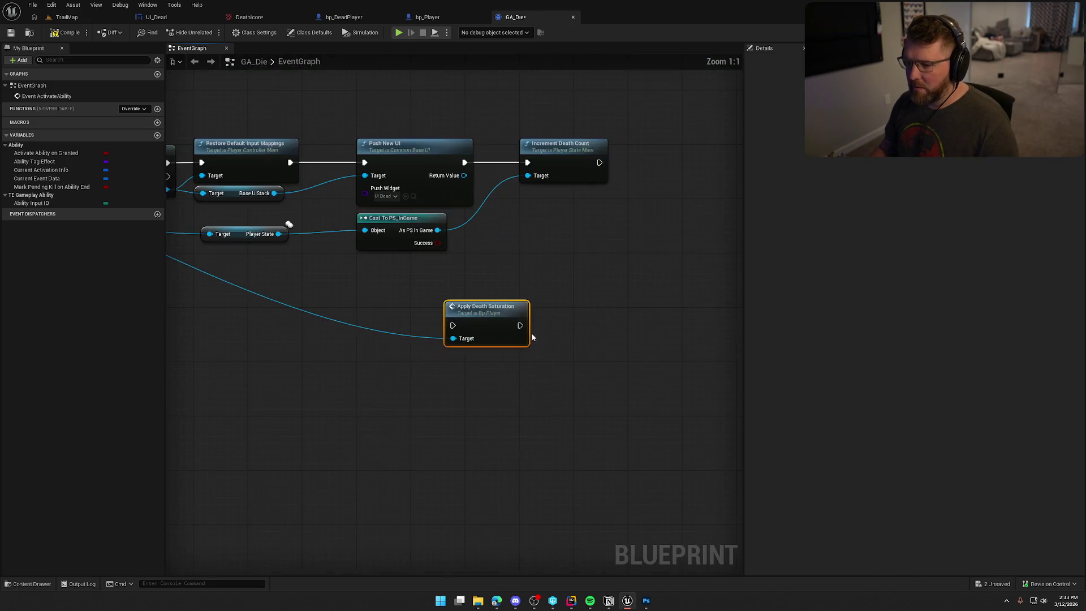
Step: Chain Apply Death Saturation after Push New UI, before Increment Death Count, and compile
{"action": "mouse_move", "coordinate": [486, 314]}
{"action": "left_mouse_down"}
{"action": "mouse_move", "coordinate": [529, 218]}
{"action": "mouse_move", "coordinate": [559, 207]}
{"action": "mouse_move", "coordinate": [661, 214]}
{"action": "left_mouse_up"}
{"action": "mouse_move", "coordinate": [501, 273]}
{"action": "left_mouse_down"}
{"action": "mouse_move", "coordinate": [535, 204]}
{"action": "mouse_move", "coordinate": [435, 214]}
{"action": "left_mouse_up"}
{"action": "left_click_drag", "start_coordinate": [566, 215], "coordinate": [607, 214]}
{"action": "left_click", "coordinate": [562, 246]}
{"action": "mouse_move", "coordinate": [376, 274]}
{"action": "left_mouse_down"}
{"action": "mouse_move", "coordinate": [485, 280]}
{"action": "mouse_move", "coordinate": [477, 271]}
{"action": "mouse_move", "coordinate": [477, 281]}
{"action": "mouse_move", "coordinate": [659, 341]}
{"action": "mouse_move", "coordinate": [434, 374]}
{"action": "left_mouse_up"}
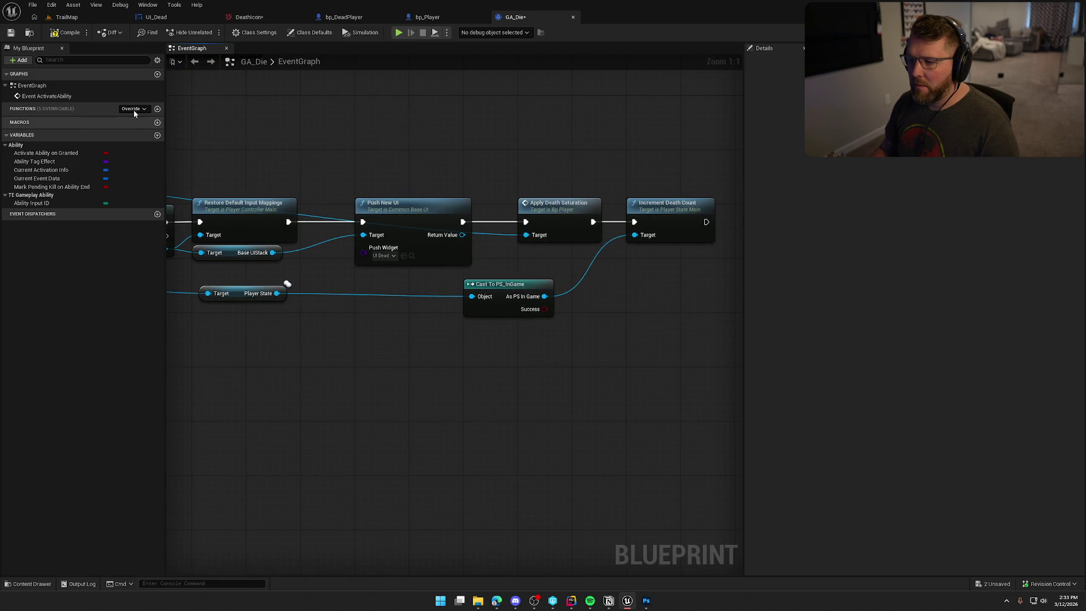
{"action": "left_click", "coordinate": [62, 33]}
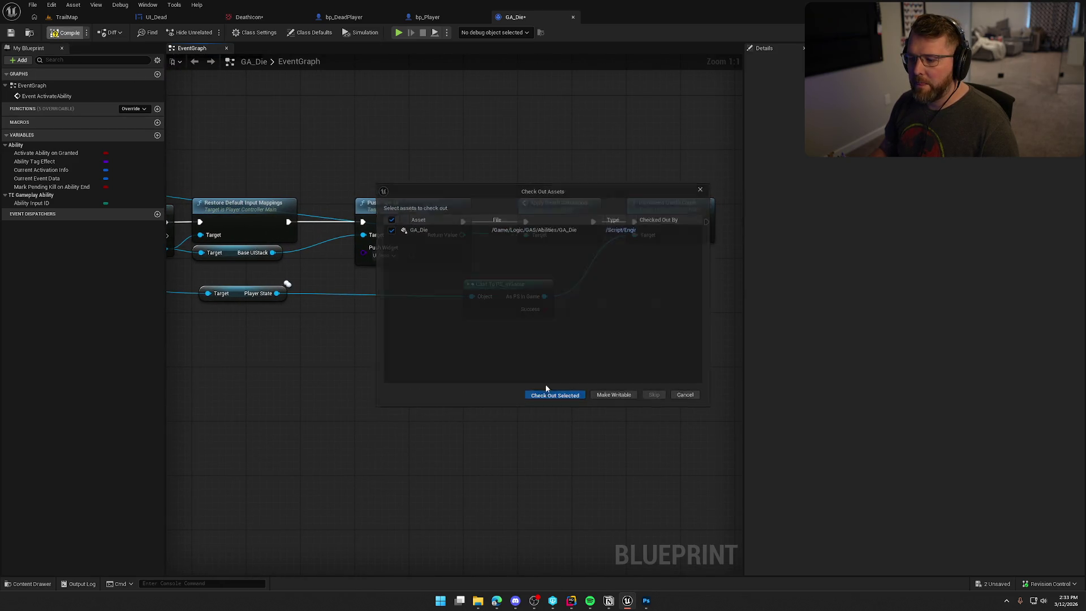
Step: Check out GA_Die, then open the Apply Death Effects node's C++ source
{"action": "left_click", "coordinate": [553, 394]}
{"action": "scroll", "coordinate": [437, 147], "scroll_direction": "down", "scroll_amount": 2}
{"action": "mouse_move", "coordinate": [484, 412]}
{"action": "left_mouse_down"}
{"action": "mouse_move", "coordinate": [454, 369]}
{"action": "mouse_move", "coordinate": [684, 322]}
{"action": "mouse_move", "coordinate": [375, 378]}
{"action": "mouse_move", "coordinate": [467, 358]}
{"action": "mouse_move", "coordinate": [287, 346]}
{"action": "mouse_move", "coordinate": [204, 361]}
{"action": "mouse_move", "coordinate": [619, 313]}
{"action": "mouse_move", "coordinate": [707, 316]}
{"action": "left_mouse_up"}
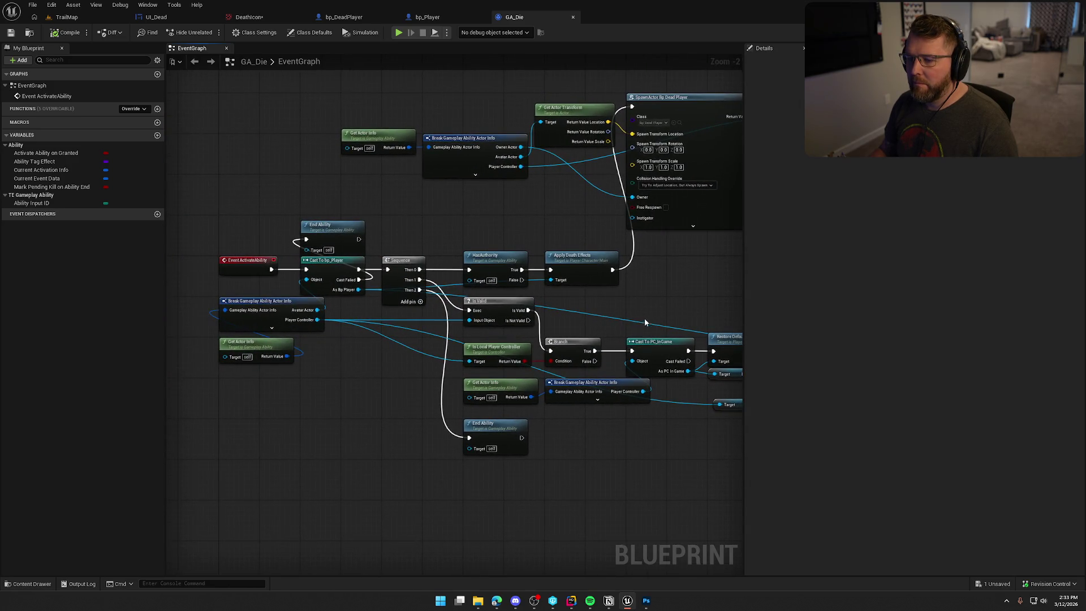
{"action": "scroll", "coordinate": [618, 328], "scroll_direction": "up", "scroll_amount": 2}
{"action": "left_click", "coordinate": [579, 238]}
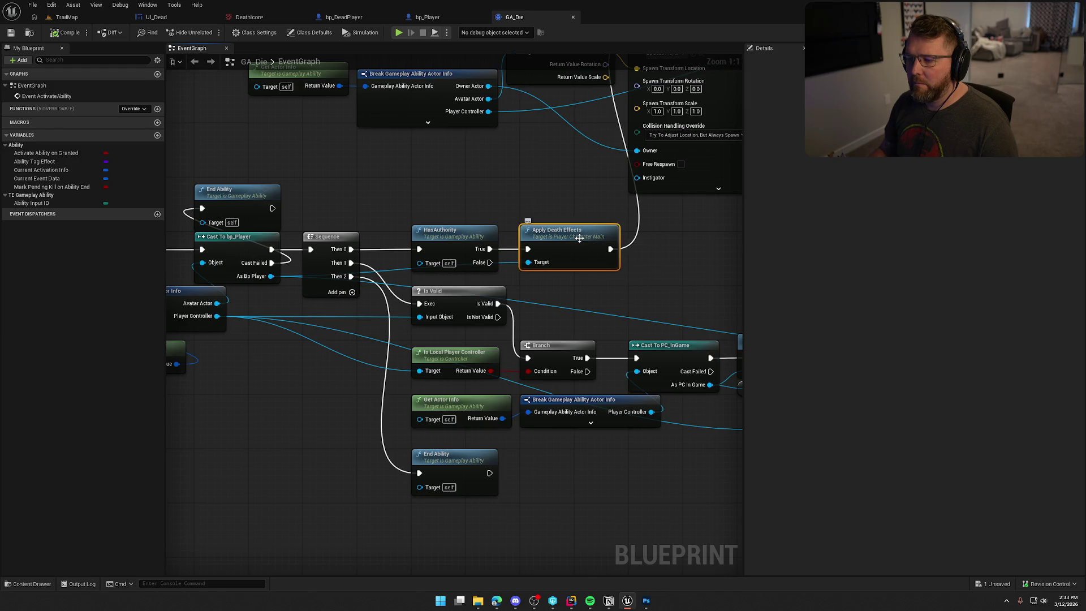
{"action": "double_click", "coordinate": [580, 238]}
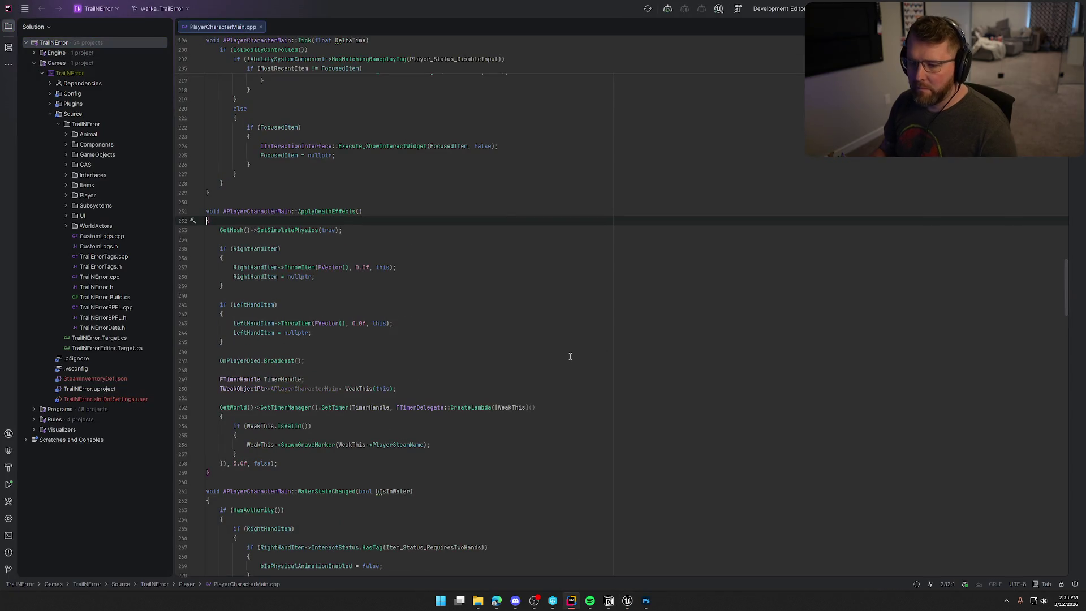
Step: Read ApplyDeathEffects in PlayerCharacterMain.cpp, then pan GA_Die's graph back to its starting nodes
{"action": "scroll", "coordinate": [569, 356], "scroll_direction": "down", "scroll_amount": 3}
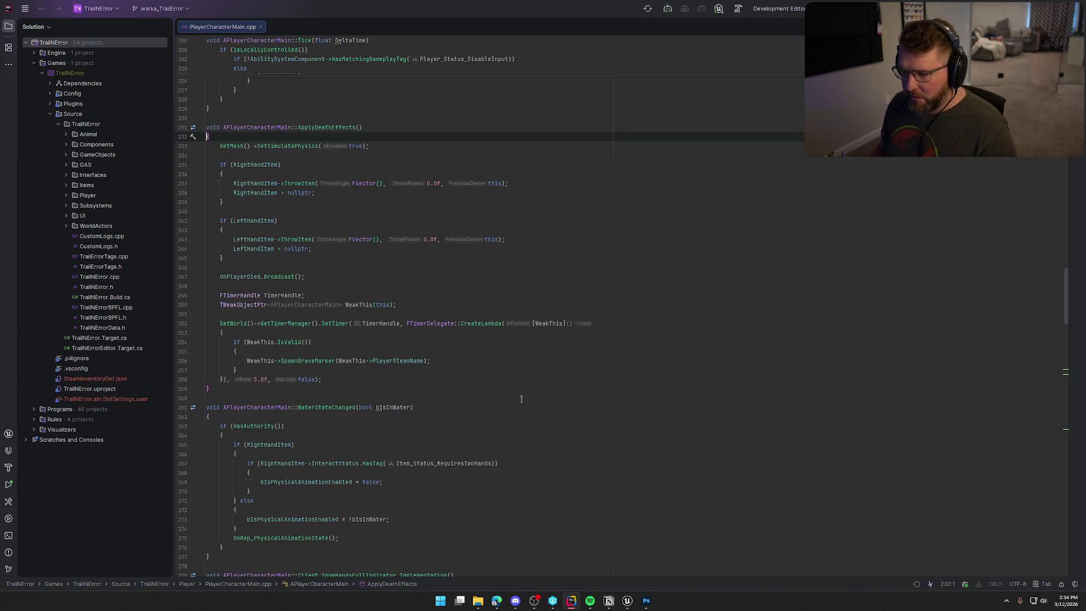
{"action": "scroll", "coordinate": [595, 484], "scroll_direction": "down", "scroll_amount": 5}
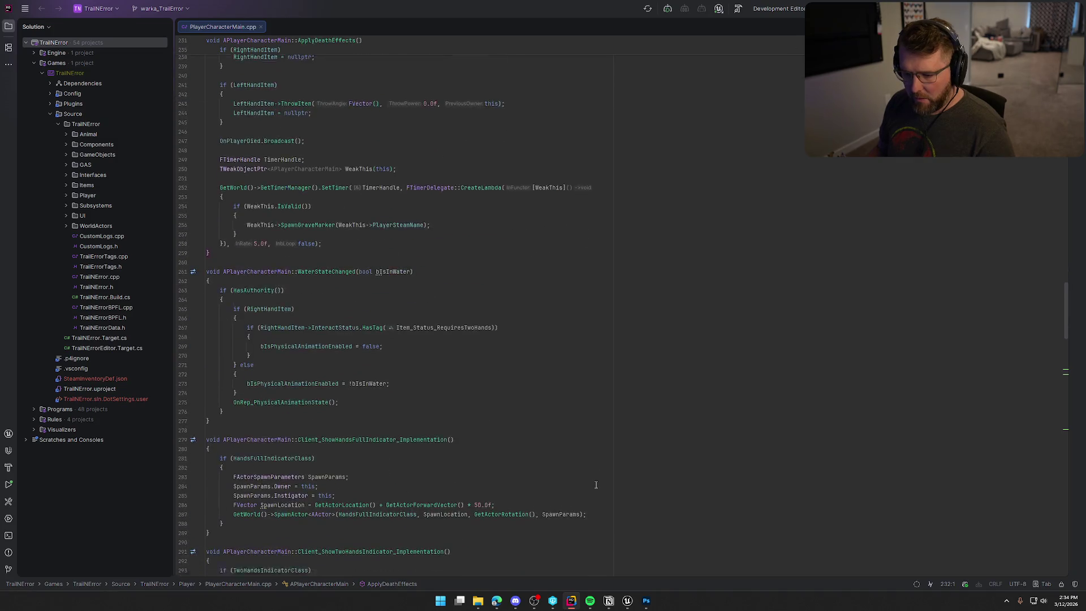
{"action": "key", "text": "alt+Tab"}
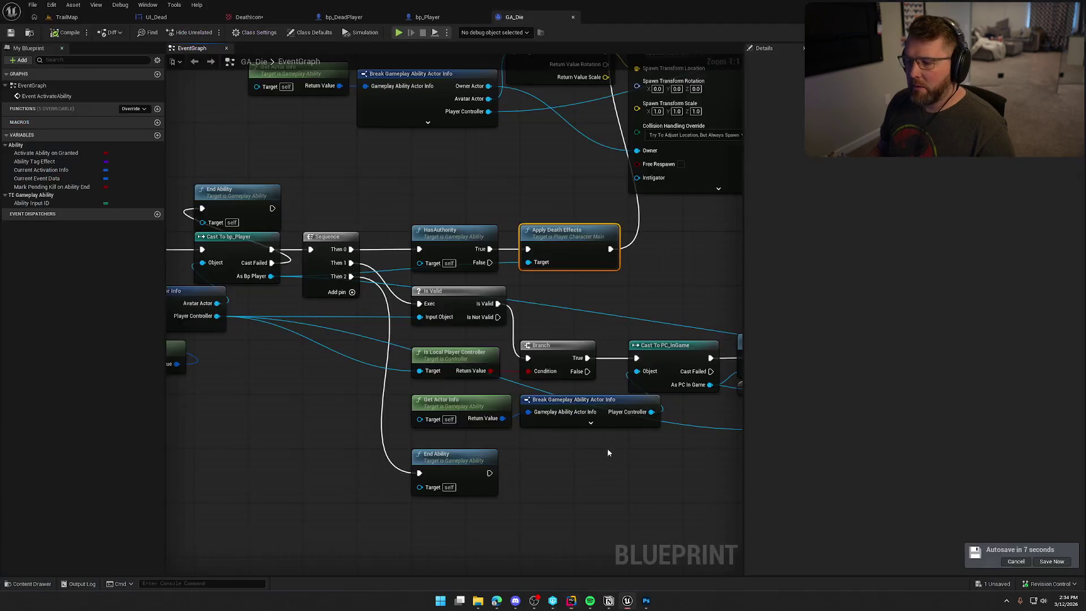
{"action": "mouse_move", "coordinate": [669, 285]}
{"action": "left_mouse_down"}
{"action": "mouse_move", "coordinate": [779, 282]}
{"action": "mouse_move", "coordinate": [504, 283]}
{"action": "left_mouse_up"}
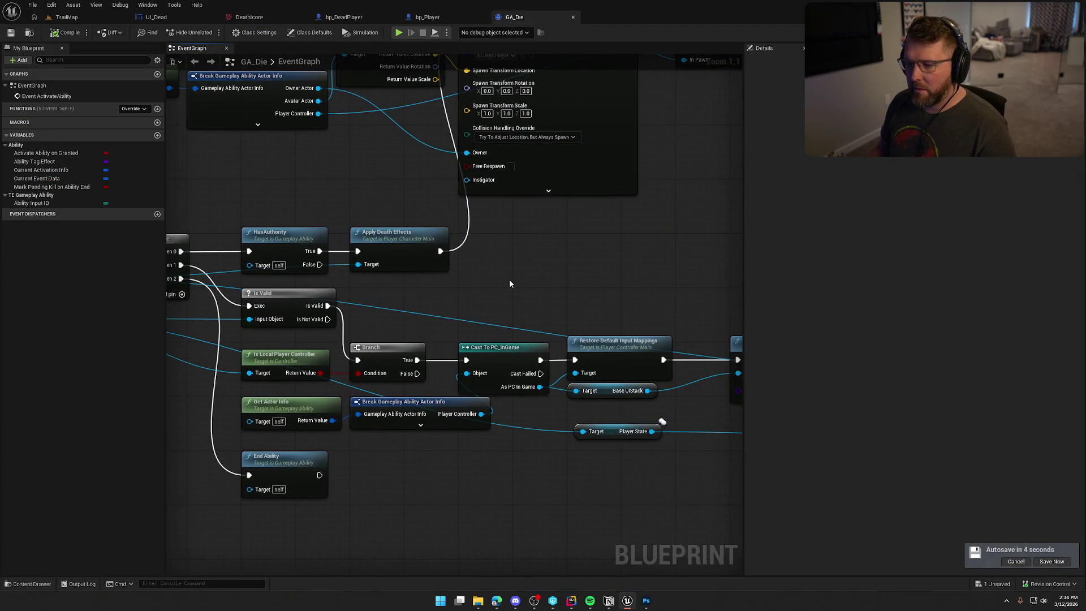
{"action": "key", "text": "alt+Tab"}
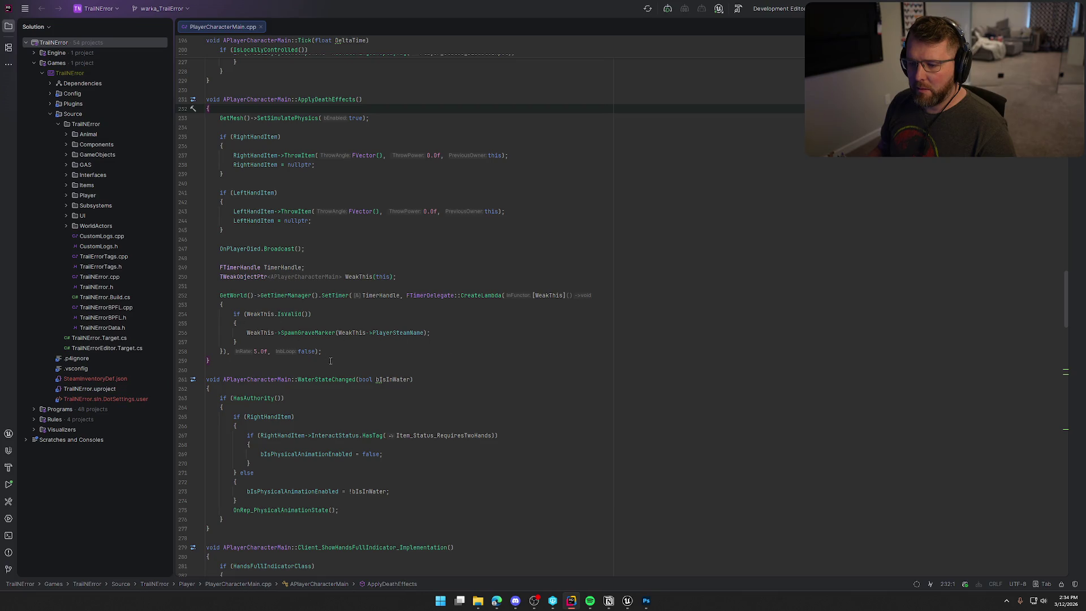
{"action": "key", "text": "alt+Tab"}
{"action": "mouse_move", "coordinate": [632, 261]}
{"action": "left_mouse_down"}
{"action": "mouse_move", "coordinate": [627, 382]}
{"action": "mouse_move", "coordinate": [603, 426]}
{"action": "mouse_move", "coordinate": [975, 241]}
{"action": "left_mouse_up"}
{"action": "left_click_drag", "start_coordinate": [490, 76], "coordinate": [474, 86]}
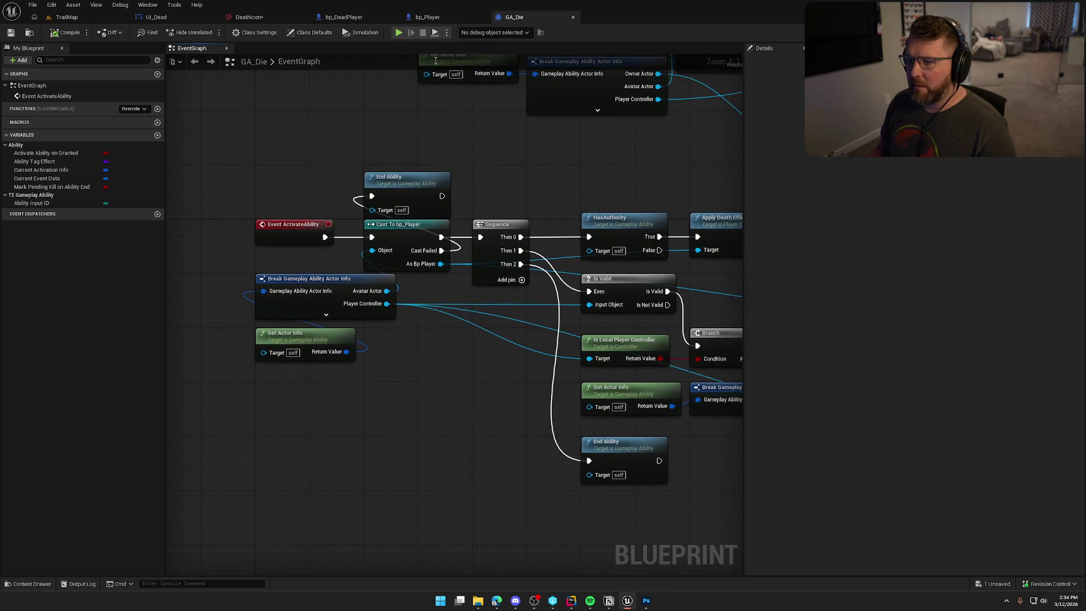
Step: Override bp_DeadPlayer's camera Saturation to 0.0, compile, and check out the asset
{"action": "left_click", "coordinate": [383, 20]}
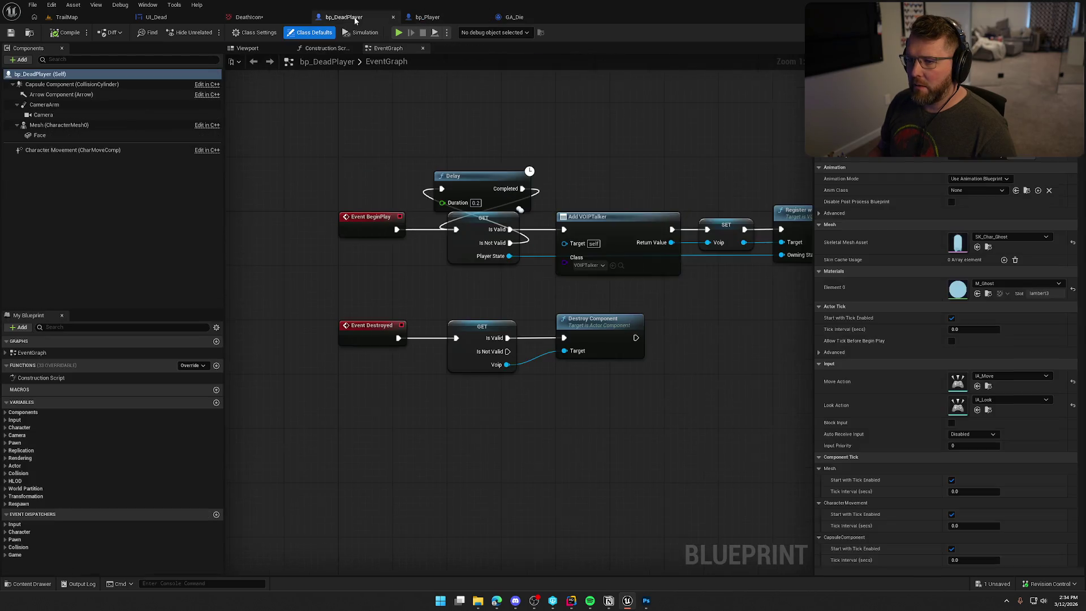
{"action": "left_click", "coordinate": [46, 115]}
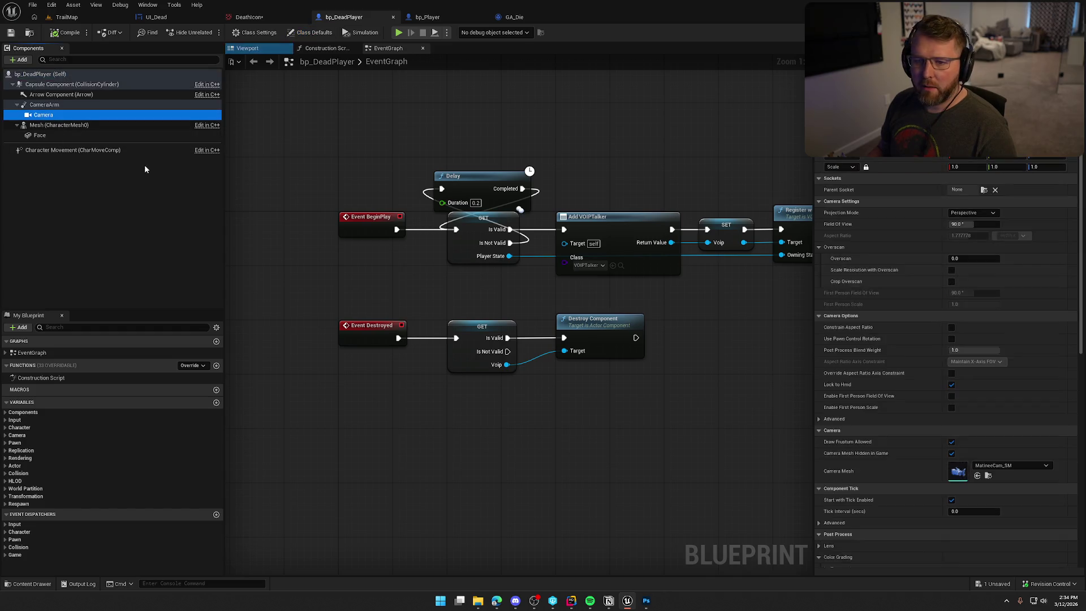
{"action": "scroll", "coordinate": [962, 340], "scroll_direction": "down", "scroll_amount": 5}
{"action": "left_click", "coordinate": [833, 373]}
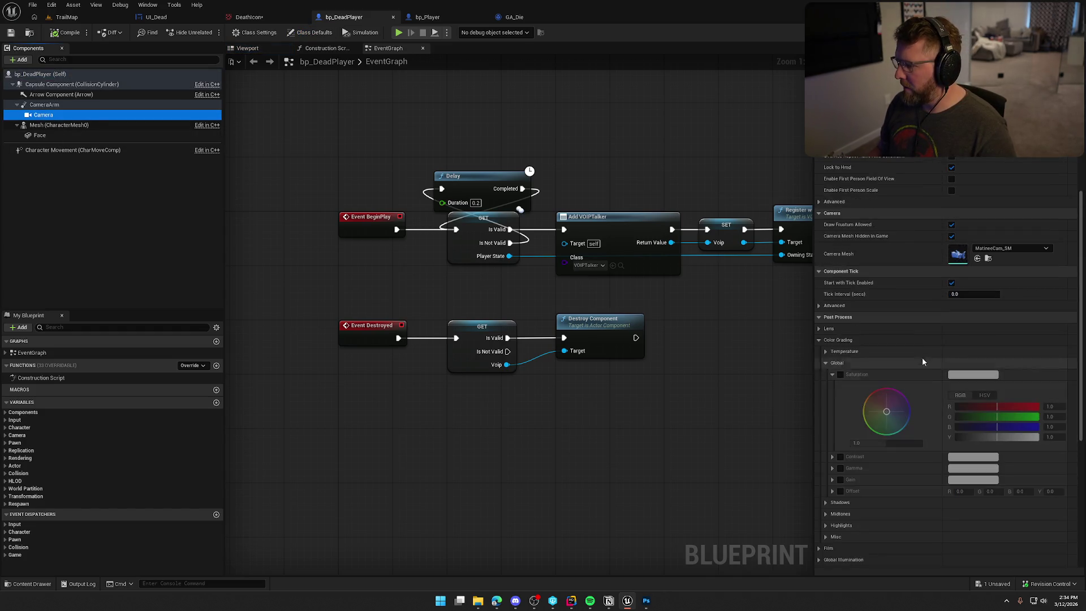
{"action": "left_click", "coordinate": [841, 375]}
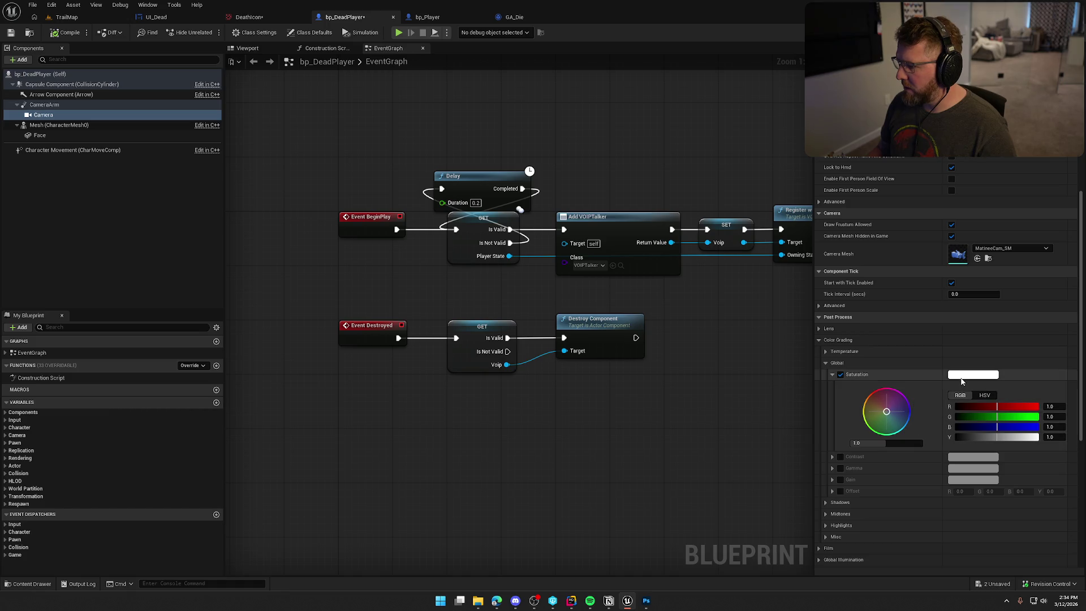
{"action": "left_click", "coordinate": [892, 443]}
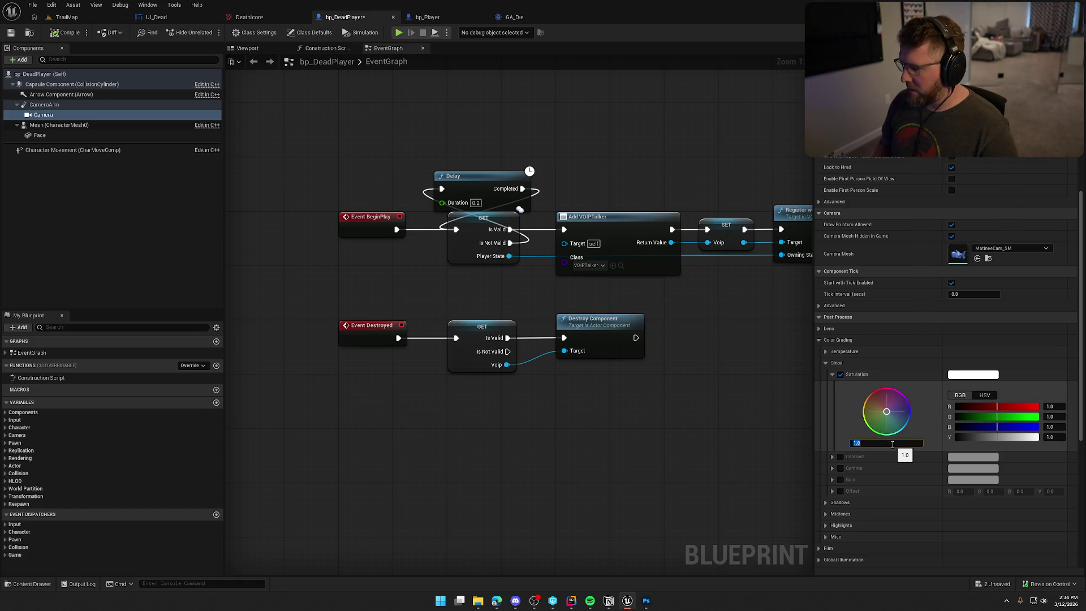
{"action": "type", "text": "0"}
{"action": "key", "text": "Return"}
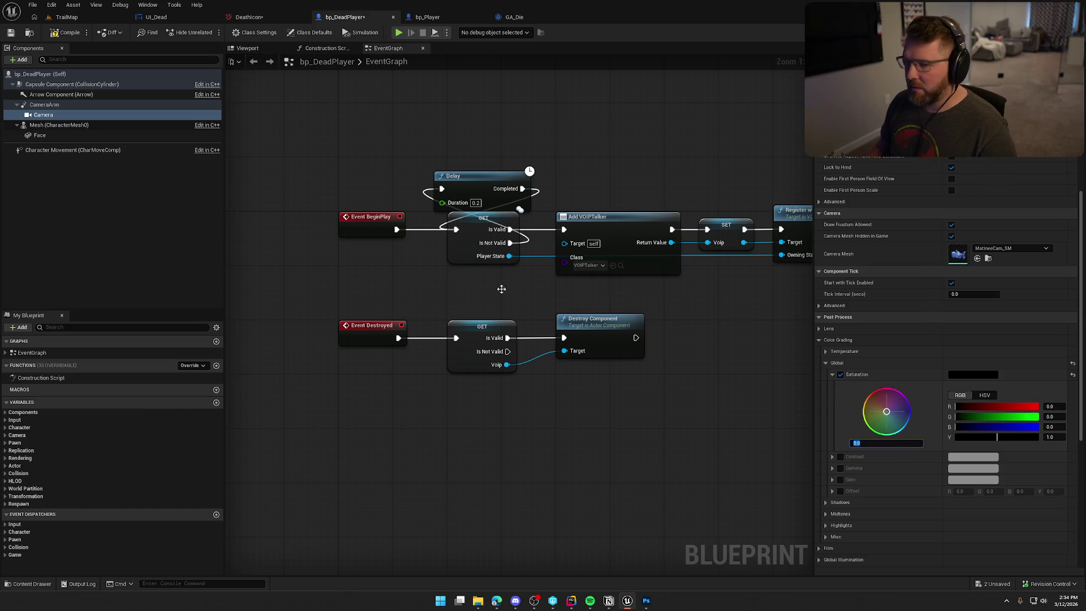
{"action": "left_click", "coordinate": [61, 36]}
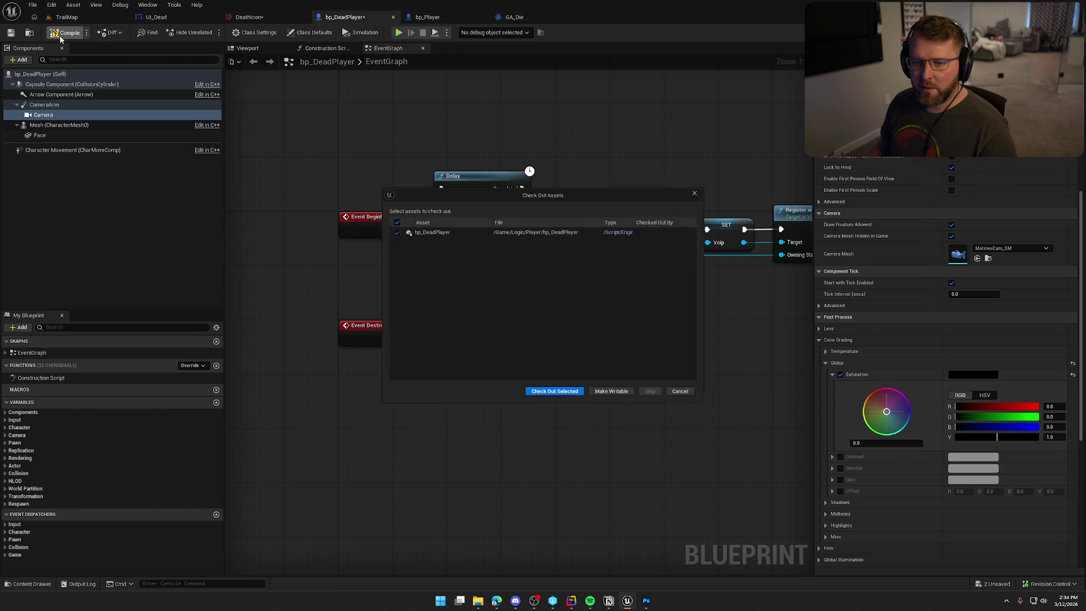
{"action": "left_click", "coordinate": [556, 392]}
Step: Look over the death-handling nodes and open GameStateMain.cpp in Rider
{"action": "left_click_drag", "start_coordinate": [520, 303], "coordinate": [366, 274]}
{"action": "mouse_move", "coordinate": [446, 287]}
{"action": "left_mouse_down"}
{"action": "mouse_move", "coordinate": [6, 264]}
{"action": "mouse_move", "coordinate": [66, 261]}
{"action": "left_mouse_up"}
{"action": "left_click_drag", "start_coordinate": [391, 227], "coordinate": [601, 243]}
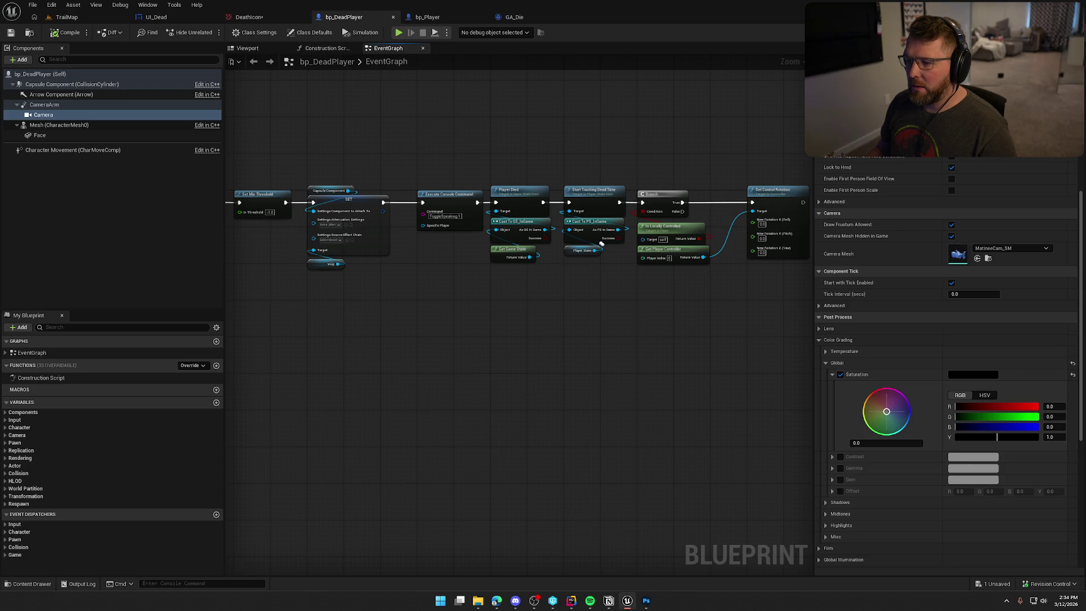
{"action": "double_click", "coordinate": [521, 190]}
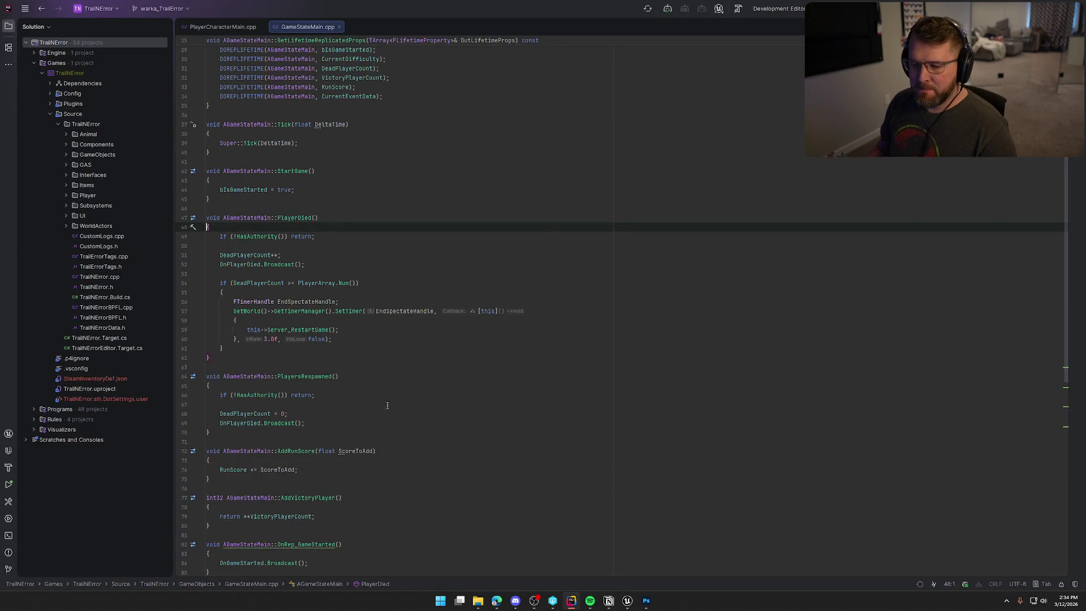
Step: Rebuild with Live Coding (Ctrl+Alt+F11) and close the log after the patch succeeds
{"action": "key", "text": "ctrl+alt+F11"}
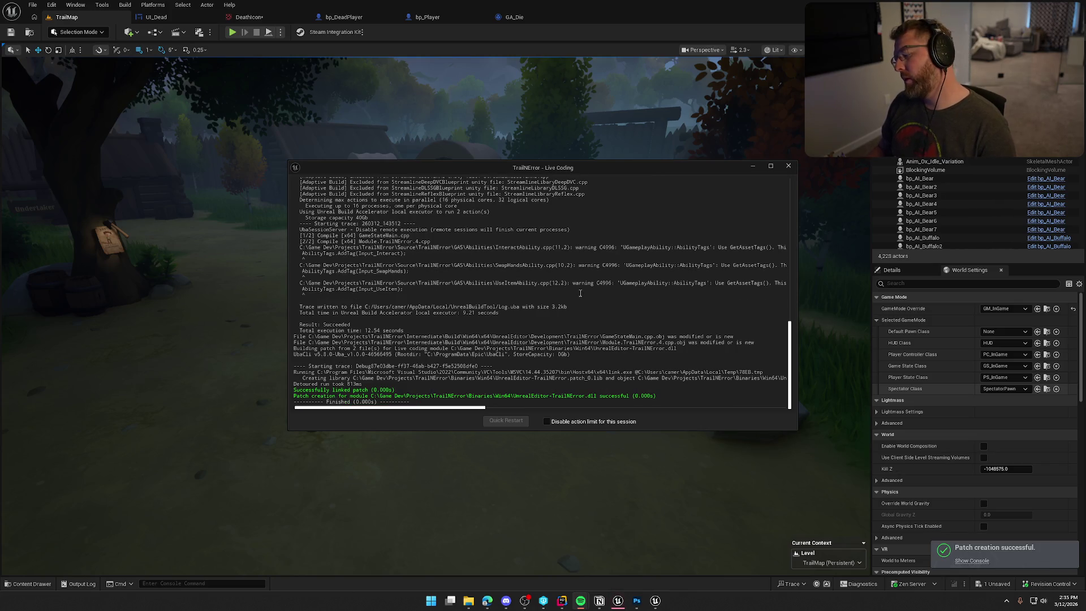
{"action": "left_click", "coordinate": [789, 166]}
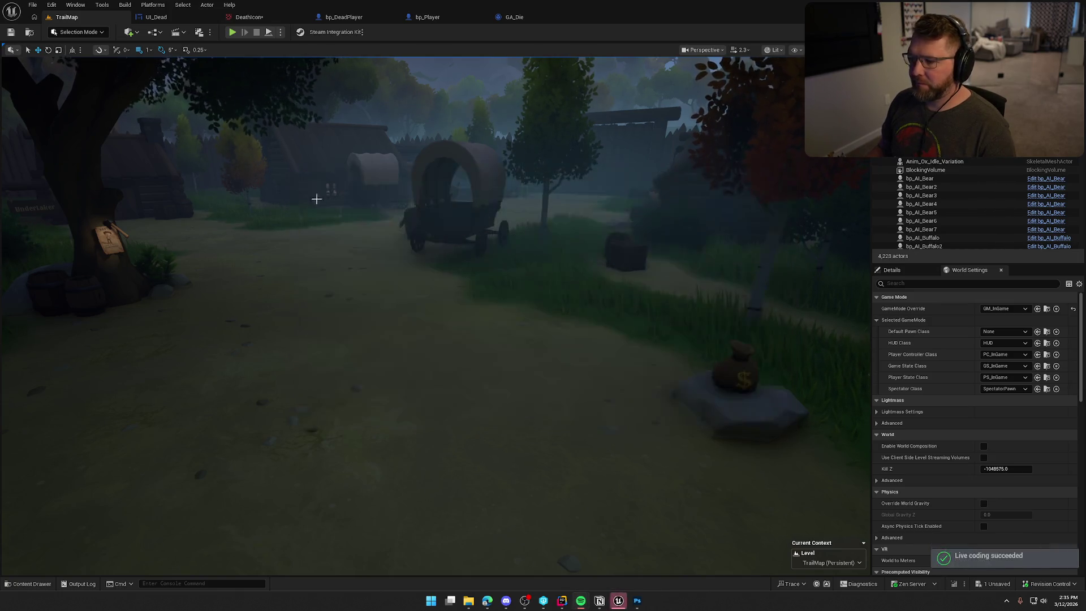
Step: Close the DeathIcon texture and select bp_DeadPlayer's Player Died through Set Control Rotation nodes
{"action": "left_click", "coordinate": [247, 17]}
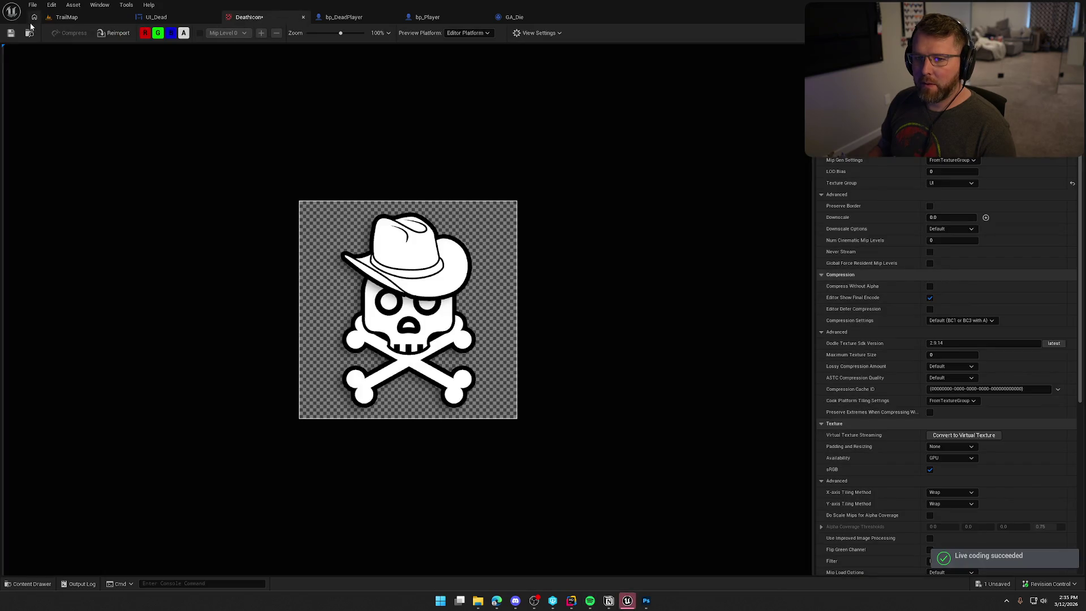
{"action": "middle_click", "coordinate": [273, 17]}
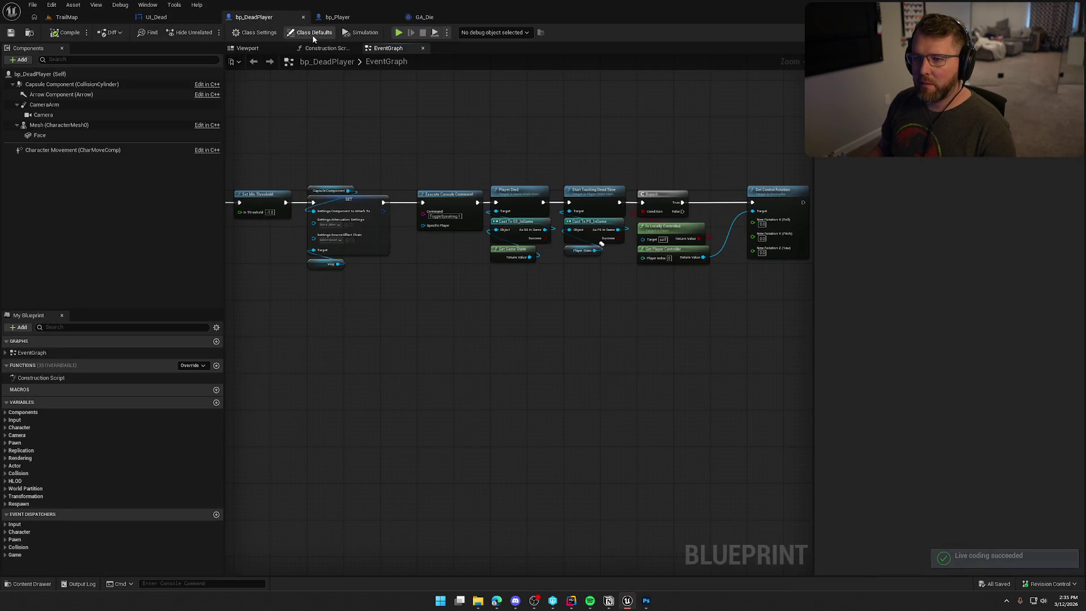
{"action": "mouse_move", "coordinate": [429, 141]}
{"action": "left_mouse_down"}
{"action": "mouse_move", "coordinate": [753, 136]}
{"action": "mouse_move", "coordinate": [288, 134]}
{"action": "left_mouse_up"}
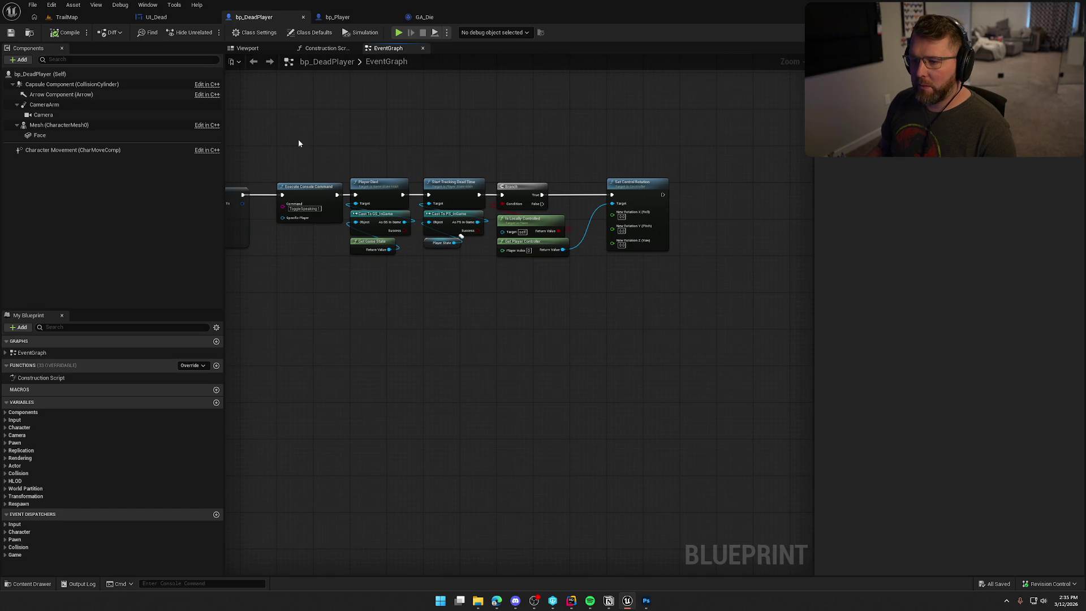
{"action": "mouse_move", "coordinate": [361, 150]}
{"action": "left_mouse_down"}
{"action": "mouse_move", "coordinate": [538, 249]}
{"action": "mouse_move", "coordinate": [678, 271]}
{"action": "left_mouse_up"}
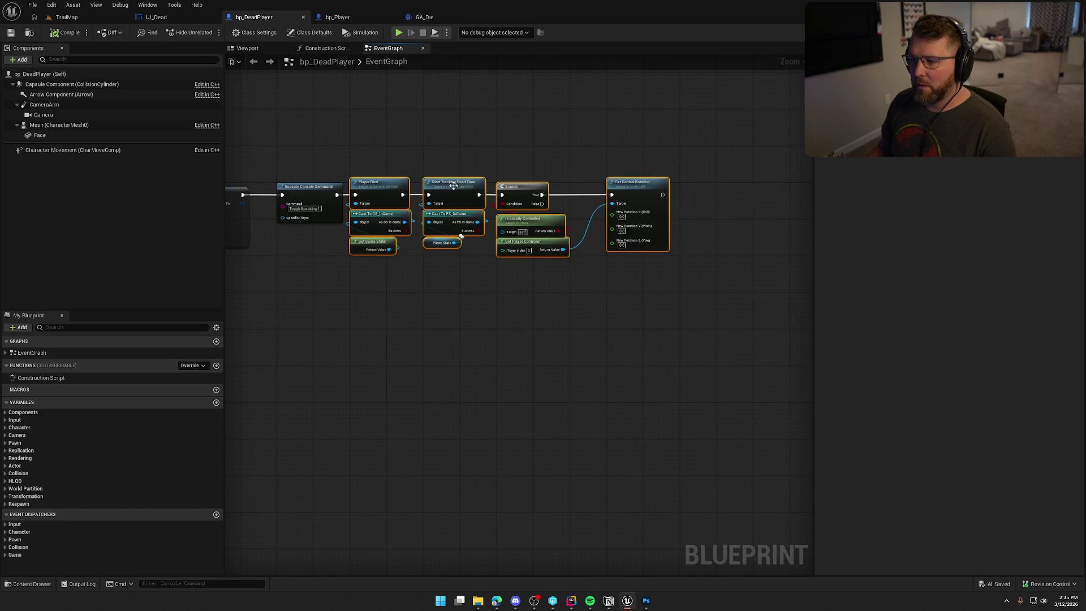
Step: Add a Camera component reference after the chain's end, then return to bp_Player
{"action": "scroll", "coordinate": [575, 287], "scroll_direction": "up", "scroll_amount": 2}
{"action": "mouse_move", "coordinate": [574, 288]}
{"action": "left_mouse_down"}
{"action": "mouse_move", "coordinate": [427, 294]}
{"action": "mouse_move", "coordinate": [367, 264]}
{"action": "left_mouse_up"}
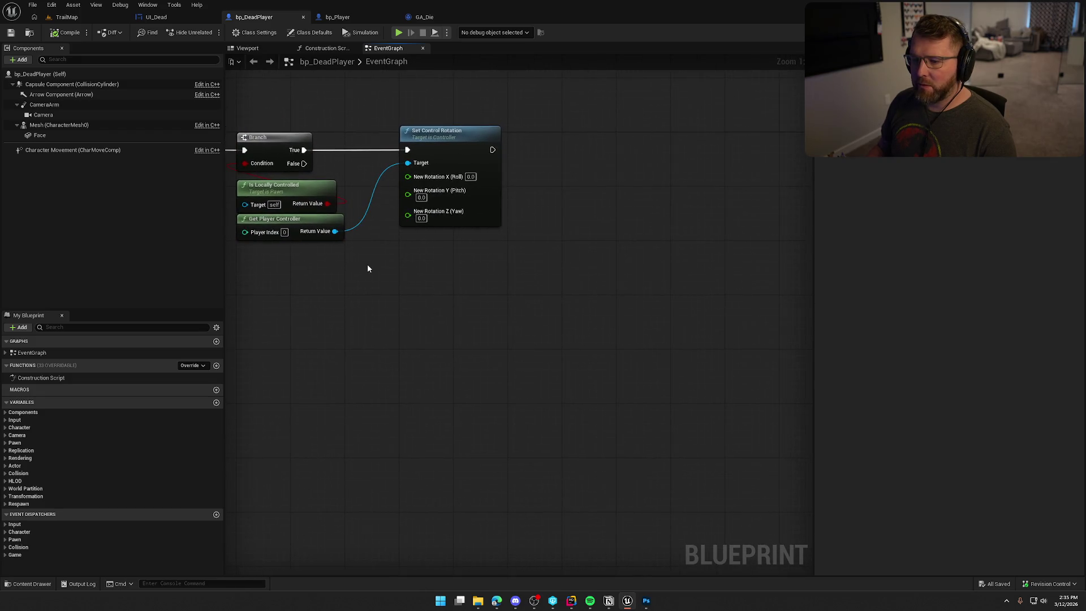
{"action": "mouse_move", "coordinate": [44, 117]}
{"action": "left_mouse_down"}
{"action": "mouse_move", "coordinate": [550, 124]}
{"action": "mouse_move", "coordinate": [509, 86]}
{"action": "left_mouse_up"}
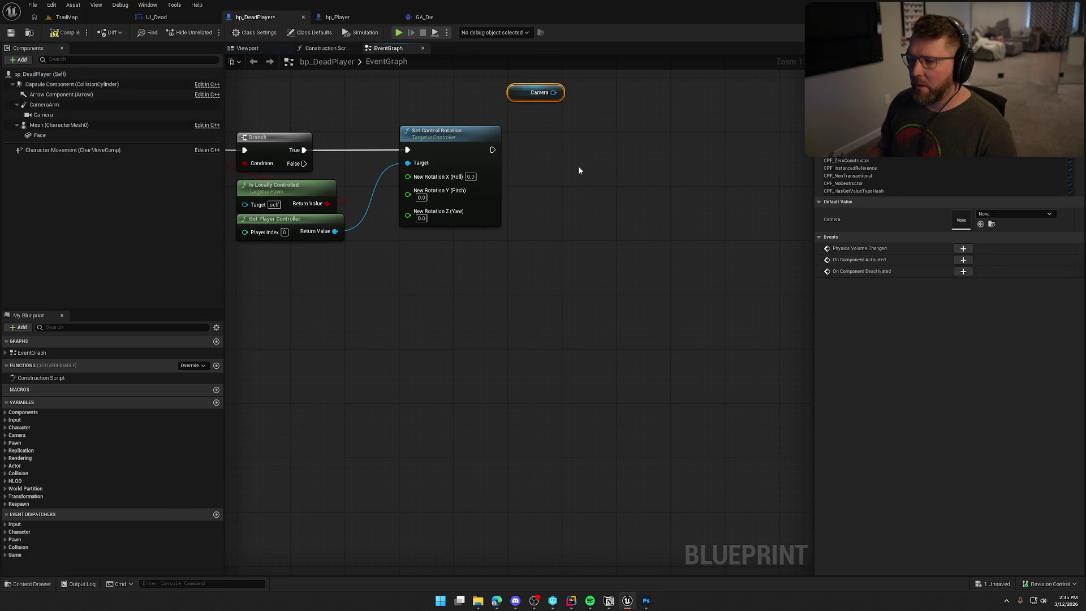
{"action": "left_click", "coordinate": [370, 18]}
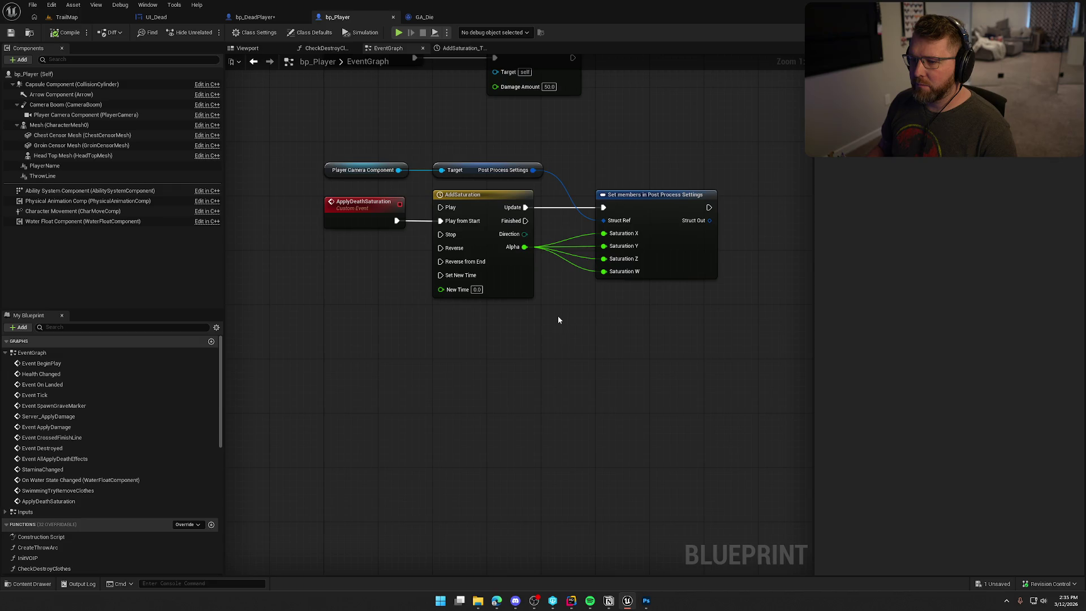
Step: Paste bp_Player's AddSaturation timeline nodes into bp_DeadPlayer after Set Control Rotation, targeting Camera
{"action": "left_click_drag", "start_coordinate": [381, 144], "coordinate": [601, 187]}
{"action": "left_click_drag", "start_coordinate": [474, 137], "coordinate": [677, 318]}
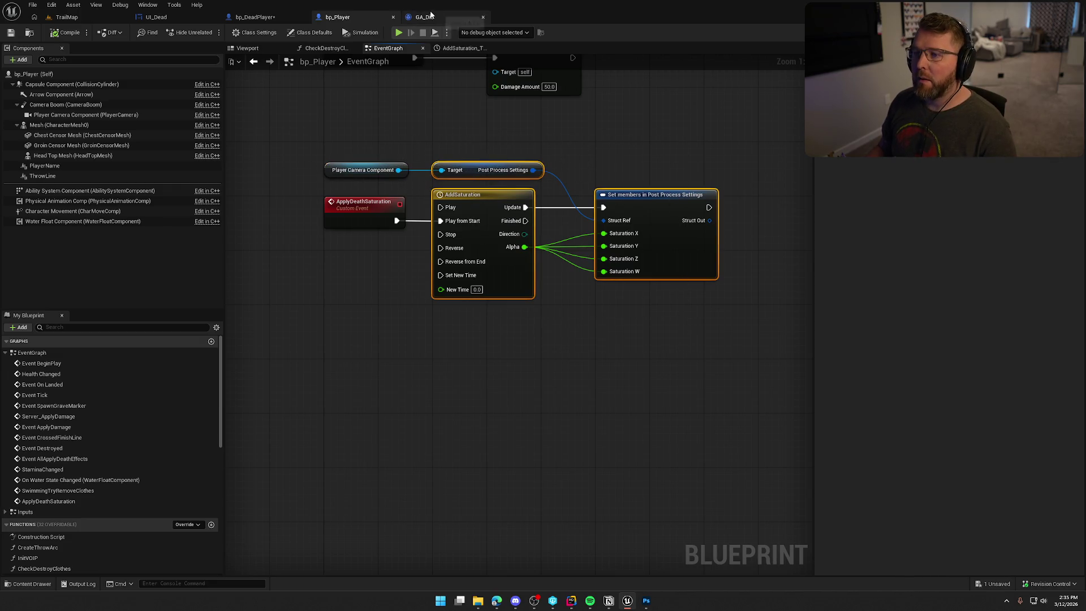
{"action": "left_click", "coordinate": [254, 17]}
{"action": "key", "text": "ctrl+v"}
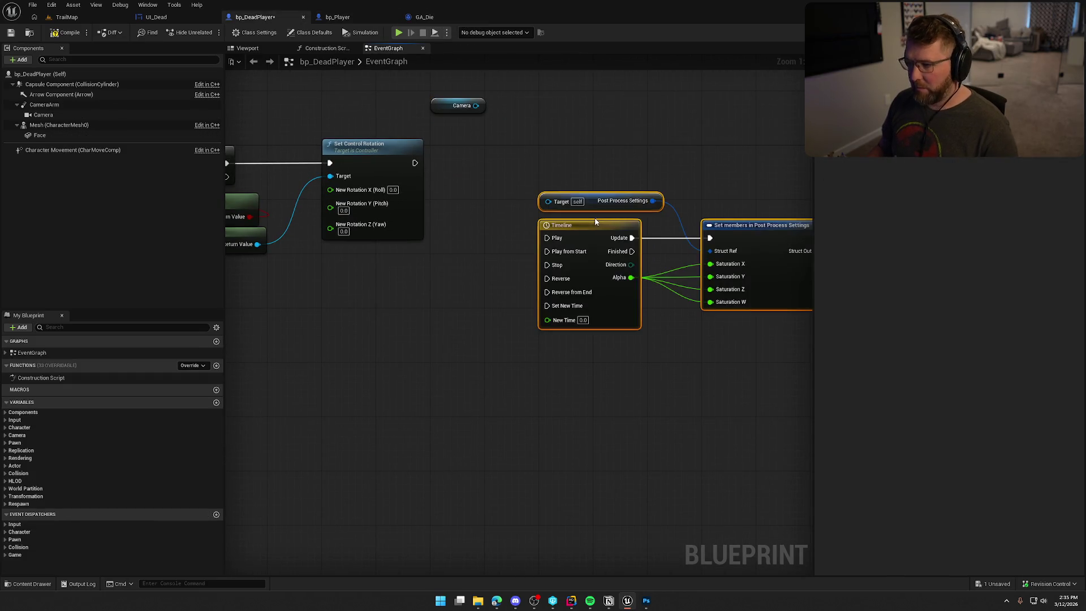
{"action": "left_click_drag", "start_coordinate": [547, 251], "coordinate": [423, 167]}
{"action": "left_click_drag", "start_coordinate": [596, 238], "coordinate": [543, 156]}
{"action": "mouse_move", "coordinate": [478, 139]}
{"action": "left_mouse_down"}
{"action": "mouse_move", "coordinate": [496, 154]}
{"action": "mouse_move", "coordinate": [517, 139]}
{"action": "mouse_move", "coordinate": [694, 166]}
{"action": "left_mouse_up"}
{"action": "left_click", "coordinate": [531, 153], "text": "ctrl"}
{"action": "mouse_move", "coordinate": [707, 332]}
{"action": "left_mouse_down"}
{"action": "mouse_move", "coordinate": [672, 279]}
{"action": "mouse_move", "coordinate": [476, 164]}
{"action": "left_mouse_up"}
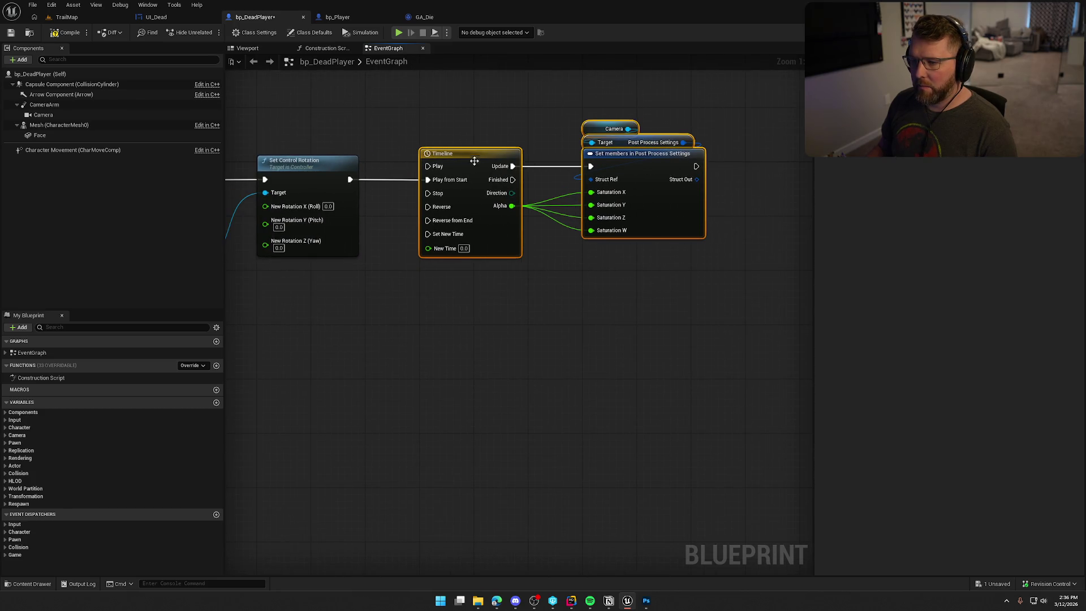
Step: Set the timeline's Alpha curve keys to 0 then 1 and compile the blueprint
{"action": "double_click", "coordinate": [477, 164]}
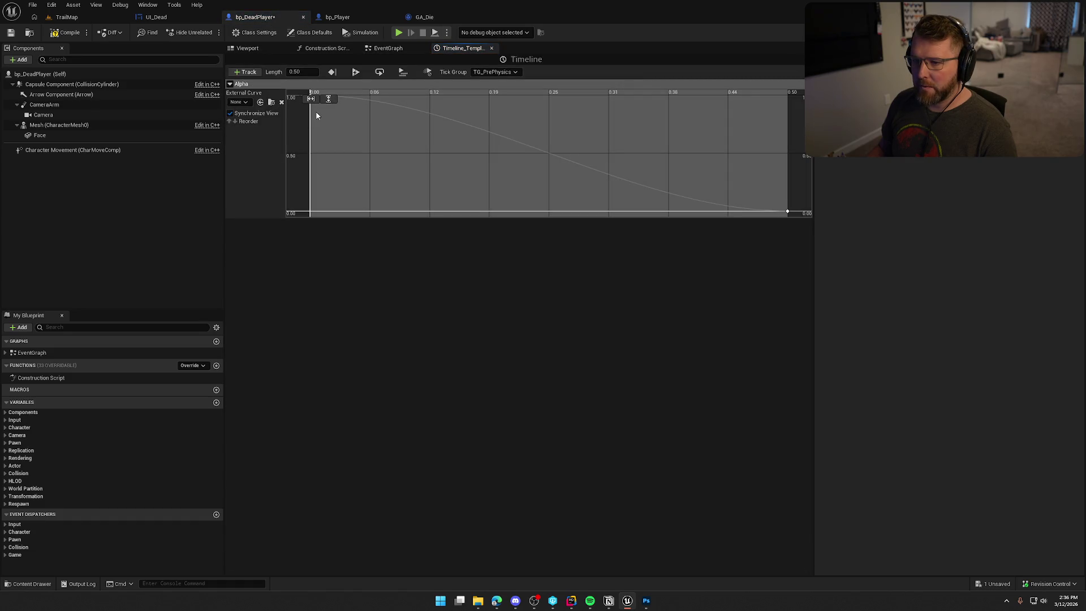
{"action": "scroll", "coordinate": [413, 165], "scroll_direction": "down", "scroll_amount": 3}
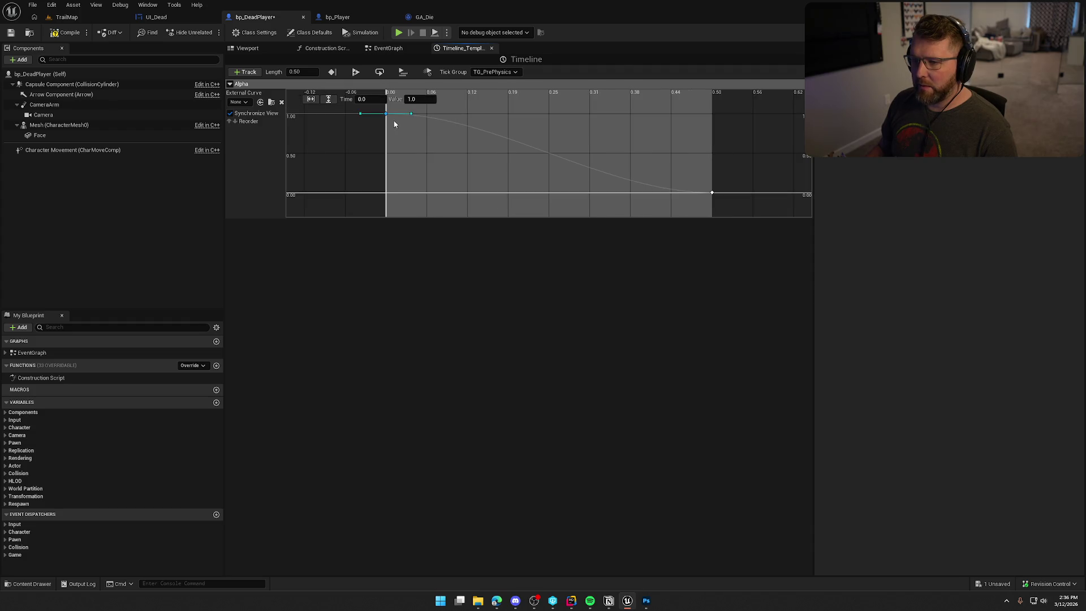
{"action": "type", "text": "0"}
{"action": "type", "text": "0.5"}
{"action": "key", "text": "Return"}
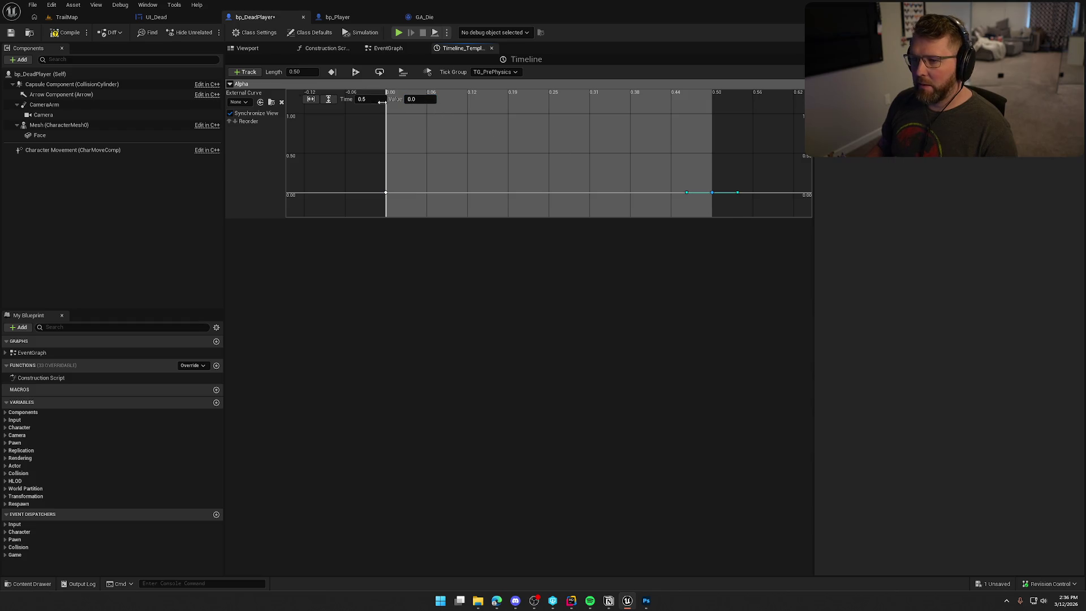
{"action": "type", "text": "1"}
{"action": "key", "text": "Return"}
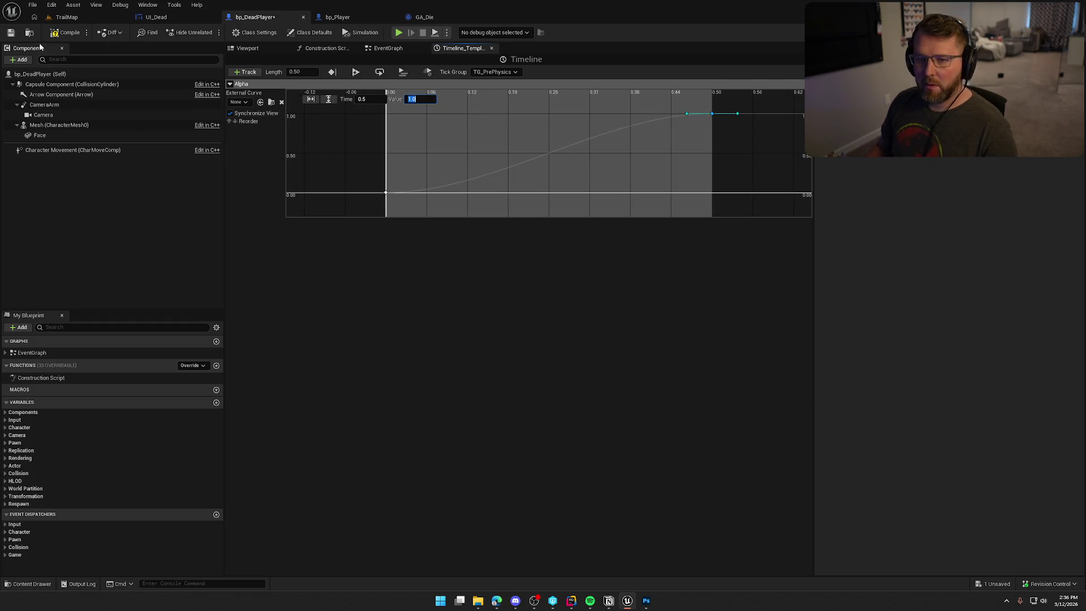
{"action": "left_click", "coordinate": [66, 33]}
{"action": "left_click", "coordinate": [389, 48]}
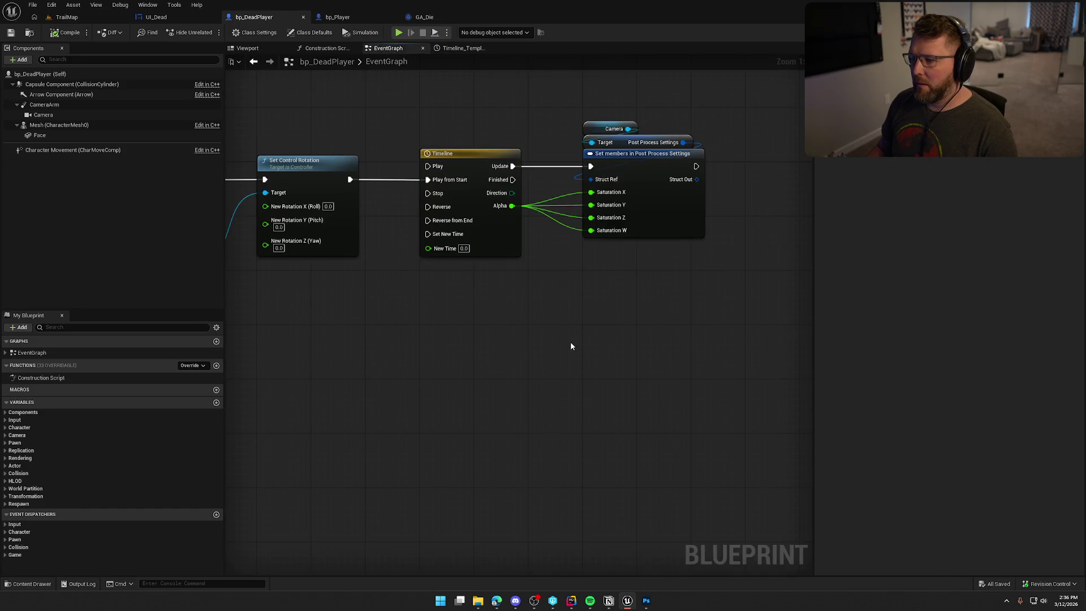
Step: Rename bp_DeadPlayer's Timeline node to Remove Saturation
{"action": "left_click_drag", "start_coordinate": [562, 341], "coordinate": [611, 354]}
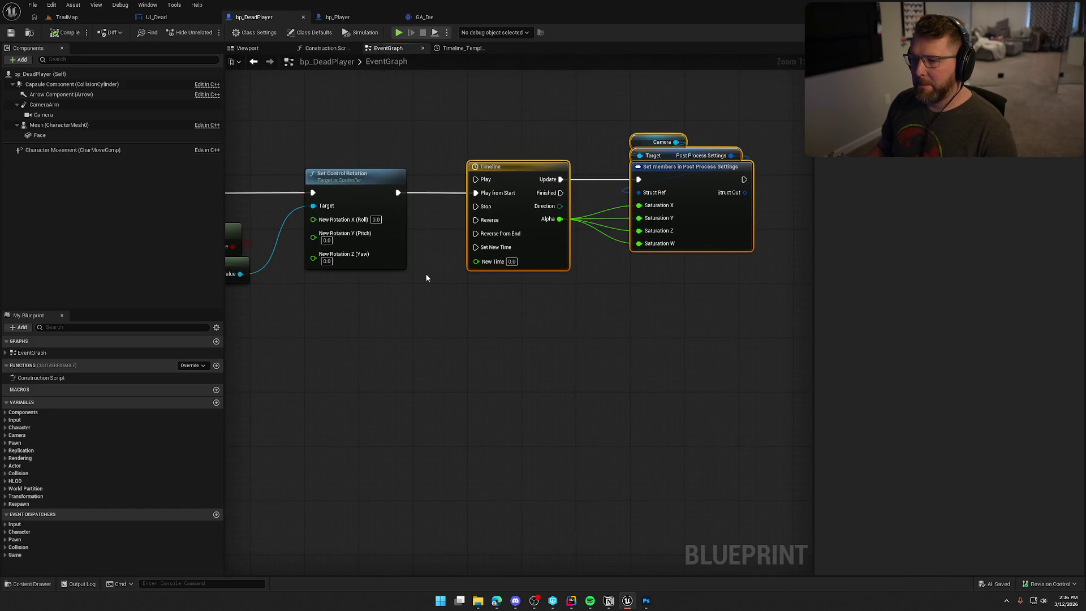
{"action": "left_click_drag", "start_coordinate": [450, 334], "coordinate": [524, 330]}
{"action": "left_click", "coordinate": [573, 163]}
{"action": "key", "text": "F2"}
{"action": "type", "text": "Remove Sa"}
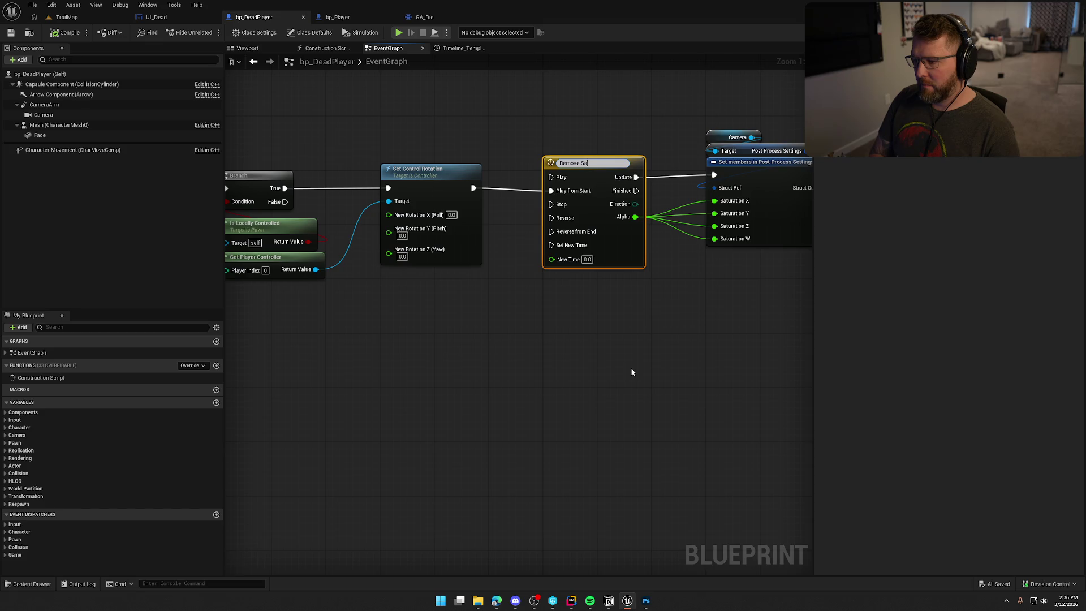
{"action": "type", "text": "turation"}
{"action": "key", "text": "Return"}
{"action": "left_click", "coordinate": [632, 372]}
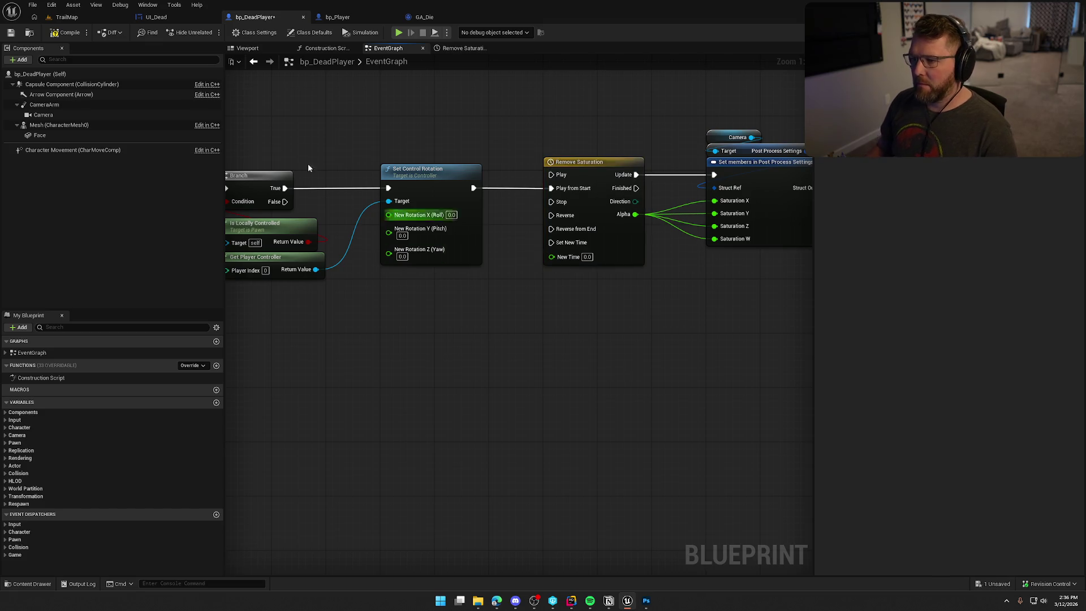
Step: Save bp_DeadPlayer and go back to bp_Player's event graph
{"action": "key", "text": "ctrl+s"}
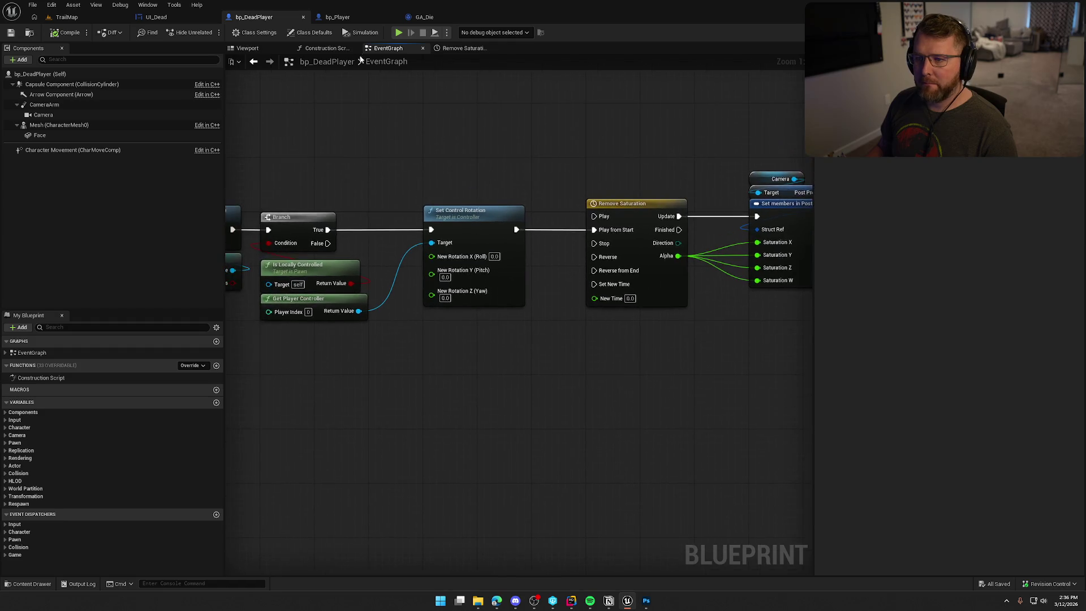
{"action": "left_click", "coordinate": [345, 18]}
{"action": "left_click", "coordinate": [570, 333]}
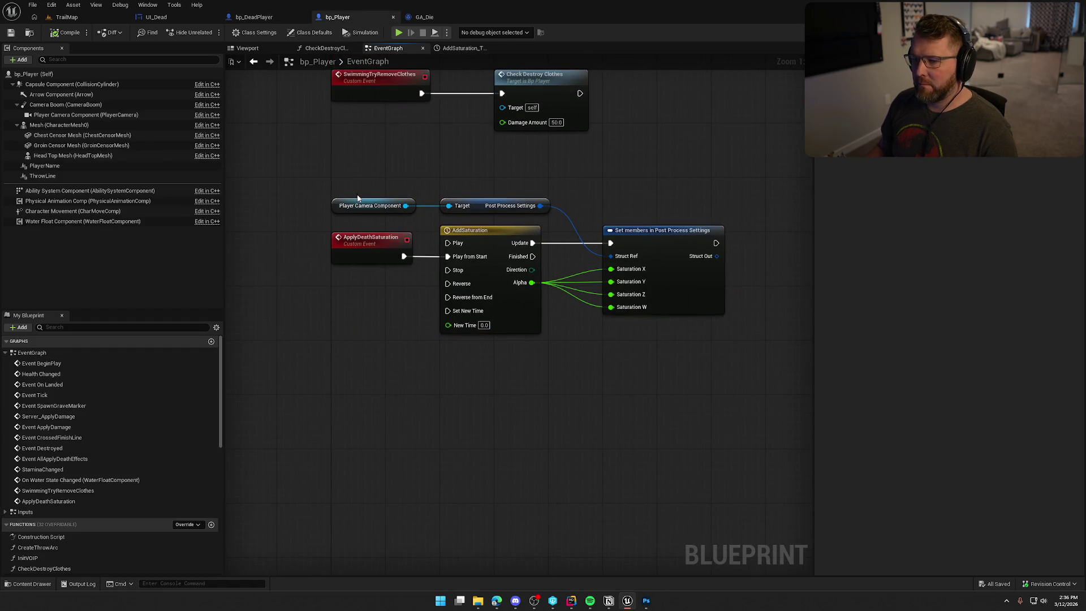
Step: Reposition bp_Player's Player Camera Component, Target and Set members nodes
{"action": "mouse_move", "coordinate": [357, 203]}
{"action": "left_mouse_down"}
{"action": "mouse_move", "coordinate": [462, 188]}
{"action": "mouse_move", "coordinate": [639, 198]}
{"action": "mouse_move", "coordinate": [651, 222]}
{"action": "left_mouse_up"}
{"action": "left_click", "coordinate": [489, 208], "text": "ctrl"}
{"action": "left_click", "coordinate": [546, 190]}
{"action": "mouse_move", "coordinate": [546, 191]}
{"action": "left_mouse_down"}
{"action": "mouse_move", "coordinate": [622, 237]}
{"action": "mouse_move", "coordinate": [567, 238]}
{"action": "left_mouse_up"}
{"action": "left_click", "coordinate": [470, 177]}
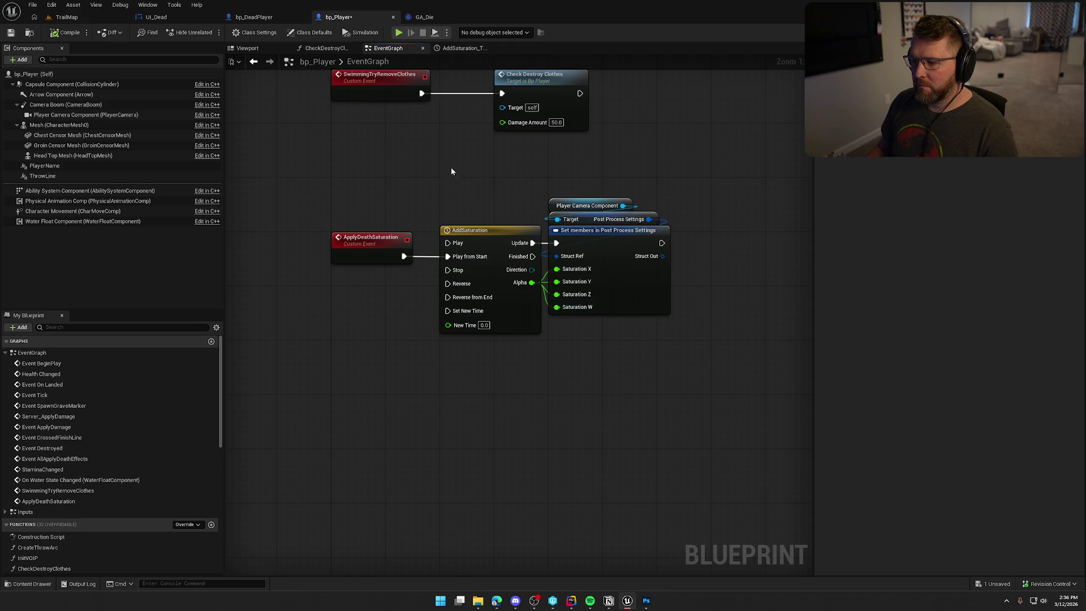
Step: Compile bp_Player with F7 and return to the TrailMap level via GA_Die
{"action": "key", "text": "F7"}
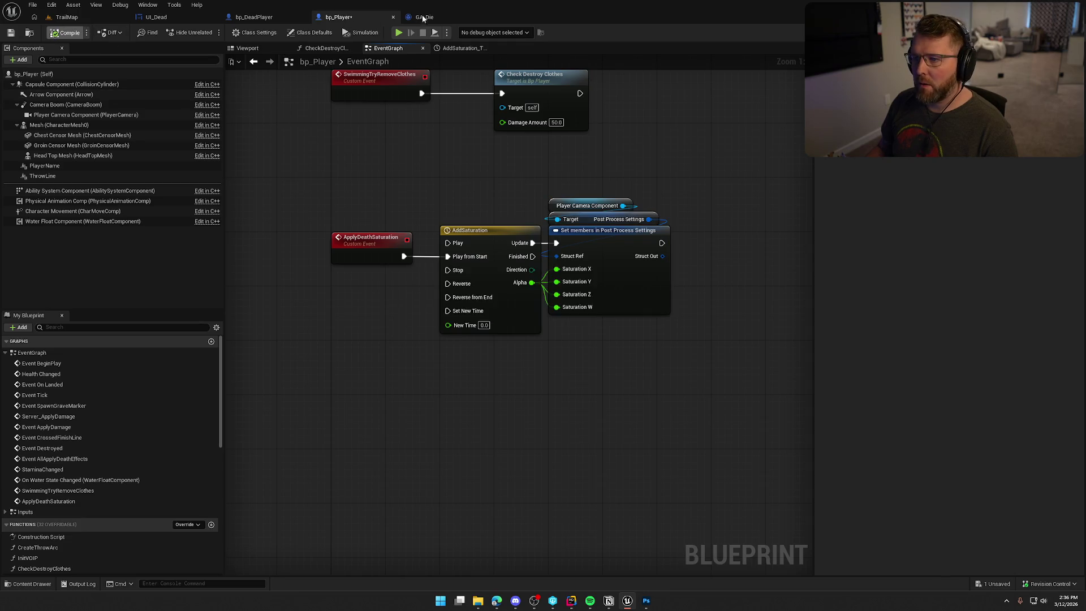
{"action": "left_click", "coordinate": [421, 19]}
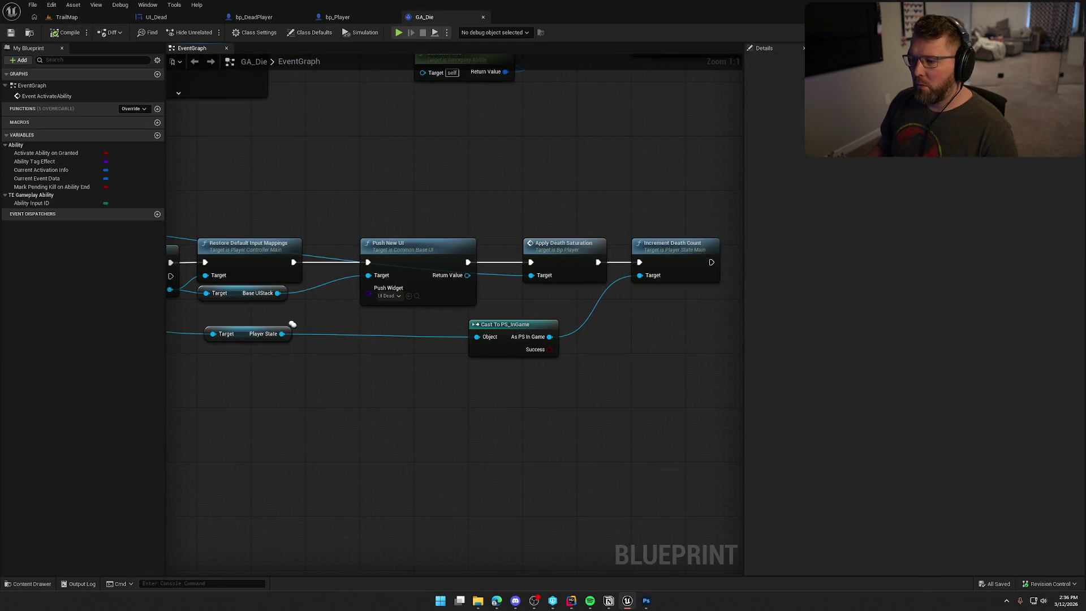
{"action": "left_click", "coordinate": [67, 17]}
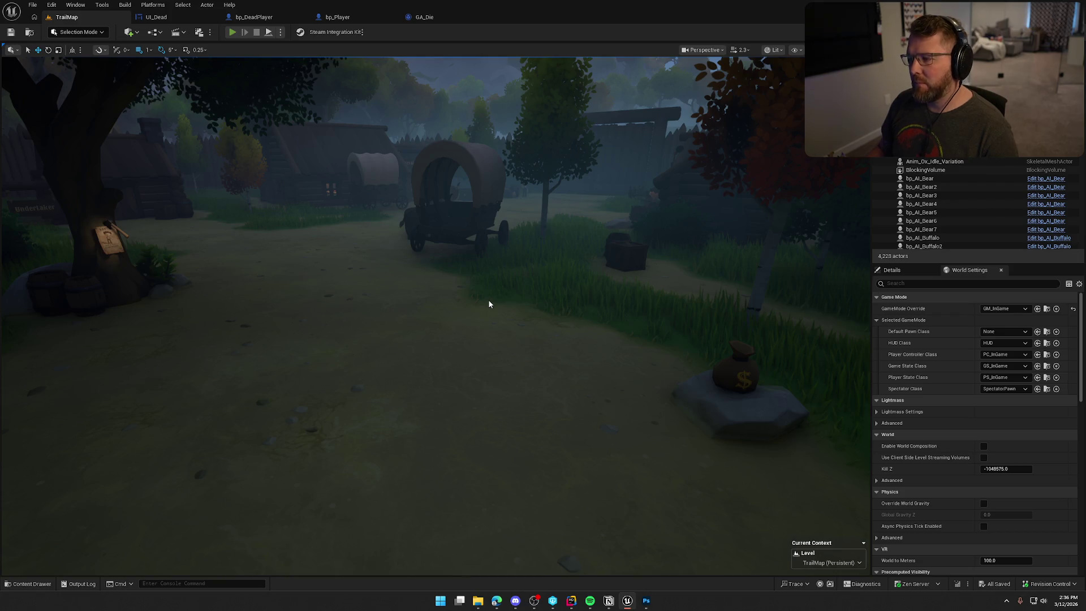
Step: Play TrailMap, run KillPlayer in the console, check the You Died! screen, then stop
{"action": "key", "text": "alt+p"}
{"action": "key", "text": "w"}
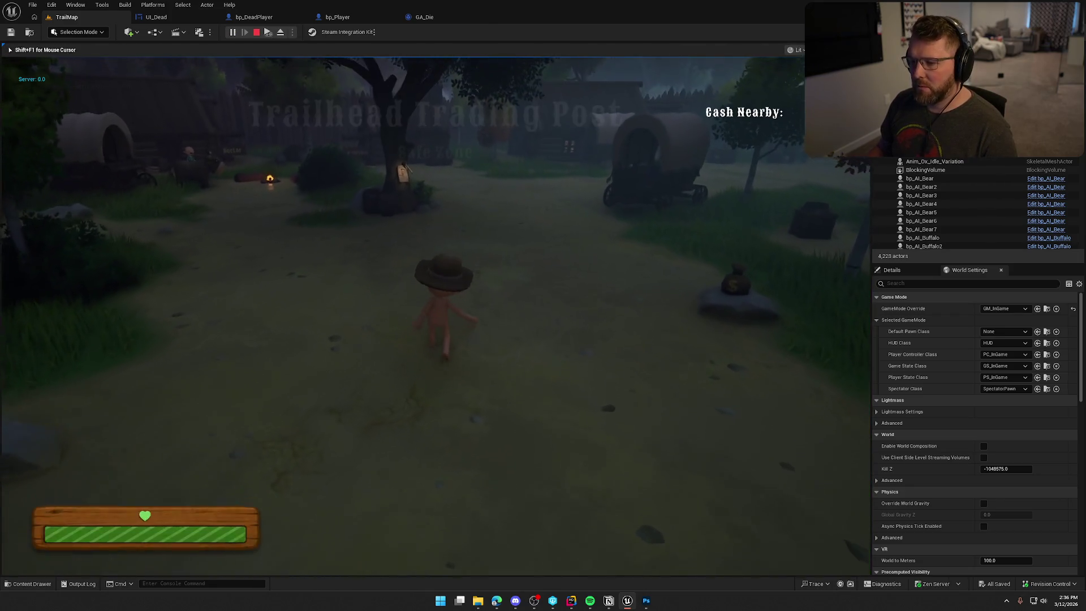
{"action": "key", "text": "grave"}
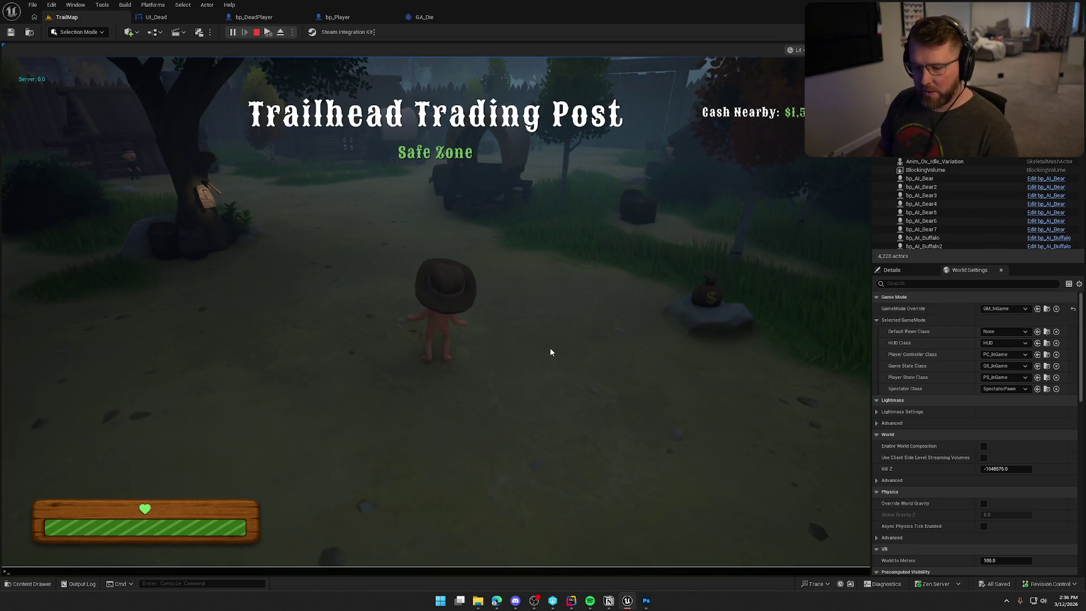
{"action": "type", "text": "KillPlayer"}
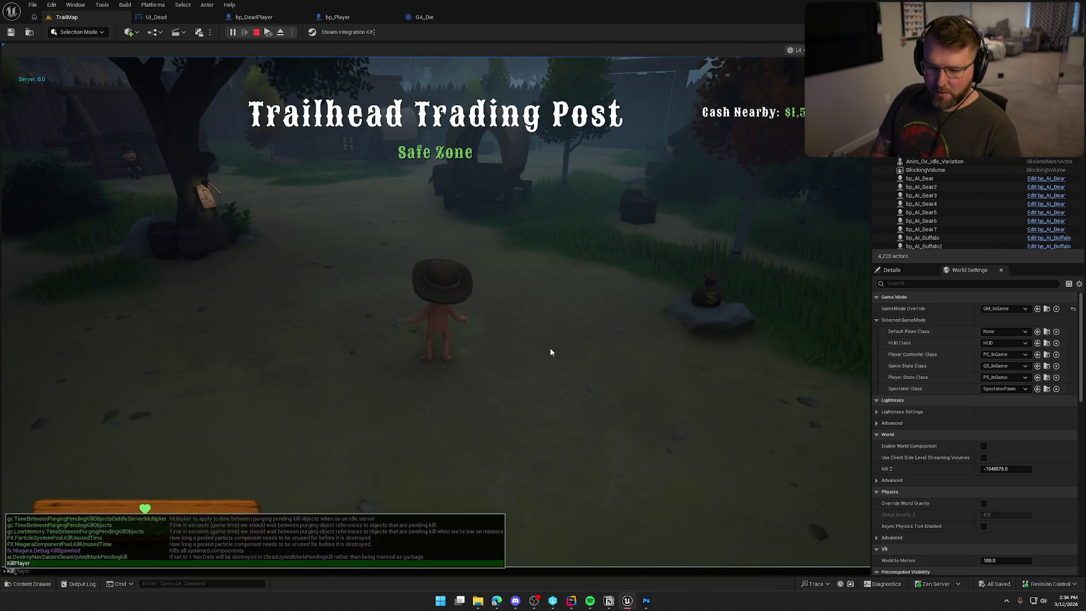
{"action": "key", "text": "Return"}
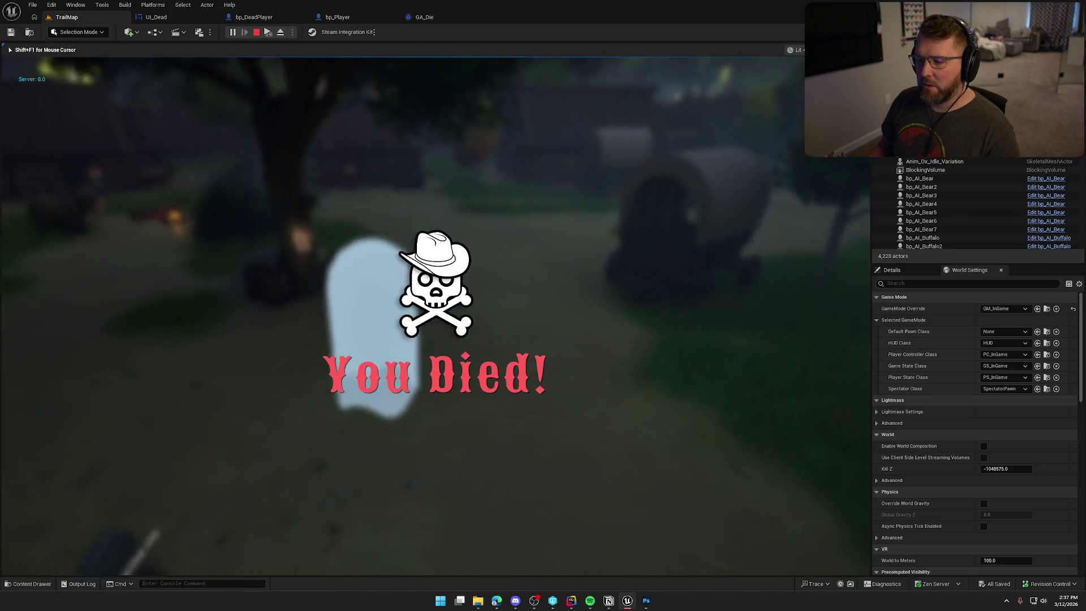
{"action": "key", "text": "Escape"}
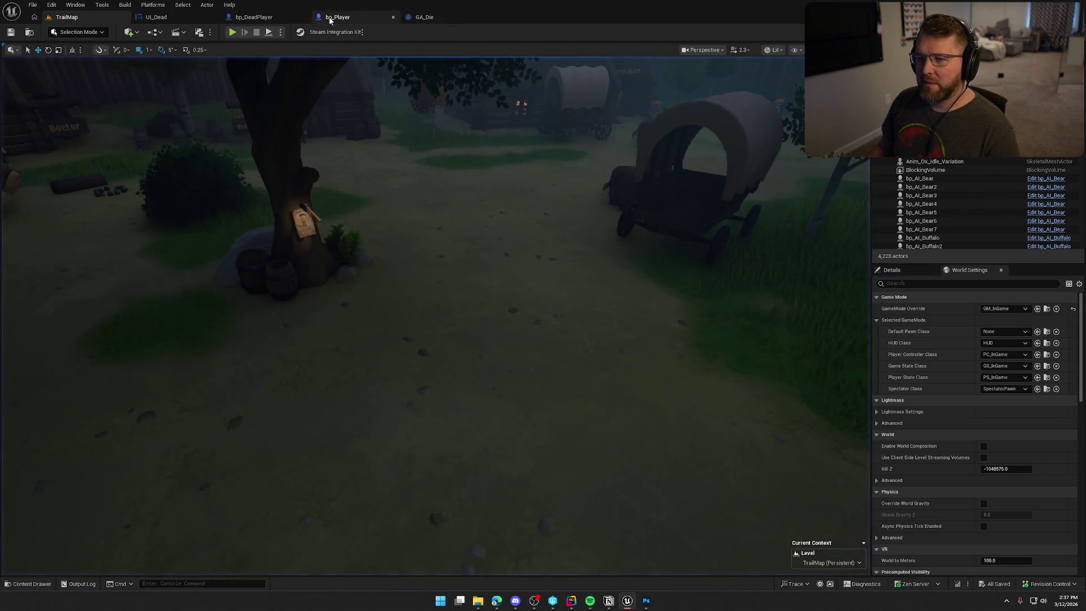
Step: Disconnect Remove Saturation from Set Control Rotation in bp_DeadPlayer, then return to TrailMap
{"action": "left_click", "coordinate": [254, 17]}
{"action": "left_click", "coordinate": [517, 229], "text": "alt"}
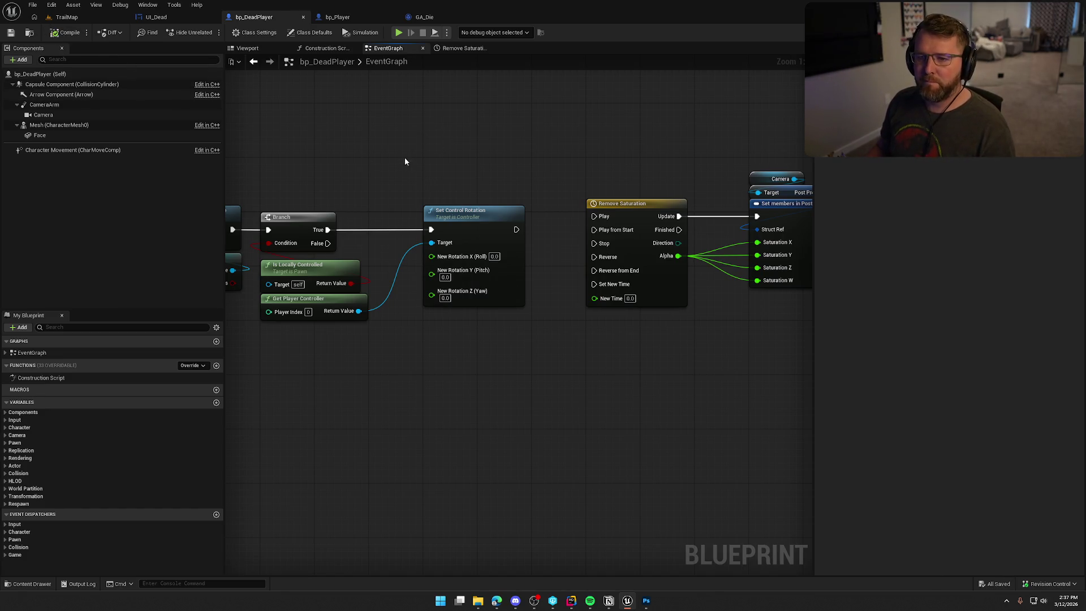
{"action": "left_click", "coordinate": [76, 18]}
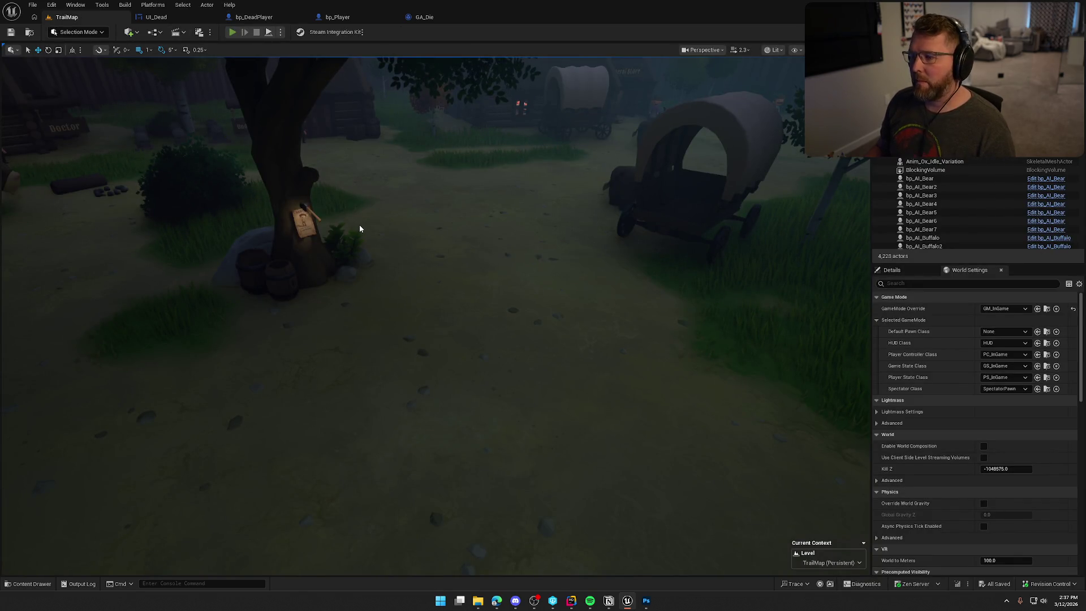
Step: Retest by playing and running KillPlayer to see the grayscale You Died! screen
{"action": "key", "text": "alt+p"}
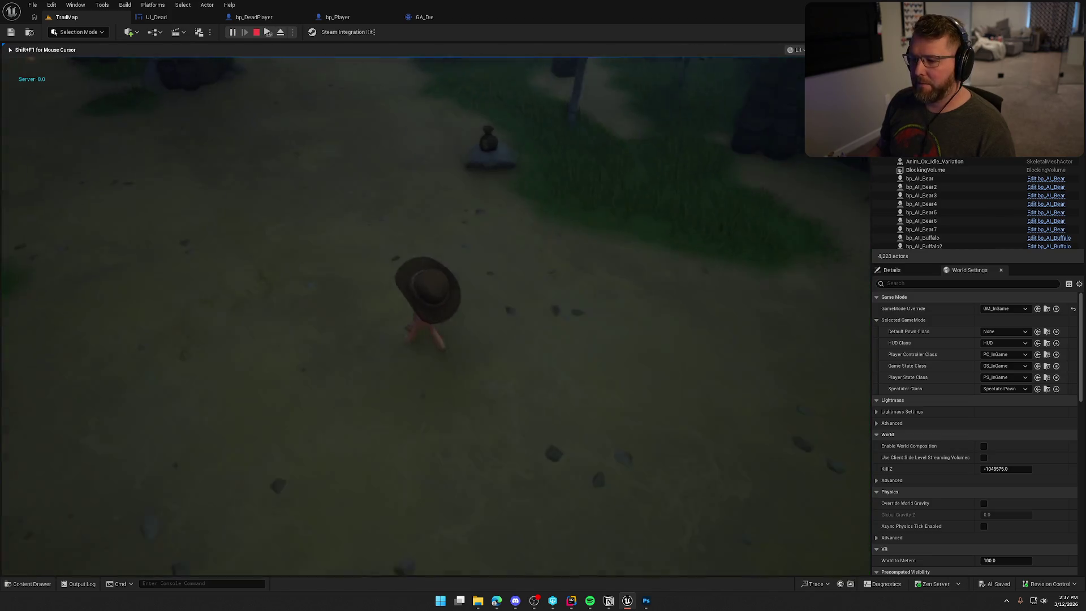
{"action": "key", "text": "grave"}
{"action": "type", "text": "KillPlayer"}
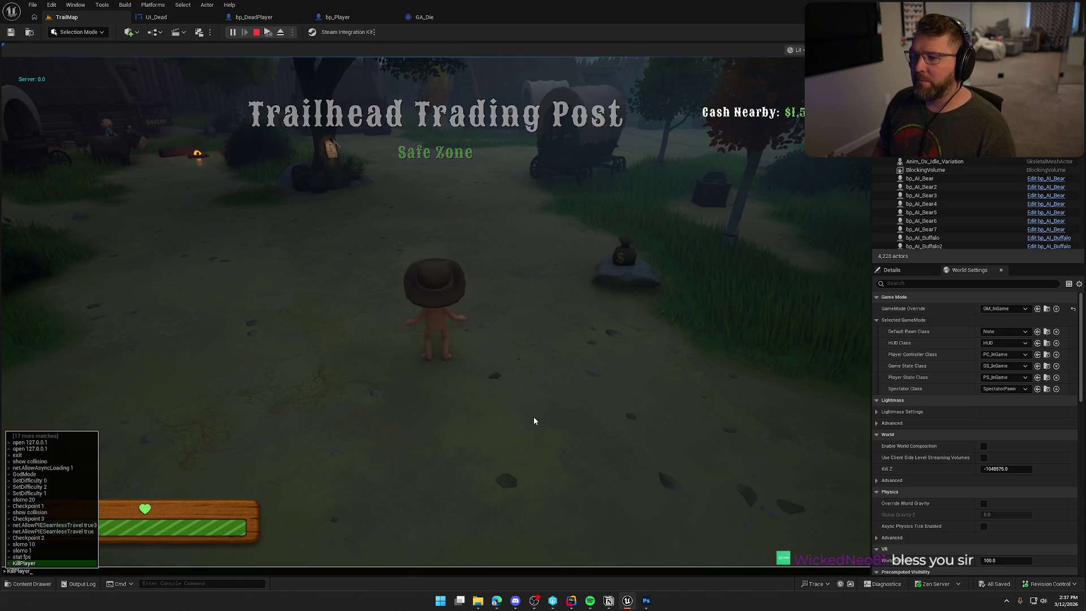
{"action": "key", "text": "Return"}
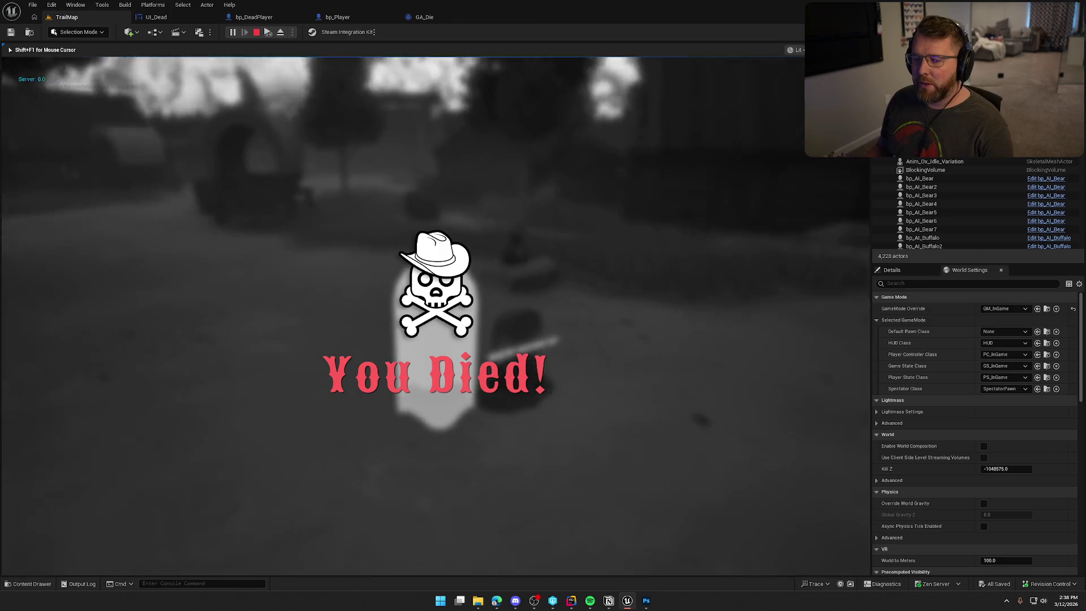
{"action": "key", "text": "Escape"}
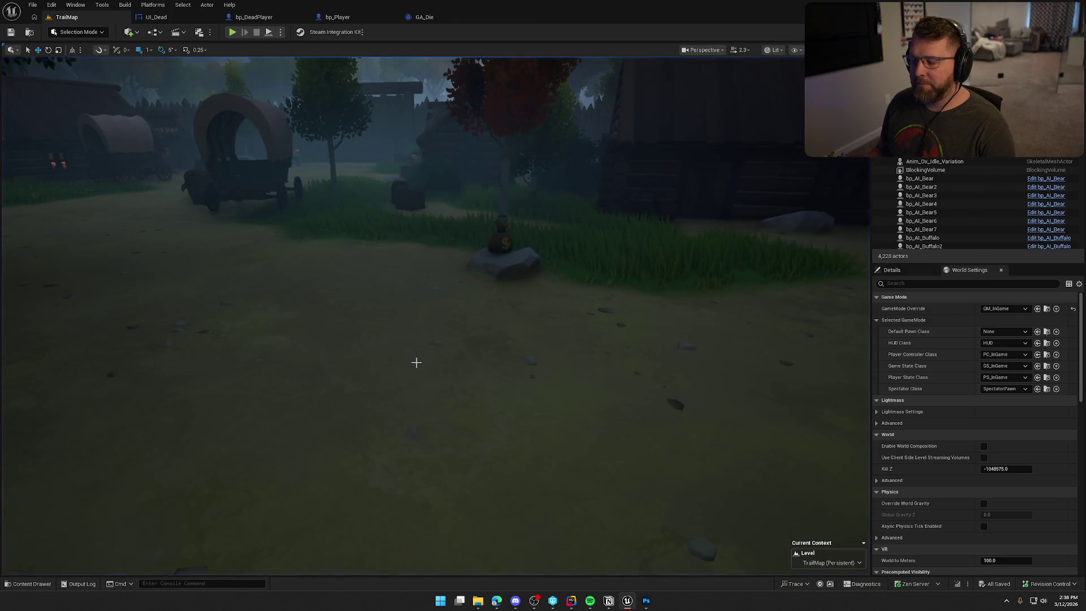
Step: Open the C++ source of Apply Death Effects from the GA_Die graph
{"action": "left_click", "coordinate": [346, 20]}
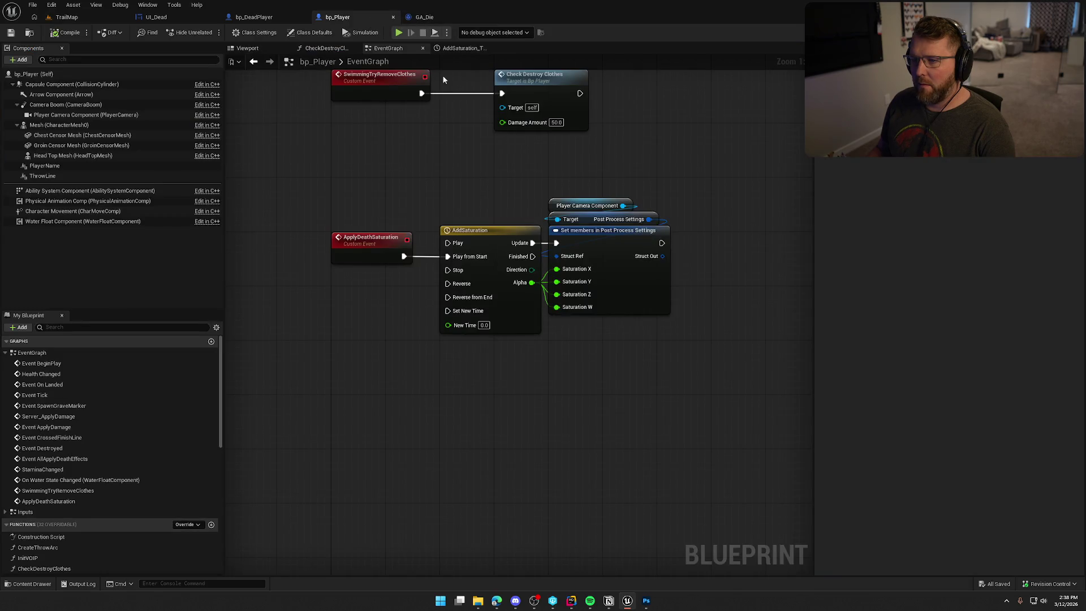
{"action": "left_click", "coordinate": [423, 17]}
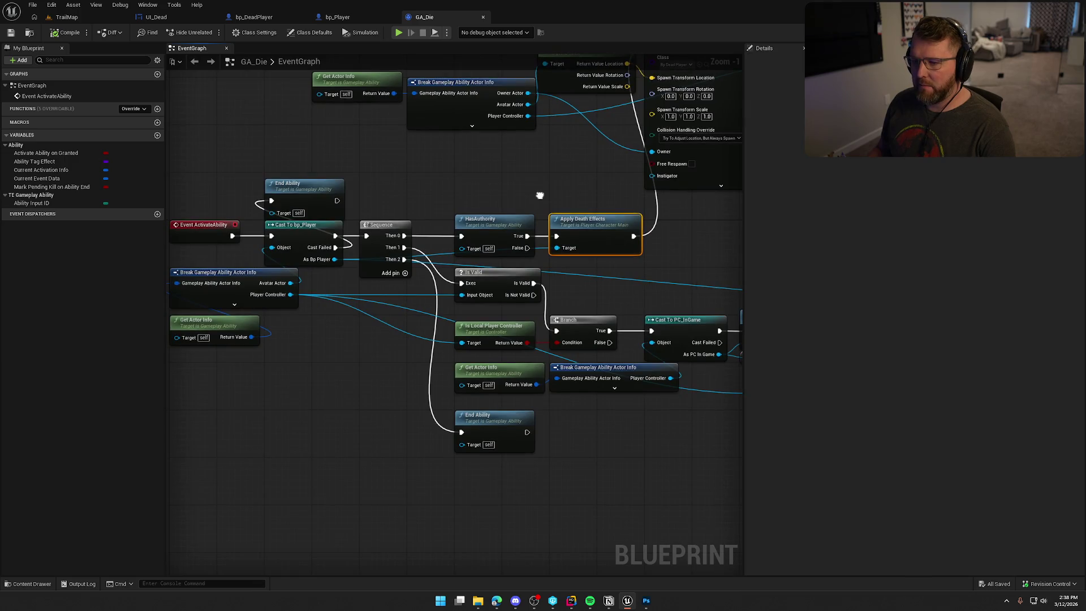
{"action": "double_click", "coordinate": [473, 242]}
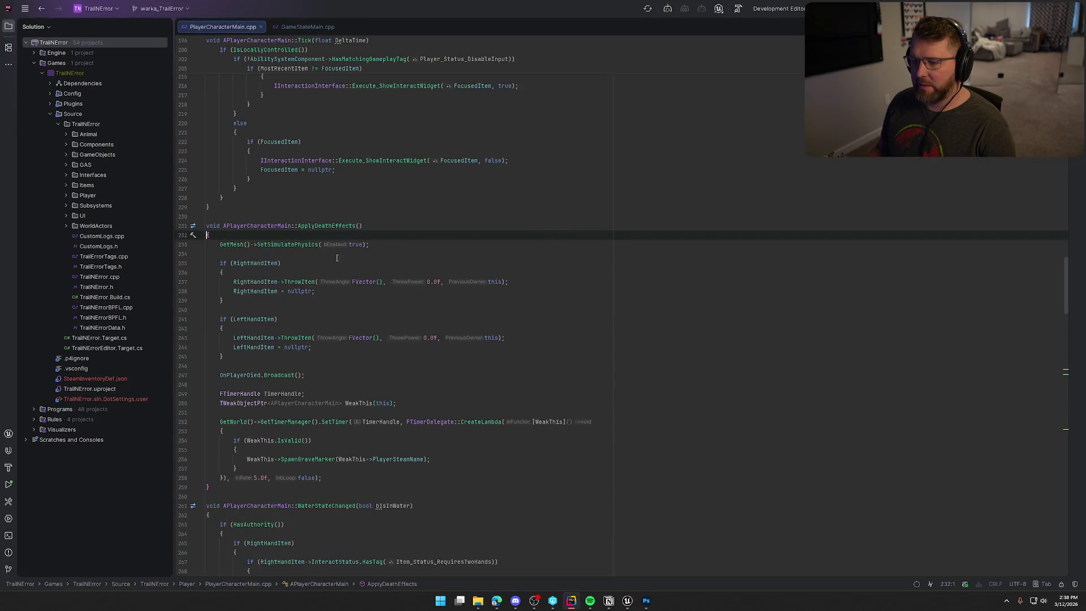
Step: Inspect ApplyDeathEffects' RightHandItem check, then return to the GA_Die graph in Unreal
{"action": "left_click", "coordinate": [390, 265]}
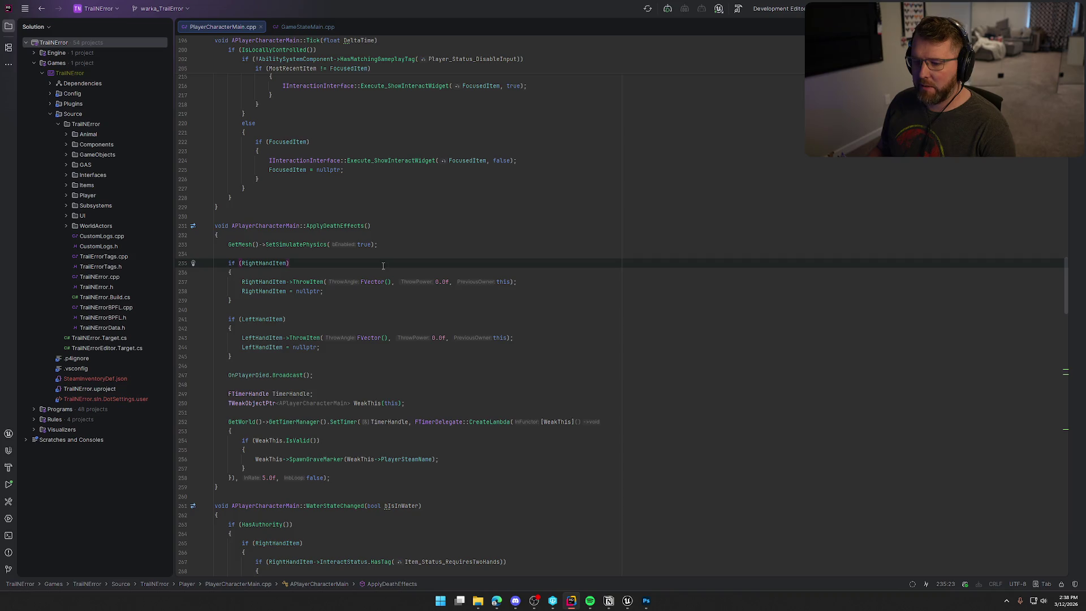
{"action": "key", "text": "alt+Tab"}
{"action": "mouse_move", "coordinate": [550, 287]}
{"action": "left_mouse_down"}
{"action": "mouse_move", "coordinate": [622, 235]}
{"action": "mouse_move", "coordinate": [645, 238]}
{"action": "mouse_move", "coordinate": [570, 259]}
{"action": "mouse_move", "coordinate": [625, 265]}
{"action": "mouse_move", "coordinate": [569, 249]}
{"action": "left_mouse_up"}
{"action": "left_click", "coordinate": [469, 180]}
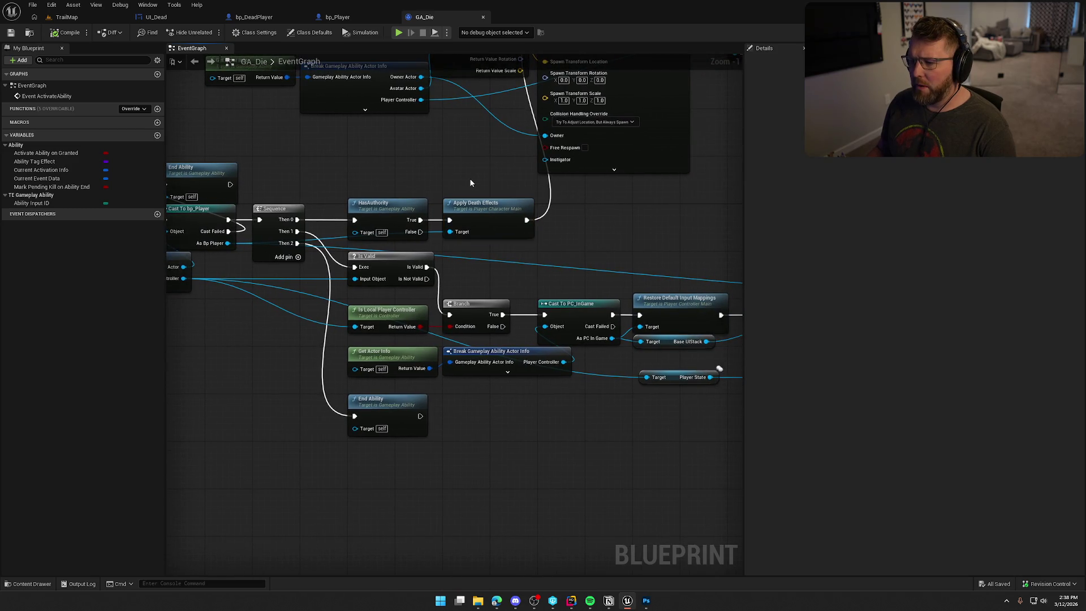
Step: Review GA_Die's SpawnActor, Possess and Push New UI nodes, selecting the dead-player spawn group
{"action": "mouse_move", "coordinate": [599, 250]}
{"action": "left_mouse_down"}
{"action": "mouse_move", "coordinate": [436, 351]}
{"action": "mouse_move", "coordinate": [419, 347]}
{"action": "left_mouse_up"}
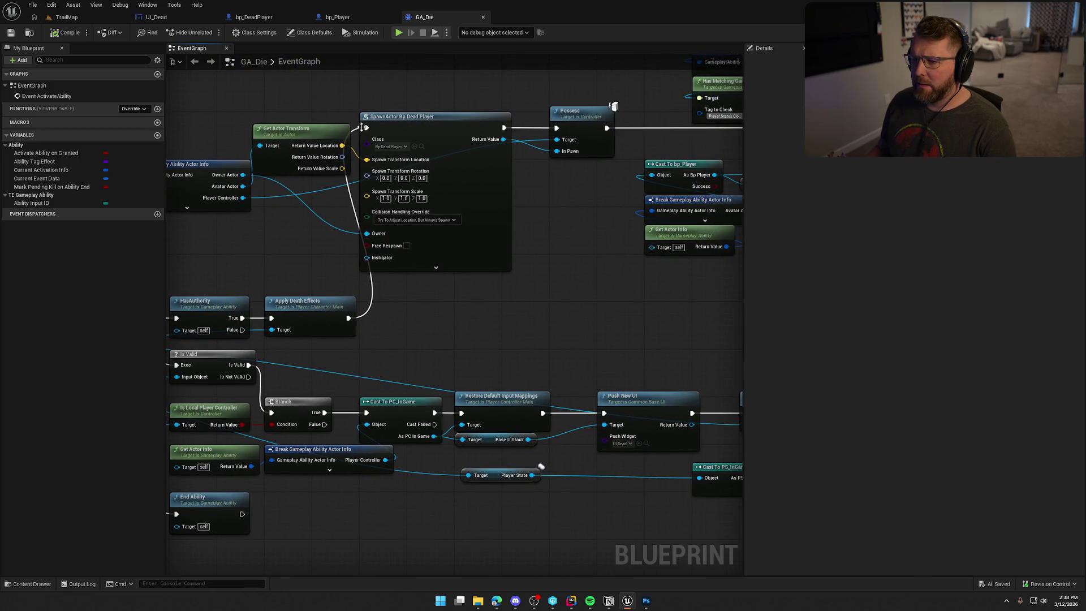
{"action": "left_click_drag", "start_coordinate": [558, 229], "coordinate": [302, 232]}
{"action": "mouse_move", "coordinate": [446, 188]}
{"action": "left_mouse_down"}
{"action": "mouse_move", "coordinate": [310, 305]}
{"action": "mouse_move", "coordinate": [337, 301]}
{"action": "mouse_move", "coordinate": [271, 308]}
{"action": "left_mouse_up"}
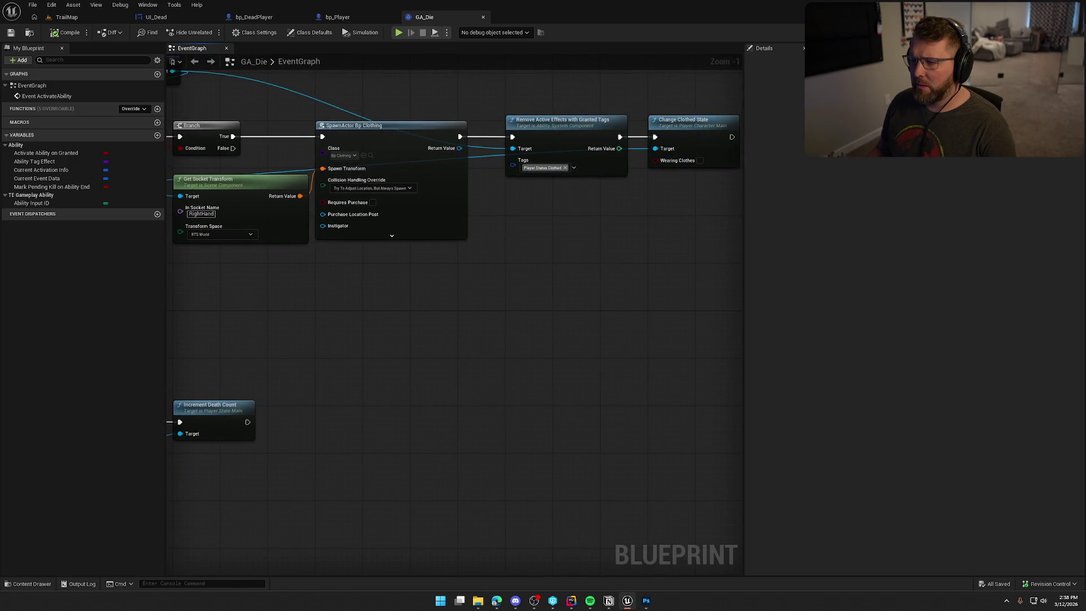
{"action": "mouse_move", "coordinate": [339, 308]}
{"action": "left_mouse_down"}
{"action": "mouse_move", "coordinate": [232, 308]}
{"action": "mouse_move", "coordinate": [368, 326]}
{"action": "mouse_move", "coordinate": [491, 372]}
{"action": "mouse_move", "coordinate": [501, 352]}
{"action": "mouse_move", "coordinate": [558, 332]}
{"action": "mouse_move", "coordinate": [323, 134]}
{"action": "left_mouse_up"}
{"action": "mouse_move", "coordinate": [244, 118]}
{"action": "left_mouse_down"}
{"action": "mouse_move", "coordinate": [627, 226]}
{"action": "mouse_move", "coordinate": [730, 233]}
{"action": "left_mouse_up"}
{"action": "scroll", "coordinate": [613, 317], "scroll_direction": "down", "scroll_amount": 1}
{"action": "left_click_drag", "start_coordinate": [614, 340], "coordinate": [586, 292]}
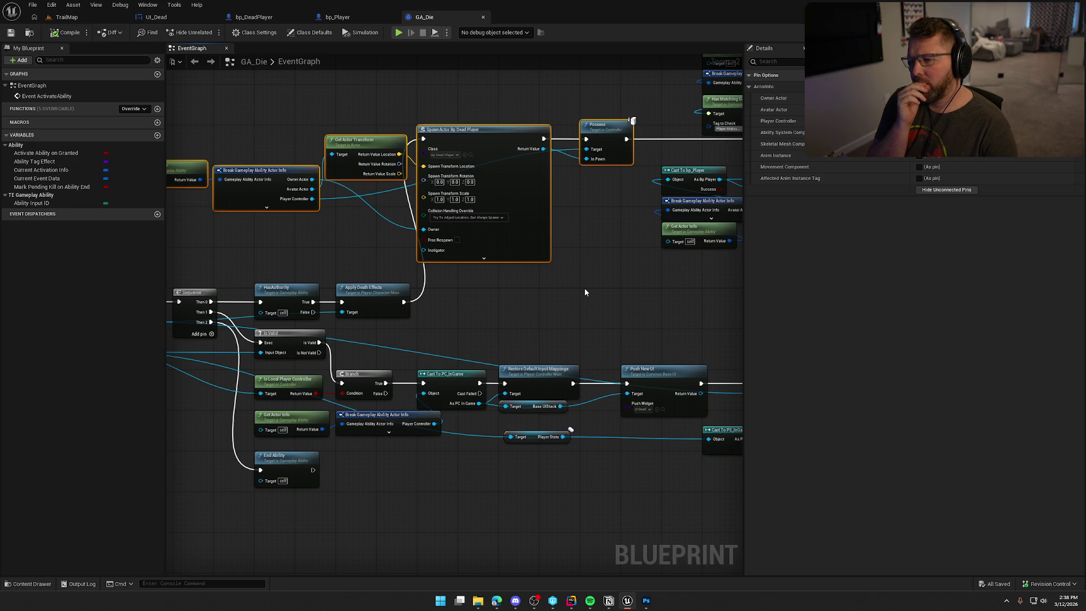
Step: Review the clothing branch and ActivateAbility nodes, selecting the clothing and spawn/possess groups
{"action": "mouse_move", "coordinate": [585, 291]}
{"action": "left_mouse_down"}
{"action": "mouse_move", "coordinate": [400, 301]}
{"action": "mouse_move", "coordinate": [355, 352]}
{"action": "mouse_move", "coordinate": [255, 324]}
{"action": "left_mouse_up"}
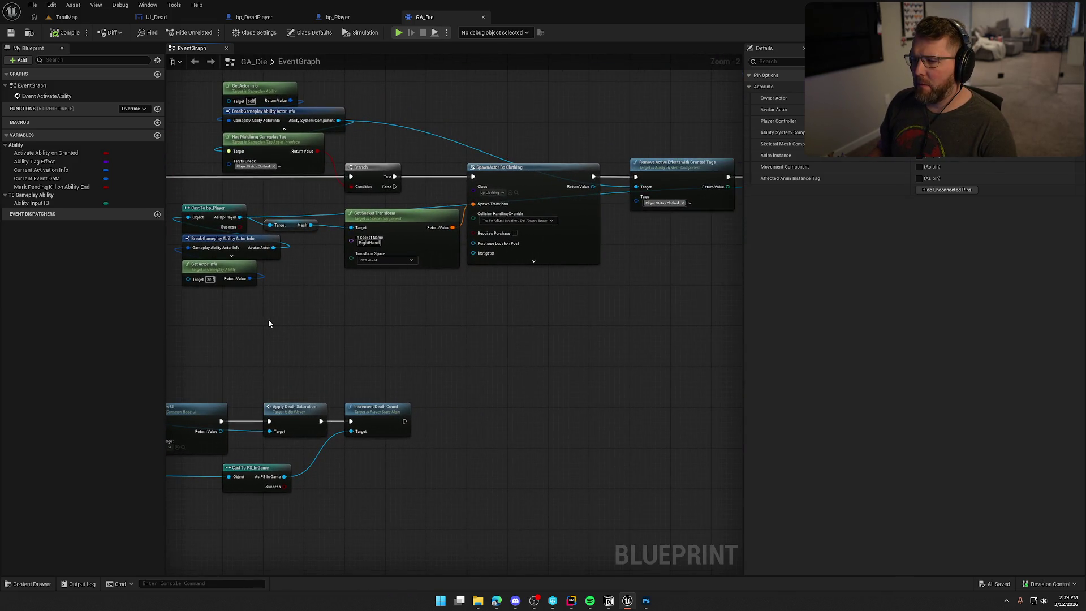
{"action": "scroll", "coordinate": [295, 321], "scroll_direction": "down", "scroll_amount": 1}
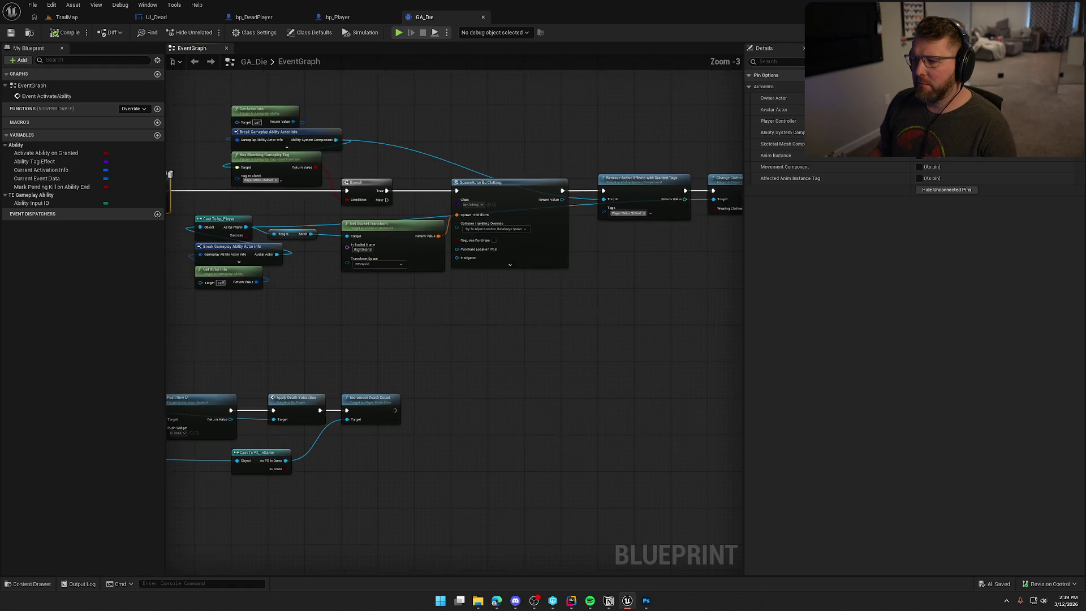
{"action": "left_click_drag", "start_coordinate": [414, 321], "coordinate": [262, 303]}
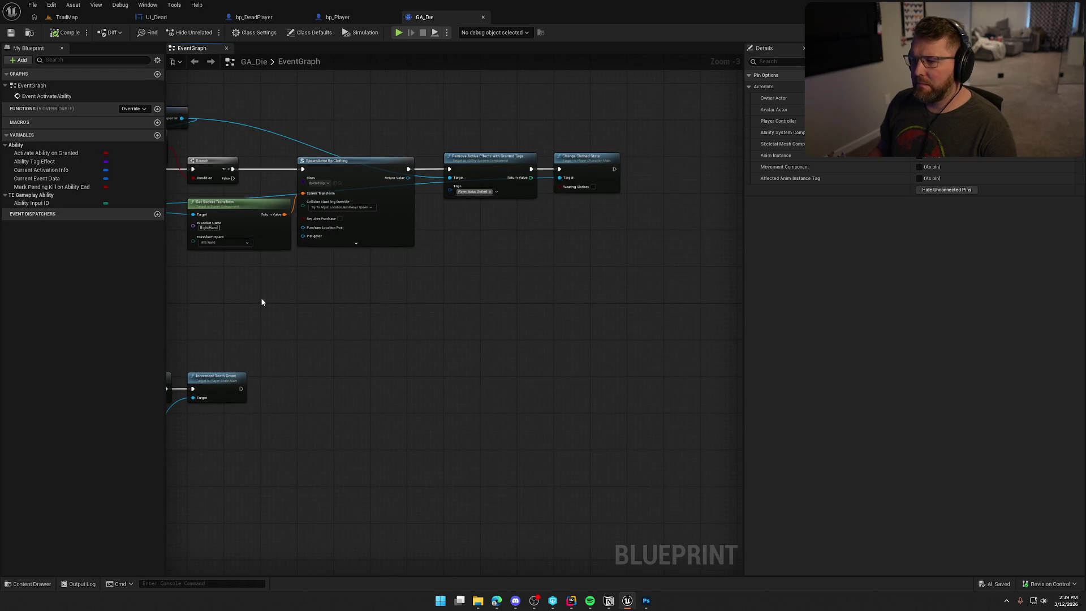
{"action": "scroll", "coordinate": [460, 291], "scroll_direction": "down", "scroll_amount": 1}
{"action": "left_click_drag", "start_coordinate": [260, 131], "coordinate": [652, 294]}
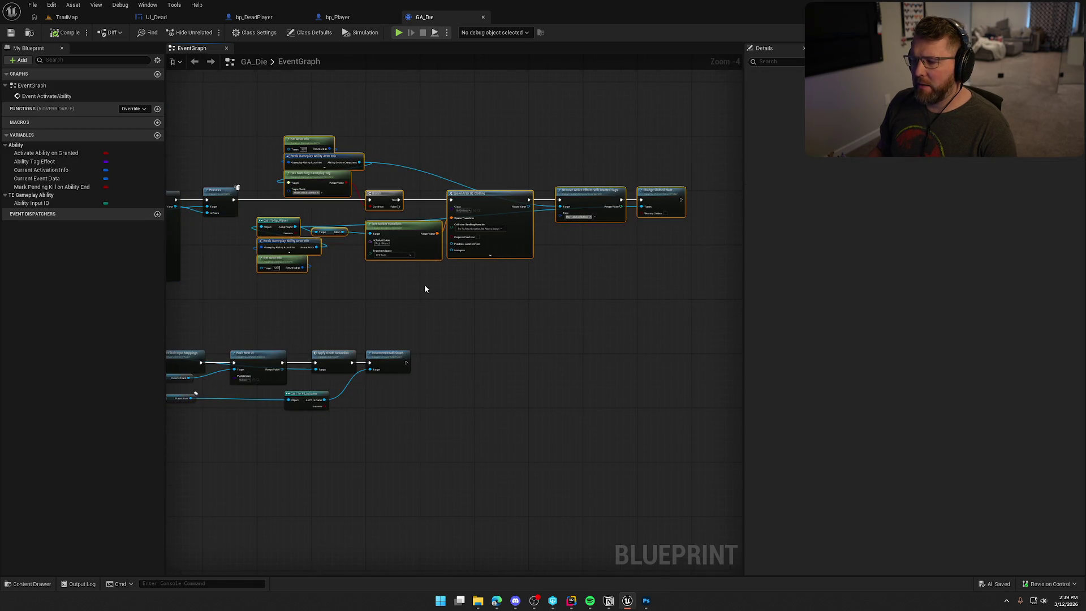
{"action": "left_click_drag", "start_coordinate": [406, 294], "coordinate": [558, 244]}
{"action": "left_click_drag", "start_coordinate": [283, 133], "coordinate": [574, 227]}
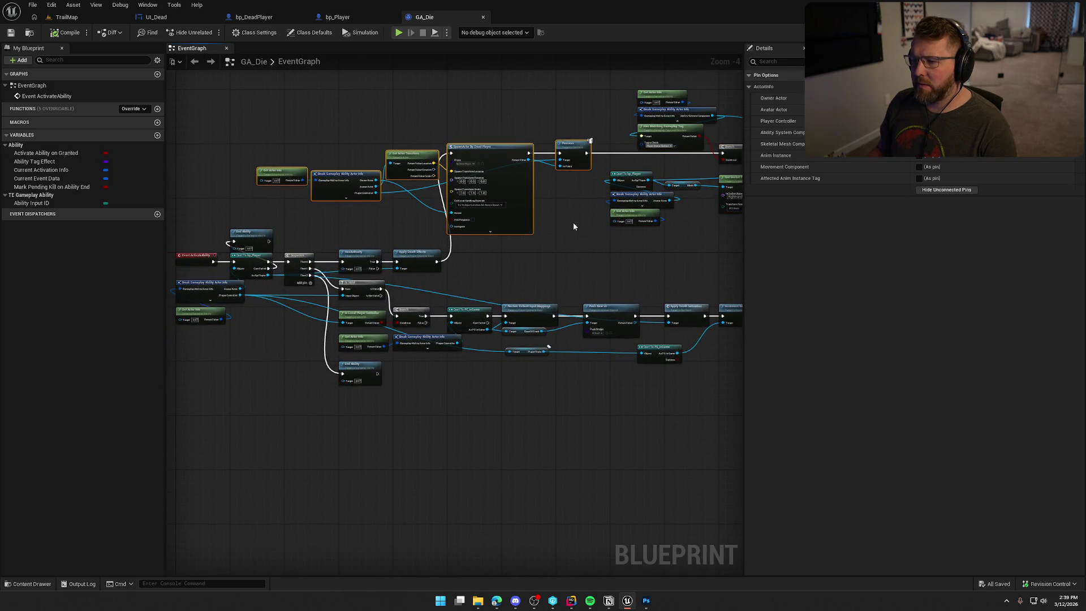
{"action": "left_click", "coordinate": [553, 255]}
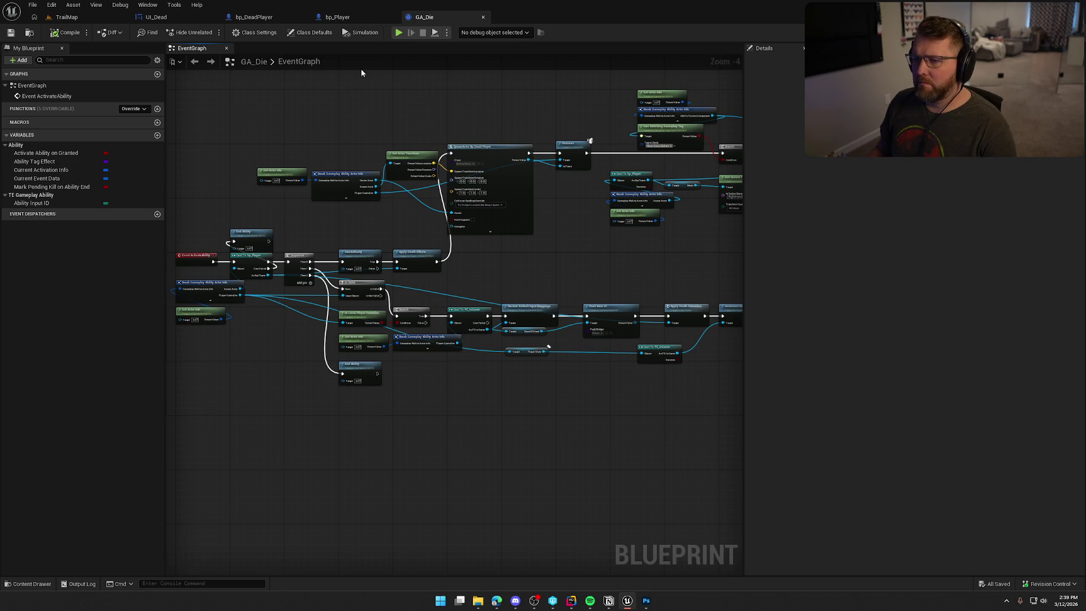
Step: Look at the right-side nodes, then switch to PlayerCharacterMain.cpp in Rider
{"action": "left_click_drag", "start_coordinate": [560, 259], "coordinate": [220, 230]}
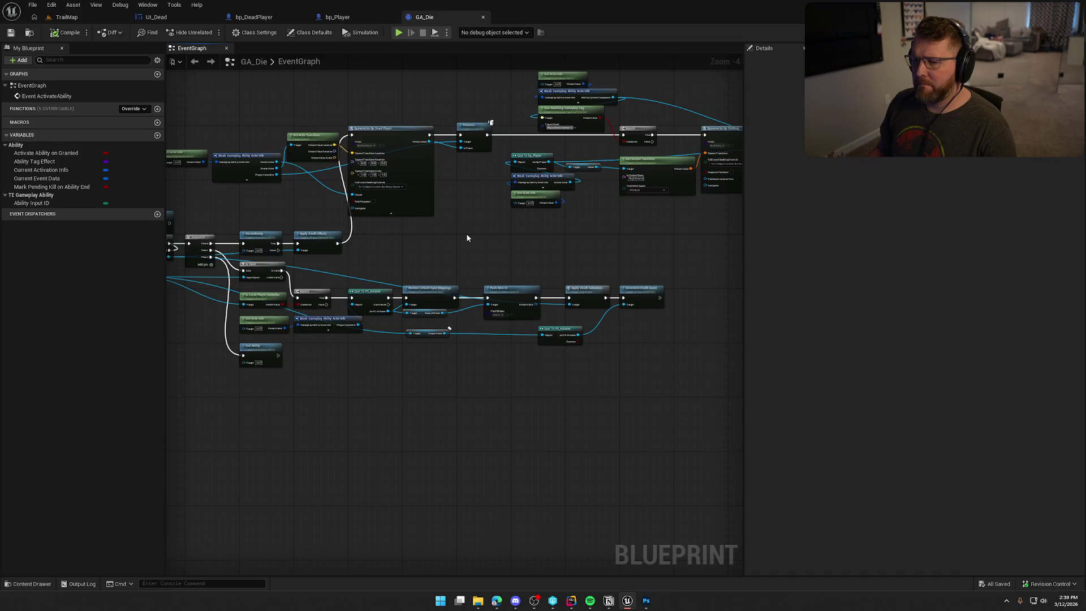
{"action": "key", "text": "alt+Tab"}
{"action": "scroll", "coordinate": [461, 357], "scroll_direction": "down", "scroll_amount": 4}
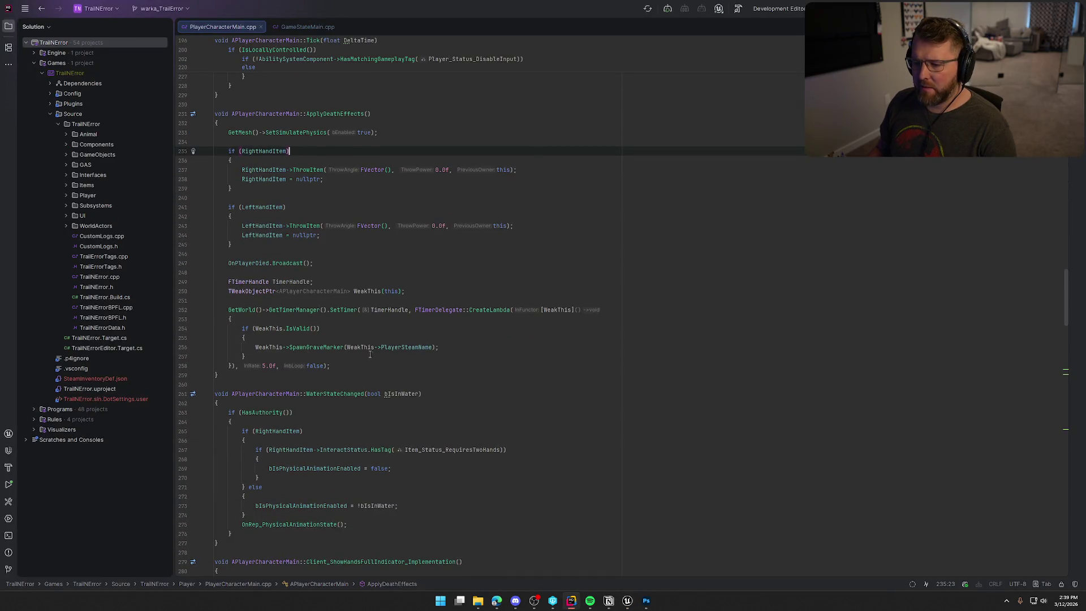
Step: Switch from PlayerCharacterMain.cpp in Rider back to the GA_Die event graph
{"action": "key", "text": "alt+Tab"}
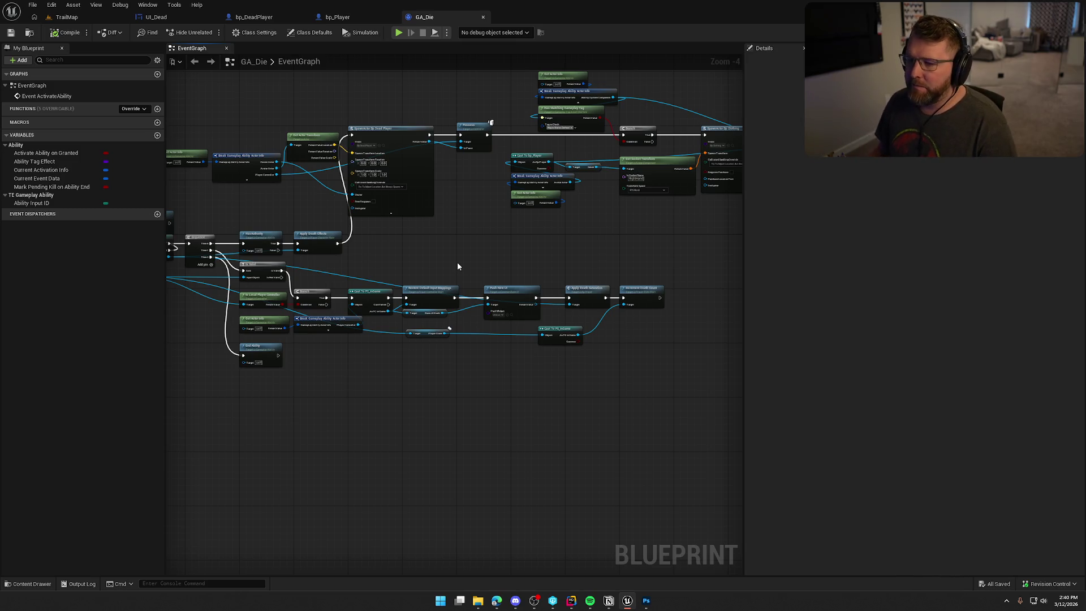
Step: Select GA_Die's spawn and clothing node groups, then open the UI_Dead widget
{"action": "scroll", "coordinate": [457, 265], "scroll_direction": "down", "scroll_amount": 1}
{"action": "left_click_drag", "start_coordinate": [210, 108], "coordinate": [727, 221]}
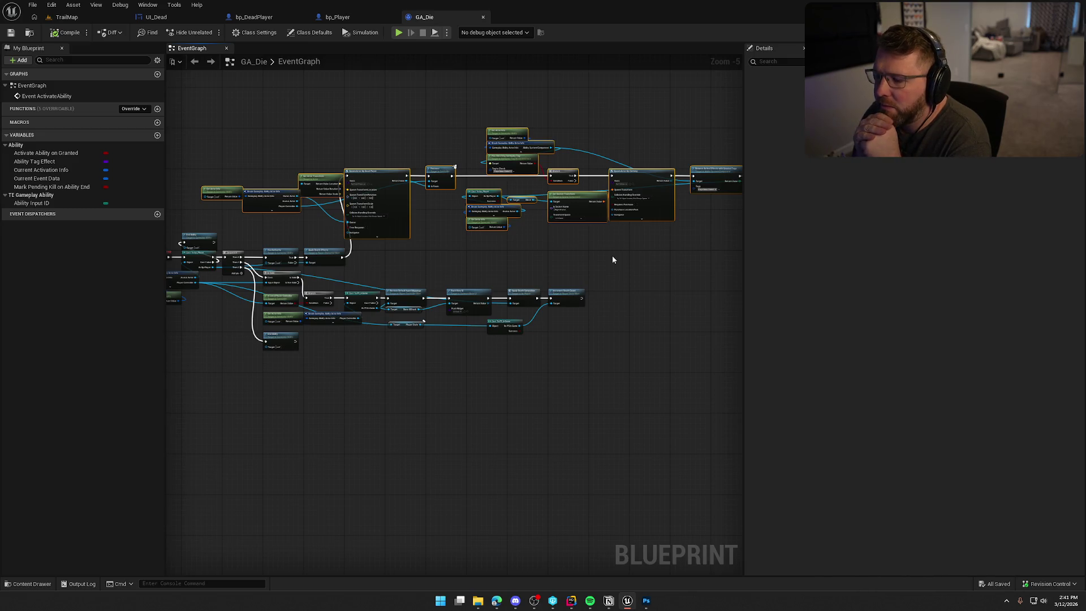
{"action": "left_click", "coordinate": [164, 17]}
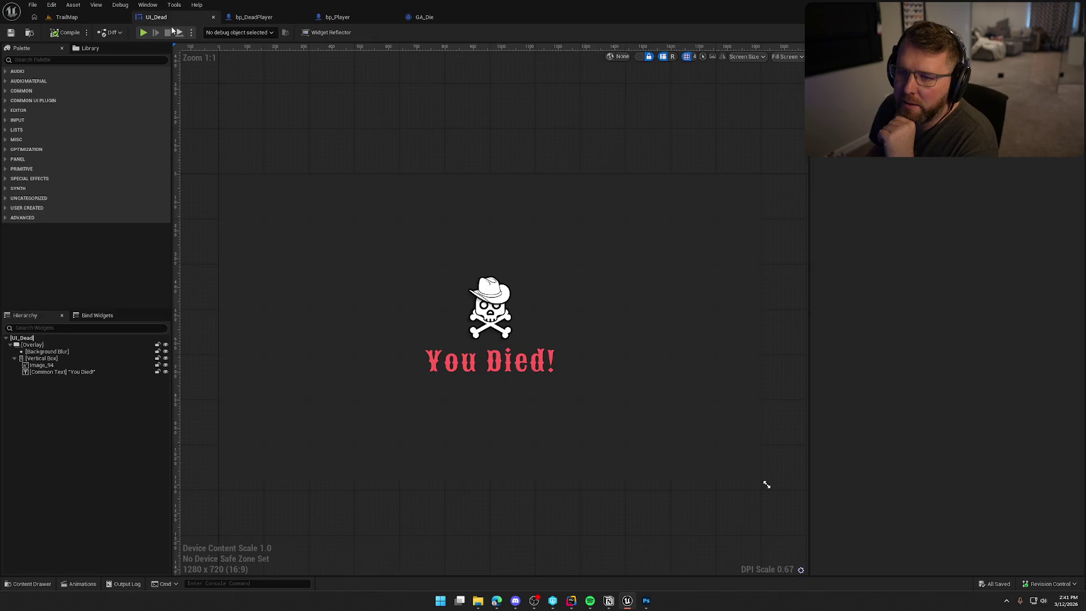
Step: Add a UI Menu Button into the death screen's Vertical Box below the You Died! text
{"action": "scroll", "coordinate": [490, 392], "scroll_direction": "up", "scroll_amount": 1}
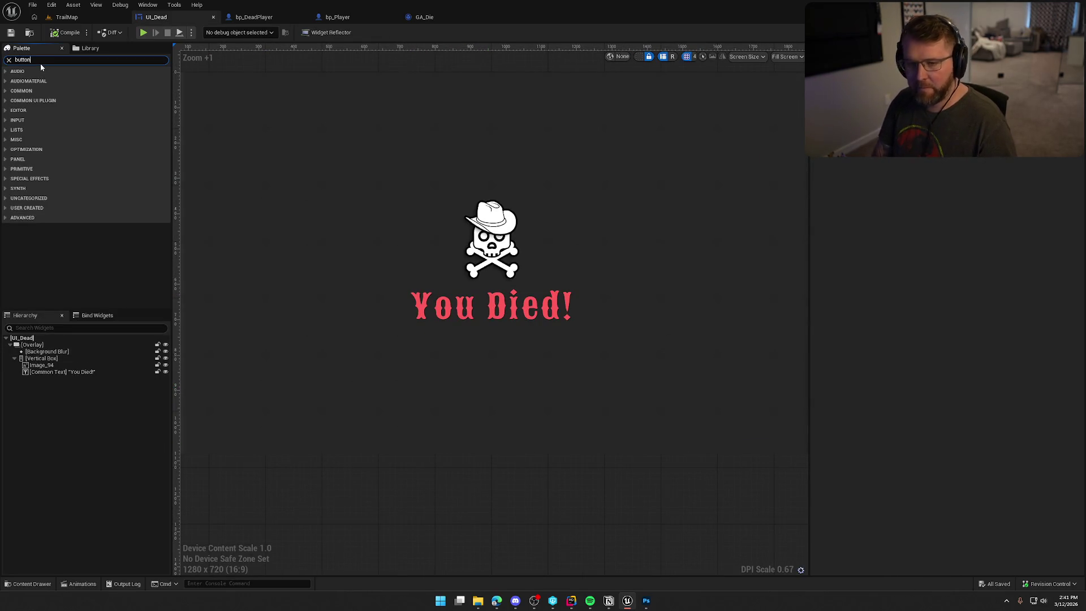
{"action": "type", "text": "tton"}
{"action": "mouse_move", "coordinate": [45, 116]}
{"action": "left_mouse_down"}
{"action": "mouse_move", "coordinate": [69, 131]}
{"action": "mouse_move", "coordinate": [70, 348]}
{"action": "mouse_move", "coordinate": [52, 361]}
{"action": "left_mouse_up"}
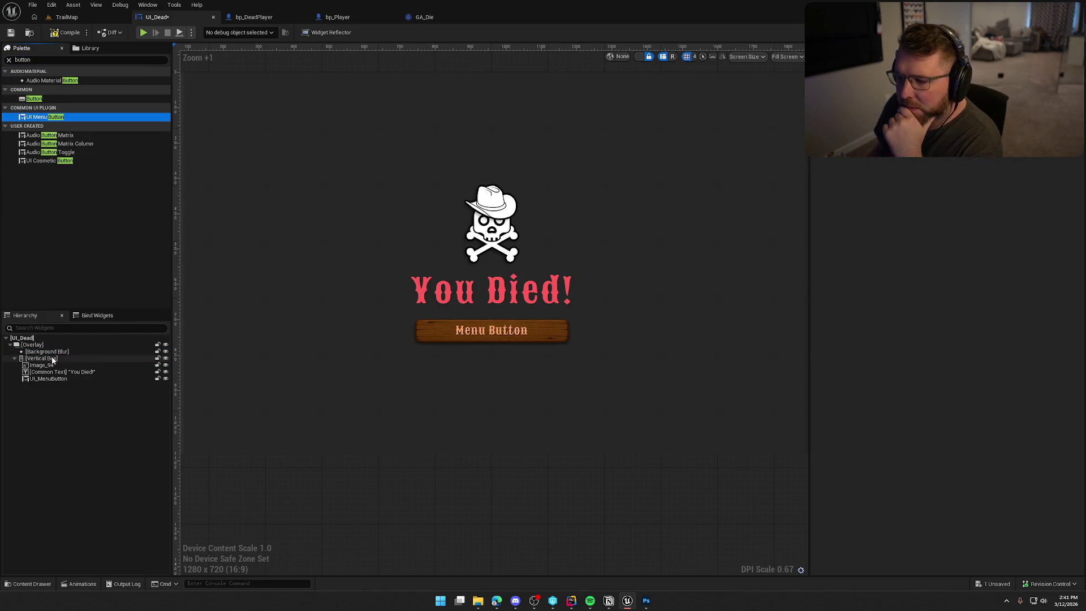
{"action": "left_click", "coordinate": [50, 379]}
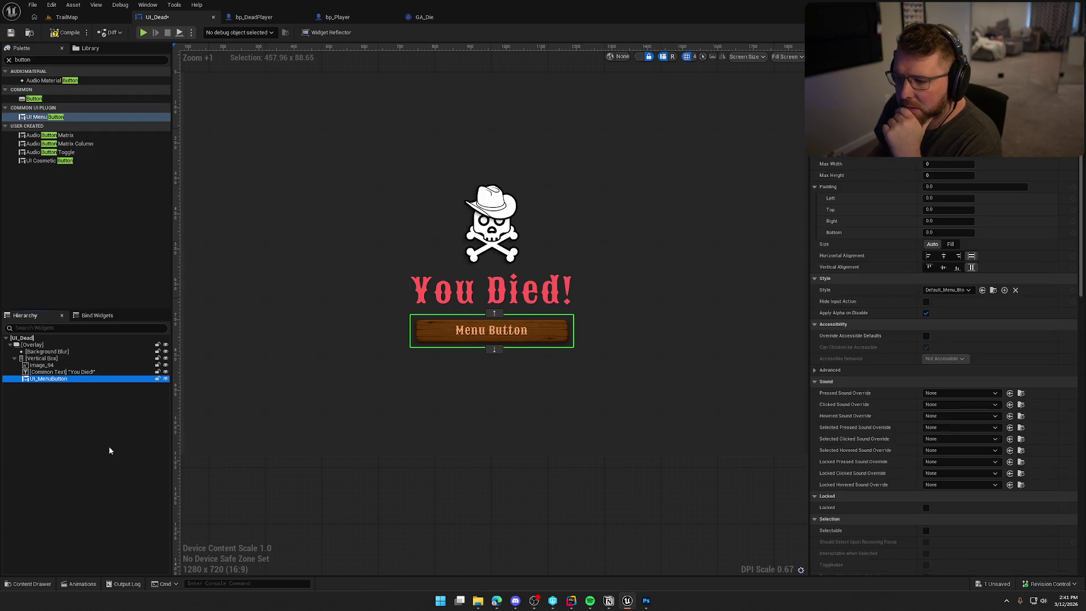
Step: Set the button text to Play Ghost, replacing the earlier Become Ghost and Control Ghost labels
{"action": "scroll", "coordinate": [934, 410], "scroll_direction": "down", "scroll_amount": 15}
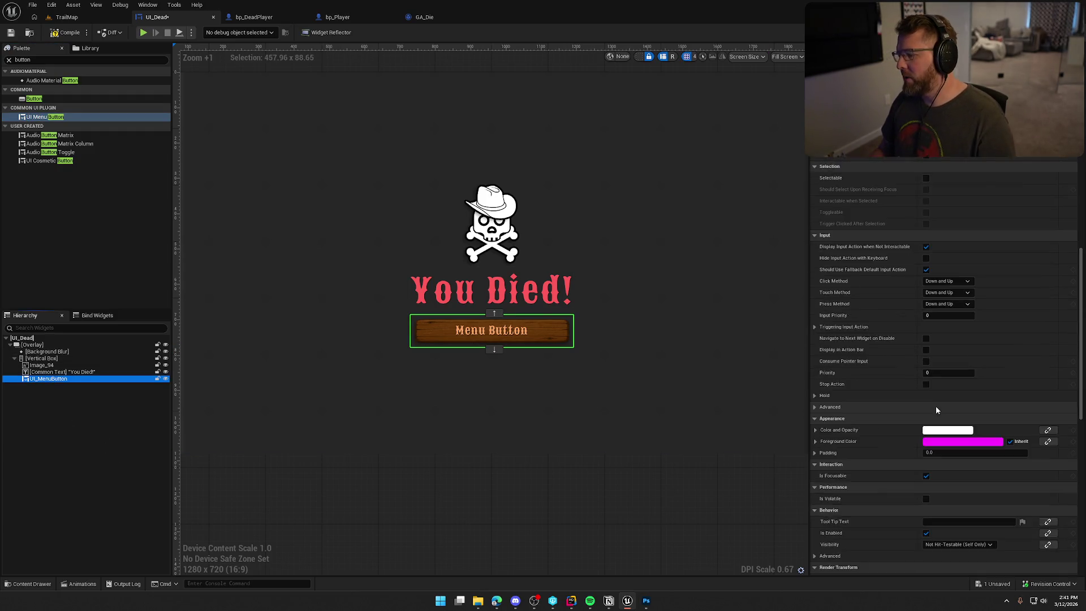
{"action": "scroll", "coordinate": [936, 410], "scroll_direction": "down", "scroll_amount": 5}
{"action": "left_click", "coordinate": [861, 417]}
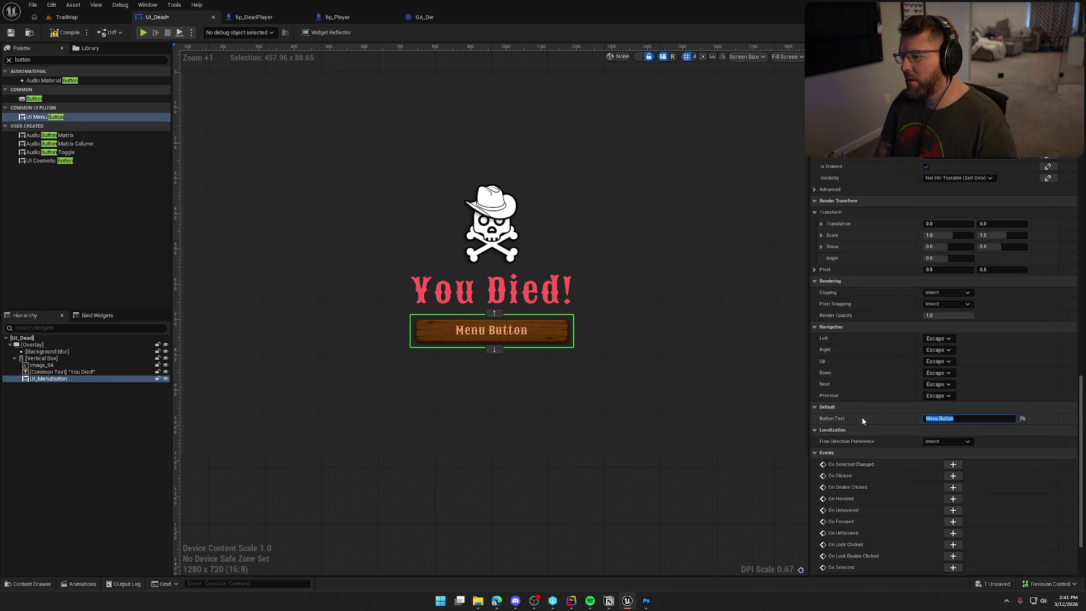
{"action": "type", "text": "Become Ghost"}
{"action": "key", "text": "Return"}
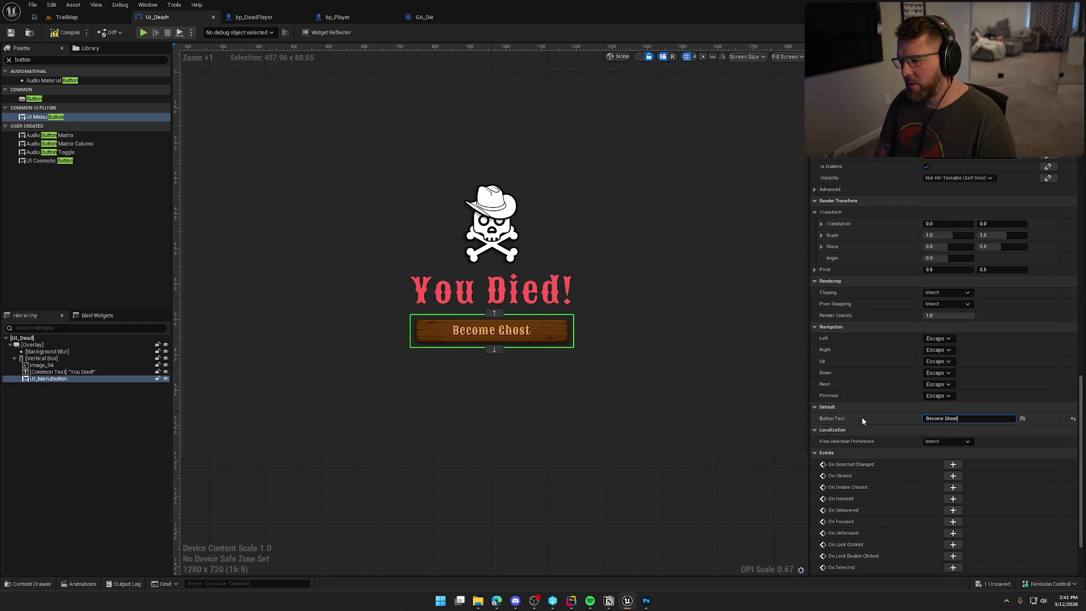
{"action": "key", "text": "ctrl+a"}
{"action": "type", "text": "Con"}
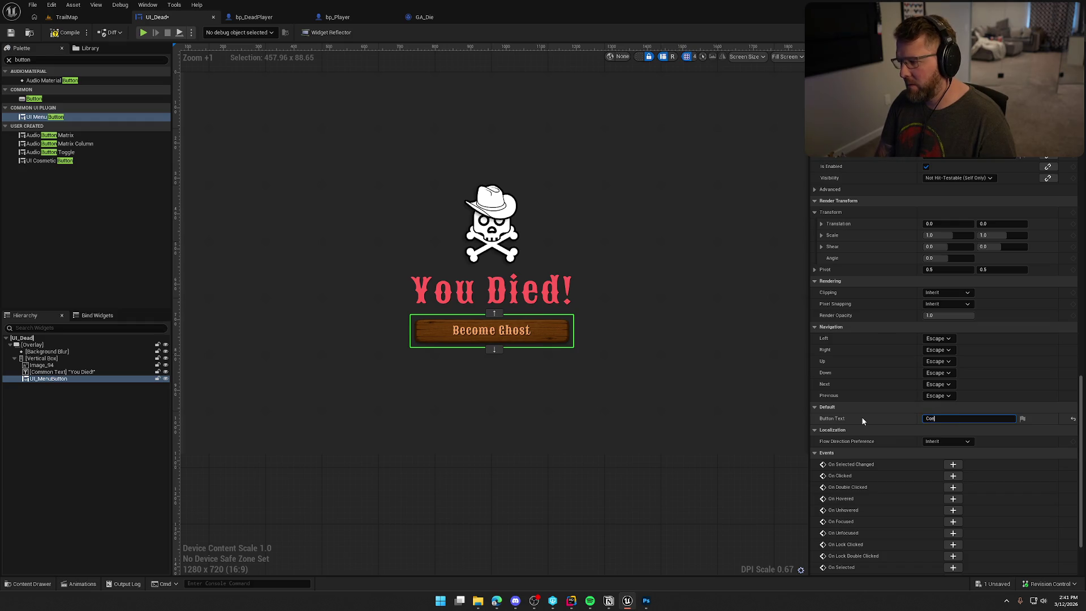
{"action": "type", "text": "trol Ghost"}
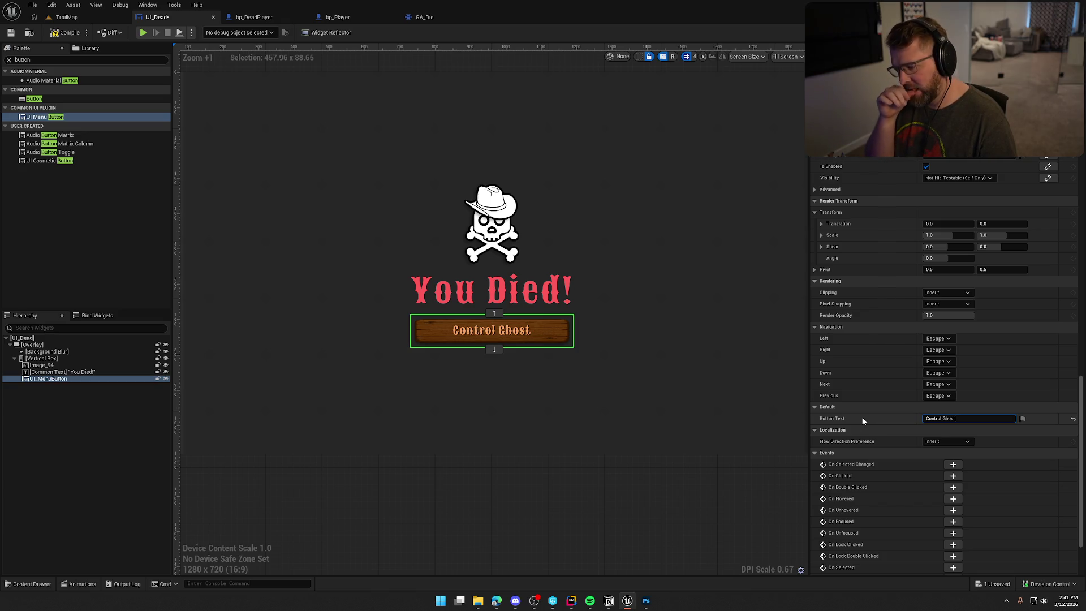
{"action": "key", "text": "ctrl+a"}
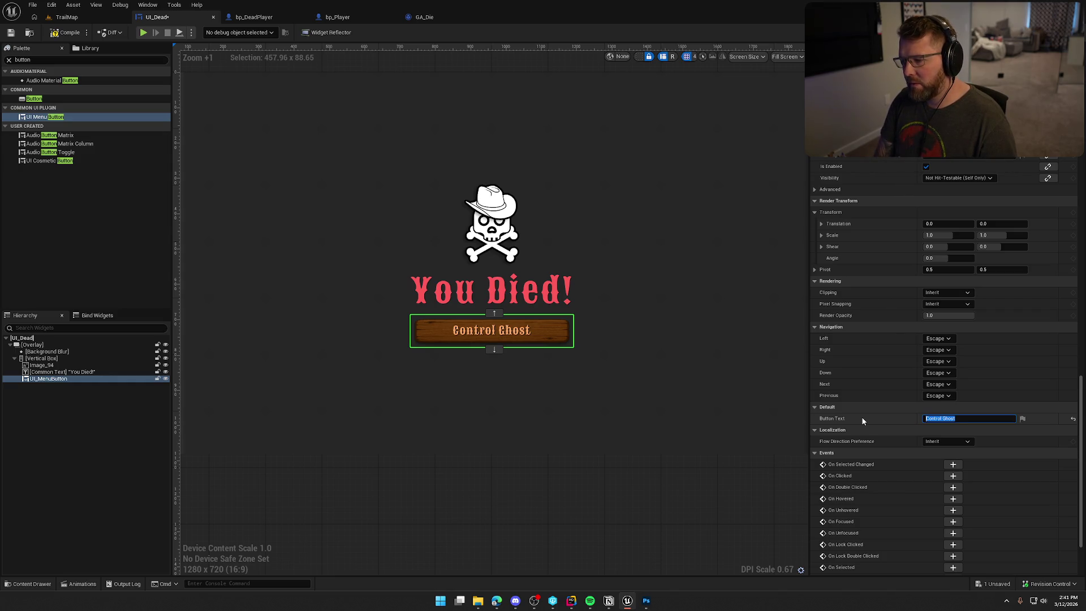
{"action": "type", "text": "Play Ghost"}
{"action": "key", "text": "Return"}
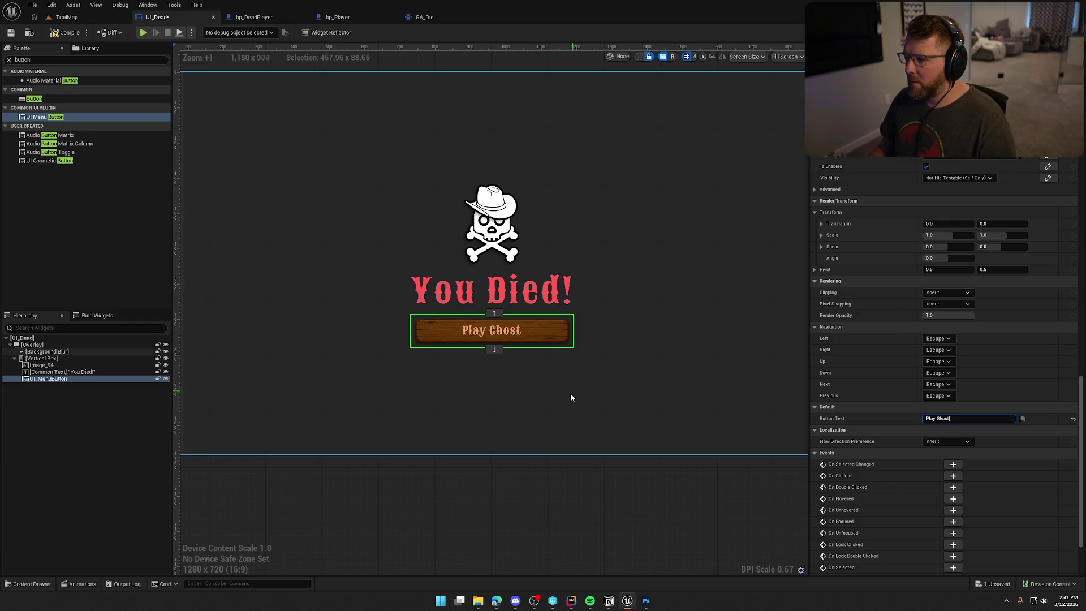
Step: Set the button's horizontal alignment to Center under the title
{"action": "scroll", "coordinate": [916, 311], "scroll_direction": "up", "scroll_amount": 5}
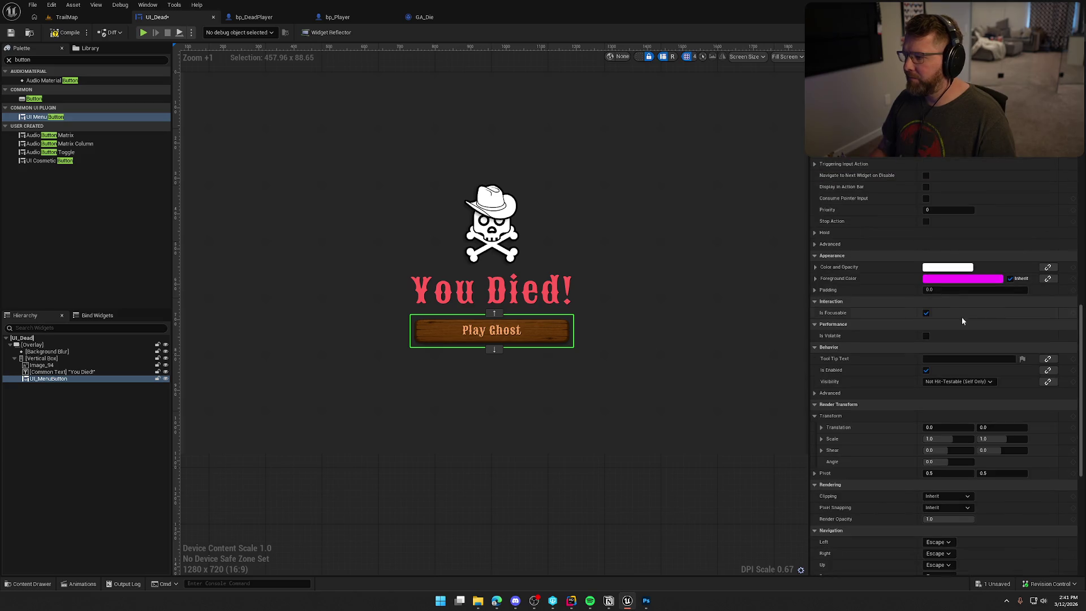
{"action": "left_click_drag", "start_coordinate": [1080, 333], "coordinate": [1080, 186]}
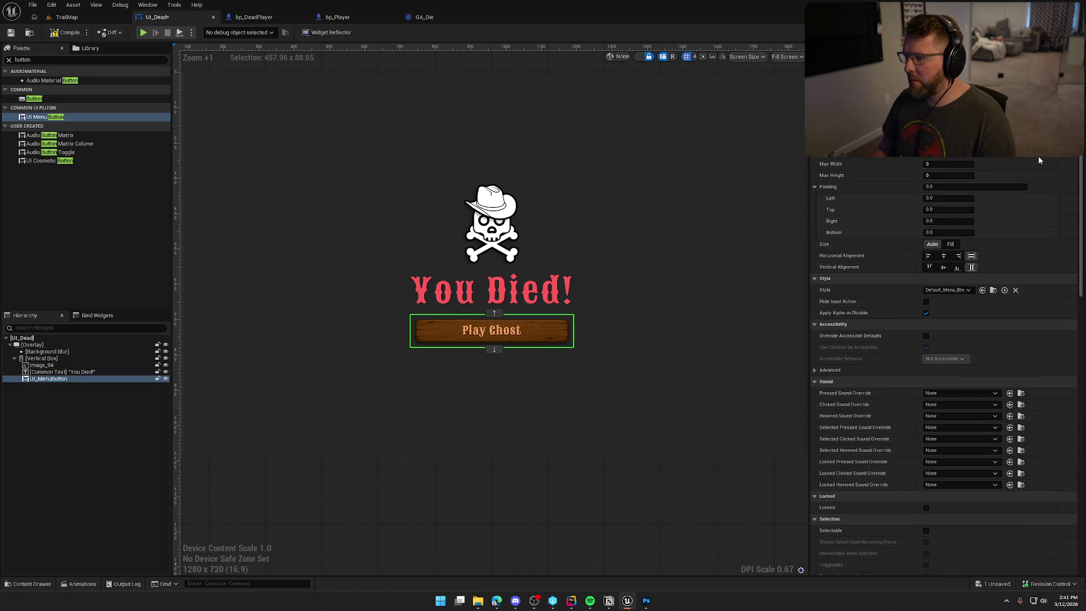
{"action": "left_click", "coordinate": [944, 256]}
{"action": "left_click", "coordinate": [545, 398]}
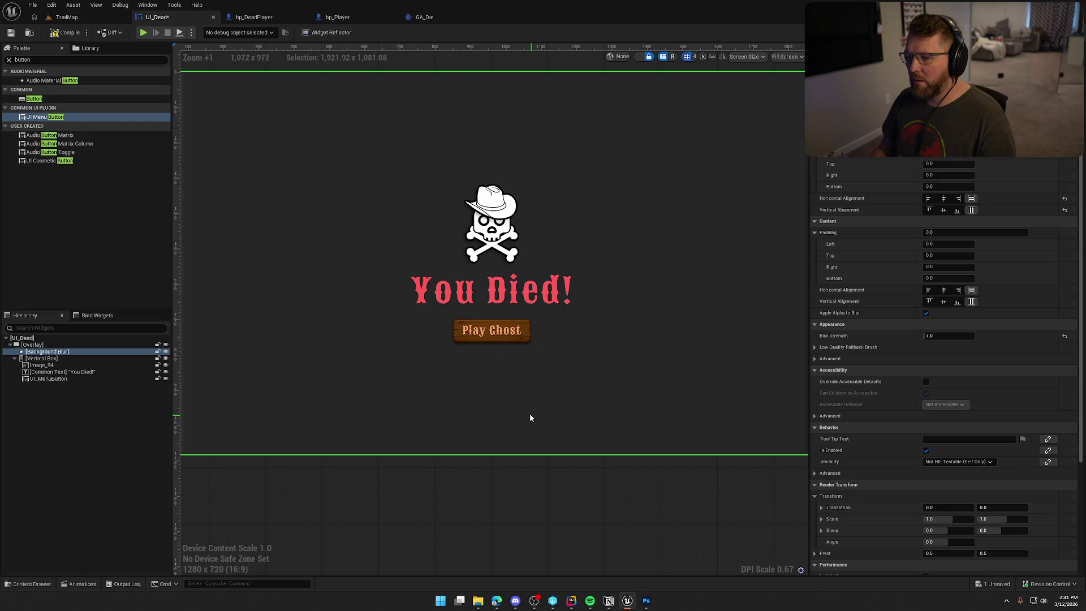
{"action": "scroll", "coordinate": [532, 411], "scroll_direction": "down", "scroll_amount": 4}
{"action": "scroll", "coordinate": [540, 408], "scroll_direction": "up", "scroll_amount": 2}
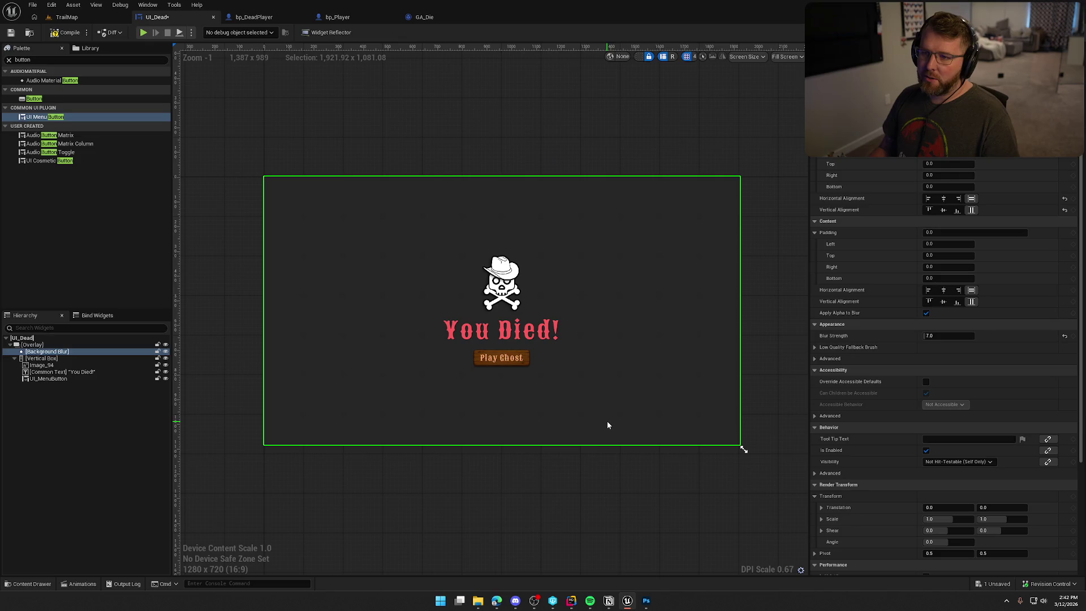
Step: Look over the bp_Player and bp_DeadPlayer graphs, selecting the Remove Saturation nodes
{"action": "left_click", "coordinate": [338, 17]}
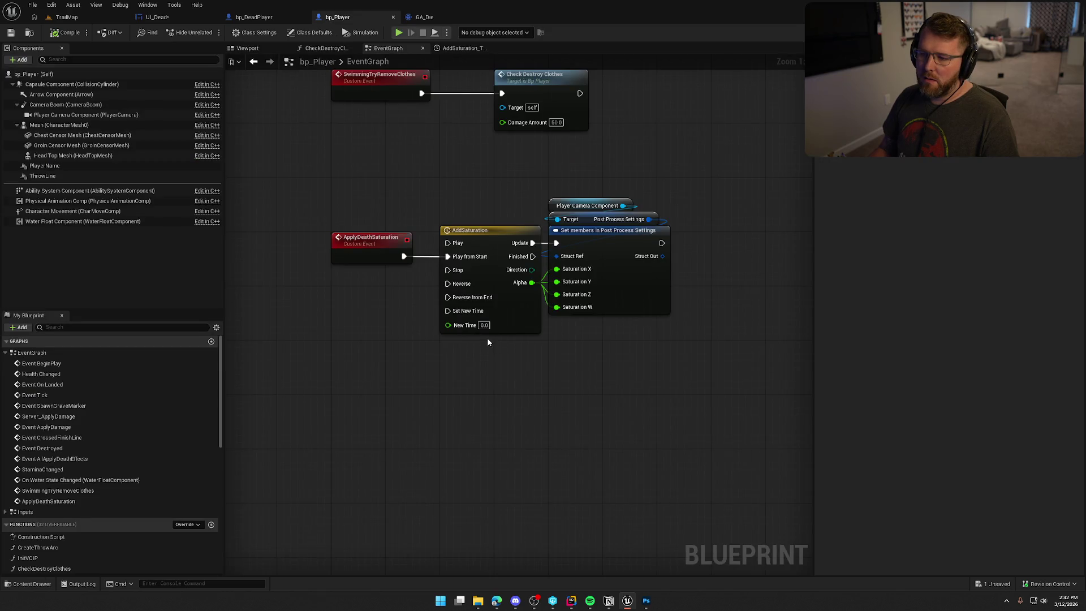
{"action": "left_click", "coordinate": [254, 17]}
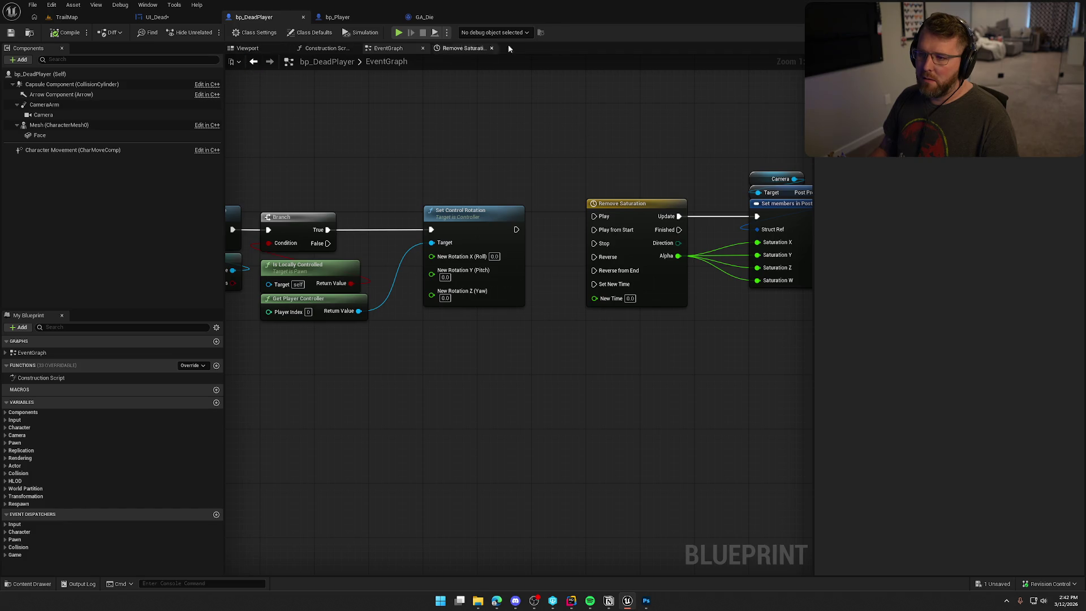
{"action": "left_click_drag", "start_coordinate": [420, 155], "coordinate": [721, 334]}
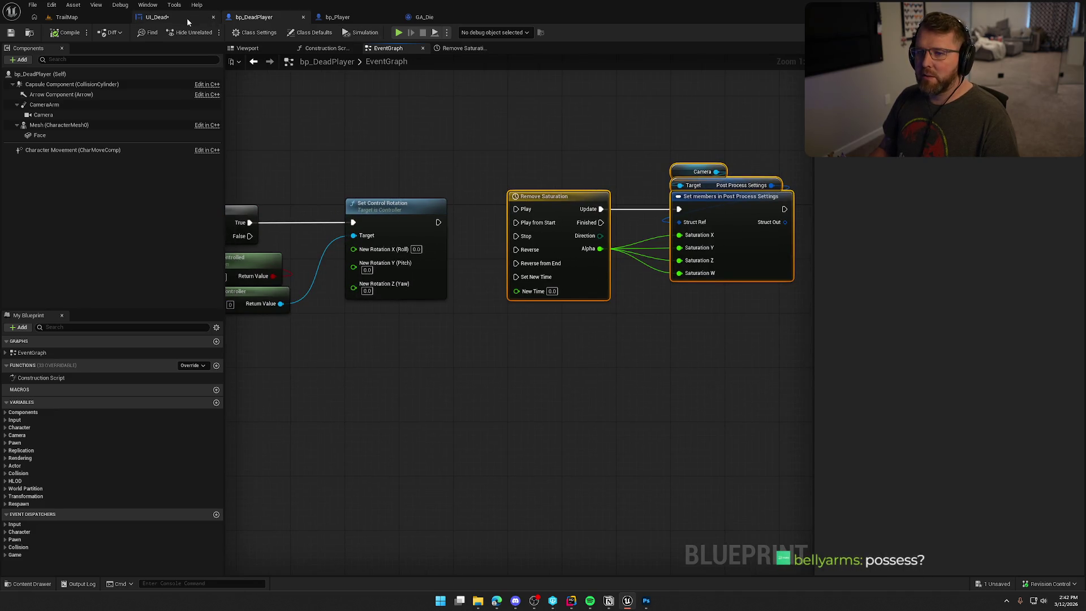
Step: Change the UI_Dead button text to Possess Ghost, then compile and save the widget
{"action": "left_click", "coordinate": [157, 17]}
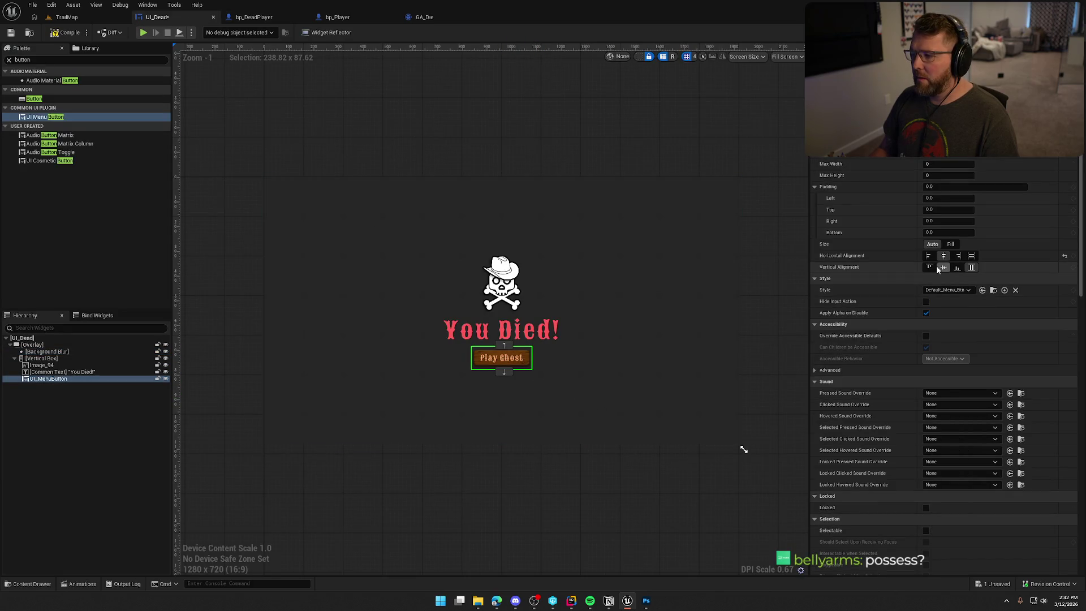
{"action": "scroll", "coordinate": [1081, 187], "scroll_direction": "down", "scroll_amount": 15}
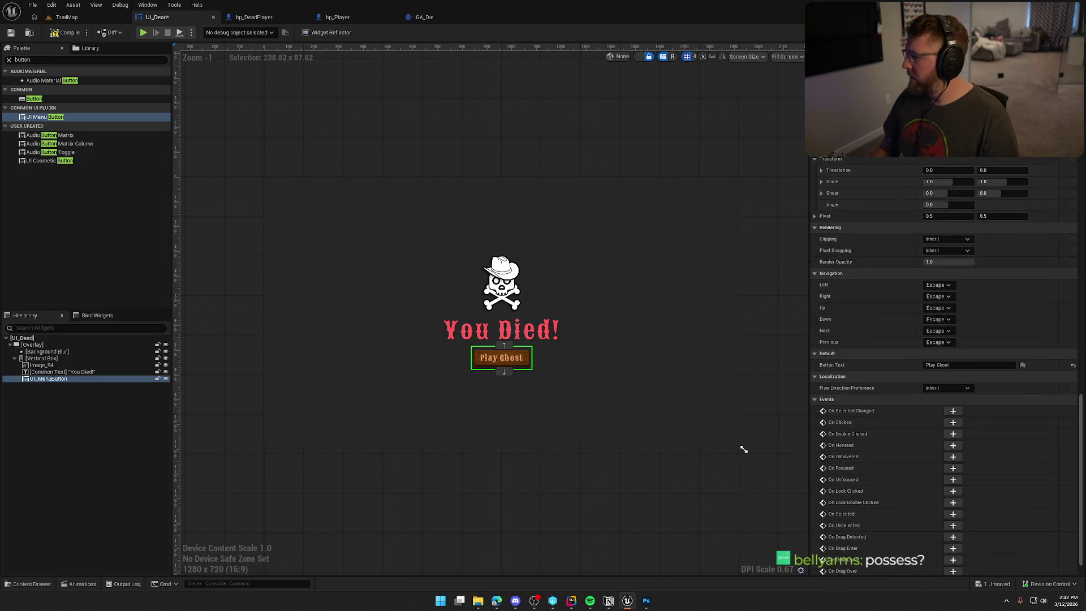
{"action": "left_click_drag", "start_coordinate": [936, 364], "coordinate": [916, 365]}
{"action": "type", "text": "Possess"}
{"action": "left_click", "coordinate": [582, 530]}
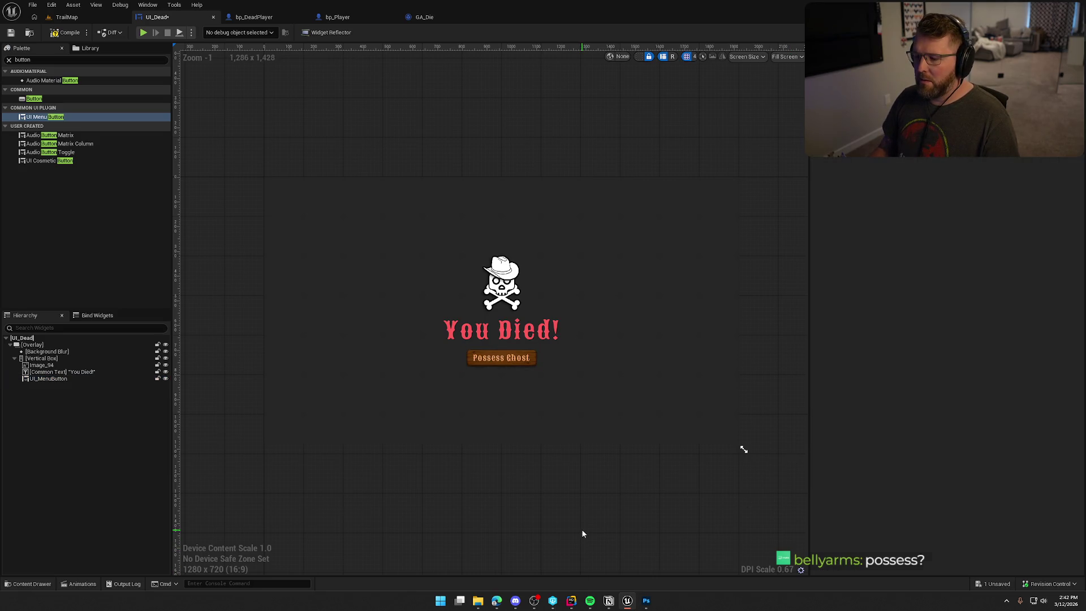
{"action": "key", "text": "ctrl+s"}
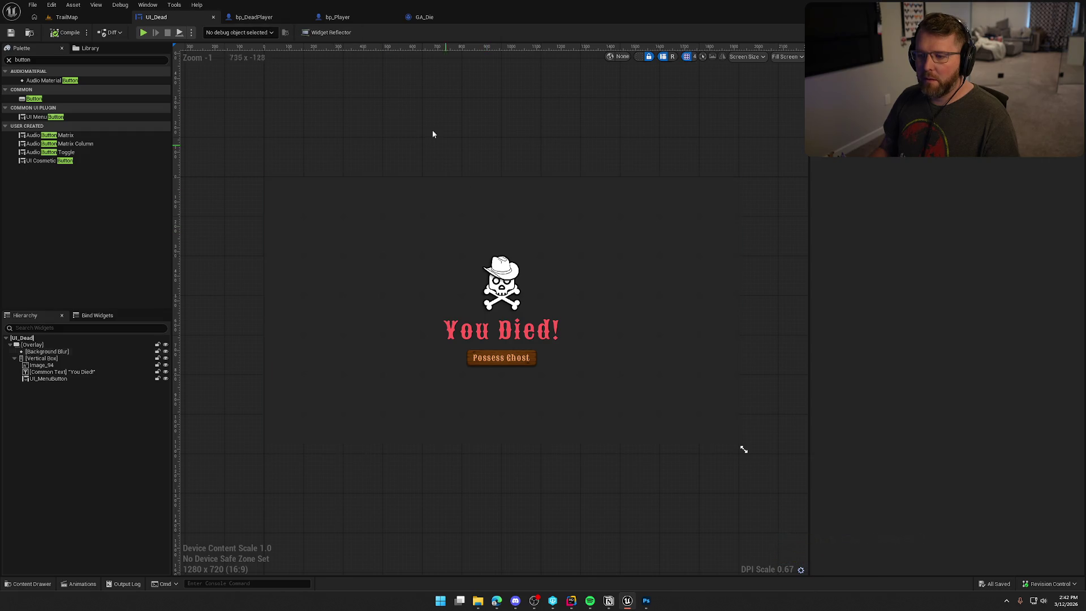
{"action": "left_click", "coordinate": [317, 19]}
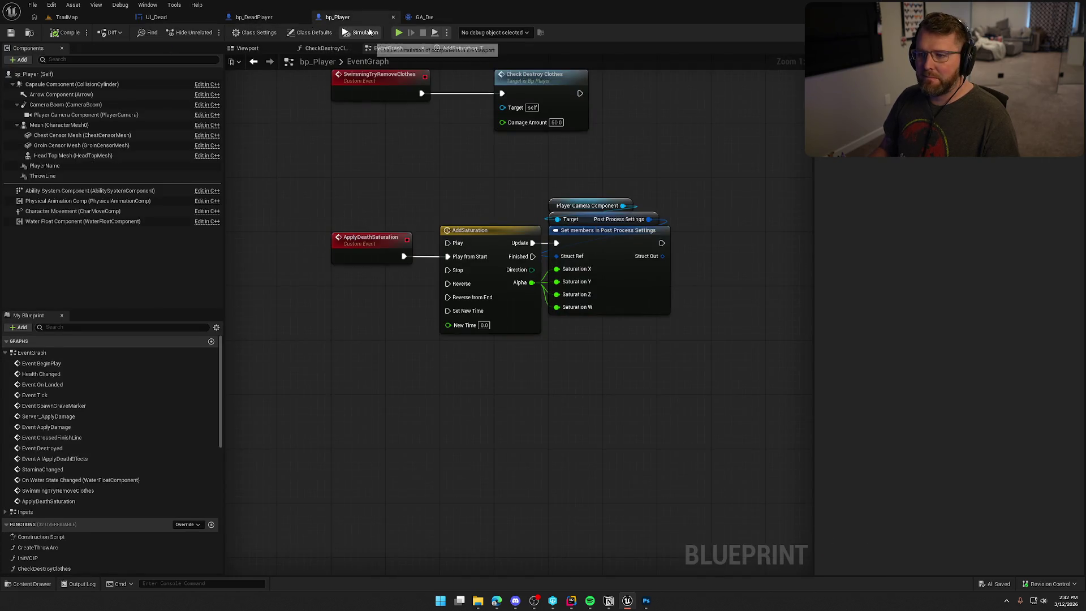
Step: Review GA_Die's death sequence nodes, including Restore Default Input Mappings
{"action": "left_click", "coordinate": [424, 17]}
{"action": "scroll", "coordinate": [405, 277], "scroll_direction": "up", "scroll_amount": 3}
{"action": "scroll", "coordinate": [404, 277], "scroll_direction": "down", "scroll_amount": 2}
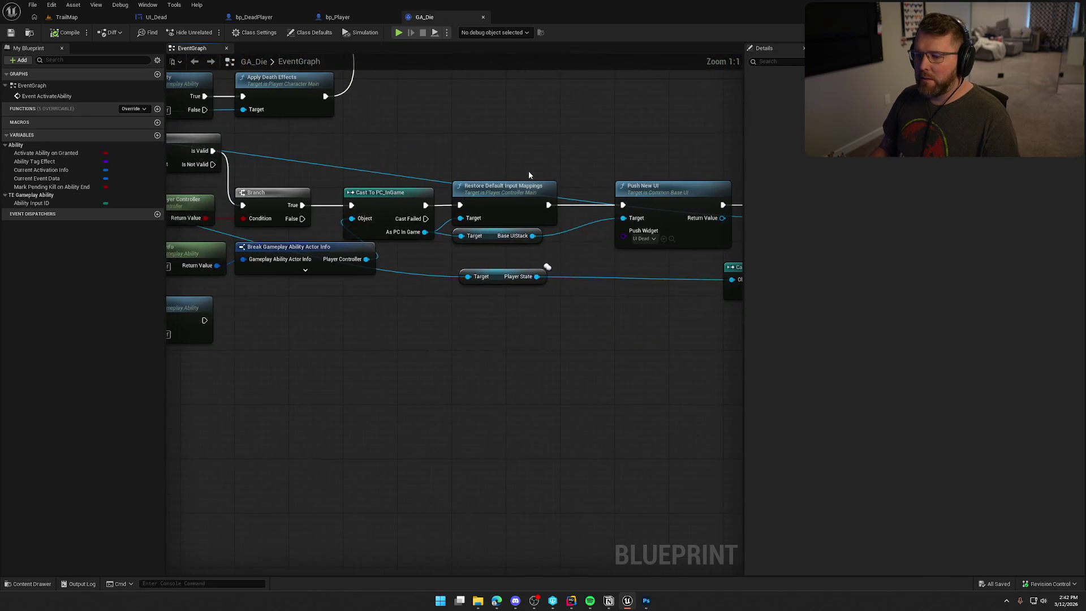
{"action": "scroll", "coordinate": [380, 293], "scroll_direction": "up", "scroll_amount": 2}
{"action": "mouse_move", "coordinate": [589, 305]}
{"action": "left_mouse_down"}
{"action": "mouse_move", "coordinate": [523, 318]}
{"action": "mouse_move", "coordinate": [737, 289]}
{"action": "left_mouse_up"}
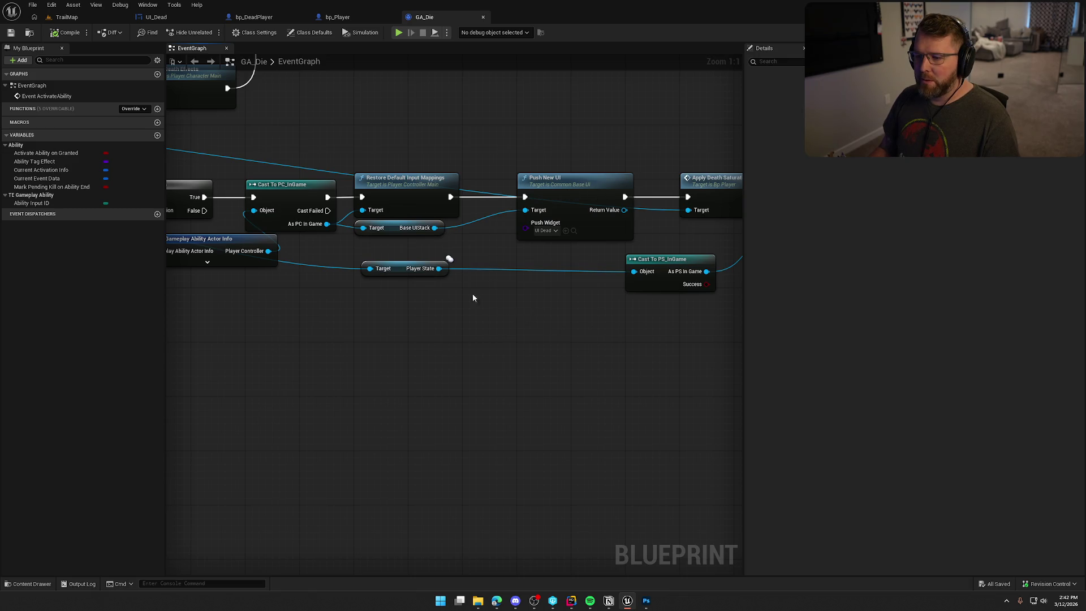
{"action": "left_click_drag", "start_coordinate": [326, 228], "coordinate": [552, 337]}
{"action": "key", "text": "Escape"}
{"action": "left_click", "coordinate": [403, 180]}
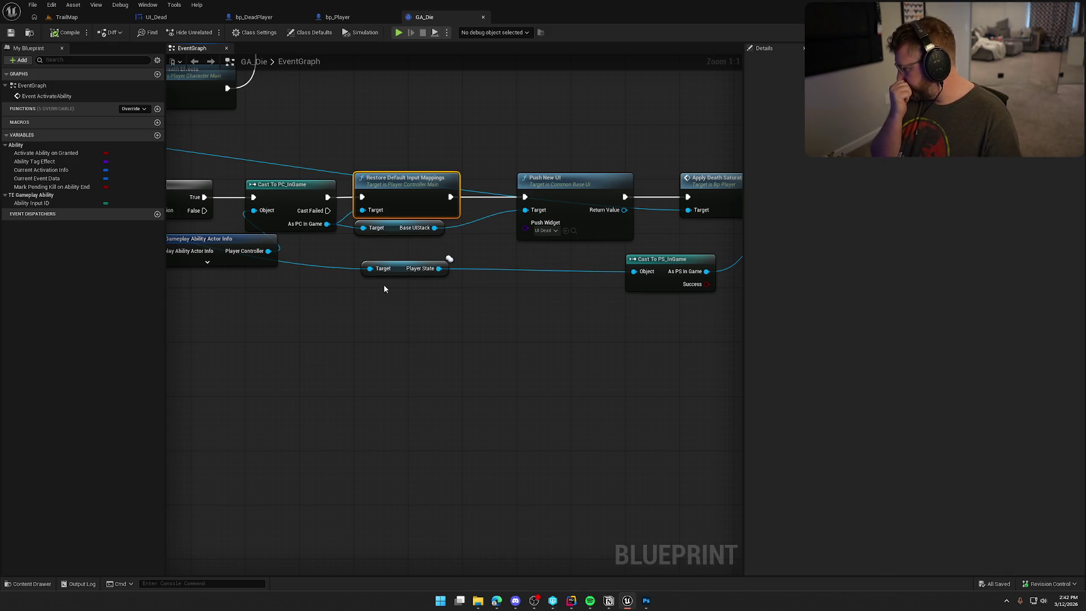
Step: Check the VOIP nodes in bp_DeadPlayer, then return to the GA_Die graph
{"action": "left_click", "coordinate": [244, 18]}
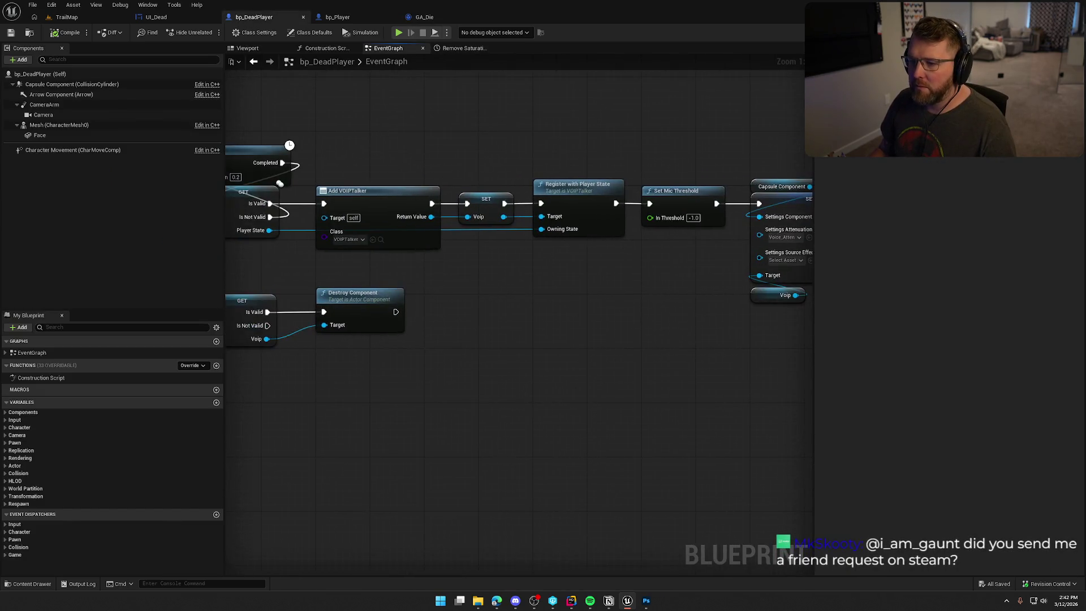
{"action": "mouse_move", "coordinate": [495, 434]}
{"action": "left_mouse_down"}
{"action": "mouse_move", "coordinate": [752, 432]}
{"action": "mouse_move", "coordinate": [453, 414]}
{"action": "left_mouse_up"}
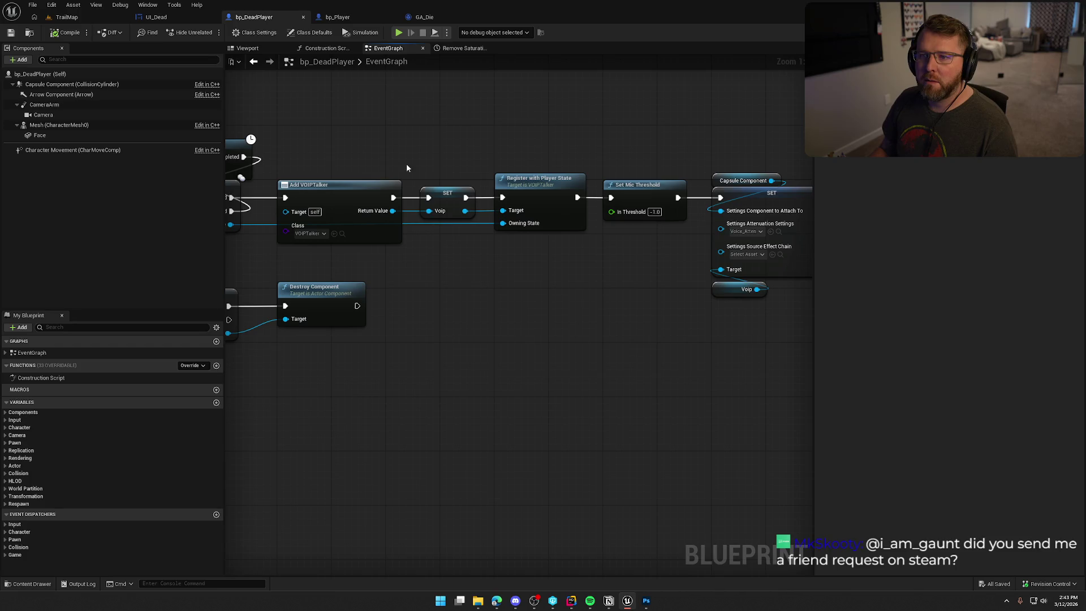
{"action": "left_click", "coordinate": [338, 17]}
{"action": "left_click", "coordinate": [424, 17]}
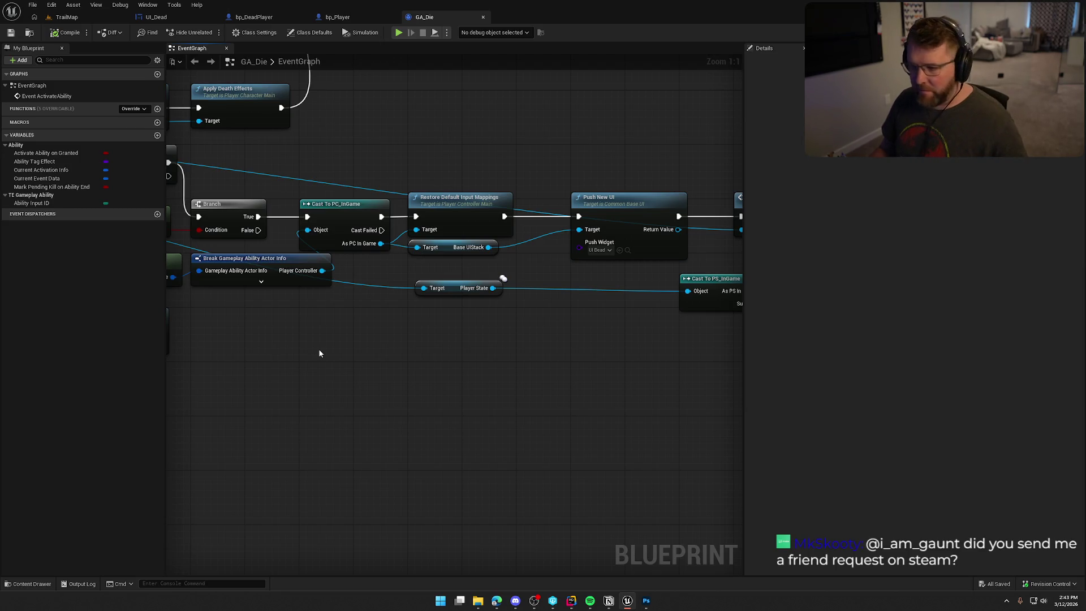
Step: Move the Cast To PS_InGame node and its Player State getter beneath Push New UI
{"action": "mouse_move", "coordinate": [542, 376]}
{"action": "left_mouse_down"}
{"action": "mouse_move", "coordinate": [507, 387]}
{"action": "mouse_move", "coordinate": [439, 376]}
{"action": "left_mouse_up"}
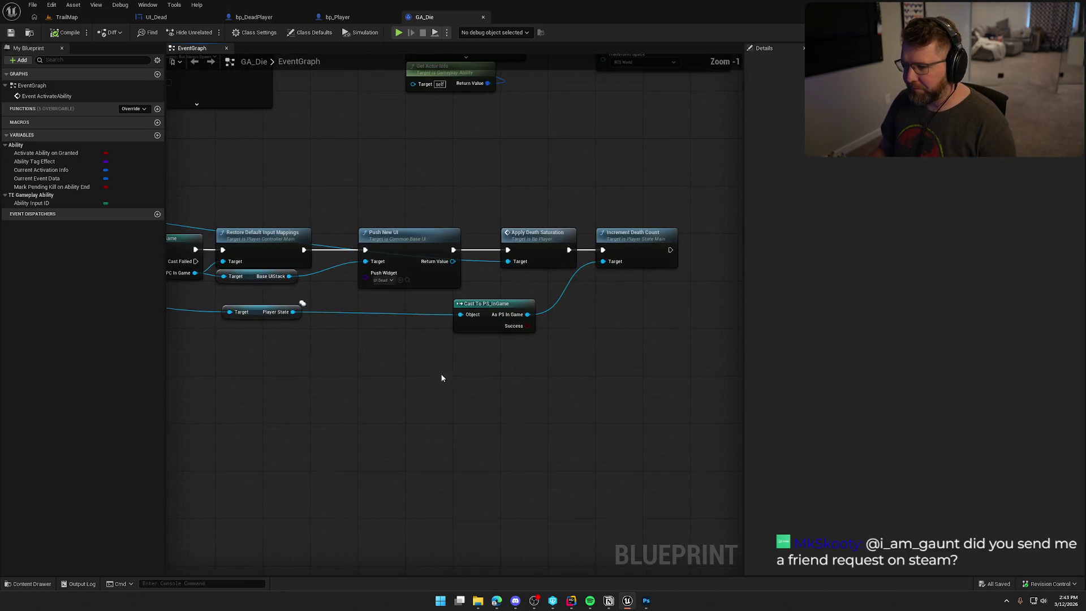
{"action": "left_click_drag", "start_coordinate": [430, 296], "coordinate": [587, 338]}
{"action": "mouse_move", "coordinate": [393, 389]}
{"action": "left_mouse_down"}
{"action": "mouse_move", "coordinate": [475, 332]}
{"action": "mouse_move", "coordinate": [421, 327]}
{"action": "mouse_move", "coordinate": [441, 318]}
{"action": "left_mouse_up"}
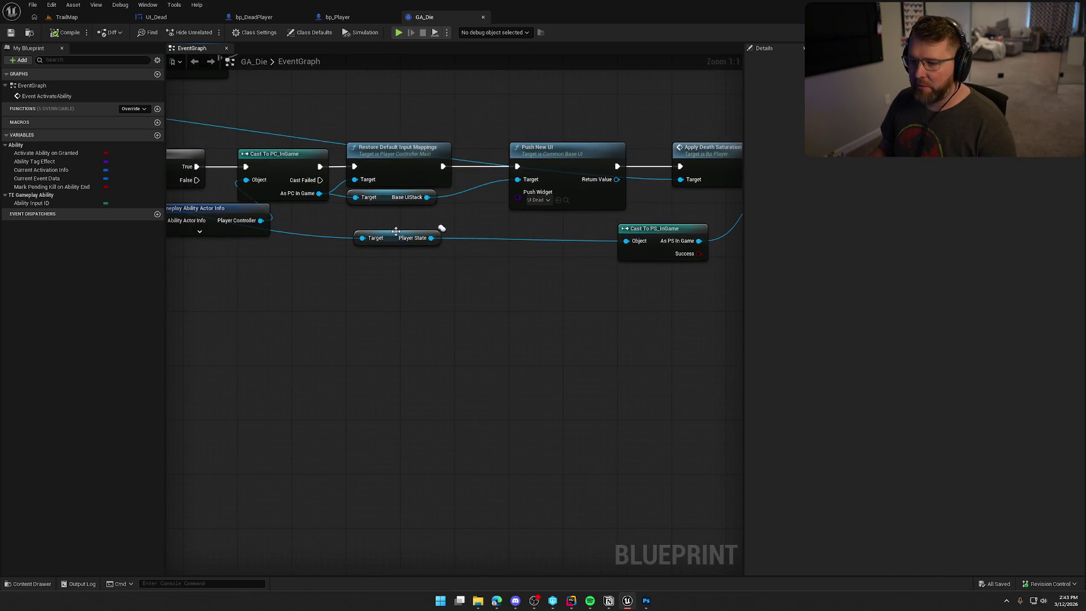
{"action": "left_click", "coordinate": [396, 244]}
{"action": "mouse_move", "coordinate": [665, 231]}
{"action": "left_mouse_down"}
{"action": "mouse_move", "coordinate": [501, 243]}
{"action": "mouse_move", "coordinate": [502, 233]}
{"action": "mouse_move", "coordinate": [731, 249]}
{"action": "mouse_move", "coordinate": [586, 240]}
{"action": "left_mouse_up"}
{"action": "left_click_drag", "start_coordinate": [533, 359], "coordinate": [564, 388]}
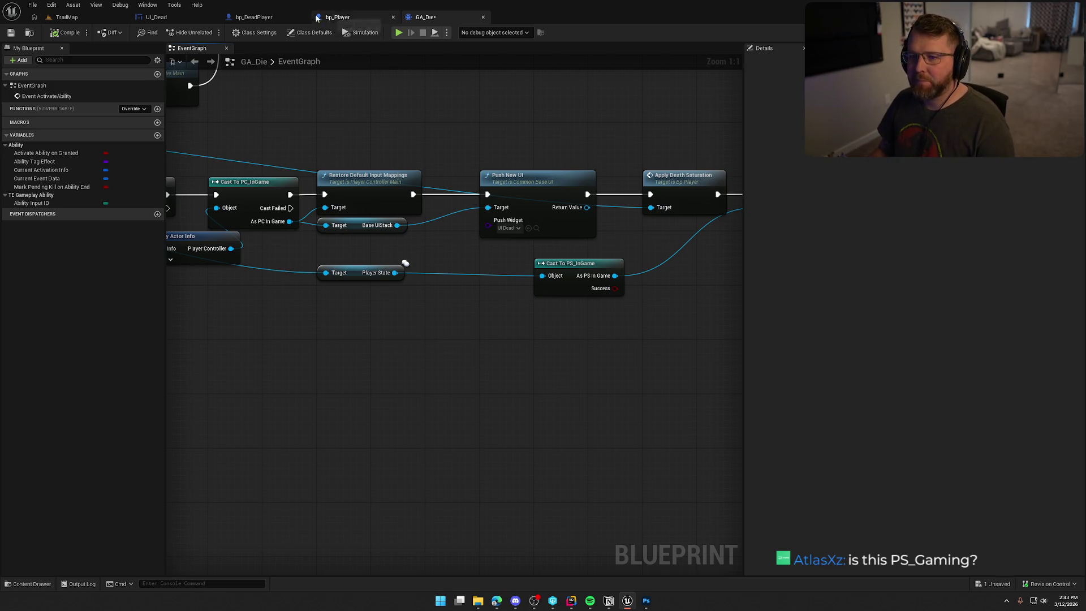
{"action": "left_click", "coordinate": [182, 20]}
Step: Pan through bp_DeadPlayer's graph back to the Set Control Rotation chain
{"action": "left_click", "coordinate": [254, 17]}
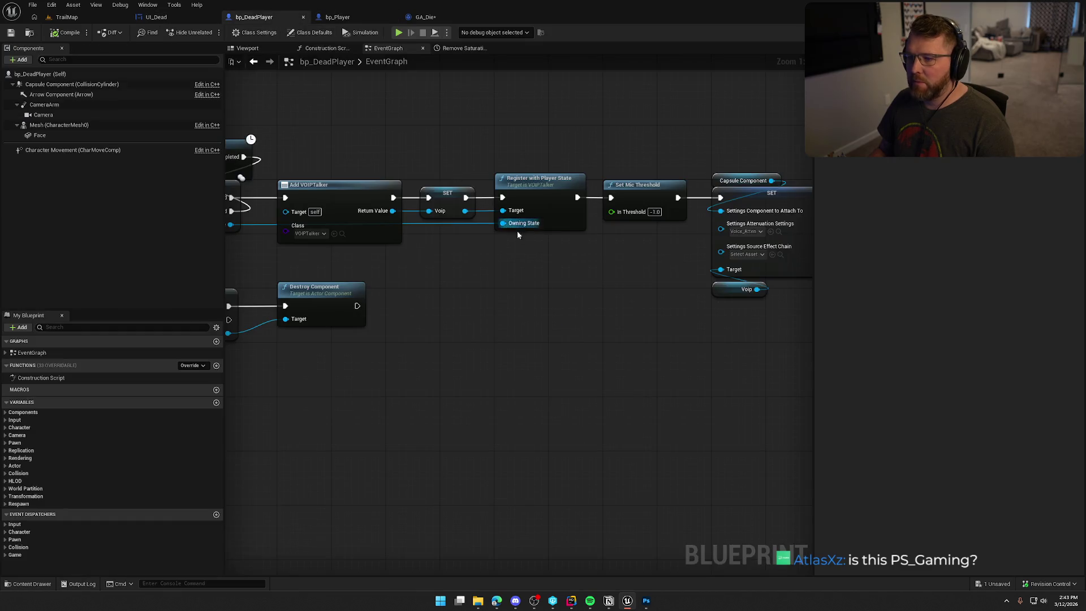
{"action": "mouse_move", "coordinate": [556, 327]}
{"action": "left_mouse_down"}
{"action": "mouse_move", "coordinate": [226, 306]}
{"action": "mouse_move", "coordinate": [228, 327]}
{"action": "mouse_move", "coordinate": [269, 333]}
{"action": "left_mouse_up"}
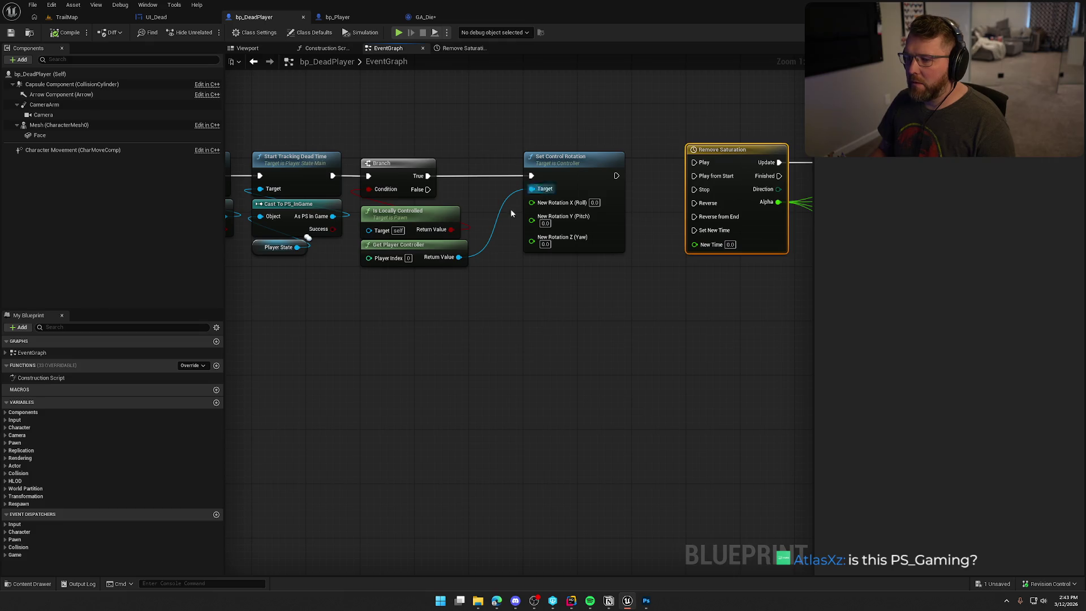
{"action": "mouse_move", "coordinate": [446, 271]}
{"action": "left_mouse_down"}
{"action": "mouse_move", "coordinate": [402, 294]}
{"action": "mouse_move", "coordinate": [434, 269]}
{"action": "mouse_move", "coordinate": [478, 337]}
{"action": "mouse_move", "coordinate": [482, 403]}
{"action": "left_mouse_up"}
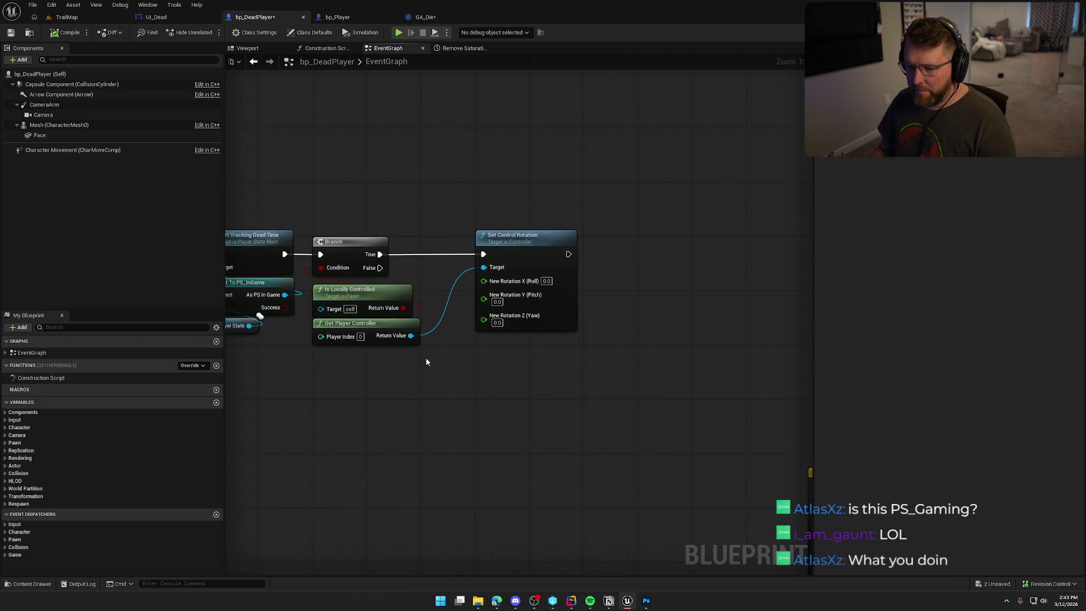
{"action": "left_click_drag", "start_coordinate": [425, 358], "coordinate": [753, 358]}
{"action": "left_click_drag", "start_coordinate": [346, 369], "coordinate": [871, 381]}
{"action": "mouse_move", "coordinate": [430, 233]}
{"action": "left_mouse_down"}
{"action": "mouse_move", "coordinate": [543, 241]}
{"action": "mouse_move", "coordinate": [407, 244]}
{"action": "mouse_move", "coordinate": [487, 395]}
{"action": "mouse_move", "coordinate": [350, 354]}
{"action": "mouse_move", "coordinate": [413, 318]}
{"action": "left_mouse_up"}
Step: Add a pure Cast To PC_InGame node from Get Player Controller
{"action": "left_click_drag", "start_coordinate": [354, 268], "coordinate": [422, 284]}
{"action": "type", "text": "cast to pcs"}
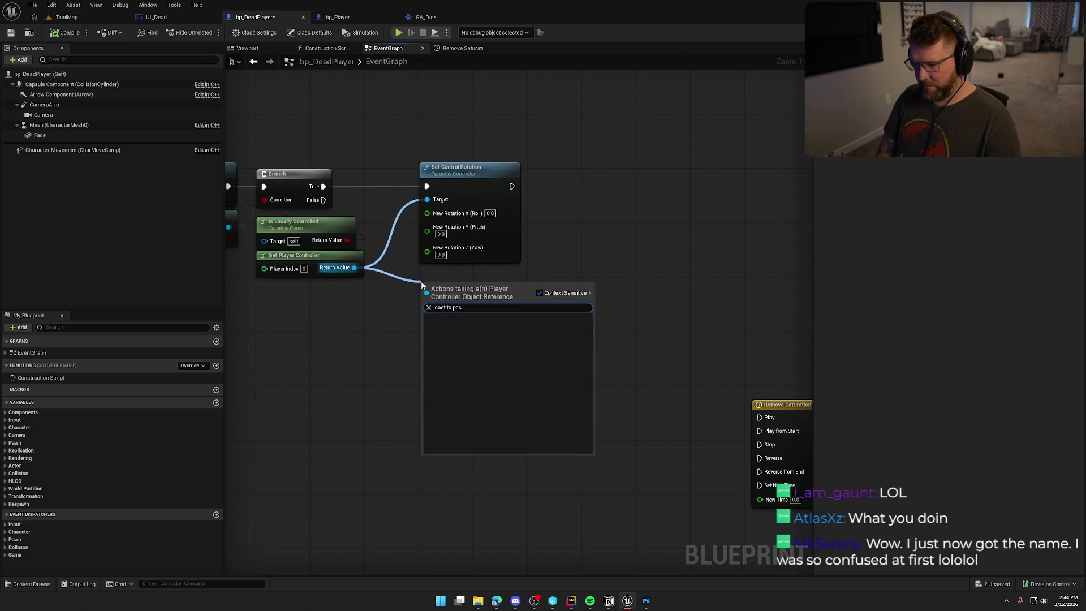
{"action": "key", "text": "Return"}
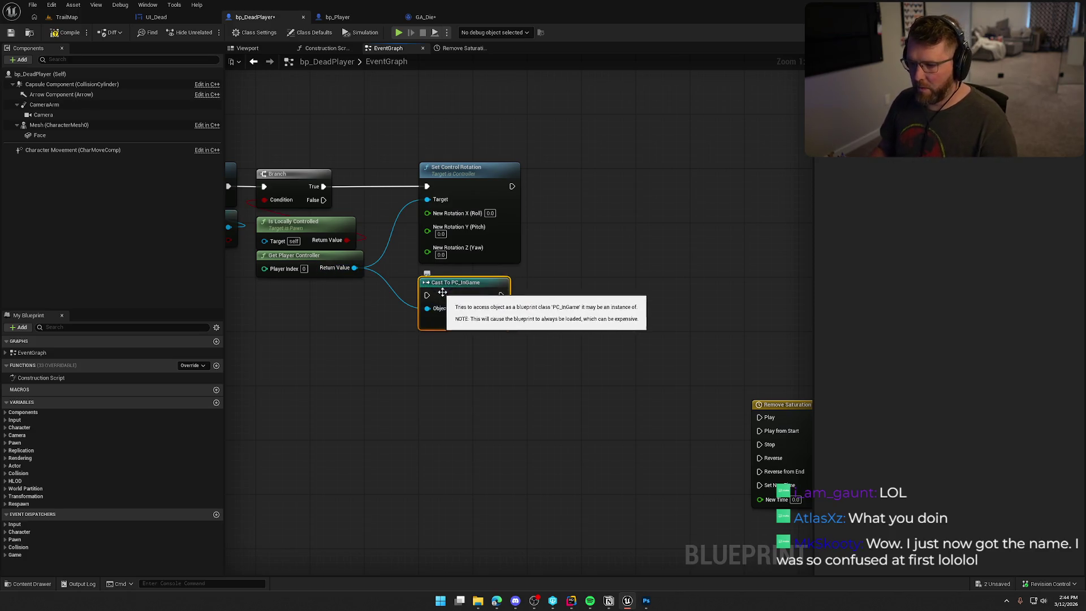
{"action": "right_click", "coordinate": [456, 303]}
{"action": "left_click", "coordinate": [500, 531]}
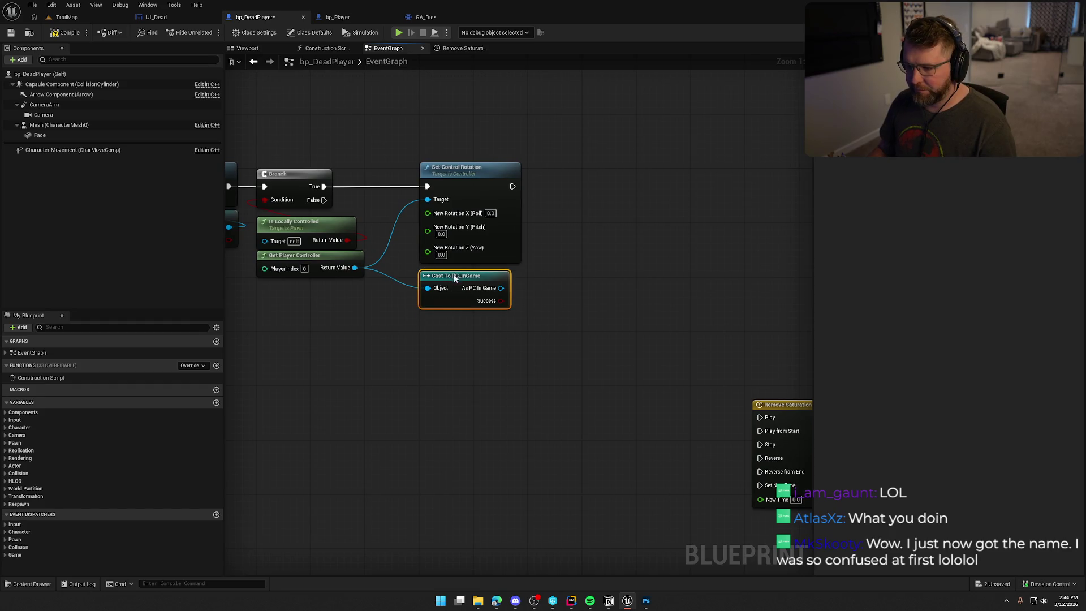
Step: Call Restore Default Input Mappings on As PC In Game right after Set Control Rotation
{"action": "left_click_drag", "start_coordinate": [471, 279], "coordinate": [527, 287]}
{"action": "type", "text": "res"}
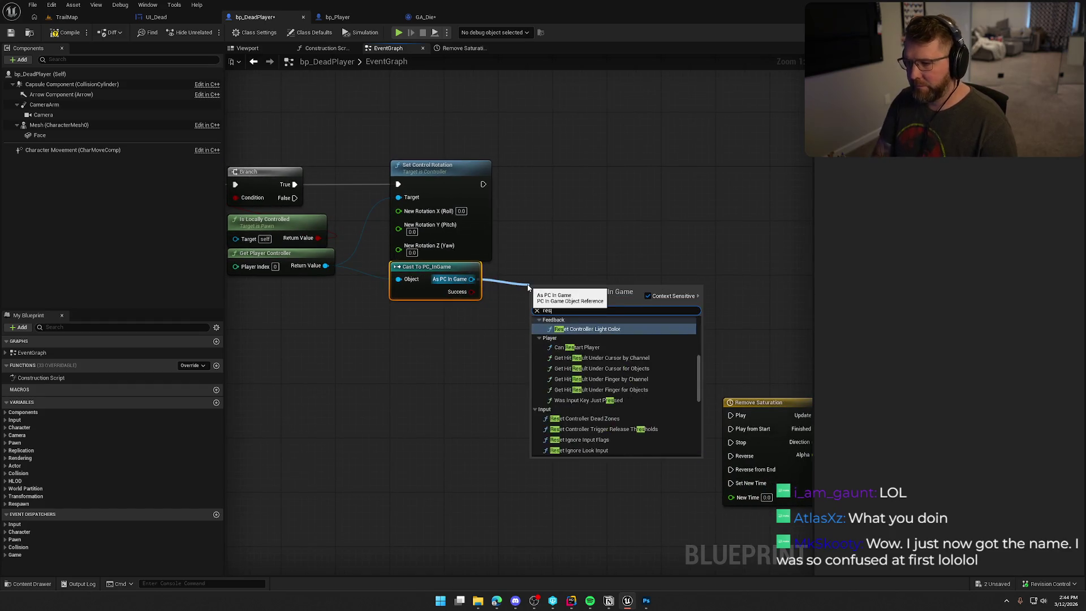
{"action": "type", "text": "tor"}
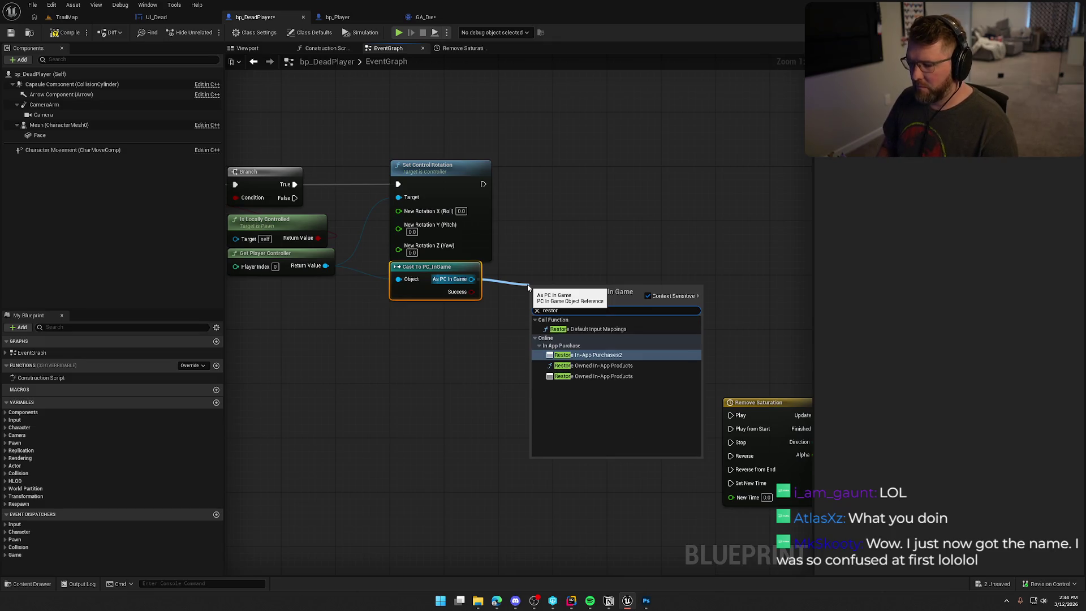
{"action": "key", "text": "Up"}
{"action": "key", "text": "Return"}
{"action": "left_click_drag", "start_coordinate": [534, 303], "coordinate": [483, 184]}
{"action": "left_click_drag", "start_coordinate": [589, 311], "coordinate": [562, 188]}
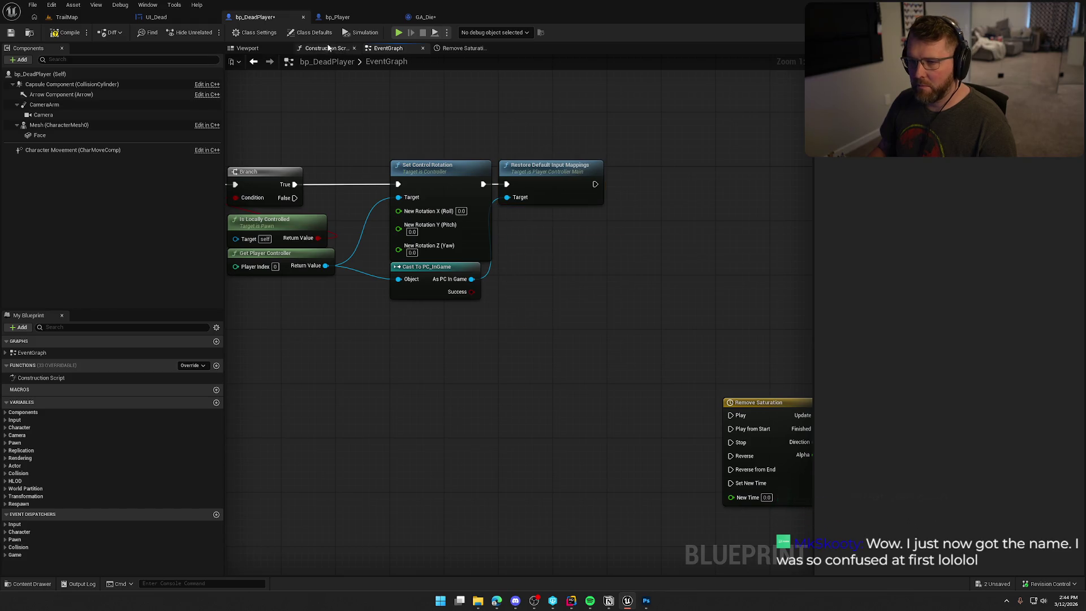
{"action": "left_click", "coordinate": [169, 17]}
{"action": "left_click", "coordinate": [421, 17]}
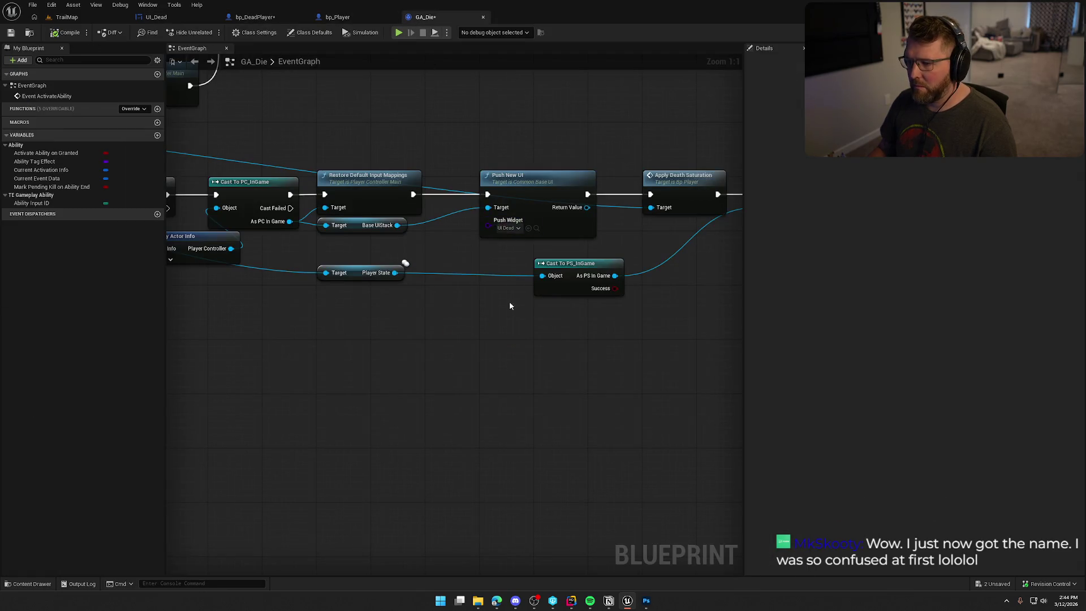
Step: Delete Restore Default Input Mappings and wire the PC cast straight to Push New UI
{"action": "left_click_drag", "start_coordinate": [517, 299], "coordinate": [418, 318]}
{"action": "left_click", "coordinate": [360, 163]}
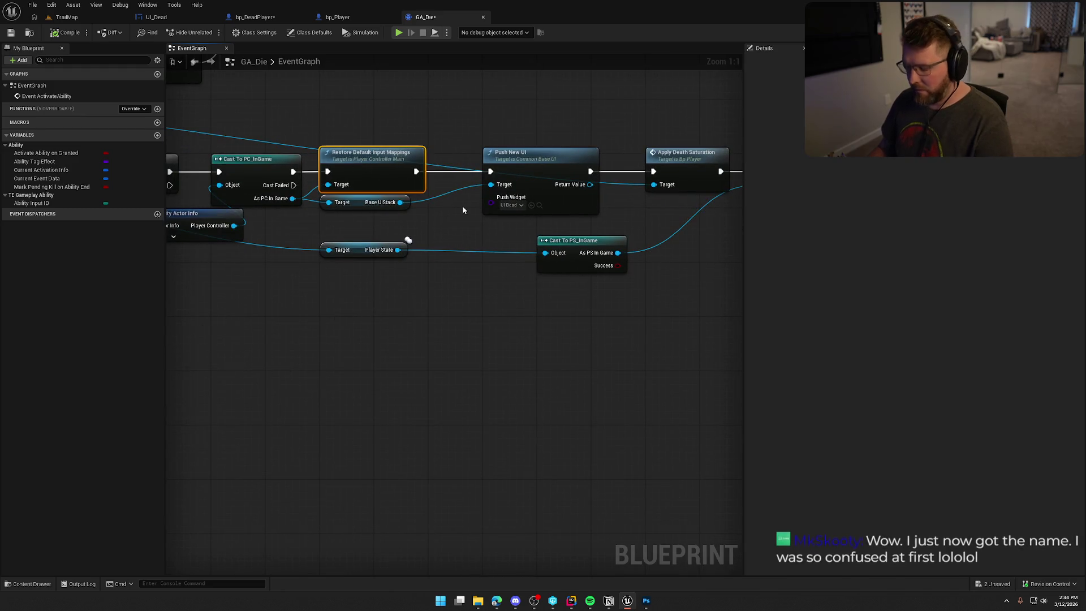
{"action": "key", "text": "Delete"}
{"action": "left_click_drag", "start_coordinate": [293, 172], "coordinate": [497, 175]}
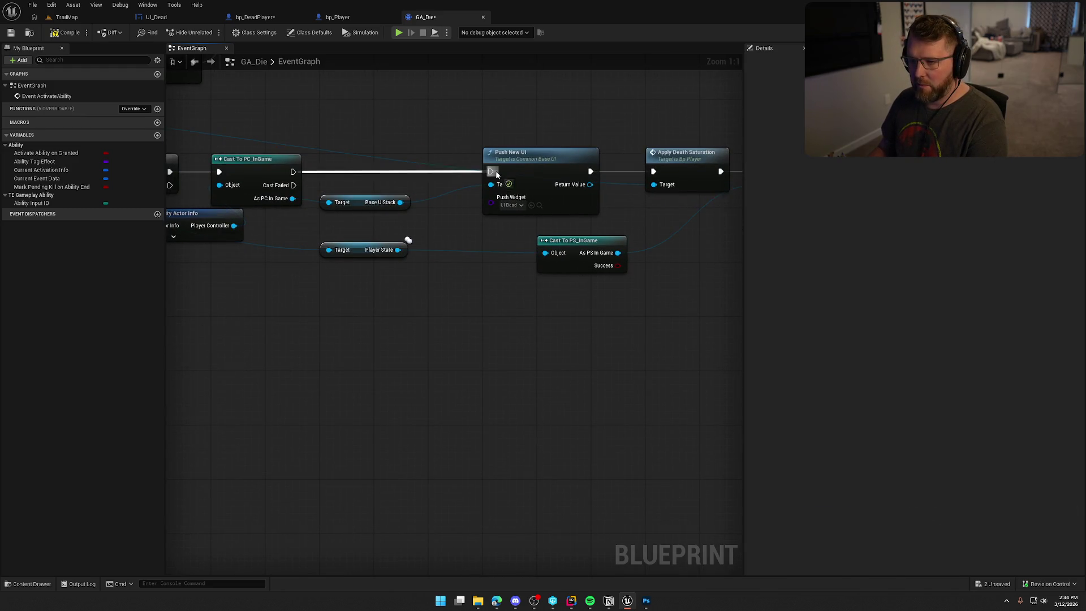
Step: Shift Push New UI, the Base UIStack getter and the Cast To PS_InGame pair left
{"action": "left_click_drag", "start_coordinate": [365, 204], "coordinate": [365, 224]}
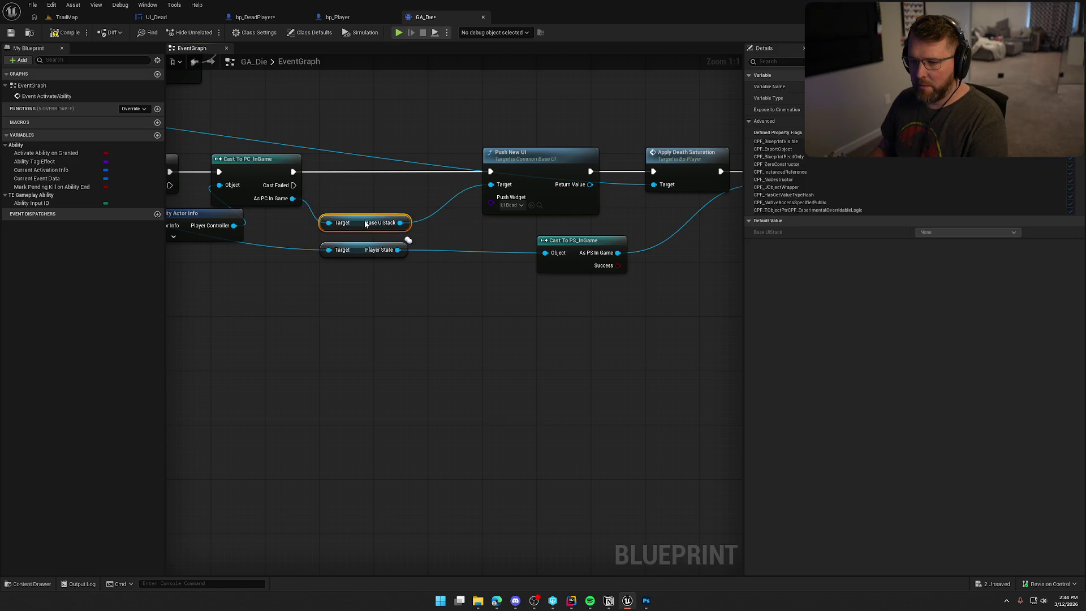
{"action": "left_click_drag", "start_coordinate": [538, 170], "coordinate": [485, 171]}
{"action": "left_click", "coordinate": [626, 216]}
{"action": "mouse_move", "coordinate": [344, 234]}
{"action": "left_mouse_down"}
{"action": "mouse_move", "coordinate": [313, 247]}
{"action": "mouse_move", "coordinate": [328, 202]}
{"action": "left_mouse_up"}
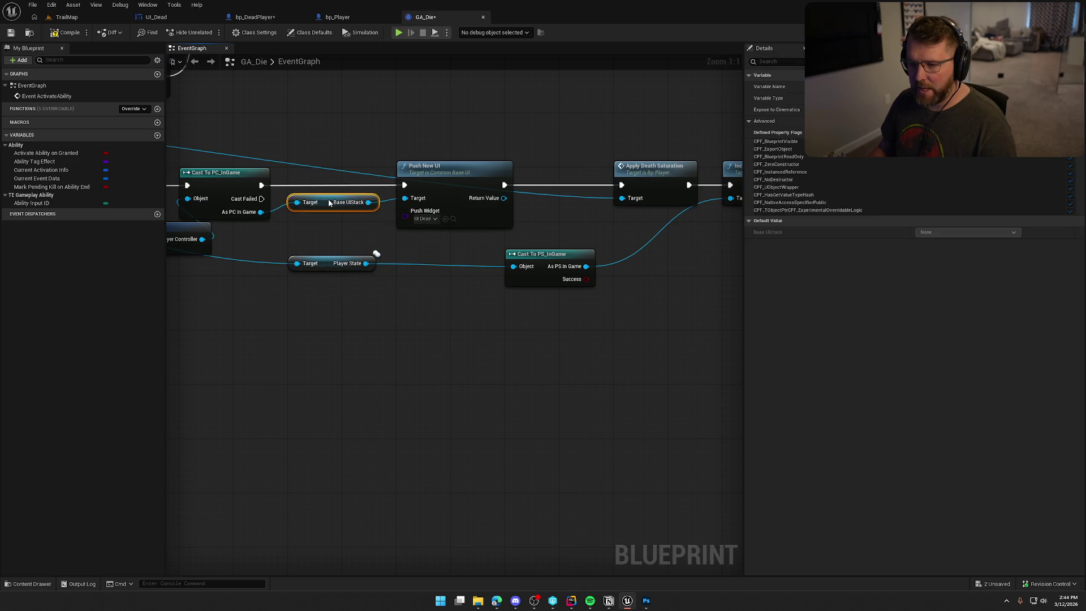
{"action": "left_click", "coordinate": [351, 228]}
{"action": "left_click_drag", "start_coordinate": [367, 243], "coordinate": [309, 254]}
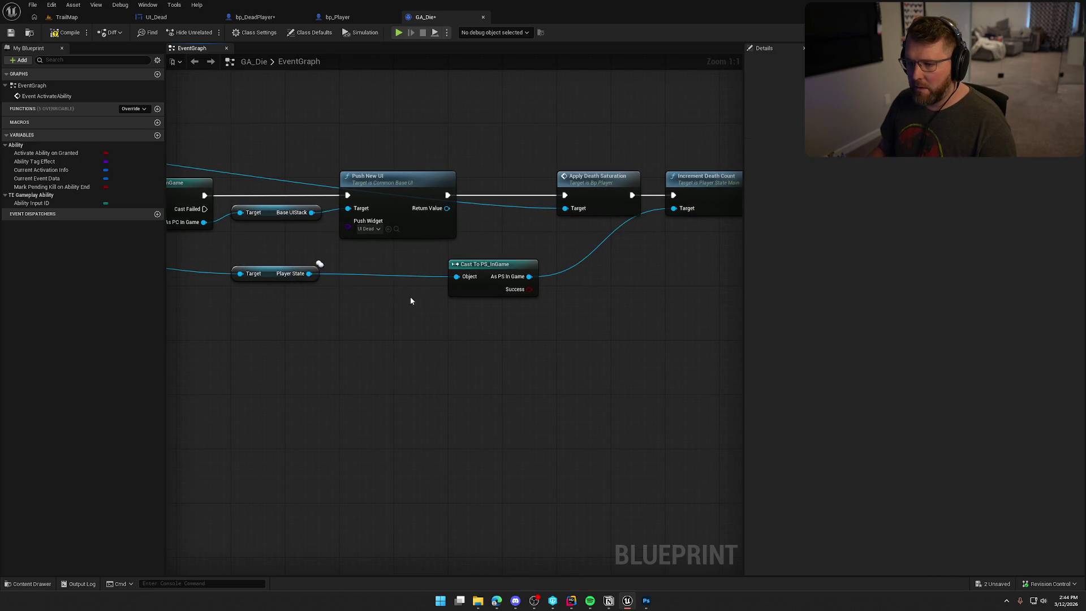
{"action": "mouse_move", "coordinate": [269, 273]}
{"action": "left_mouse_down"}
{"action": "mouse_move", "coordinate": [498, 322]}
{"action": "mouse_move", "coordinate": [485, 307]}
{"action": "left_mouse_up"}
{"action": "left_click", "coordinate": [487, 262], "text": "shift"}
{"action": "mouse_move", "coordinate": [486, 262]}
{"action": "left_mouse_down"}
{"action": "mouse_move", "coordinate": [385, 289]}
{"action": "mouse_move", "coordinate": [271, 288]}
{"action": "left_mouse_up"}
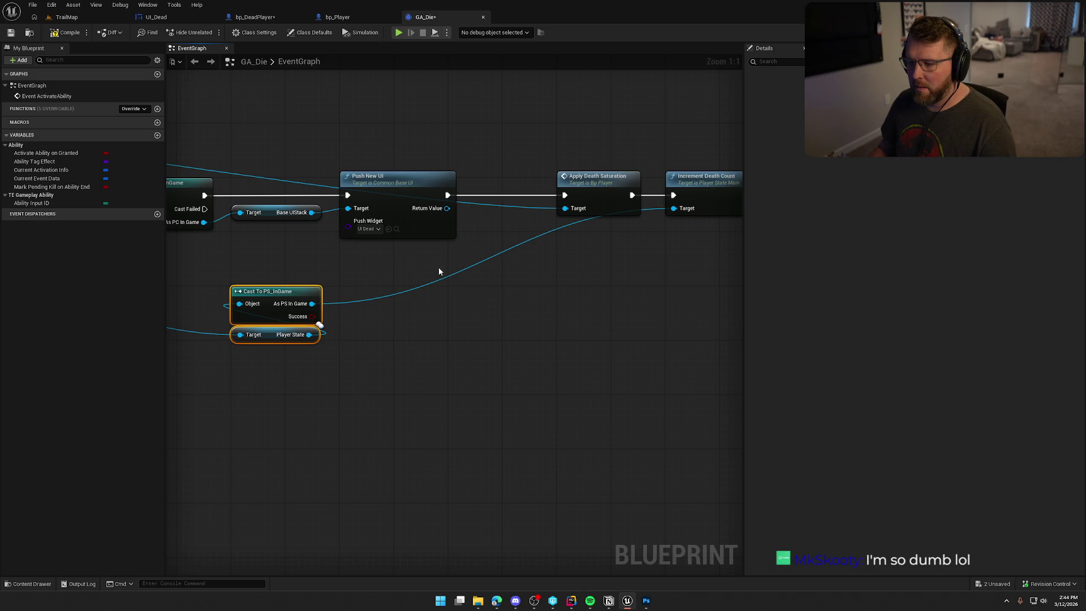
{"action": "left_click_drag", "start_coordinate": [426, 268], "coordinate": [370, 288]}
{"action": "left_click_drag", "start_coordinate": [454, 261], "coordinate": [671, 212]}
{"action": "left_click", "coordinate": [470, 335]}
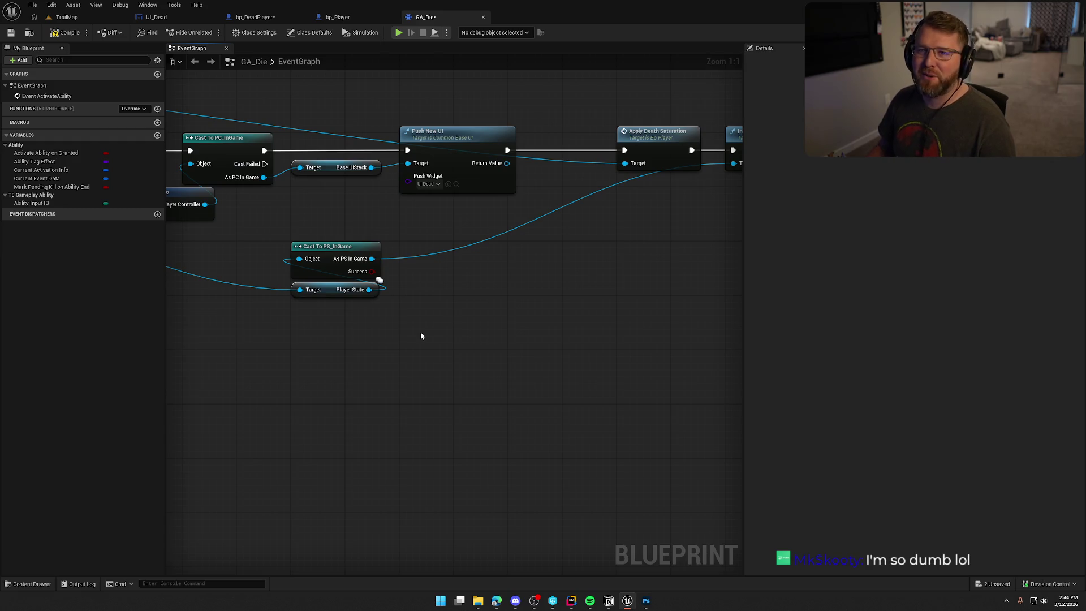
Step: Line up Apply Death Saturation and Increment Death Count beside Push New UI, cast nodes tucked beneath
{"action": "mouse_move", "coordinate": [517, 281]}
{"action": "left_mouse_down"}
{"action": "mouse_move", "coordinate": [525, 364]}
{"action": "mouse_move", "coordinate": [553, 324]}
{"action": "mouse_move", "coordinate": [458, 322]}
{"action": "mouse_move", "coordinate": [514, 252]}
{"action": "left_mouse_up"}
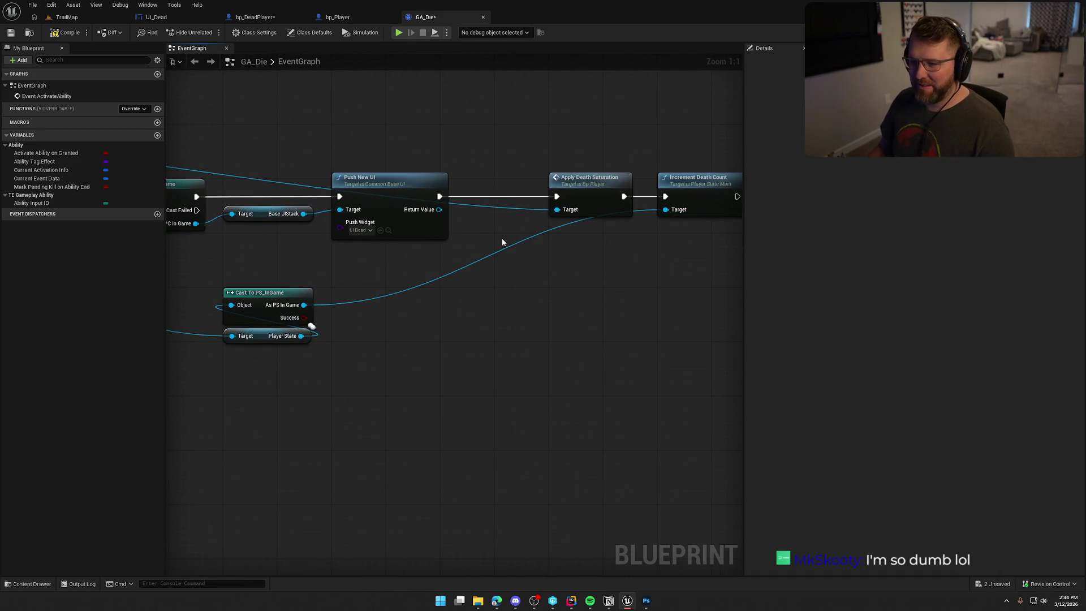
{"action": "left_click_drag", "start_coordinate": [593, 189], "coordinate": [537, 189]}
{"action": "left_click_drag", "start_coordinate": [578, 235], "coordinate": [445, 242]}
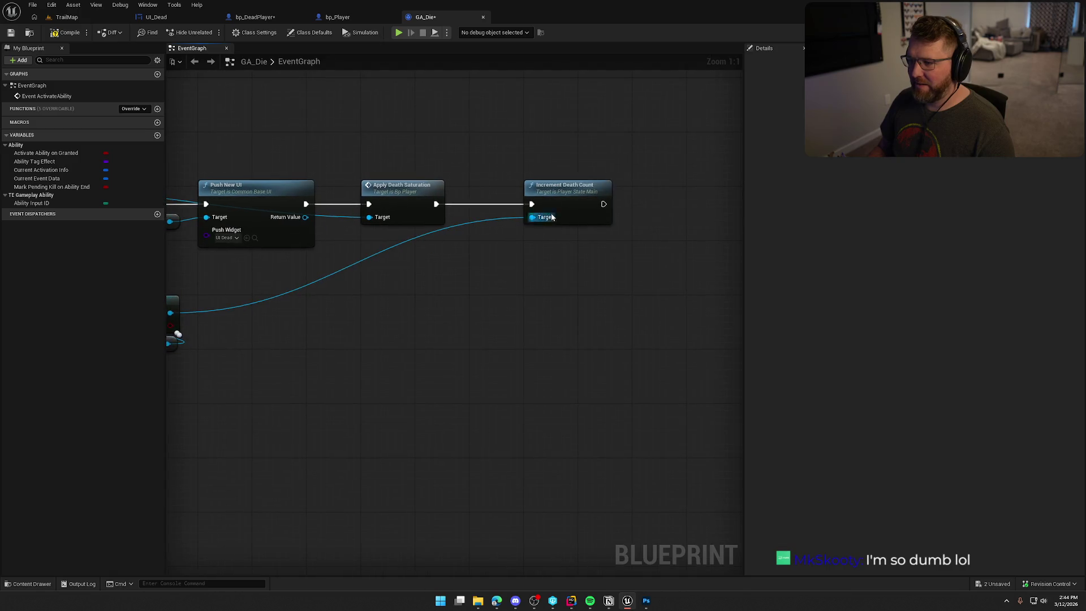
{"action": "left_click_drag", "start_coordinate": [574, 204], "coordinate": [518, 203]}
{"action": "mouse_move", "coordinate": [443, 310]}
{"action": "left_mouse_down"}
{"action": "mouse_move", "coordinate": [569, 230]}
{"action": "mouse_move", "coordinate": [357, 258]}
{"action": "left_mouse_up"}
{"action": "left_click_drag", "start_coordinate": [358, 219], "coordinate": [465, 177]}
{"action": "left_click_drag", "start_coordinate": [614, 274], "coordinate": [391, 318]}
{"action": "mouse_move", "coordinate": [542, 252]}
{"action": "left_mouse_down"}
{"action": "mouse_move", "coordinate": [478, 275]}
{"action": "mouse_move", "coordinate": [673, 250]}
{"action": "mouse_move", "coordinate": [446, 283]}
{"action": "mouse_move", "coordinate": [624, 242]}
{"action": "mouse_move", "coordinate": [537, 247]}
{"action": "left_mouse_up"}
Step: Add Set Input Mode Game And UI from As PC In Game, running after Increment Death Count
{"action": "mouse_move", "coordinate": [251, 189]}
{"action": "left_mouse_down"}
{"action": "mouse_move", "coordinate": [625, 235]}
{"action": "mouse_move", "coordinate": [552, 215]}
{"action": "left_mouse_up"}
{"action": "type", "text": "set"}
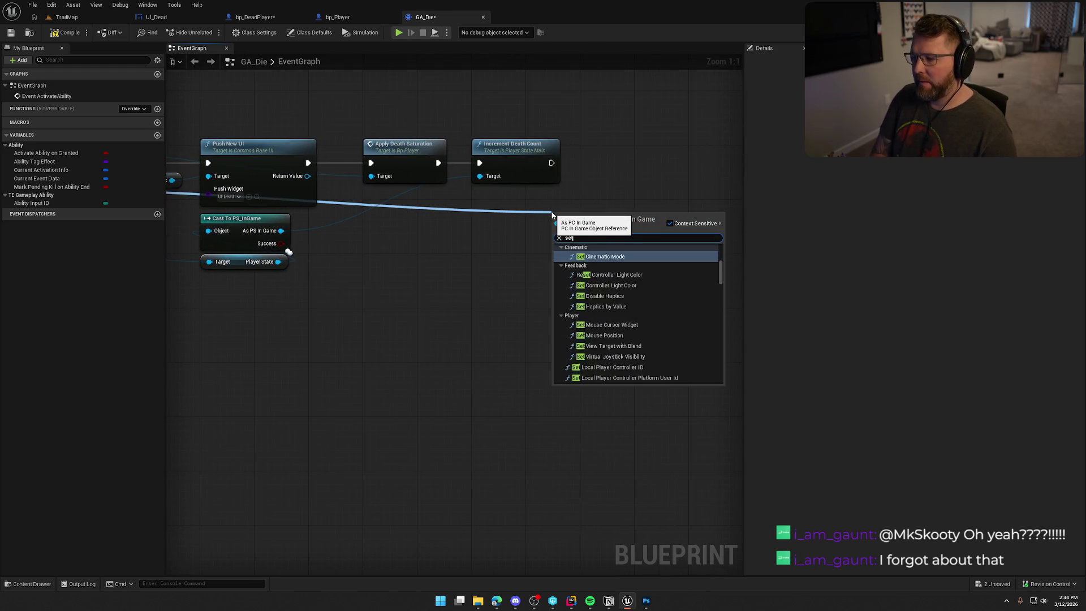
{"action": "type", "text": " input mod"}
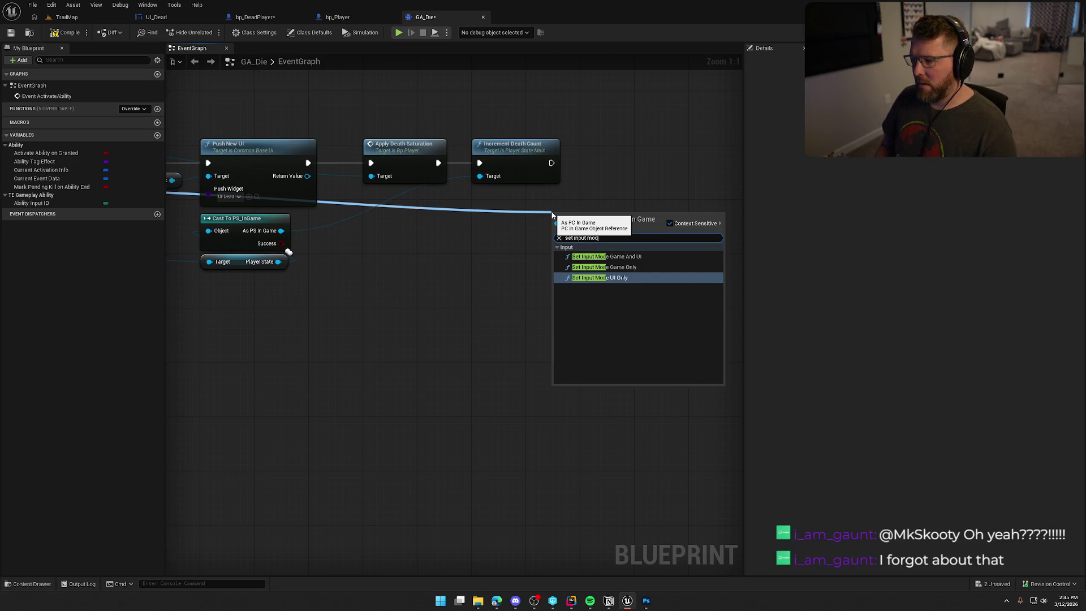
{"action": "left_click", "coordinate": [624, 258]}
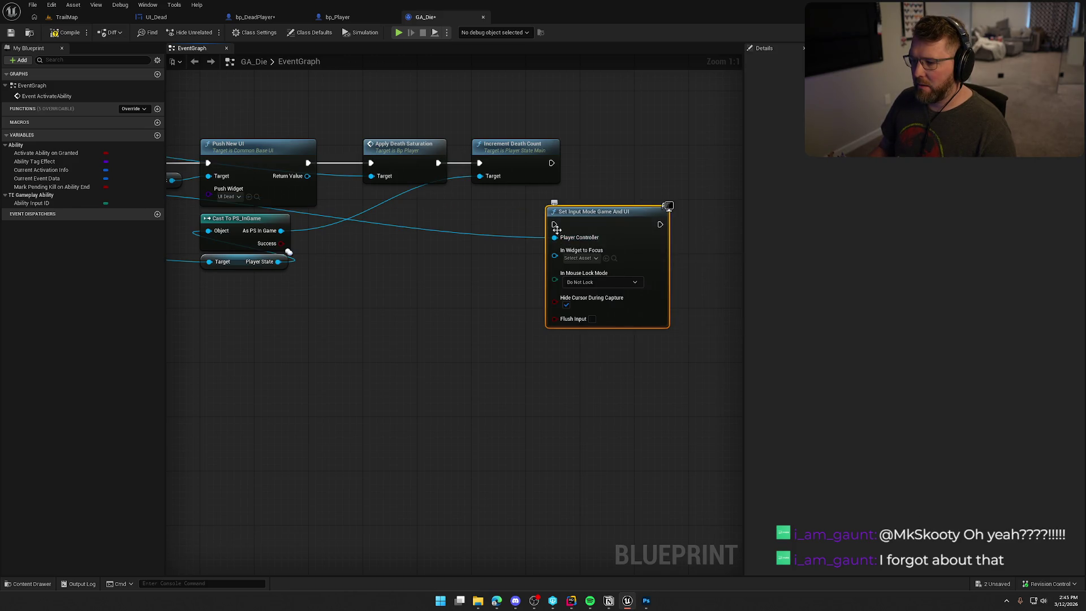
{"action": "mouse_move", "coordinate": [551, 163]}
{"action": "left_mouse_down"}
{"action": "mouse_move", "coordinate": [554, 224]}
{"action": "mouse_move", "coordinate": [621, 155]}
{"action": "left_mouse_up"}
{"action": "left_click", "coordinate": [584, 121]}
{"action": "left_click_drag", "start_coordinate": [485, 281], "coordinate": [532, 282]}
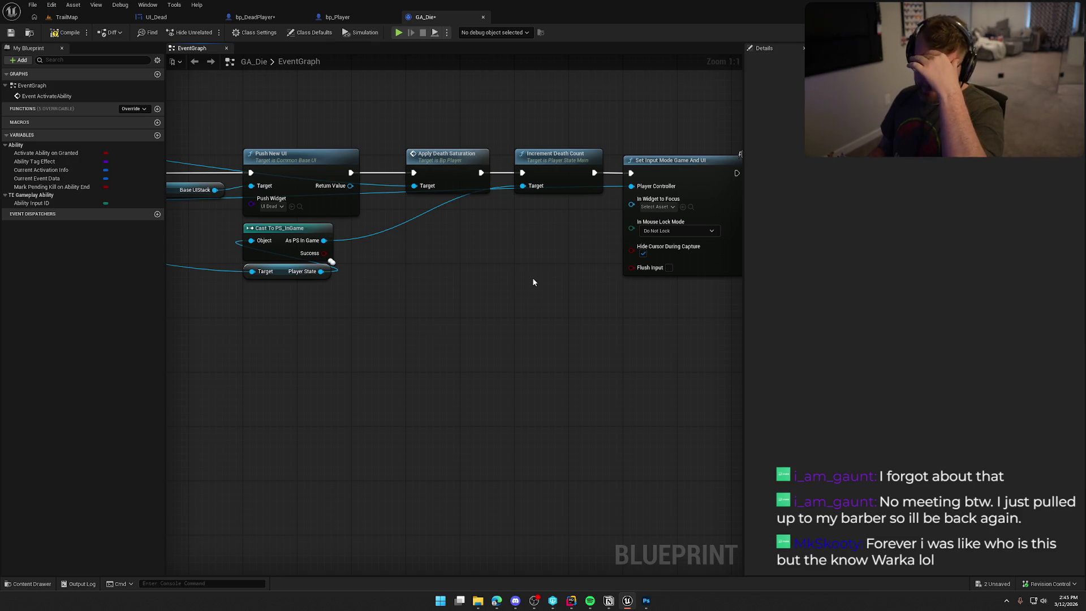
Step: Add a Remove Input Context Mapping node from the As PC In Game output
{"action": "left_click_drag", "start_coordinate": [526, 278], "coordinate": [636, 262]}
{"action": "mouse_move", "coordinate": [217, 183]}
{"action": "left_mouse_down"}
{"action": "mouse_move", "coordinate": [233, 198]}
{"action": "mouse_move", "coordinate": [294, 208]}
{"action": "mouse_move", "coordinate": [582, 232]}
{"action": "left_mouse_up"}
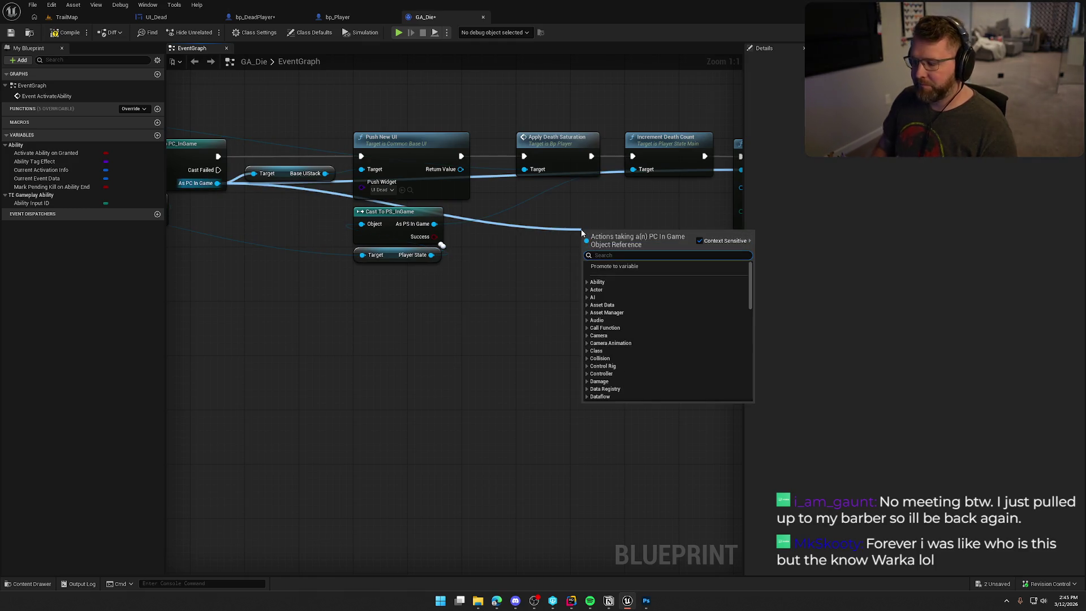
{"action": "type", "text": "clear"}
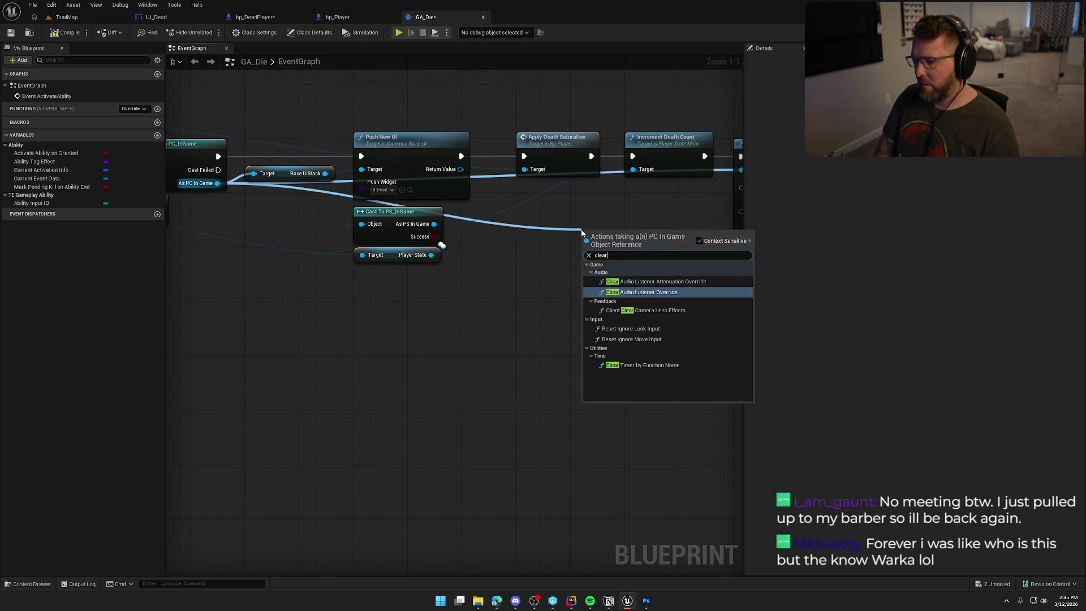
{"action": "key", "text": "BackSpace"}
{"action": "key", "text": "BackSpace"}
{"action": "key", "text": "BackSpace"}
{"action": "type", "text": "remove in"}
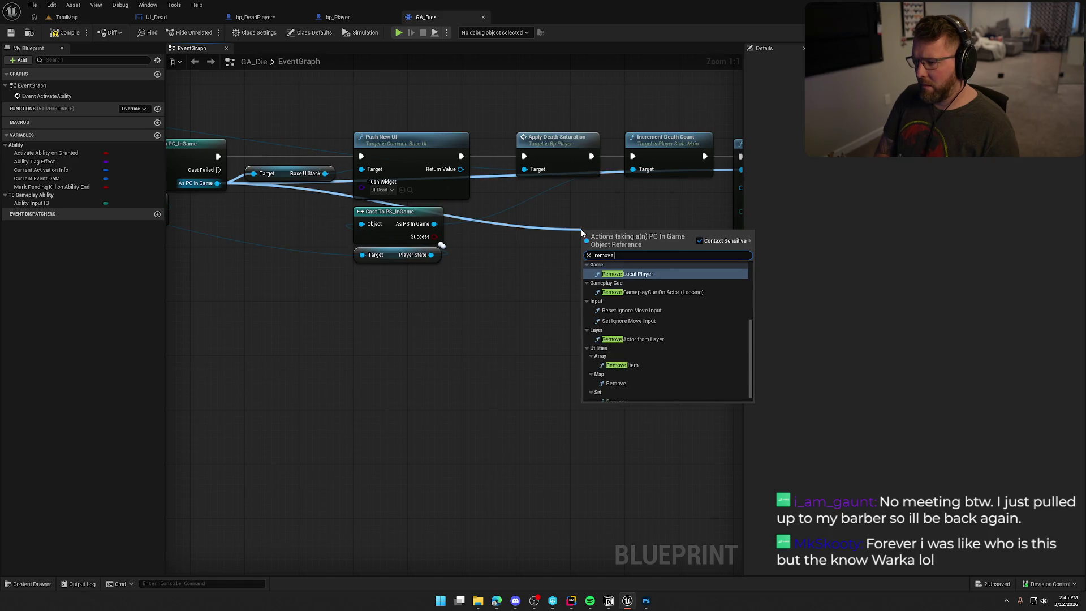
{"action": "key", "text": "Return"}
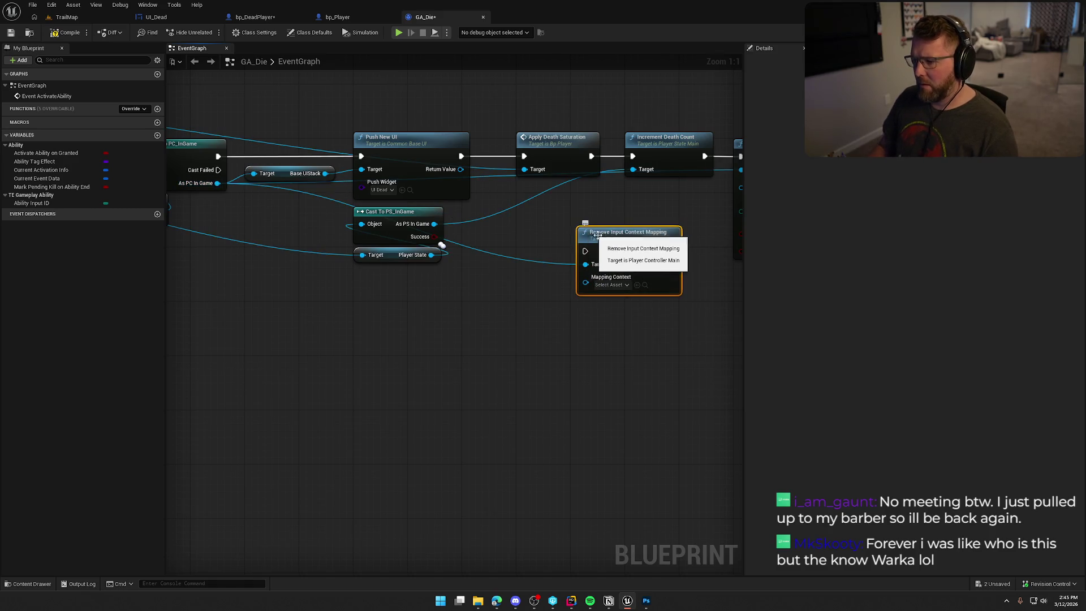
Step: Add a Set Input Context Mapping node stacked under it and open its C++ source
{"action": "left_click_drag", "start_coordinate": [217, 183], "coordinate": [612, 334]}
{"action": "type", "text": "clear"}
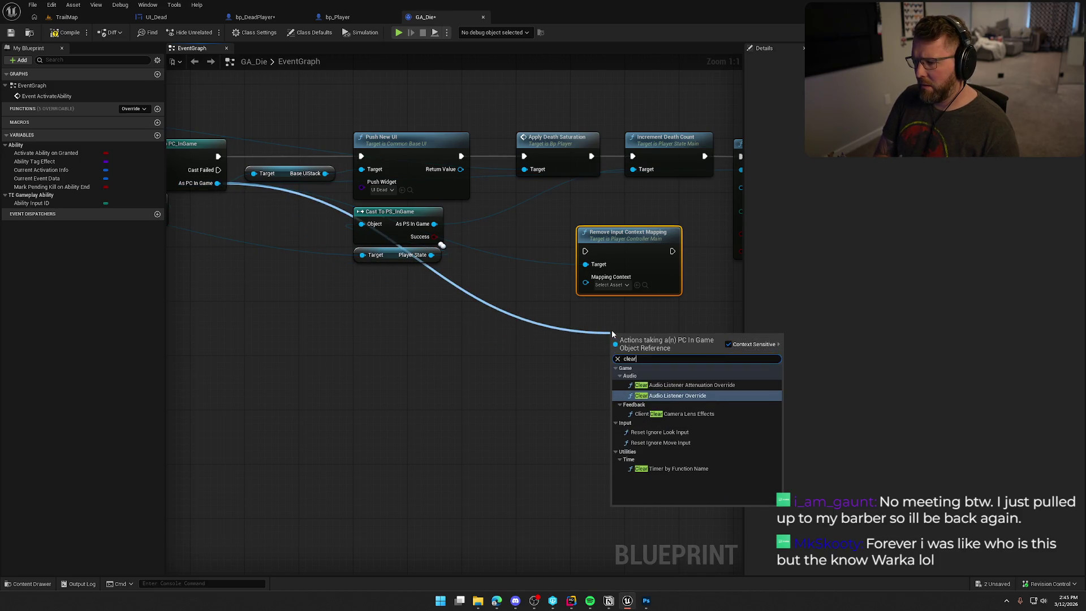
{"action": "key", "text": "BackSpace"}
{"action": "key", "text": "BackSpace"}
{"action": "key", "text": "BackSpace"}
{"action": "type", "text": "input"}
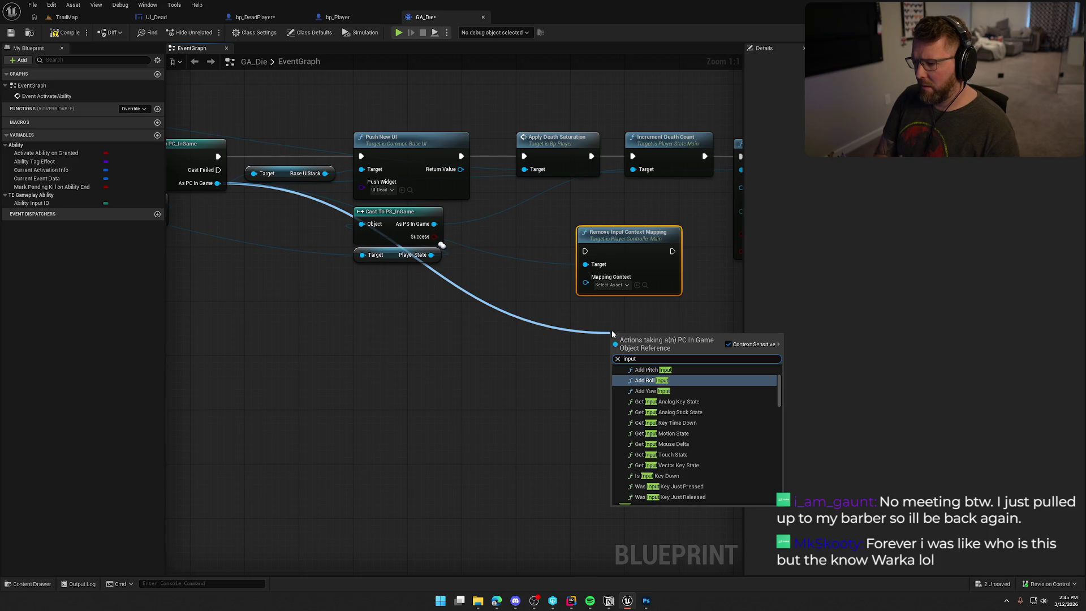
{"action": "type", "text": " con"}
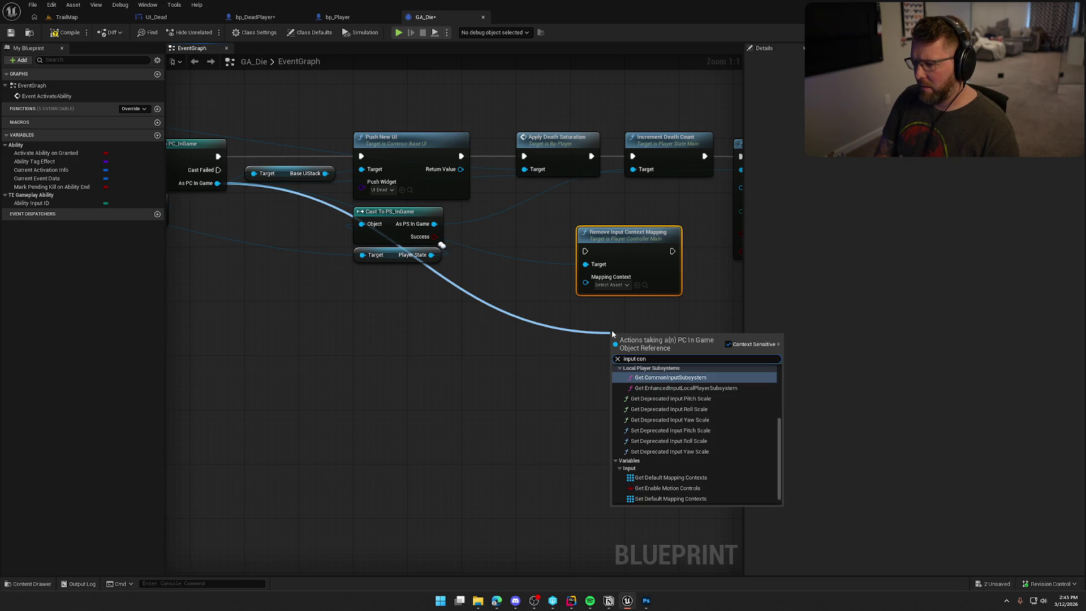
{"action": "type", "text": "text"}
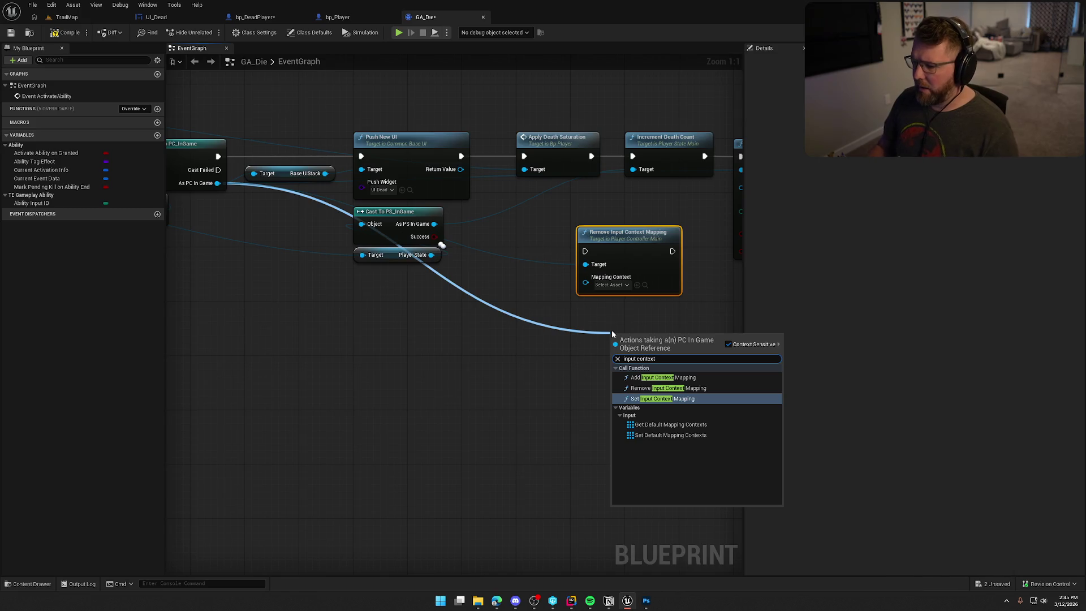
{"action": "key", "text": "Return"}
{"action": "left_click_drag", "start_coordinate": [652, 361], "coordinate": [625, 334]}
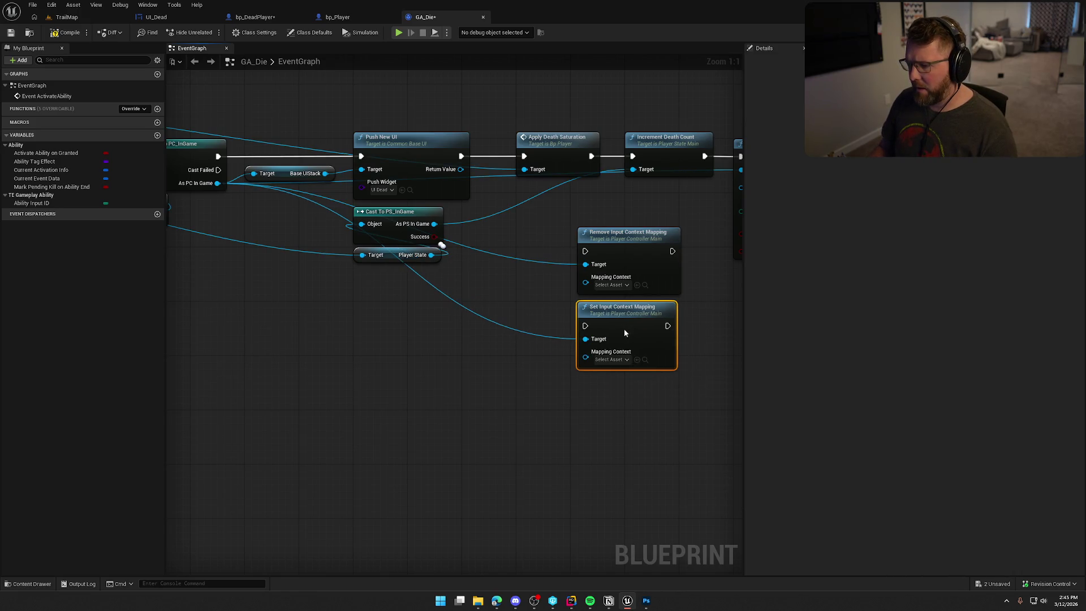
{"action": "left_click_drag", "start_coordinate": [641, 404], "coordinate": [564, 415]}
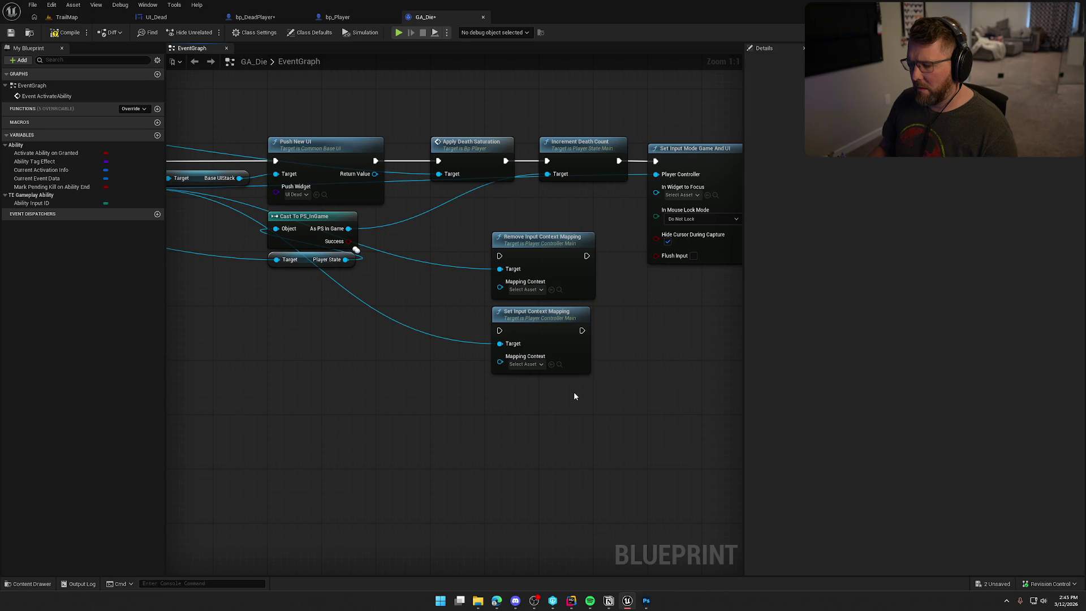
{"action": "double_click", "coordinate": [536, 314]}
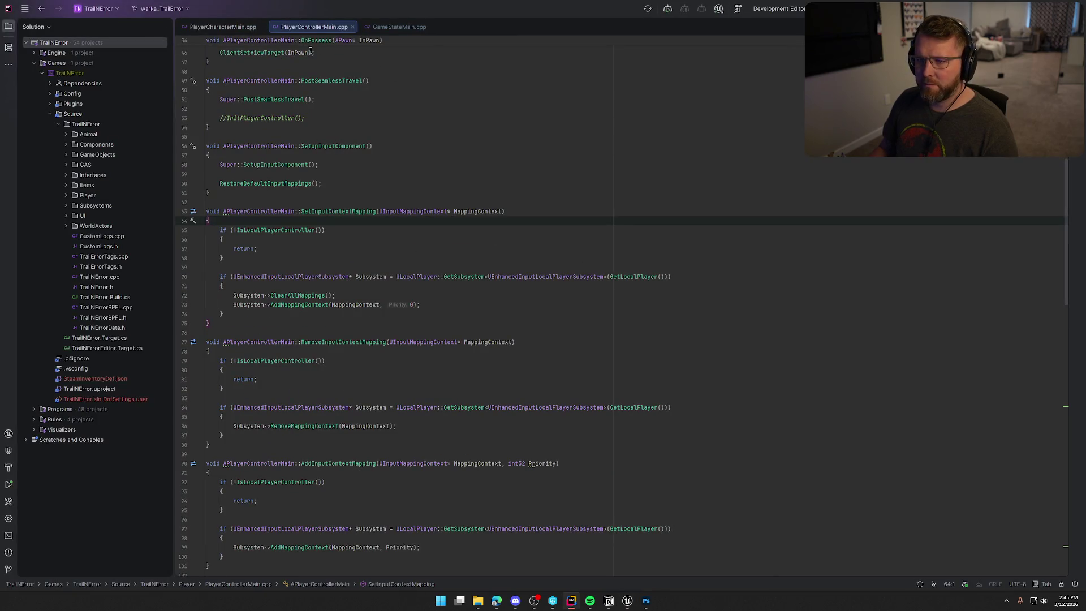
Step: Close PlayerCharacterMain.cpp and read the ClearAllMappings and AddMappingContext lines in SetInputContextMapping
{"action": "middle_click", "coordinate": [234, 28]}
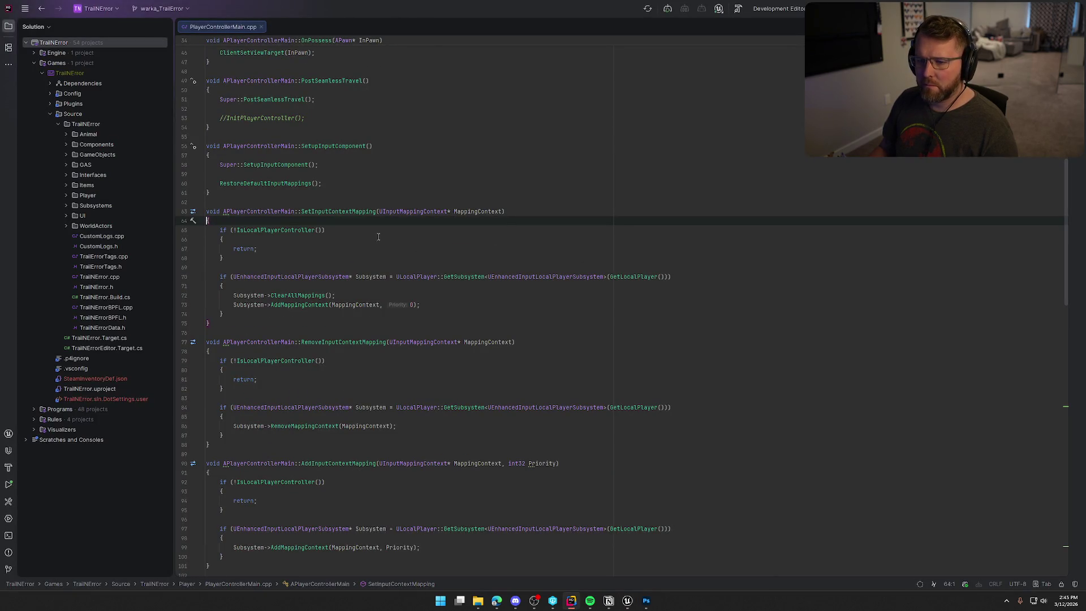
{"action": "left_click", "coordinate": [229, 296]}
{"action": "left_click", "coordinate": [355, 295]}
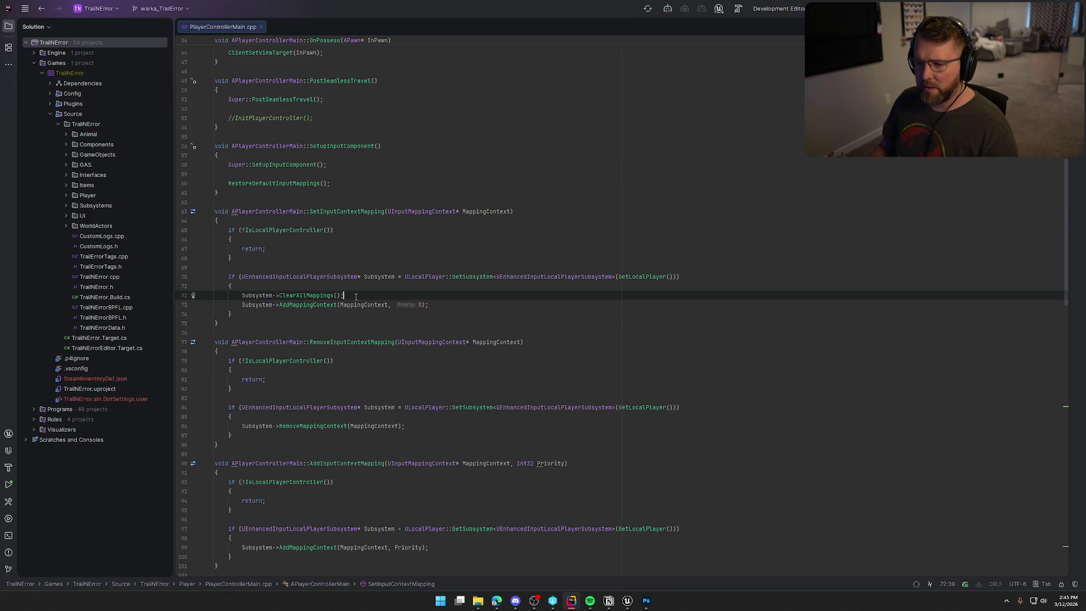
{"action": "left_click", "coordinate": [242, 295], "text": "shift"}
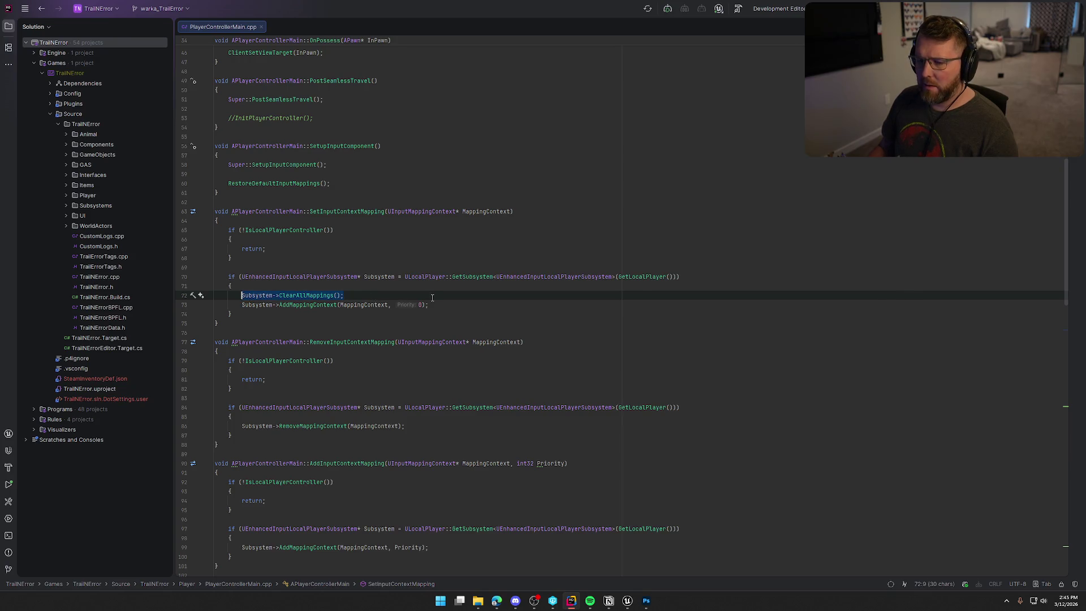
{"action": "left_click", "coordinate": [477, 305]}
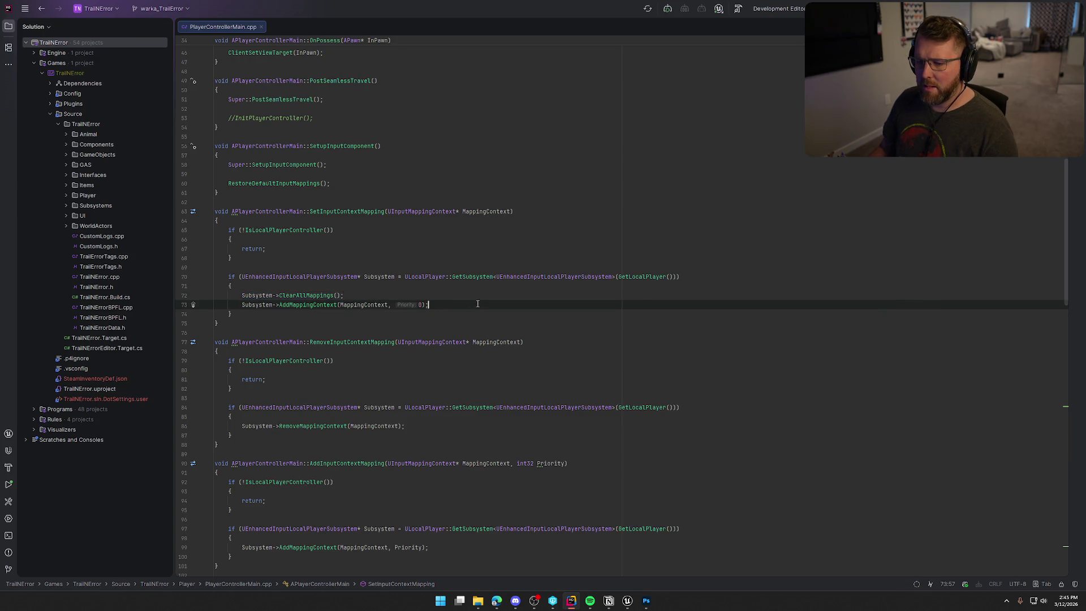
Step: Show the player controller header and source side by side, then return to GA_Die in Unreal
{"action": "left_click", "coordinate": [350, 212]}
{"action": "left_click", "coordinate": [350, 211], "text": "ctrl"}
{"action": "left_click", "coordinate": [226, 26]}
{"action": "key", "text": "ctrl+Tab"}
{"action": "key", "text": "ctrl+Tab"}
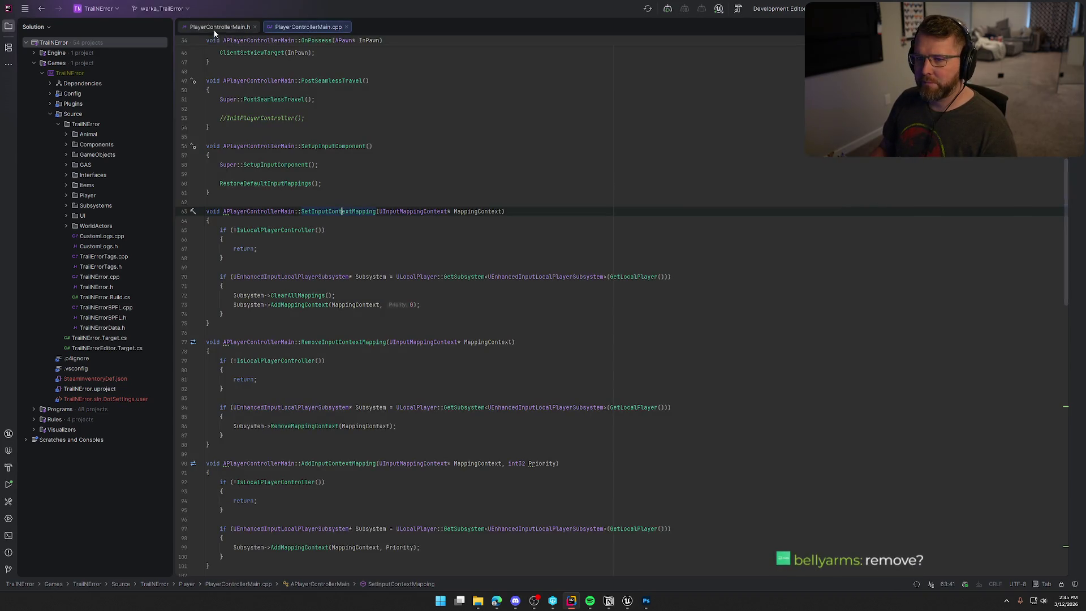
{"action": "left_click", "coordinate": [8, 26]}
{"action": "mouse_move", "coordinate": [144, 27]}
{"action": "left_mouse_down"}
{"action": "mouse_move", "coordinate": [538, 189]}
{"action": "mouse_move", "coordinate": [896, 226]}
{"action": "mouse_move", "coordinate": [832, 316]}
{"action": "left_mouse_up"}
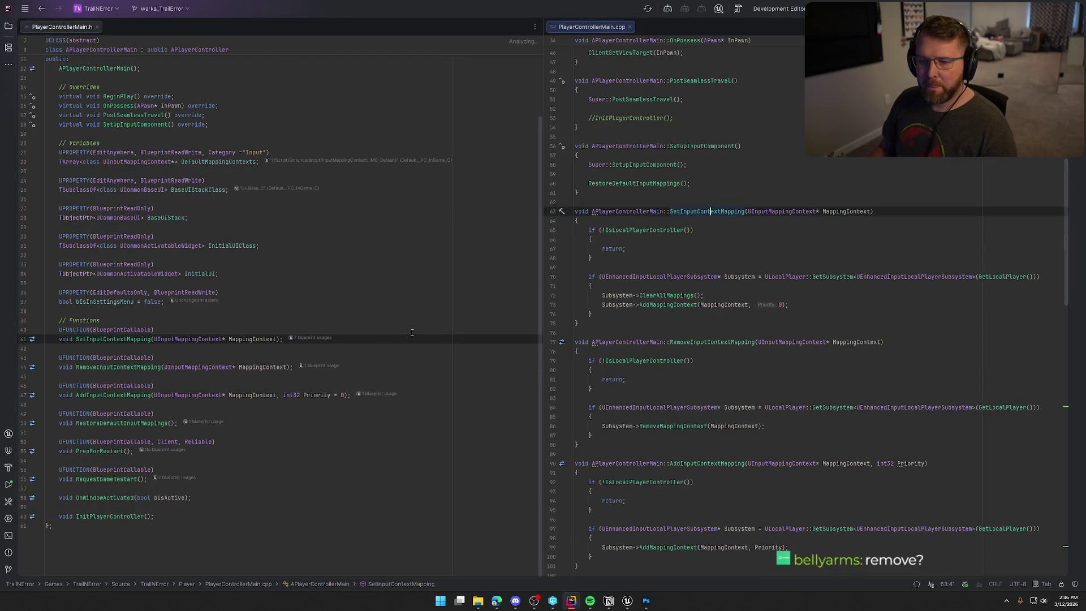
{"action": "left_click", "coordinate": [652, 295]}
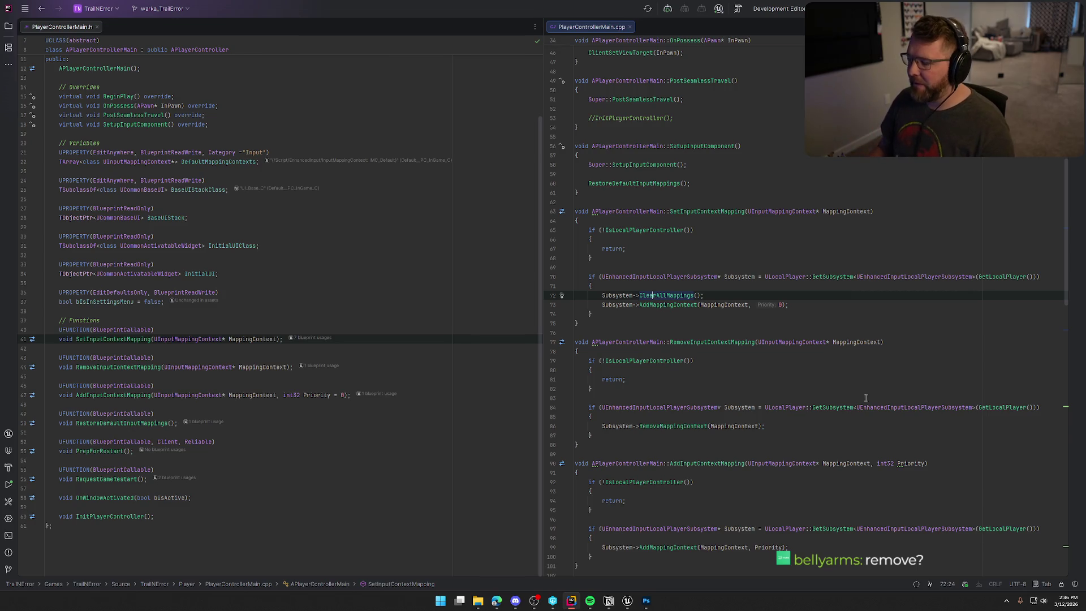
{"action": "left_click", "coordinate": [627, 601]}
{"action": "right_click", "coordinate": [495, 406]}
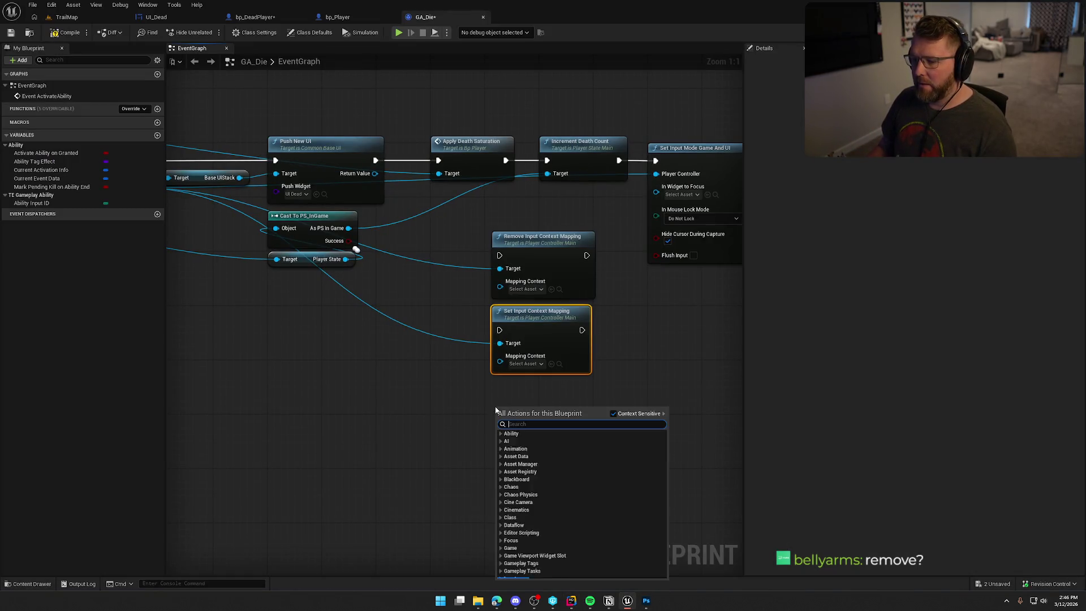
Step: Add a Get EnhancedInputLocalPlayerSubsystem node off the As PC In Game output
{"action": "left_click", "coordinate": [365, 385]}
{"action": "mouse_move", "coordinate": [366, 226]}
{"action": "left_mouse_down"}
{"action": "mouse_move", "coordinate": [425, 284]}
{"action": "mouse_move", "coordinate": [483, 370]}
{"action": "left_mouse_up"}
{"action": "type", "text": "get localinpu"}
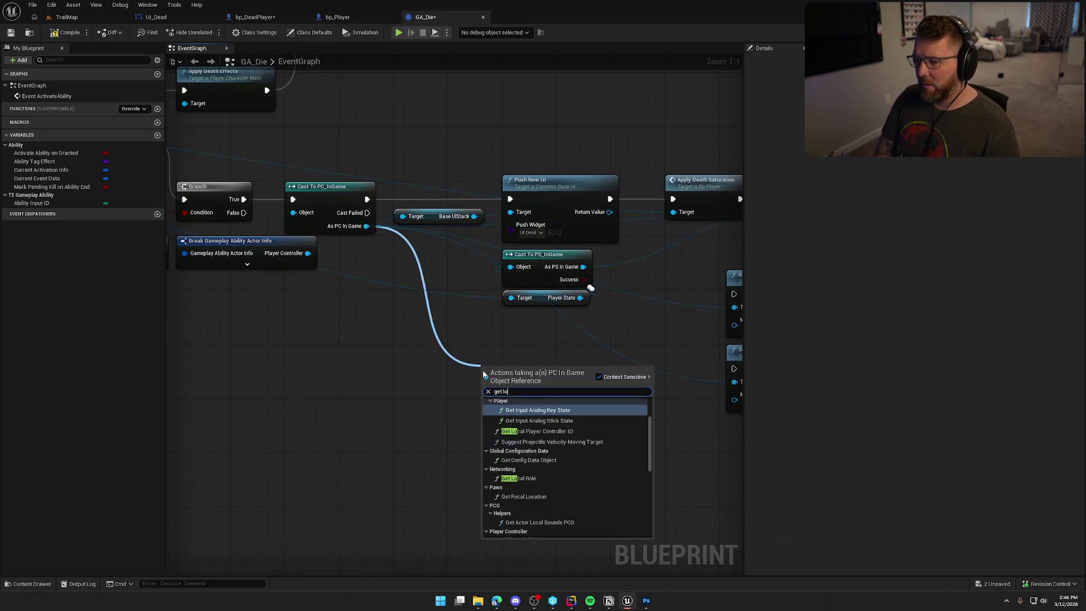
{"action": "key", "text": "BackSpace"}
{"action": "key", "text": "BackSpace"}
{"action": "key", "text": "BackSpace"}
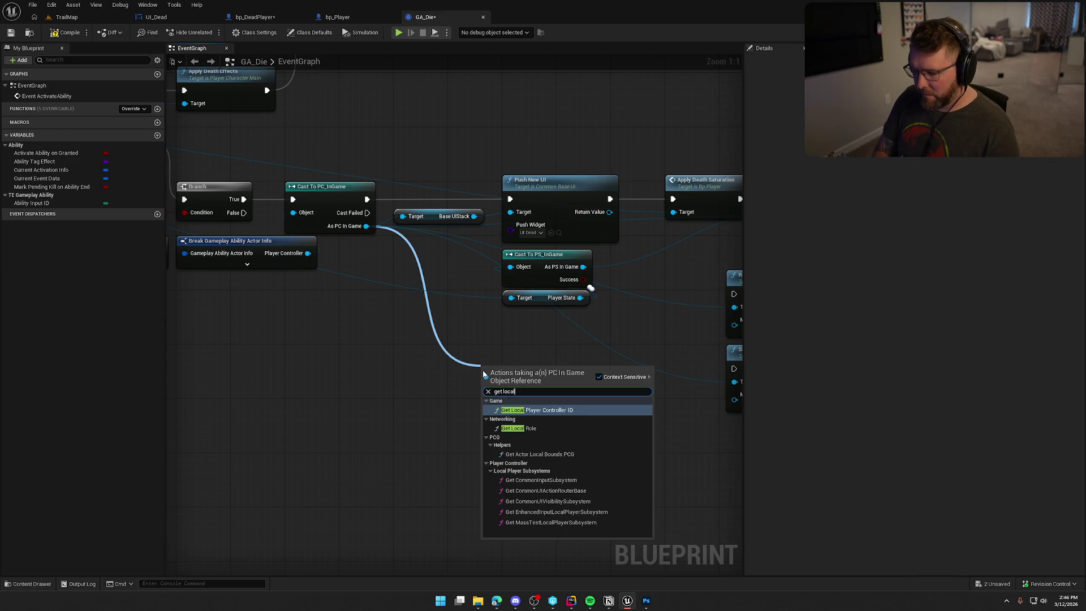
{"action": "type", "text": " inpu"}
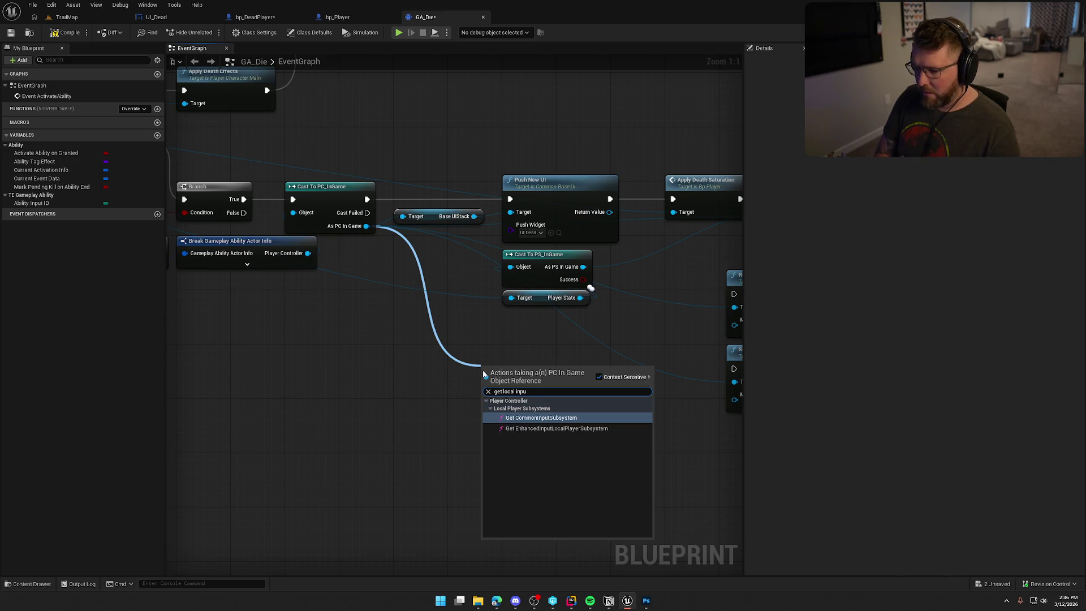
{"action": "key", "text": "Down"}
{"action": "key", "text": "Return"}
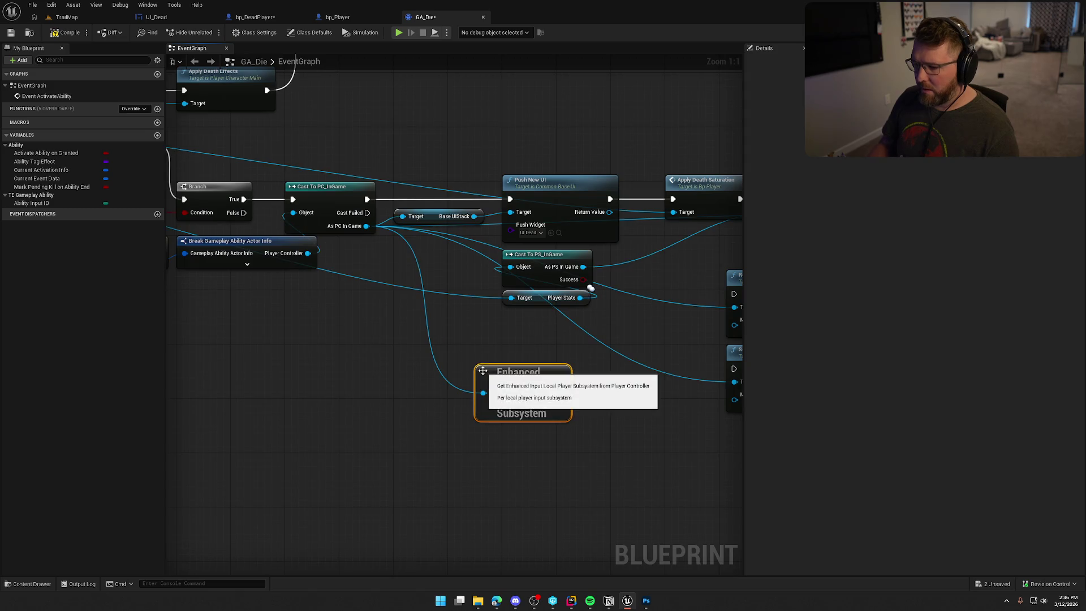
{"action": "left_click_drag", "start_coordinate": [611, 475], "coordinate": [549, 449]}
{"action": "key", "text": "alt+Tab"}
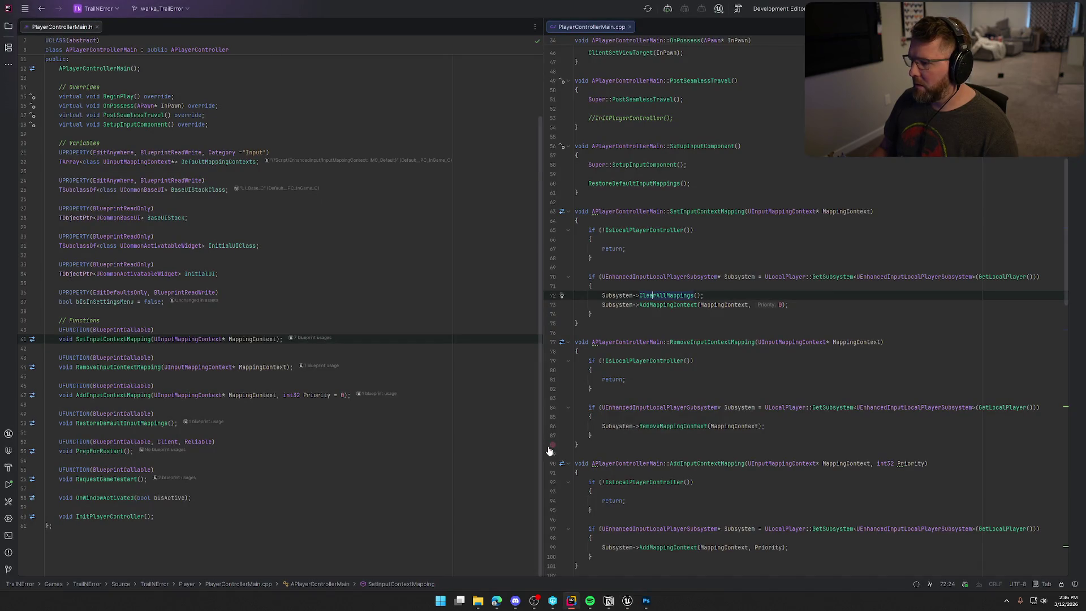
{"action": "key", "text": "alt+Tab"}
{"action": "left_click_drag", "start_coordinate": [565, 429], "coordinate": [478, 409]}
Step: Add Clear All Mappings off the subsystem and delete the Remove/Set Input Context Mapping nodes
{"action": "left_click_drag", "start_coordinate": [404, 351], "coordinate": [445, 361]}
{"action": "type", "text": "clear"}
{"action": "key", "text": "Return"}
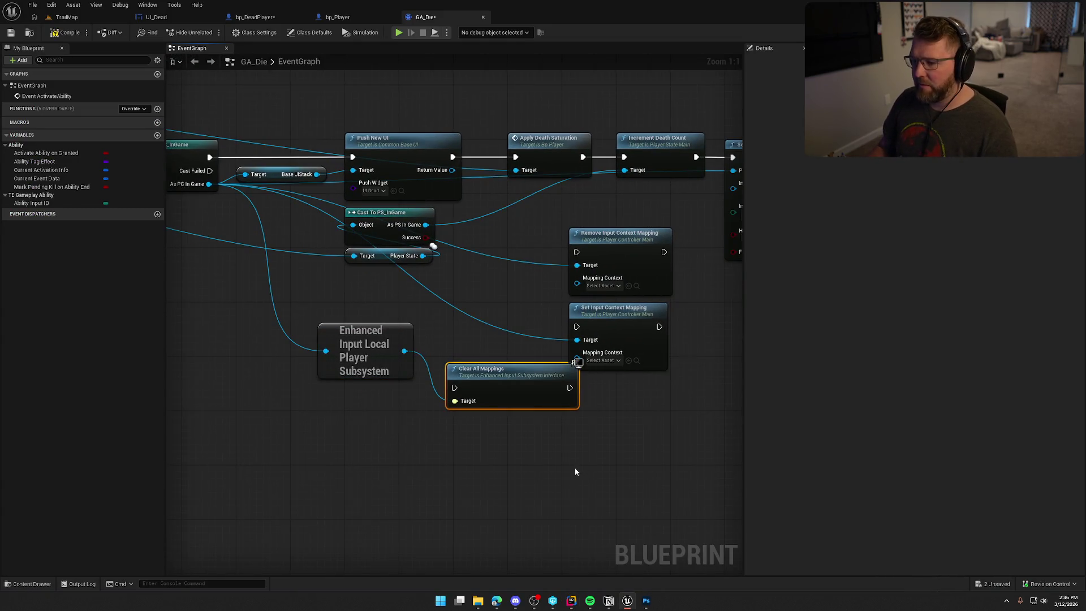
{"action": "left_click_drag", "start_coordinate": [452, 372], "coordinate": [447, 345]}
{"action": "left_click_drag", "start_coordinate": [589, 213], "coordinate": [615, 355]}
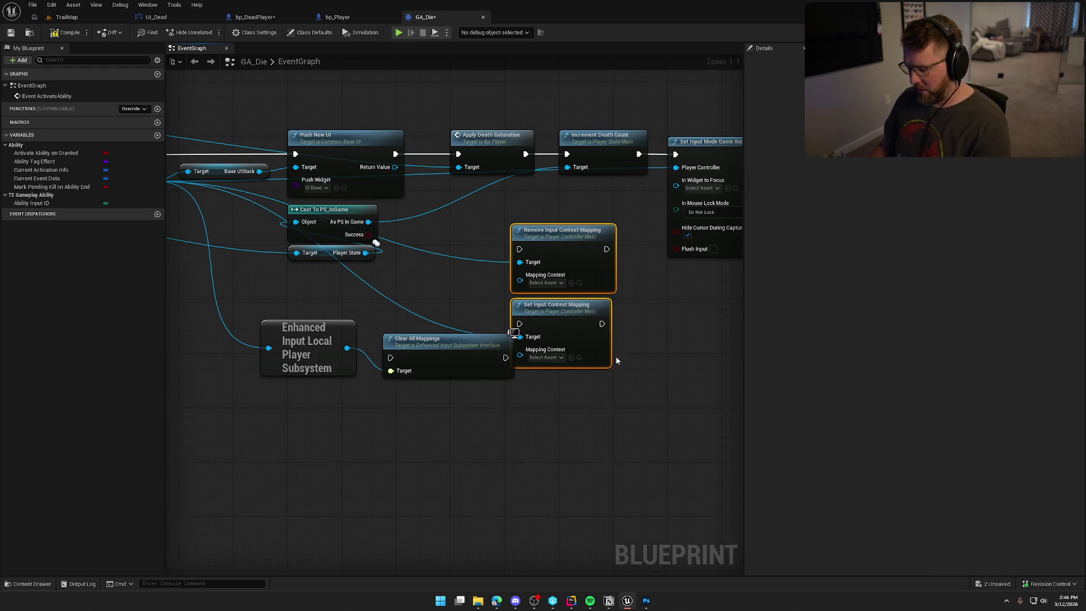
{"action": "key", "text": "Delete"}
Step: Arrange the subsystem node with Clear All Mappings placed beneath it
{"action": "left_click_drag", "start_coordinate": [481, 364], "coordinate": [525, 304]}
{"action": "left_click_drag", "start_coordinate": [354, 361], "coordinate": [400, 333]}
{"action": "mouse_move", "coordinate": [543, 307]}
{"action": "left_mouse_down"}
{"action": "mouse_move", "coordinate": [583, 286]}
{"action": "mouse_move", "coordinate": [707, 430]}
{"action": "mouse_move", "coordinate": [609, 417]}
{"action": "left_mouse_up"}
{"action": "mouse_move", "coordinate": [467, 341]}
{"action": "left_mouse_down"}
{"action": "mouse_move", "coordinate": [284, 311]}
{"action": "mouse_move", "coordinate": [345, 371]}
{"action": "left_mouse_up"}
{"action": "left_click_drag", "start_coordinate": [622, 334], "coordinate": [379, 410]}
{"action": "left_click", "coordinate": [348, 256]}
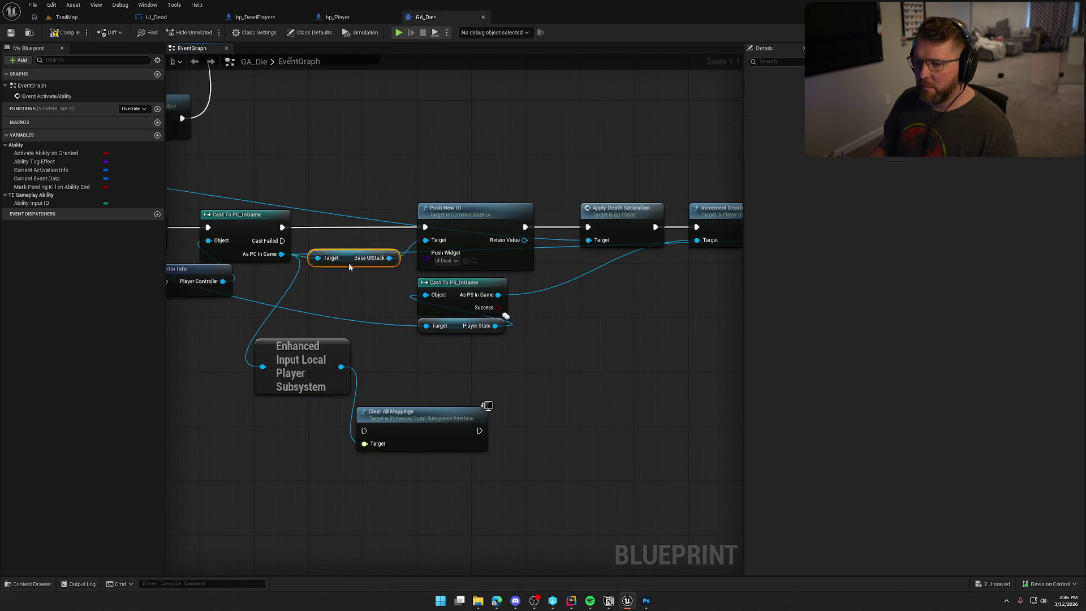
Step: Rearrange Base UIStack under Push New UI and shift the Push New UI chain and Cast To PS_InGame right
{"action": "left_click_drag", "start_coordinate": [348, 256], "coordinate": [370, 283]}
{"action": "mouse_move", "coordinate": [492, 358]}
{"action": "left_mouse_down"}
{"action": "mouse_move", "coordinate": [447, 289]}
{"action": "mouse_move", "coordinate": [505, 366]}
{"action": "left_mouse_up"}
{"action": "mouse_move", "coordinate": [376, 277]}
{"action": "left_mouse_down"}
{"action": "mouse_move", "coordinate": [385, 290]}
{"action": "mouse_move", "coordinate": [462, 278]}
{"action": "left_mouse_up"}
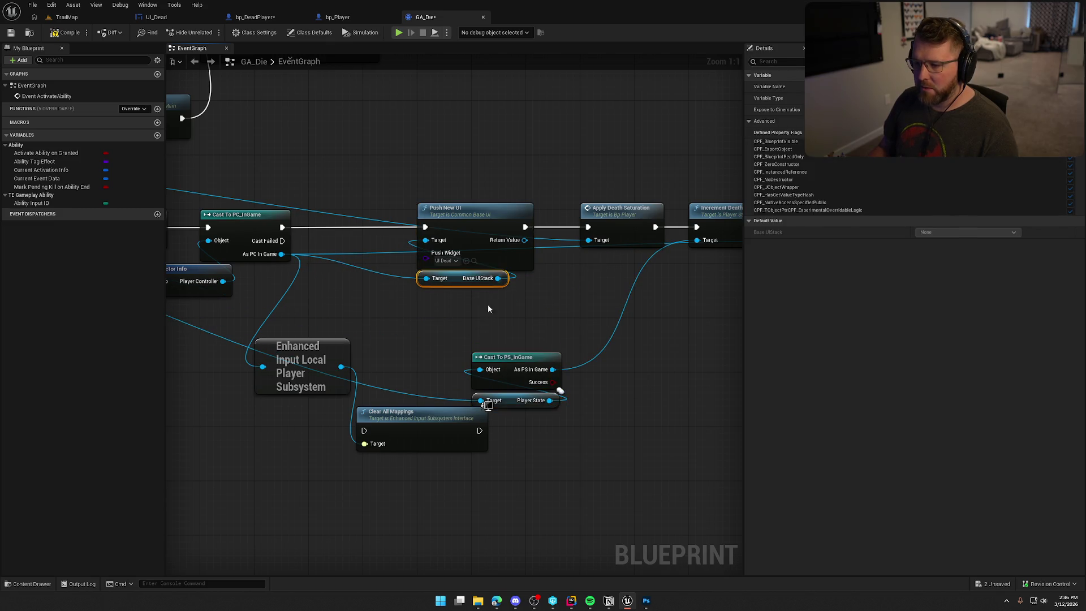
{"action": "scroll", "coordinate": [480, 302], "scroll_direction": "down", "scroll_amount": 2}
{"action": "mouse_move", "coordinate": [673, 299]}
{"action": "left_mouse_down"}
{"action": "mouse_move", "coordinate": [334, 233]}
{"action": "mouse_move", "coordinate": [411, 232]}
{"action": "left_mouse_up"}
{"action": "left_click", "coordinate": [331, 286]}
{"action": "left_click_drag", "start_coordinate": [331, 286], "coordinate": [524, 292]}
{"action": "left_click", "coordinate": [556, 358]}
{"action": "mouse_move", "coordinate": [556, 359]}
{"action": "left_mouse_down"}
{"action": "mouse_move", "coordinate": [649, 321]}
{"action": "mouse_move", "coordinate": [635, 329]}
{"action": "left_mouse_up"}
{"action": "mouse_move", "coordinate": [741, 334]}
{"action": "left_mouse_down"}
{"action": "mouse_move", "coordinate": [812, 328]}
{"action": "mouse_move", "coordinate": [730, 332]}
{"action": "left_mouse_up"}
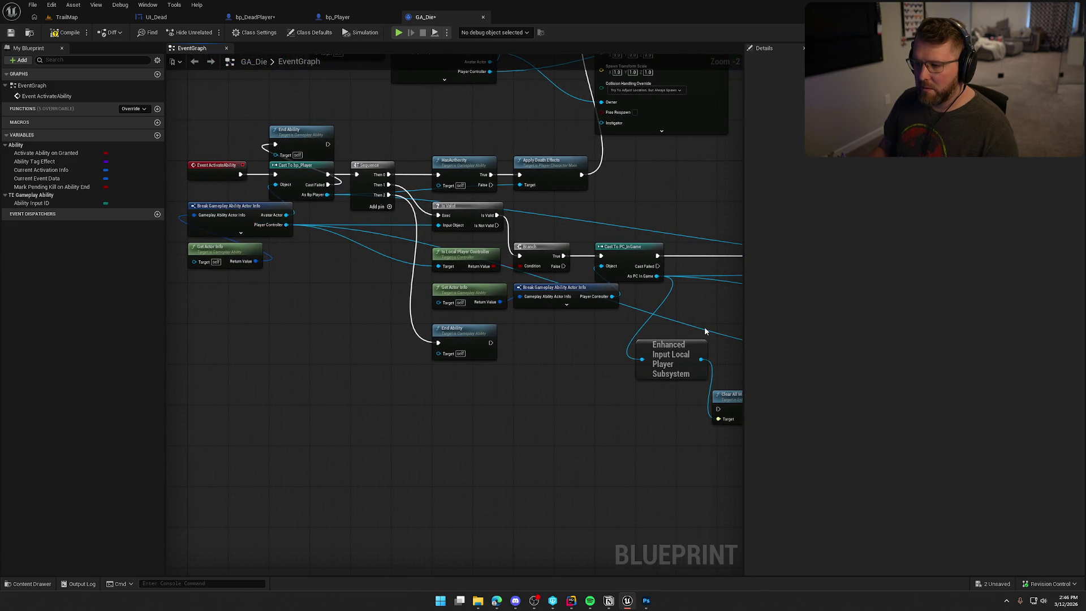
{"action": "scroll", "coordinate": [637, 283], "scroll_direction": "down", "scroll_amount": 2}
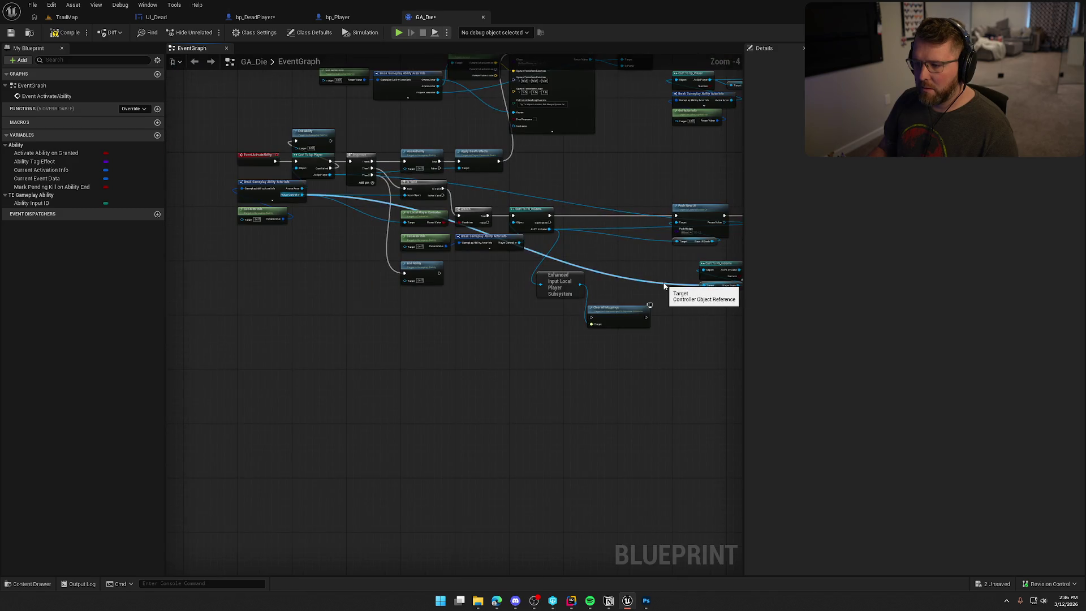
{"action": "scroll", "coordinate": [326, 239], "scroll_direction": "up", "scroll_amount": 4}
Step: Duplicate the Break Actor Info and Get Actor Info nodes, wiring Avatar Actor into the Player State Target
{"action": "left_click_drag", "start_coordinate": [358, 300], "coordinate": [249, 179]}
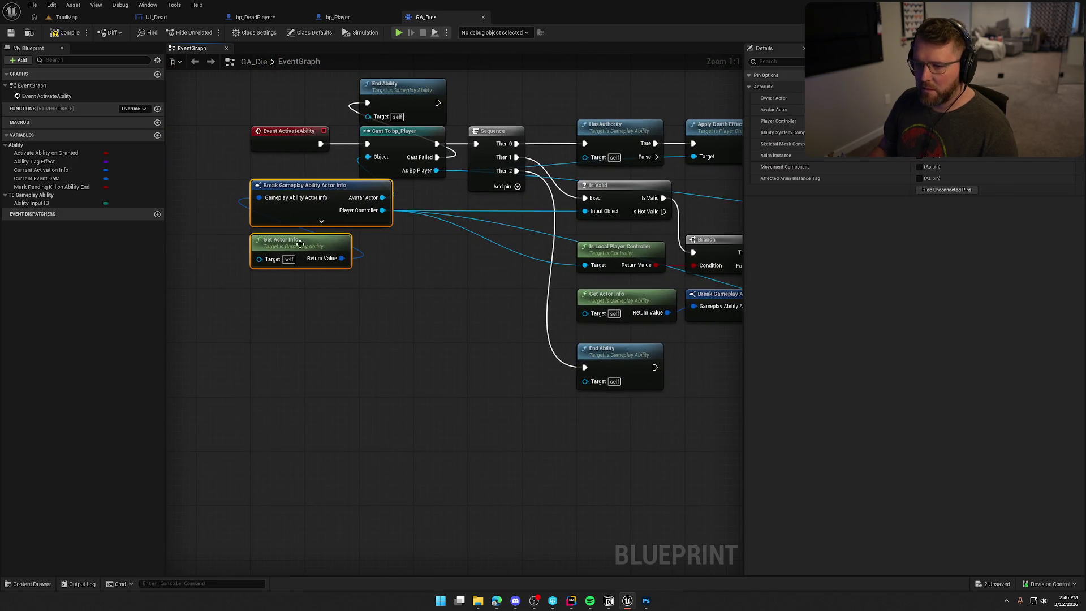
{"action": "key", "text": "ctrl+c"}
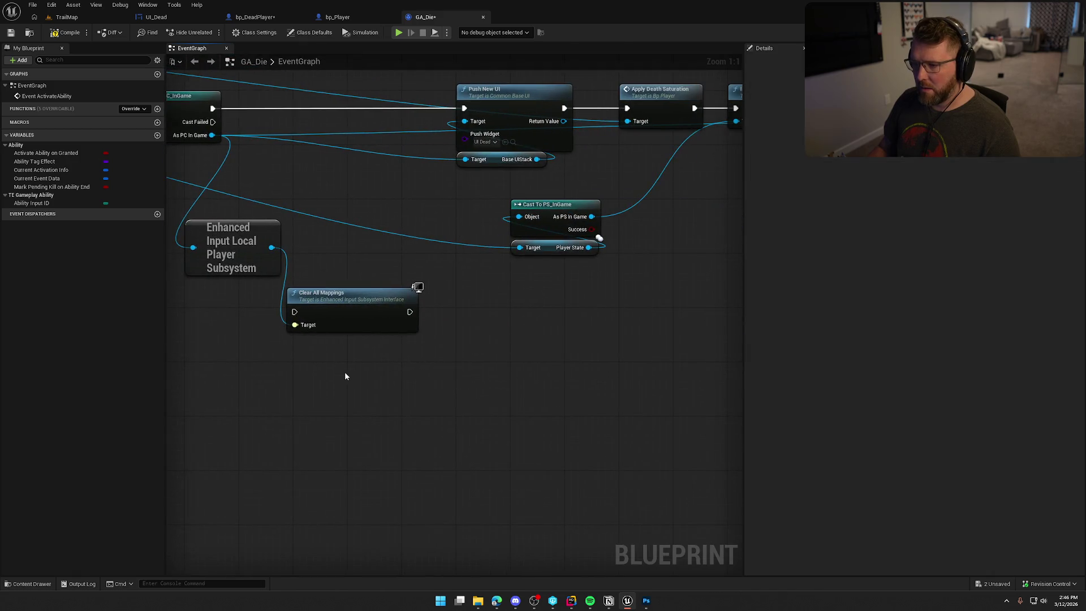
{"action": "key", "text": "ctrl+v"}
{"action": "mouse_move", "coordinate": [473, 359]}
{"action": "left_mouse_down"}
{"action": "mouse_move", "coordinate": [509, 226]}
{"action": "mouse_move", "coordinate": [519, 247]}
{"action": "left_mouse_up"}
{"action": "mouse_move", "coordinate": [437, 341]}
{"action": "left_mouse_down"}
{"action": "mouse_move", "coordinate": [519, 347]}
{"action": "mouse_move", "coordinate": [605, 260]}
{"action": "left_mouse_up"}
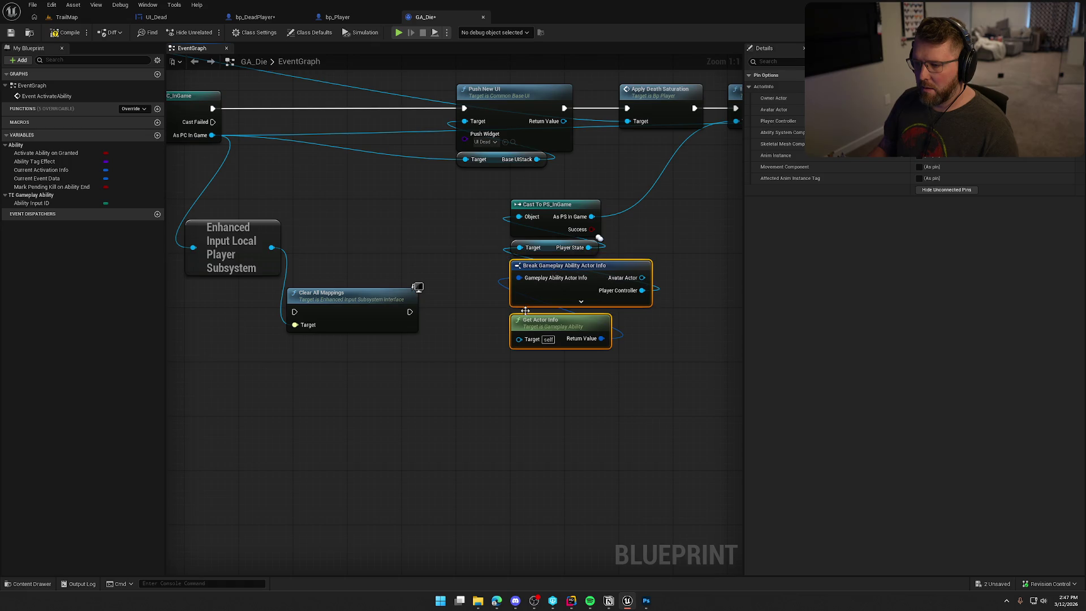
{"action": "mouse_move", "coordinate": [609, 356]}
{"action": "left_mouse_down"}
{"action": "mouse_move", "coordinate": [537, 351]}
{"action": "mouse_move", "coordinate": [729, 371]}
{"action": "mouse_move", "coordinate": [761, 361]}
{"action": "mouse_move", "coordinate": [202, 307]}
{"action": "left_mouse_up"}
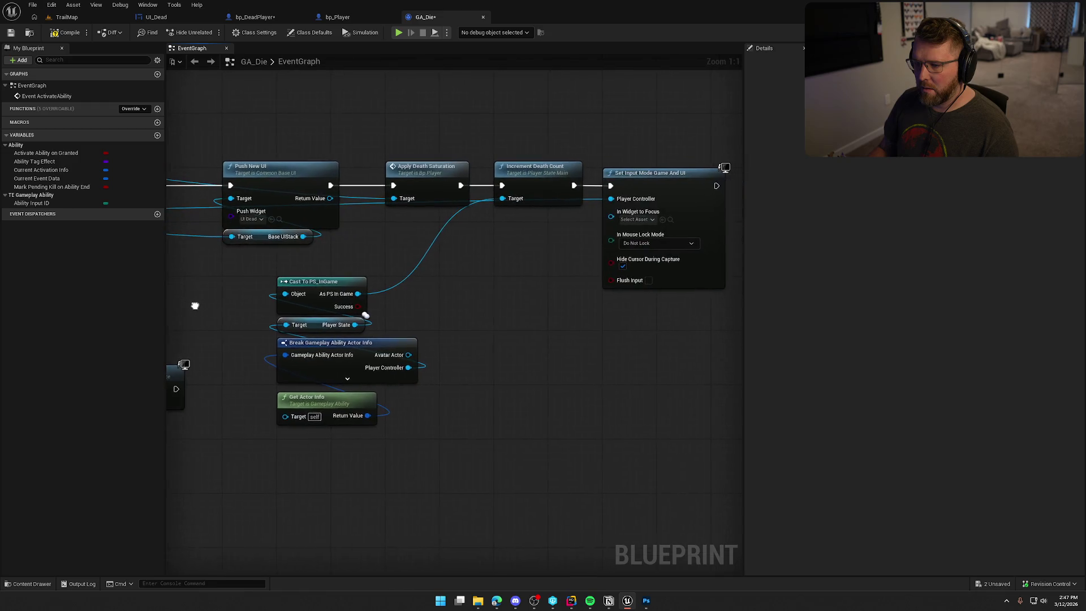
{"action": "mouse_move", "coordinate": [363, 474]}
{"action": "left_mouse_down"}
{"action": "mouse_move", "coordinate": [305, 288]}
{"action": "mouse_move", "coordinate": [480, 236]}
{"action": "left_mouse_up"}
Step: Chain Clear All Mappings after the PC_InGame cast and before Push New UI
{"action": "left_click", "coordinate": [311, 380]}
{"action": "left_click_drag", "start_coordinate": [310, 380], "coordinate": [591, 396]}
{"action": "mouse_move", "coordinate": [436, 367]}
{"action": "left_mouse_down"}
{"action": "mouse_move", "coordinate": [433, 223]}
{"action": "mouse_move", "coordinate": [420, 243]}
{"action": "mouse_move", "coordinate": [417, 175]}
{"action": "left_mouse_up"}
{"action": "mouse_move", "coordinate": [315, 184]}
{"action": "left_mouse_down"}
{"action": "mouse_move", "coordinate": [374, 187]}
{"action": "mouse_move", "coordinate": [383, 172]}
{"action": "left_mouse_up"}
{"action": "left_click_drag", "start_coordinate": [468, 180], "coordinate": [571, 180]}
{"action": "mouse_move", "coordinate": [340, 311]}
{"action": "left_mouse_down"}
{"action": "mouse_move", "coordinate": [382, 237]}
{"action": "mouse_move", "coordinate": [395, 236]}
{"action": "left_mouse_up"}
{"action": "left_click", "coordinate": [443, 277]}
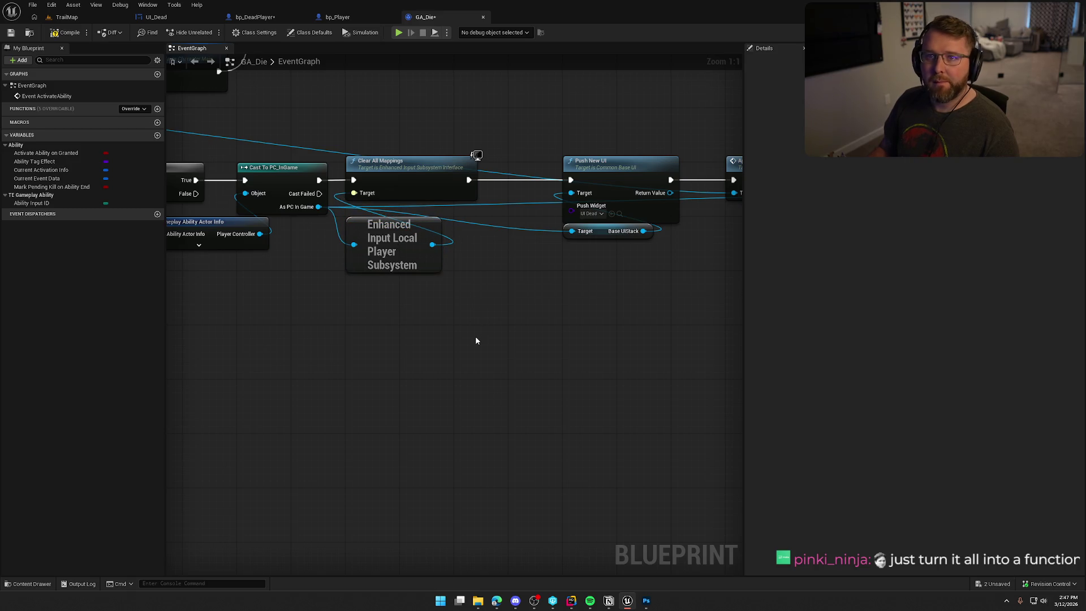
{"action": "scroll", "coordinate": [490, 351], "scroll_direction": "down", "scroll_amount": 1}
{"action": "left_click_drag", "start_coordinate": [532, 354], "coordinate": [328, 359]}
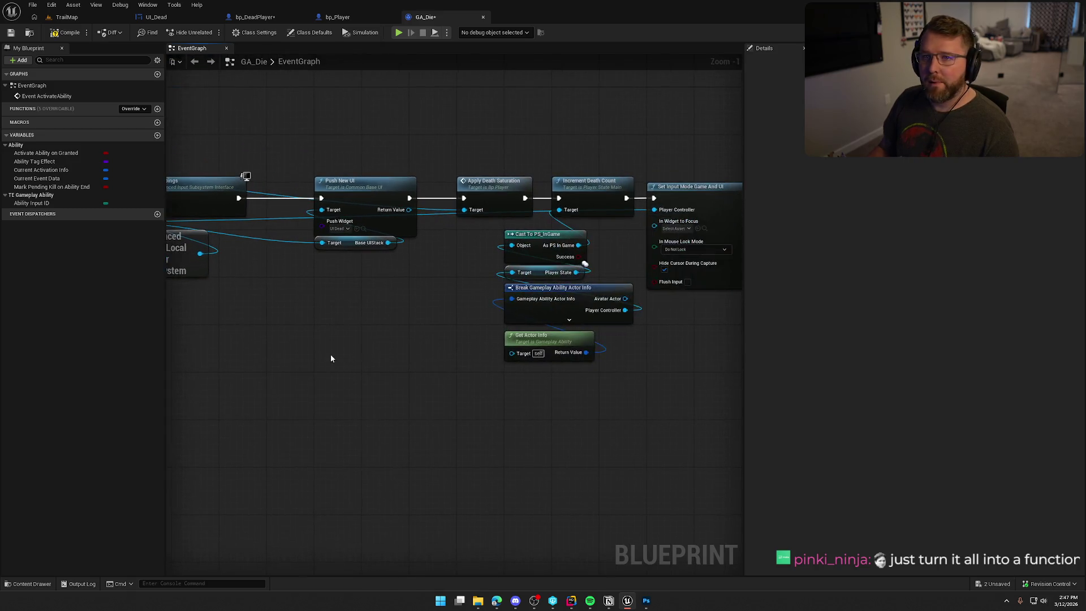
{"action": "mouse_move", "coordinate": [308, 167]}
{"action": "left_mouse_down"}
{"action": "mouse_move", "coordinate": [347, 274]}
{"action": "mouse_move", "coordinate": [693, 408]}
{"action": "left_mouse_up"}
{"action": "scroll", "coordinate": [441, 400], "scroll_direction": "up", "scroll_amount": 1}
{"action": "left_click_drag", "start_coordinate": [464, 231], "coordinate": [407, 232]}
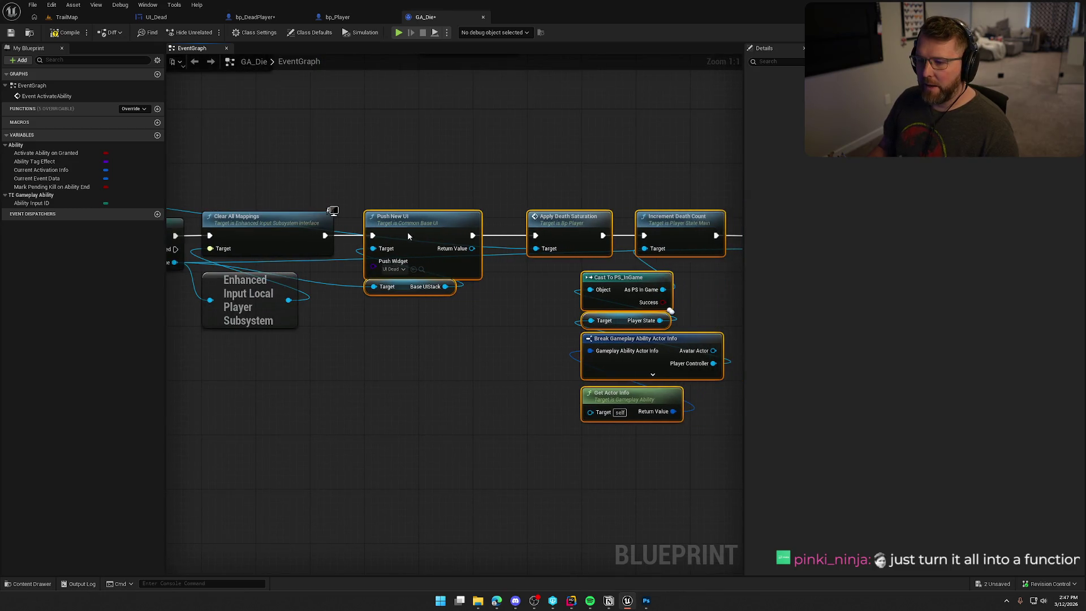
{"action": "left_click", "coordinate": [411, 346]}
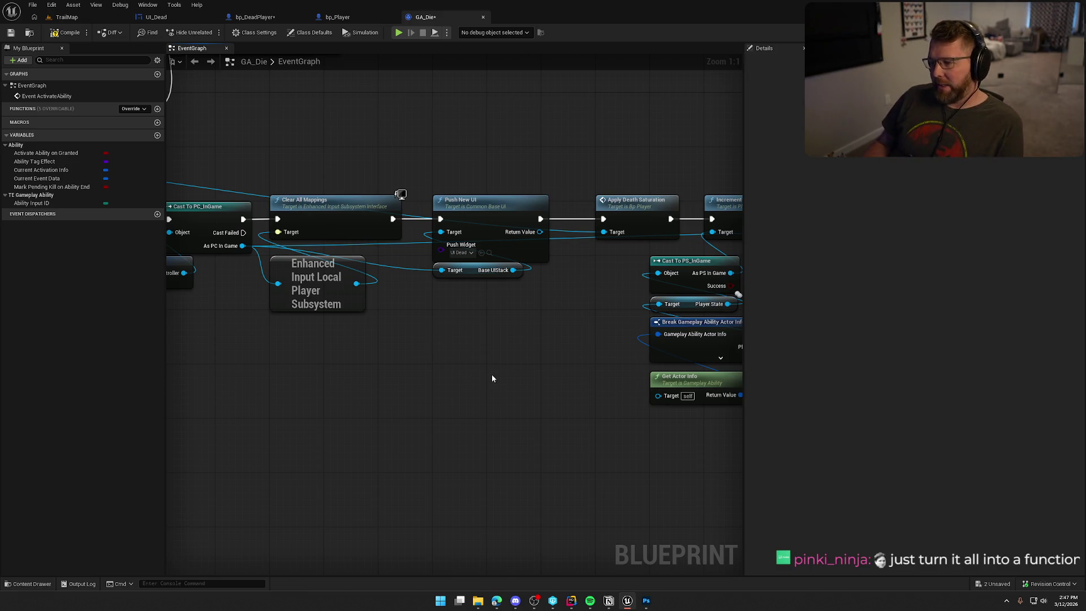
Step: Move the Get Actor Info node higher in the graph
{"action": "left_click_drag", "start_coordinate": [492, 373], "coordinate": [315, 332]}
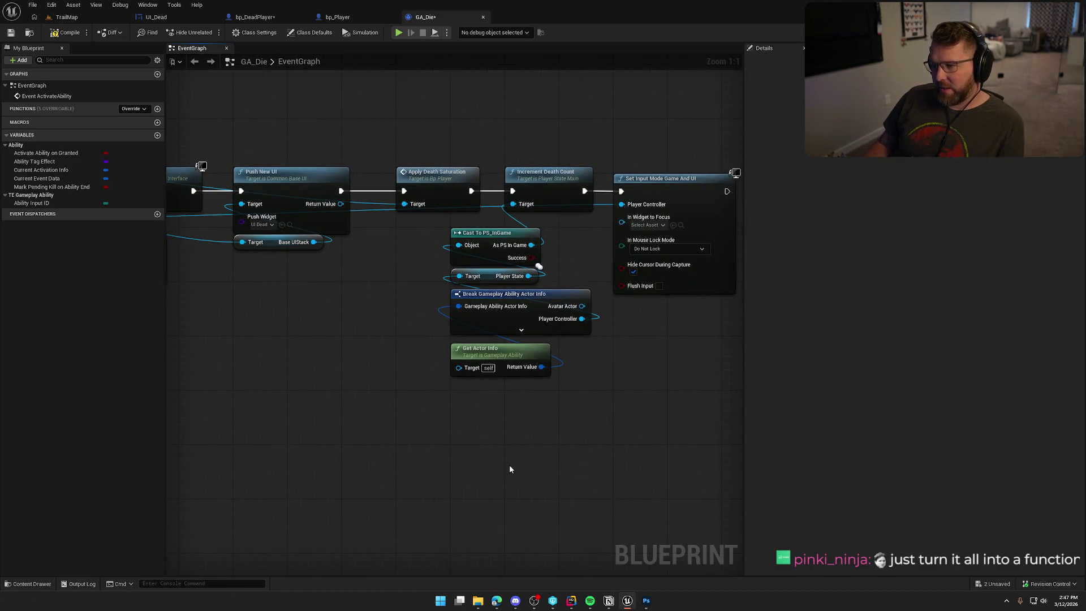
{"action": "left_click_drag", "start_coordinate": [508, 466], "coordinate": [428, 465]}
{"action": "left_click_drag", "start_coordinate": [376, 378], "coordinate": [472, 160]}
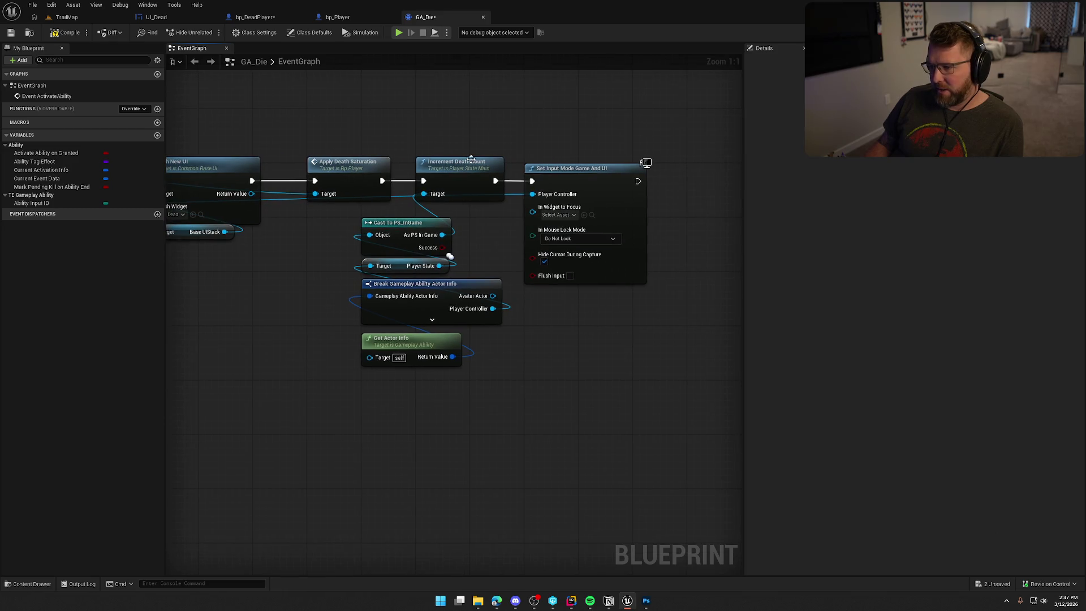
{"action": "mouse_move", "coordinate": [537, 470]}
{"action": "left_mouse_down"}
{"action": "mouse_move", "coordinate": [533, 415]}
{"action": "mouse_move", "coordinate": [519, 407]}
{"action": "mouse_move", "coordinate": [548, 458]}
{"action": "left_mouse_up"}
{"action": "mouse_move", "coordinate": [404, 420]}
{"action": "left_mouse_down"}
{"action": "mouse_move", "coordinate": [396, 300]}
{"action": "mouse_move", "coordinate": [431, 424]}
{"action": "mouse_move", "coordinate": [424, 398]}
{"action": "mouse_move", "coordinate": [447, 383]}
{"action": "left_mouse_up"}
{"action": "left_click", "coordinate": [502, 478]}
{"action": "mouse_move", "coordinate": [501, 452]}
{"action": "left_mouse_down"}
{"action": "mouse_move", "coordinate": [458, 248]}
{"action": "mouse_move", "coordinate": [513, 269]}
{"action": "mouse_move", "coordinate": [405, 263]}
{"action": "left_mouse_up"}
Step: Wire Push New UI's Return Value into Set Input Mode Game And UI's In Widget to Focus
{"action": "left_click_drag", "start_coordinate": [715, 325], "coordinate": [395, 368]}
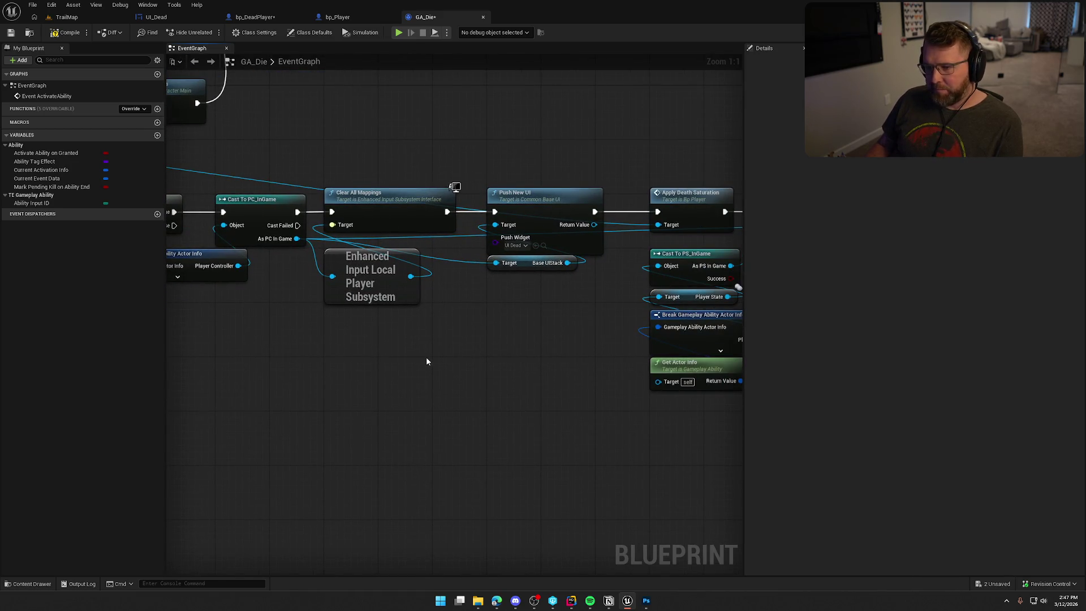
{"action": "mouse_move", "coordinate": [398, 205]}
{"action": "left_mouse_down"}
{"action": "mouse_move", "coordinate": [417, 322]}
{"action": "mouse_move", "coordinate": [402, 266]}
{"action": "mouse_move", "coordinate": [281, 340]}
{"action": "left_mouse_up"}
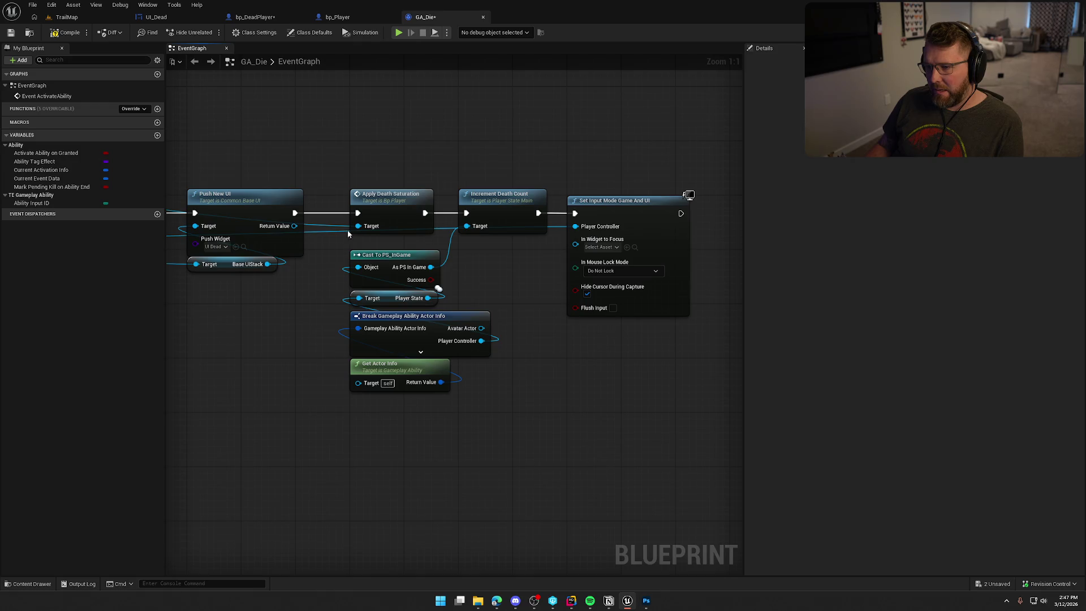
{"action": "left_click_drag", "start_coordinate": [618, 308], "coordinate": [488, 297]}
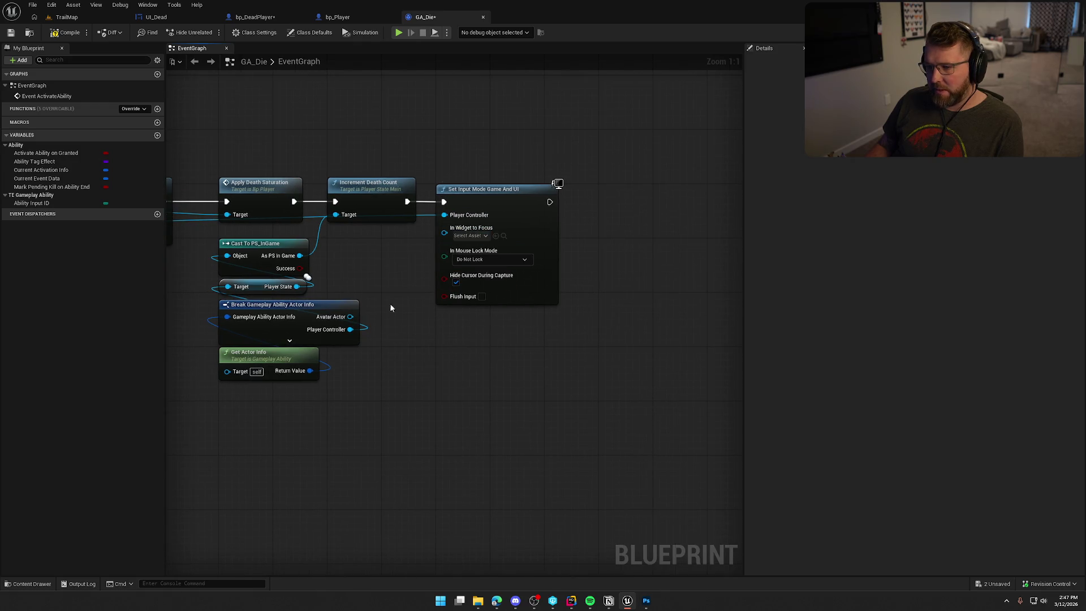
{"action": "left_click_drag", "start_coordinate": [388, 310], "coordinate": [577, 254]}
{"action": "scroll", "coordinate": [577, 254], "scroll_direction": "down", "scroll_amount": 1}
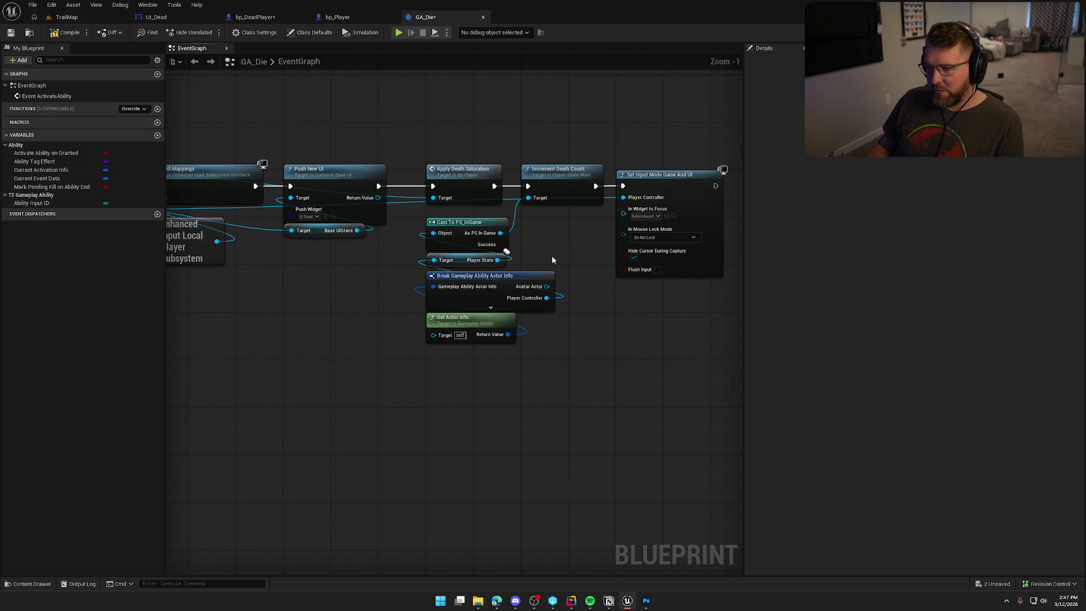
{"action": "left_click_drag", "start_coordinate": [623, 213], "coordinate": [378, 197]}
{"action": "left_click_drag", "start_coordinate": [506, 323], "coordinate": [407, 323]}
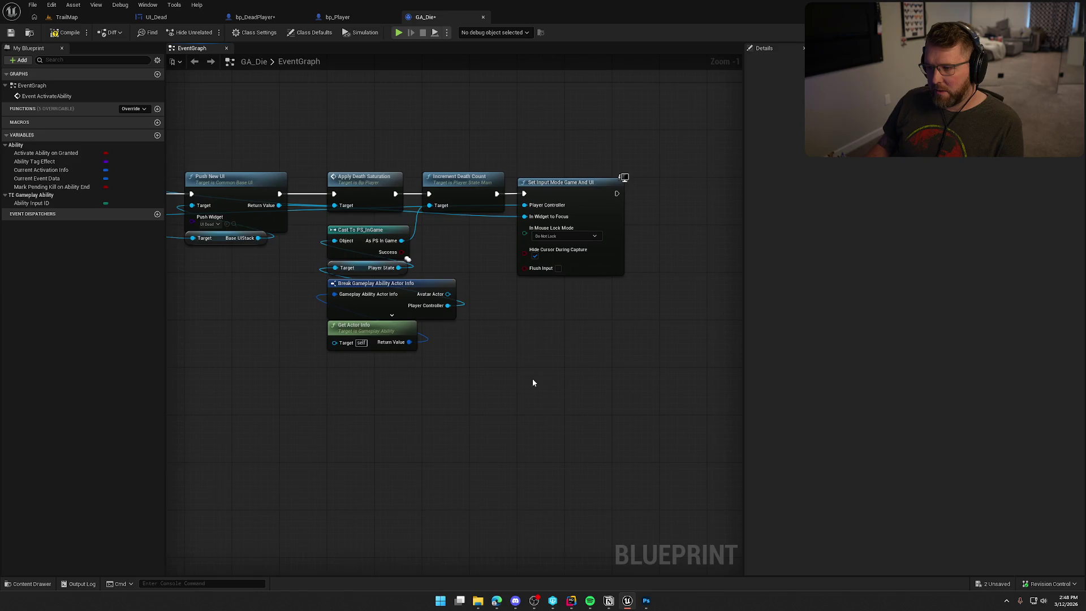
{"action": "scroll", "coordinate": [541, 344], "scroll_direction": "up", "scroll_amount": 1}
{"action": "mouse_move", "coordinate": [550, 334]}
{"action": "left_mouse_down"}
{"action": "mouse_move", "coordinate": [460, 257]}
{"action": "mouse_move", "coordinate": [735, 251]}
{"action": "left_mouse_up"}
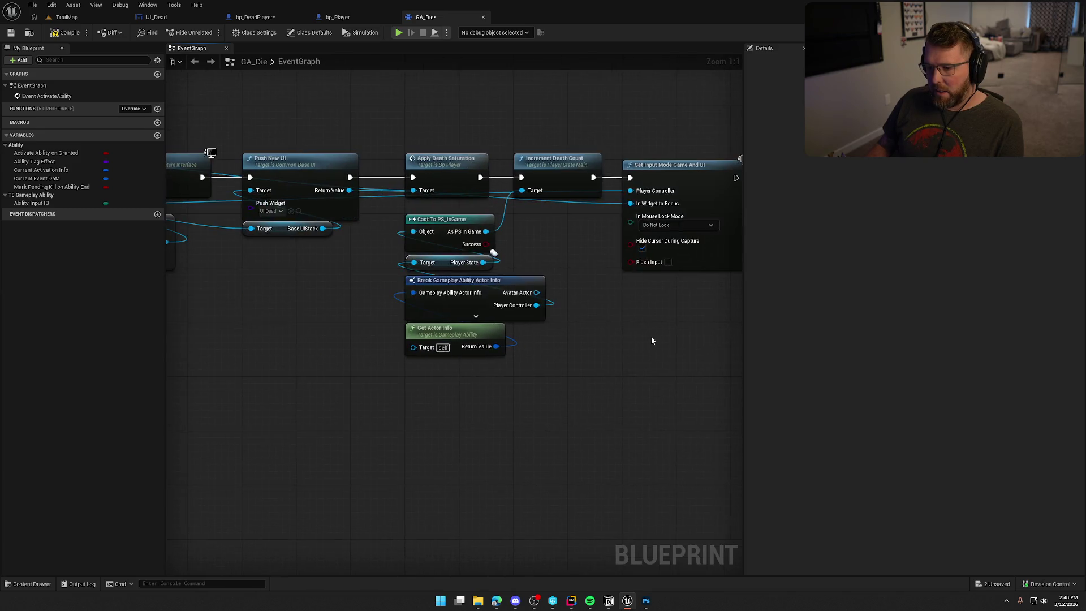
{"action": "scroll", "coordinate": [653, 336], "scroll_direction": "down", "scroll_amount": 1}
{"action": "scroll", "coordinate": [621, 339], "scroll_direction": "down", "scroll_amount": 1}
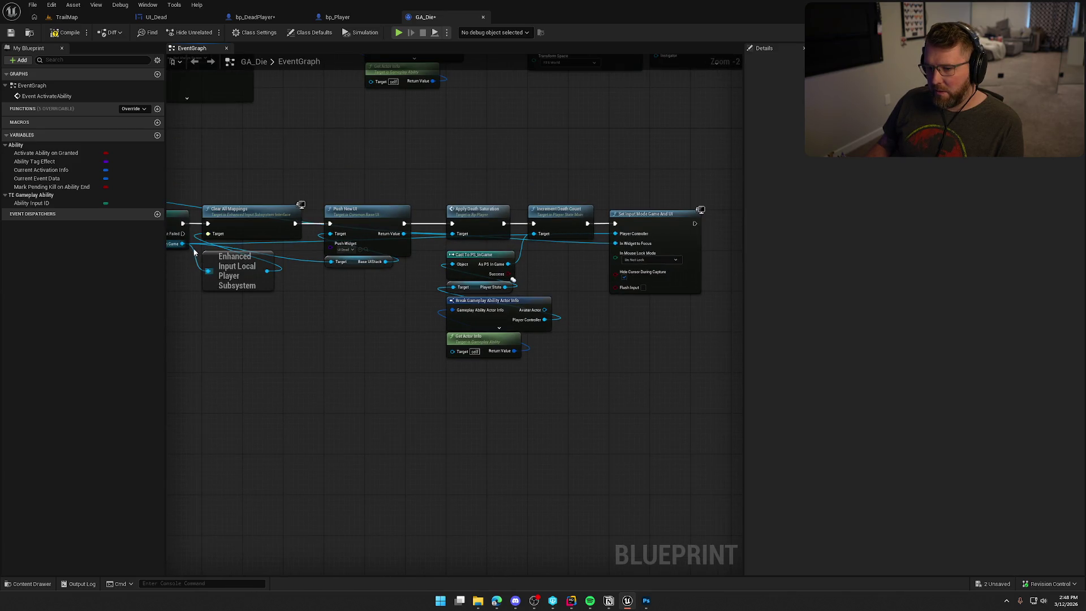
Step: Add a Show Mouse Cursor setter, ticked on, running after Set Input Mode Game And UI
{"action": "scroll", "coordinate": [358, 351], "scroll_direction": "up", "scroll_amount": 2}
{"action": "mouse_move", "coordinate": [618, 365]}
{"action": "left_mouse_down"}
{"action": "mouse_move", "coordinate": [358, 352]}
{"action": "mouse_move", "coordinate": [505, 343]}
{"action": "left_mouse_up"}
{"action": "type", "text": "set"}
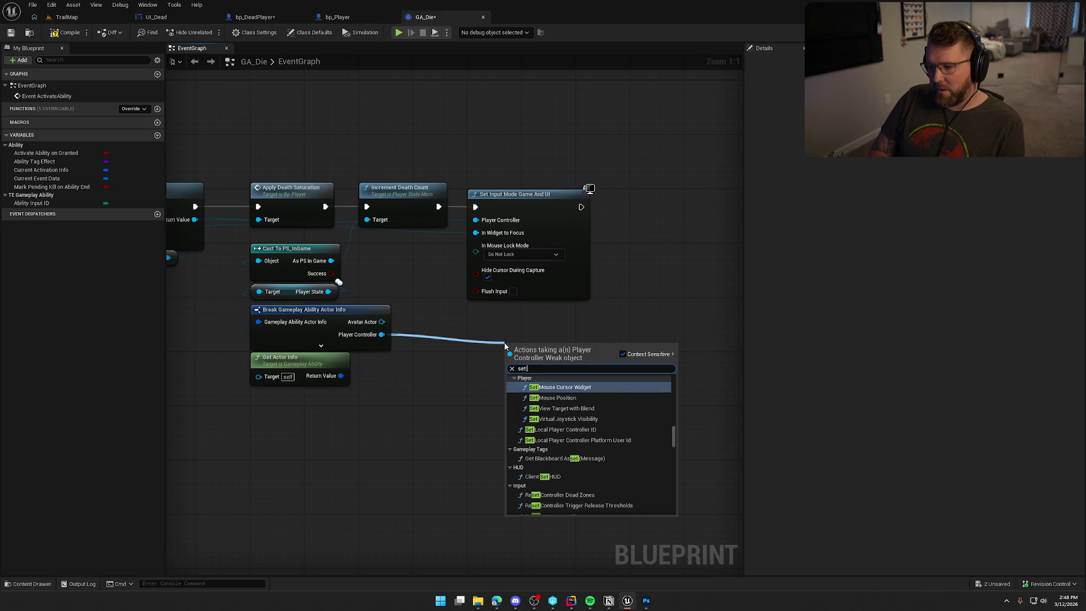
{"action": "type", "text": " show mouse"}
{"action": "key", "text": "Return"}
{"action": "mouse_move", "coordinate": [510, 349]}
{"action": "left_mouse_down"}
{"action": "mouse_move", "coordinate": [565, 269]}
{"action": "mouse_move", "coordinate": [581, 207]}
{"action": "left_mouse_up"}
{"action": "left_click", "coordinate": [568, 363]}
{"action": "mouse_move", "coordinate": [542, 344]}
{"action": "left_mouse_down"}
{"action": "mouse_move", "coordinate": [631, 282]}
{"action": "mouse_move", "coordinate": [671, 202]}
{"action": "left_mouse_up"}
Step: Hide the unused Avatar Actor pin on Break Gameplay Ability Actor Info and tuck Get Actor Info beneath it
{"action": "left_click", "coordinate": [581, 343]}
{"action": "left_click", "coordinate": [325, 310]}
{"action": "left_click", "coordinate": [919, 190]}
{"action": "left_click", "coordinate": [489, 376]}
{"action": "left_click", "coordinate": [322, 377]}
{"action": "mouse_move", "coordinate": [322, 378]}
{"action": "left_mouse_down"}
{"action": "mouse_move", "coordinate": [328, 365]}
{"action": "mouse_move", "coordinate": [456, 396]}
{"action": "mouse_move", "coordinate": [735, 333]}
{"action": "left_mouse_up"}
Step: Disconnect Apply Death Effects from the spawn step, then go back to the TrailMap level
{"action": "mouse_move", "coordinate": [489, 324]}
{"action": "left_mouse_down"}
{"action": "mouse_move", "coordinate": [298, 361]}
{"action": "mouse_move", "coordinate": [412, 412]}
{"action": "mouse_move", "coordinate": [582, 413]}
{"action": "left_mouse_up"}
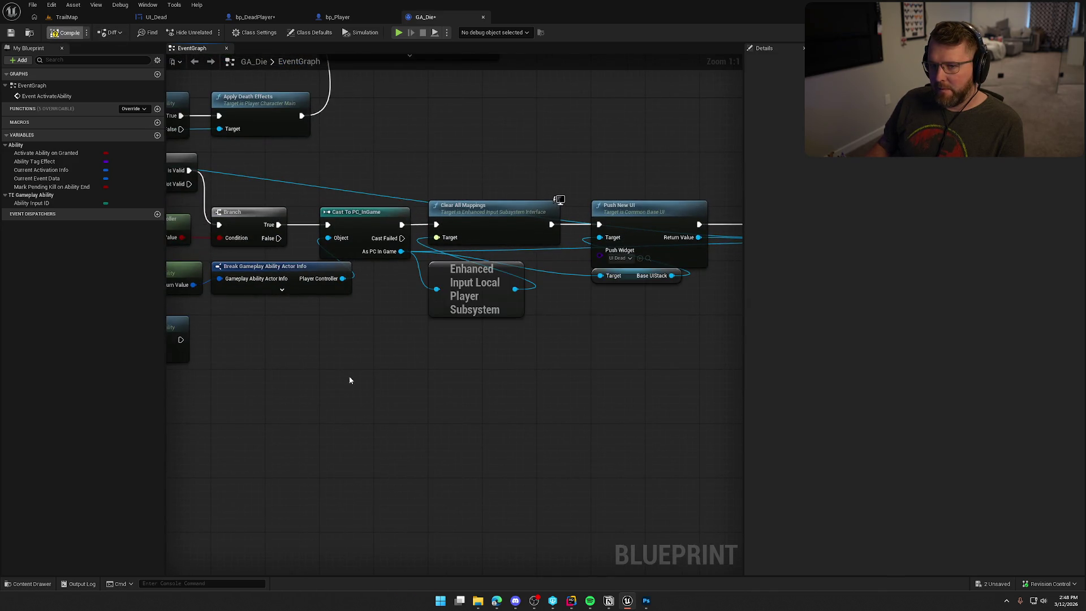
{"action": "mouse_move", "coordinate": [452, 382]}
{"action": "left_mouse_down"}
{"action": "mouse_move", "coordinate": [225, 364]}
{"action": "mouse_move", "coordinate": [456, 367]}
{"action": "left_mouse_up"}
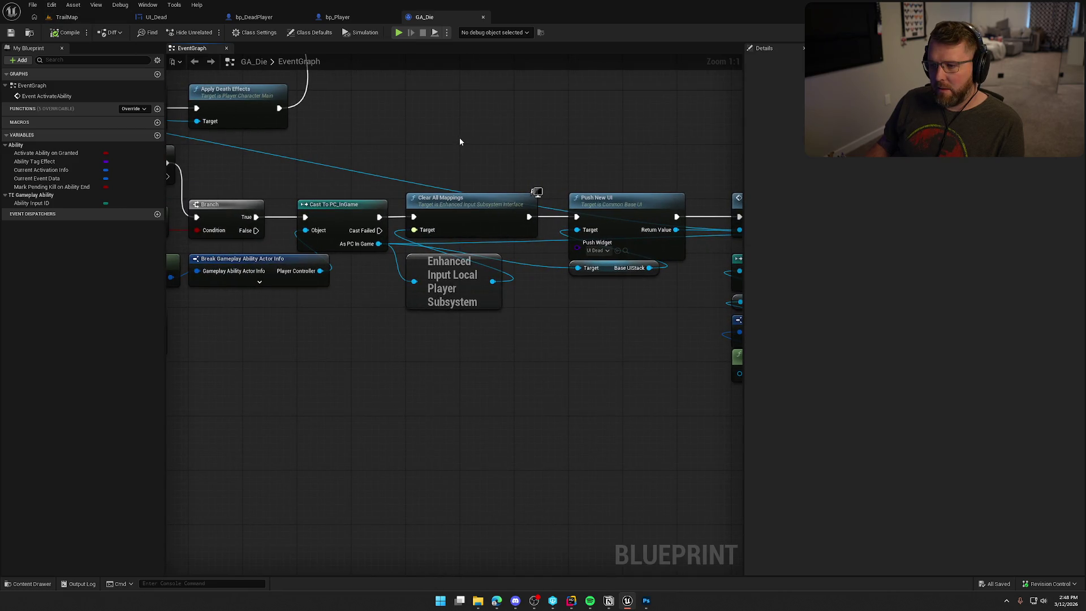
{"action": "left_click_drag", "start_coordinate": [459, 141], "coordinate": [585, 385]}
{"action": "left_click", "coordinate": [478, 357], "text": "alt"}
{"action": "mouse_move", "coordinate": [547, 291]}
{"action": "left_mouse_down"}
{"action": "mouse_move", "coordinate": [475, 390]}
{"action": "mouse_move", "coordinate": [298, 315]}
{"action": "mouse_move", "coordinate": [294, 164]}
{"action": "mouse_move", "coordinate": [270, 171]}
{"action": "mouse_move", "coordinate": [468, 286]}
{"action": "left_mouse_up"}
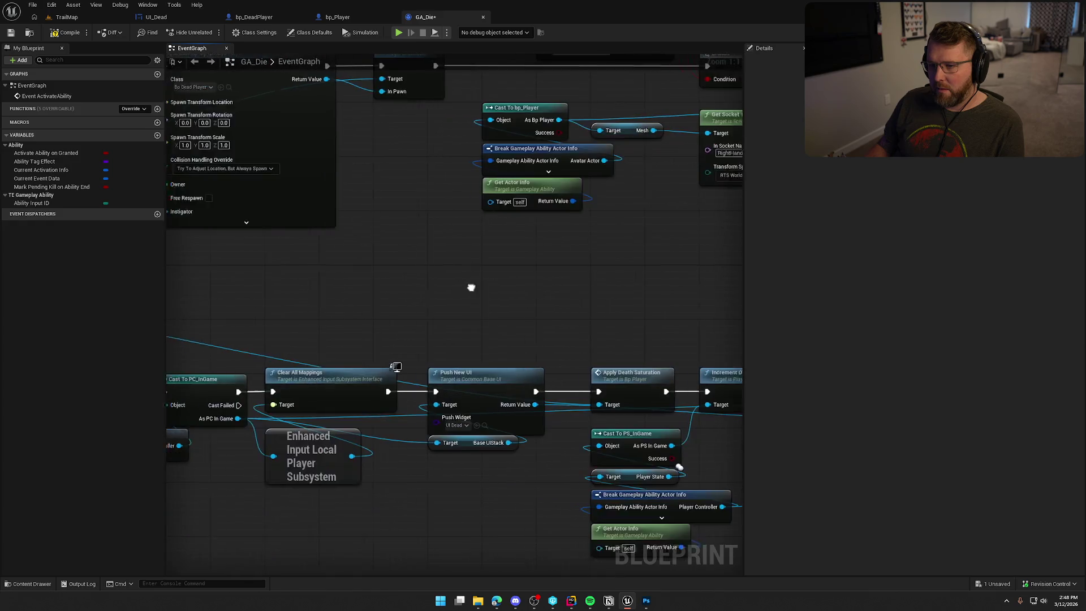
{"action": "left_click", "coordinate": [65, 17]}
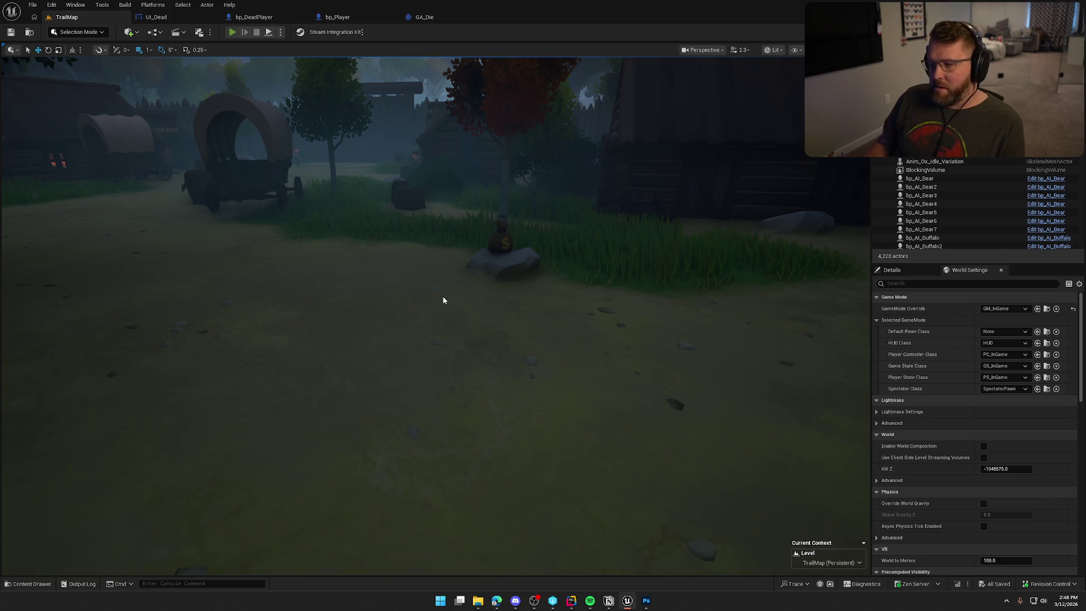
Step: Play in editor, run KillPlayer from the console to reach You Died!, then stop the session
{"action": "key", "text": "alt+p"}
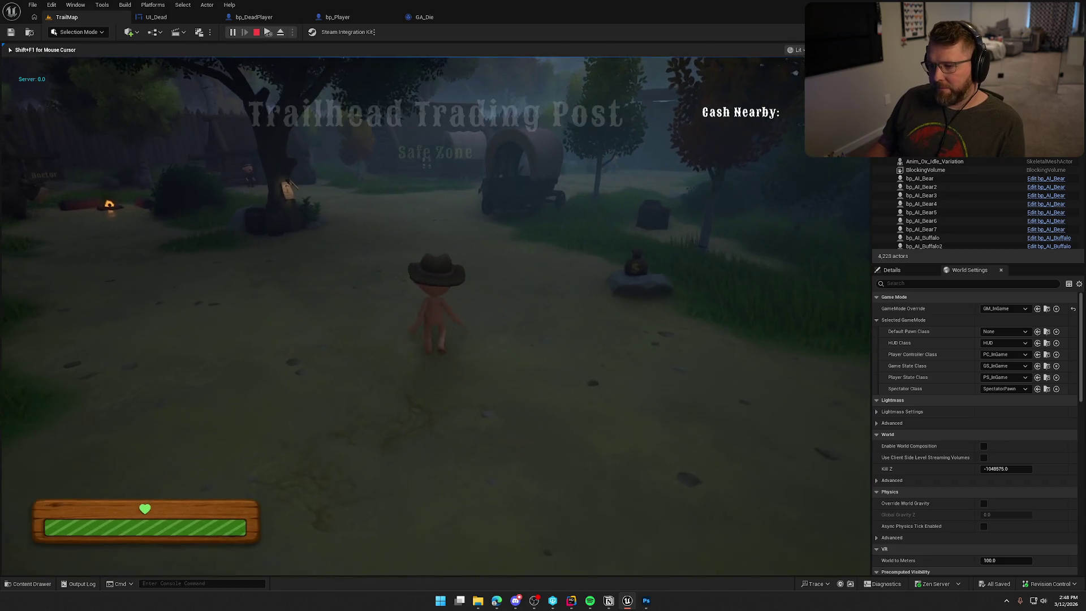
{"action": "key", "text": "grave"}
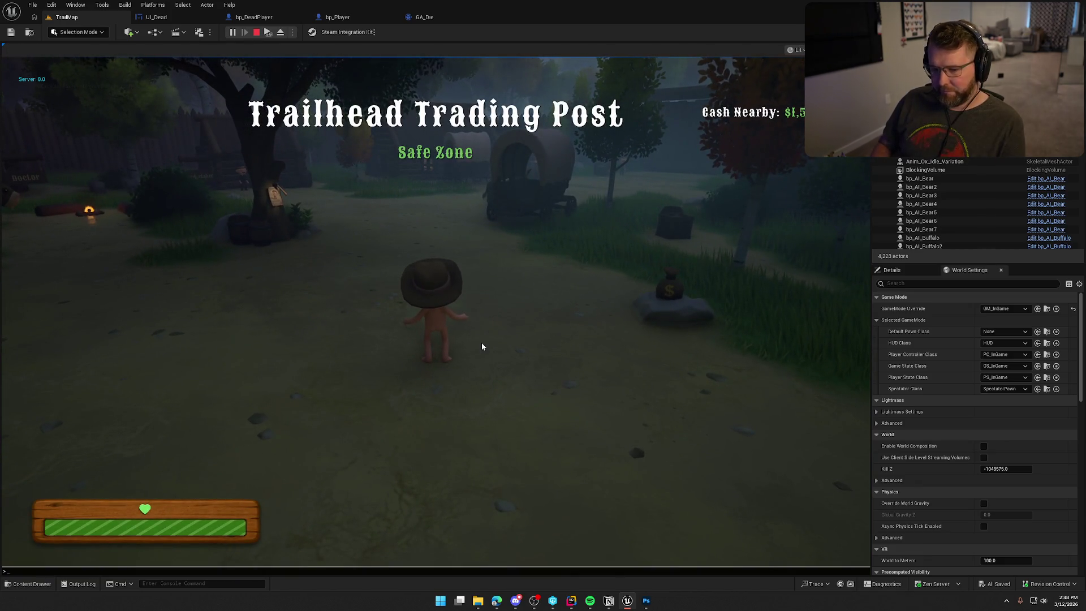
{"action": "key", "text": "Up"}
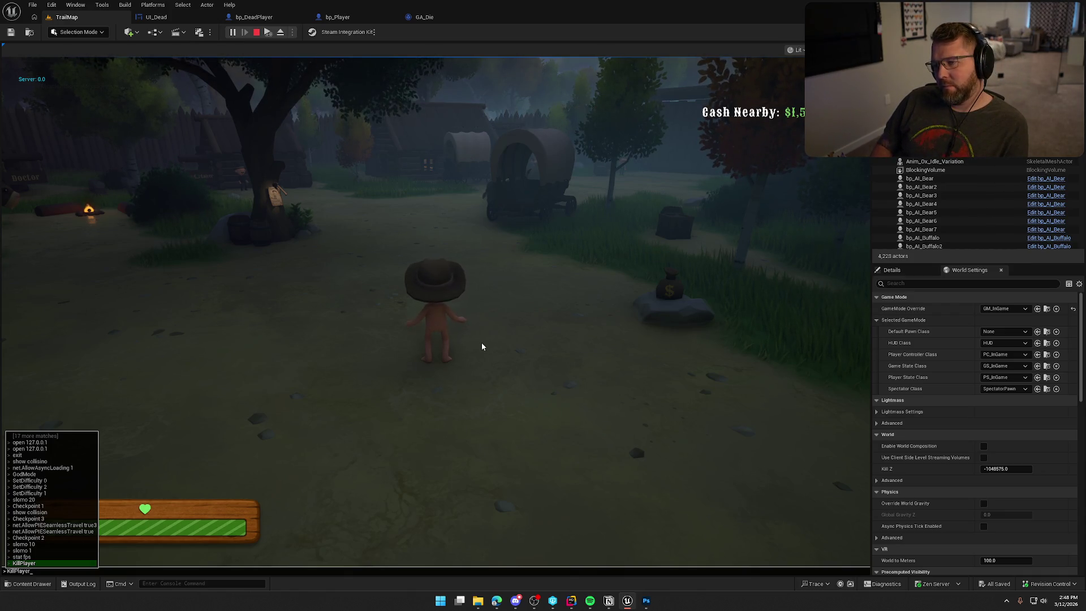
{"action": "key", "text": "Return"}
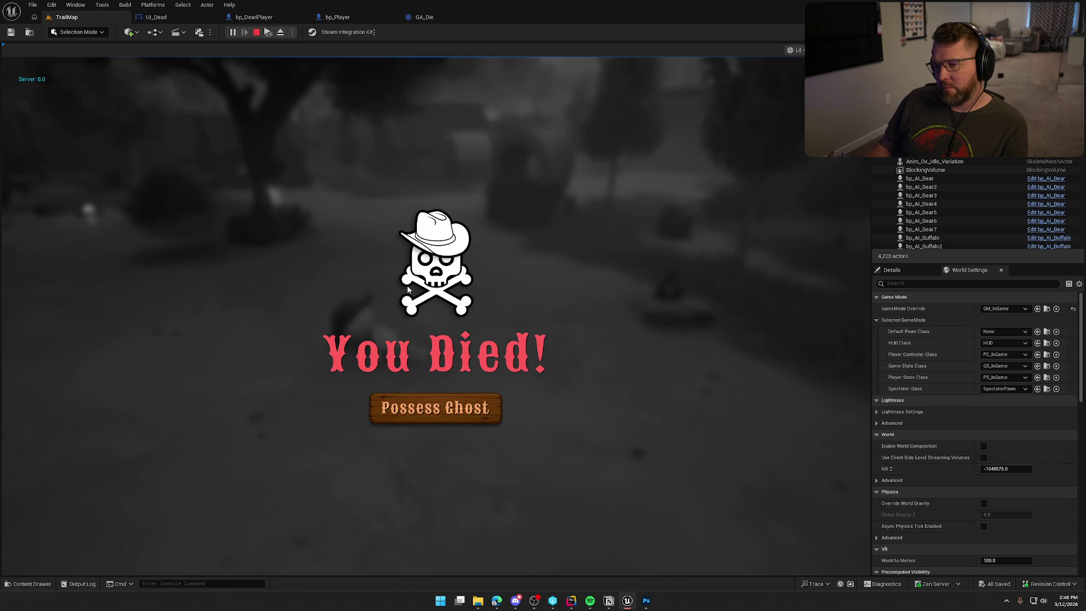
{"action": "left_click", "coordinate": [597, 248]}
{"action": "key", "text": "shift+F1"}
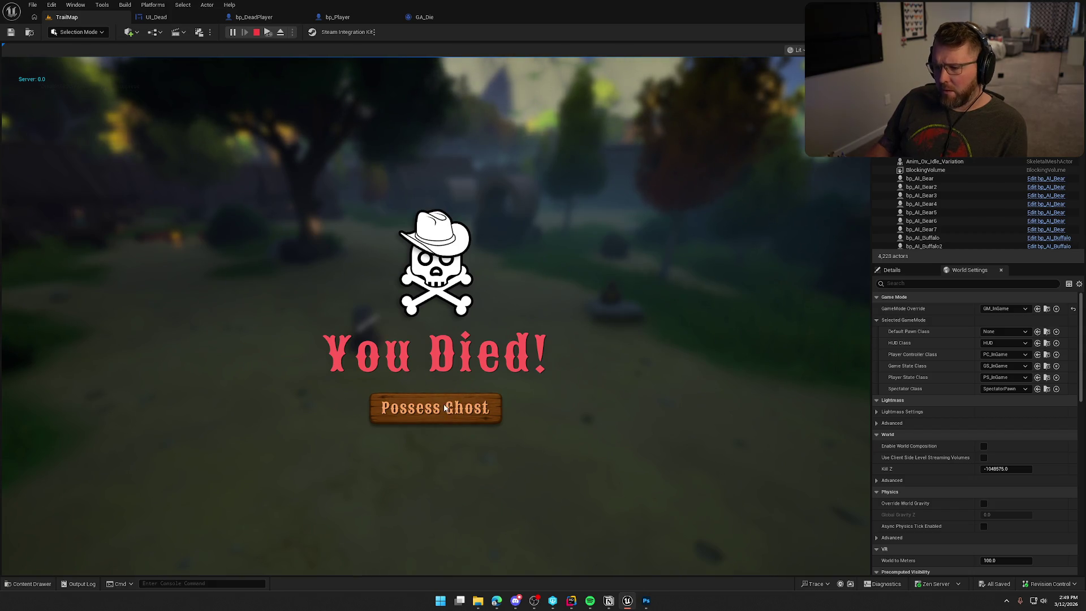
{"action": "key", "text": "Escape"}
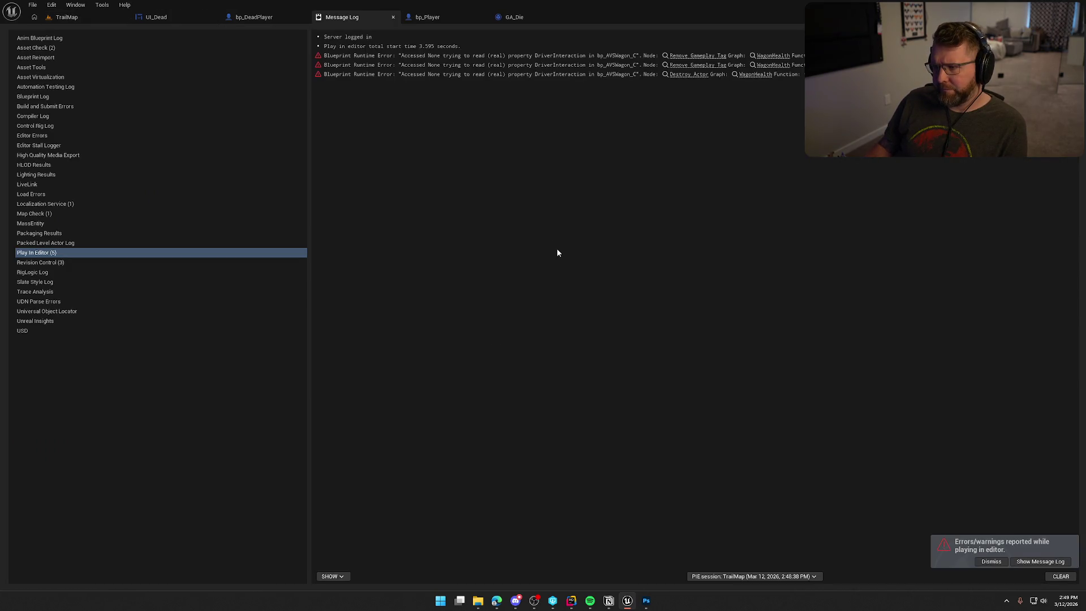
Step: Open the ApplyDeathEffects source in Rider from GA_Die's Apply Death Effects node
{"action": "left_click", "coordinate": [393, 17]}
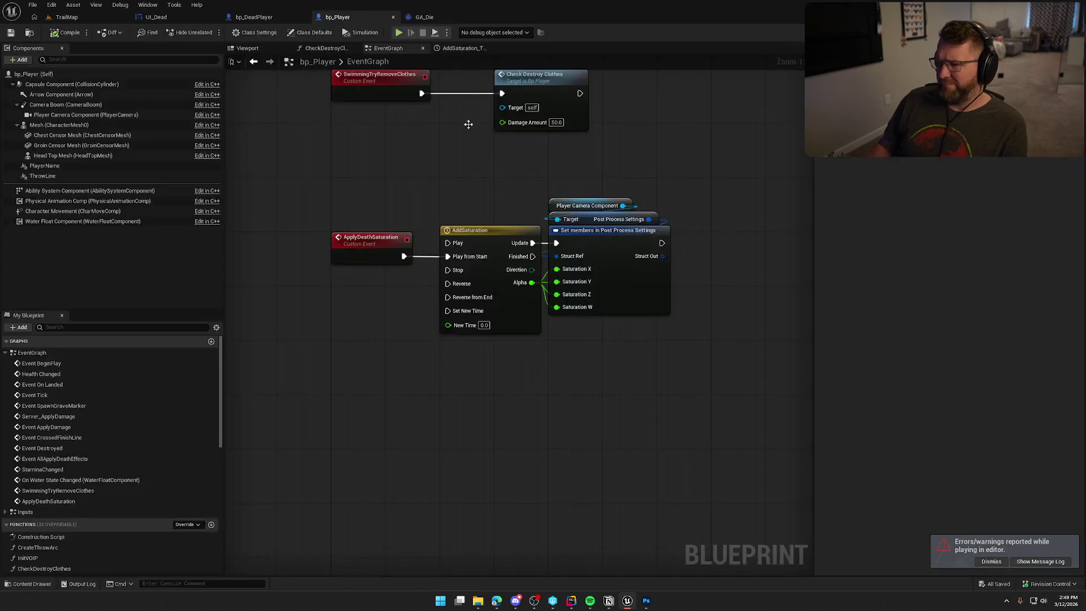
{"action": "key", "text": "alt+Tab"}
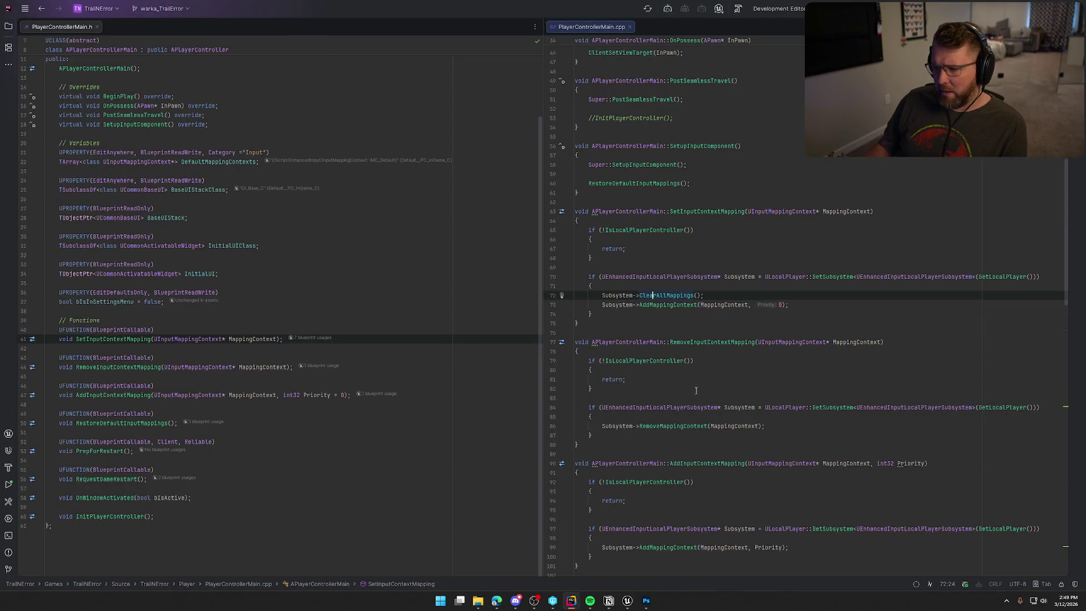
{"action": "key", "text": "alt+Tab"}
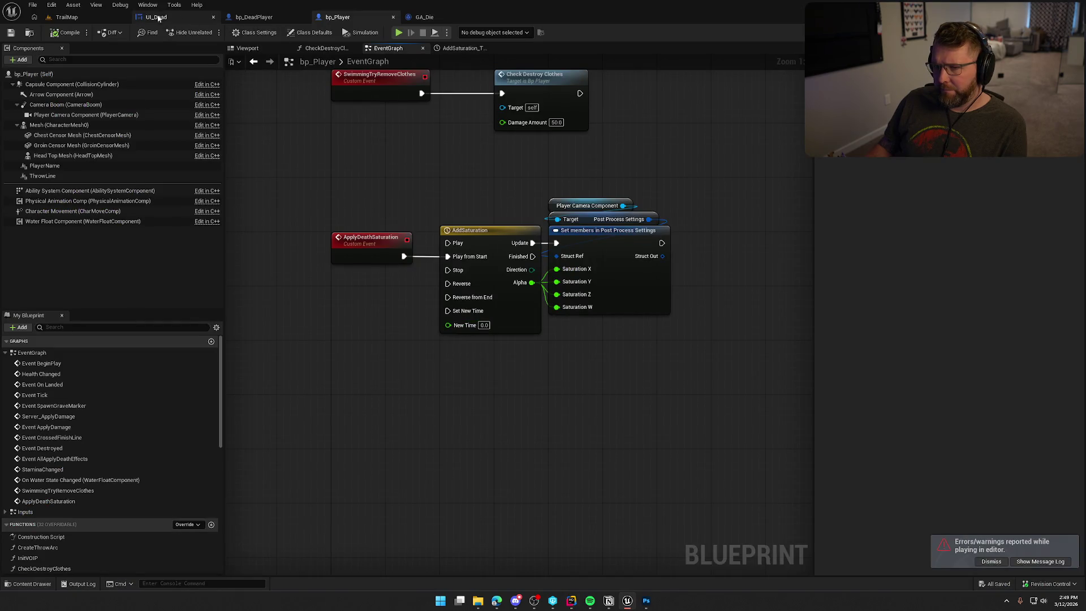
{"action": "left_click", "coordinate": [424, 17]}
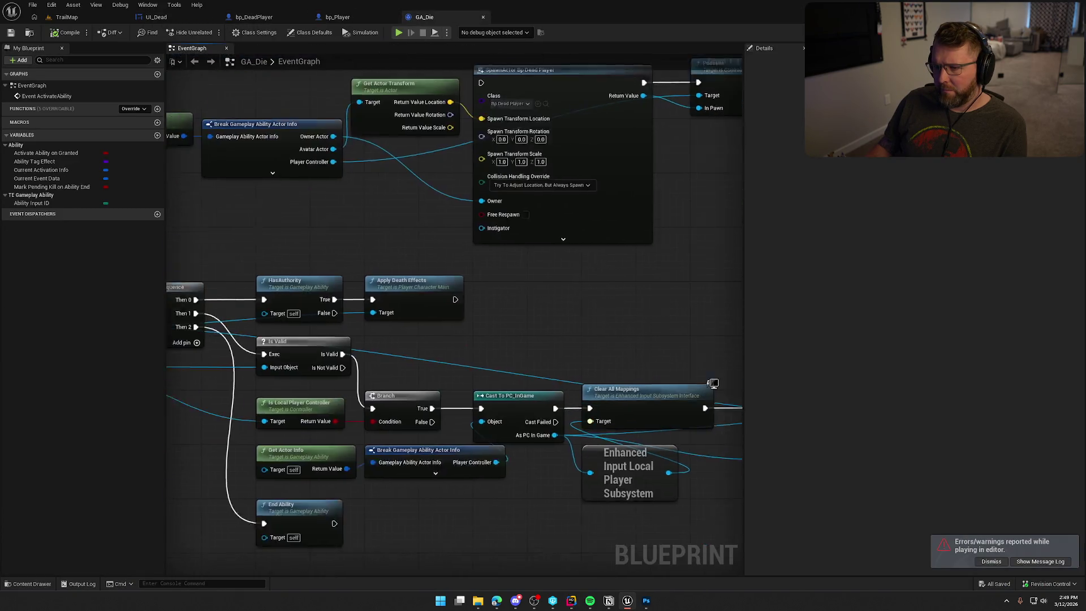
{"action": "left_click", "coordinate": [423, 281]}
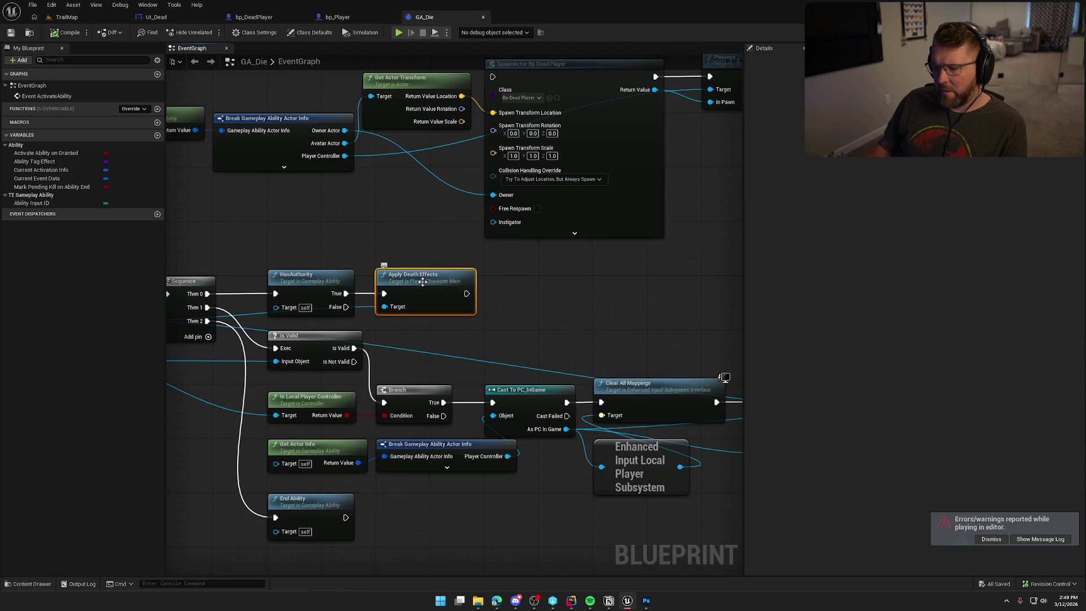
{"action": "double_click", "coordinate": [423, 282]}
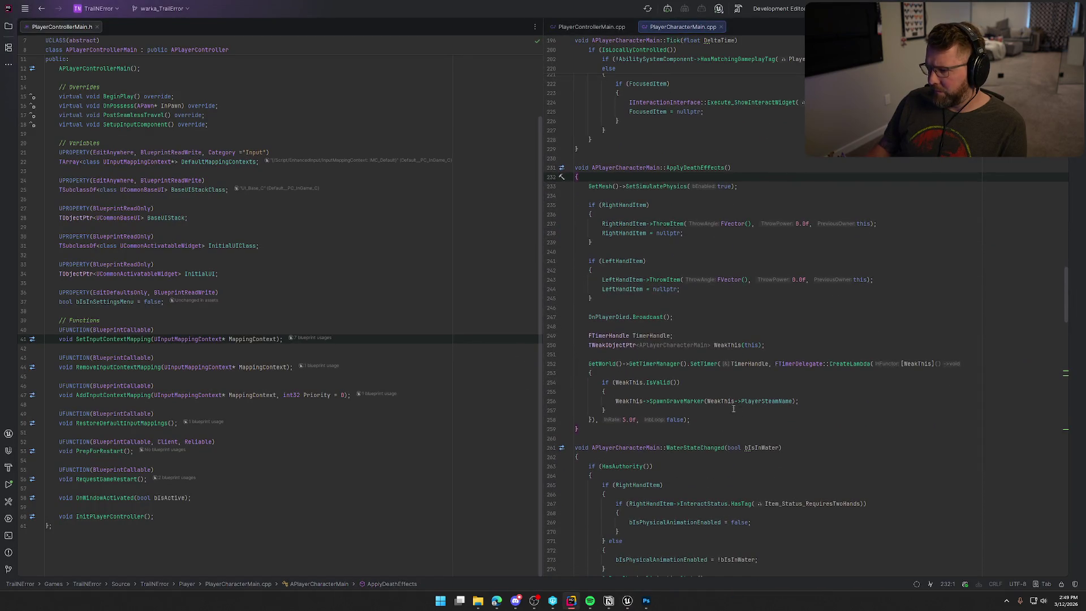
Step: Block-comment the SetTimer grave-marker lambda with Ctrl+Shift+/
{"action": "left_click_drag", "start_coordinate": [588, 367], "coordinate": [701, 420]}
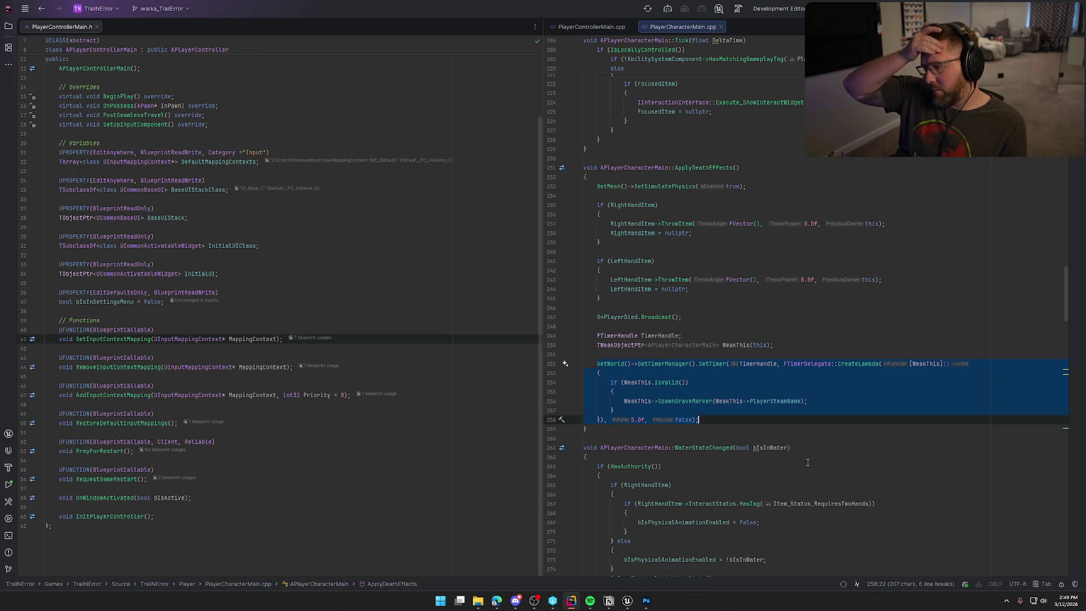
{"action": "key", "text": "ctrl+shift+slash"}
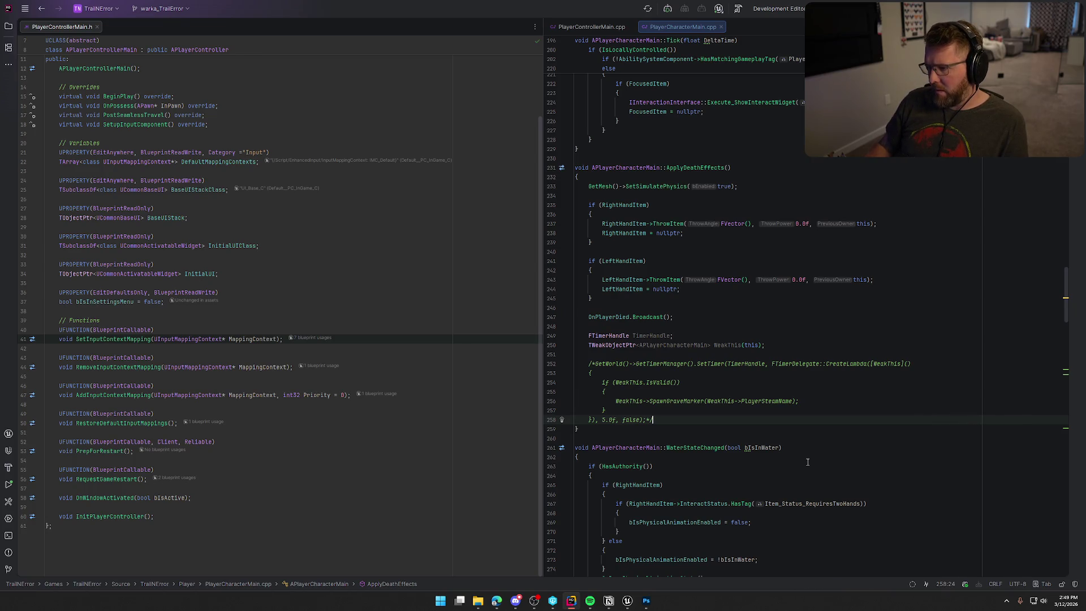
{"action": "key", "text": "alt+Tab"}
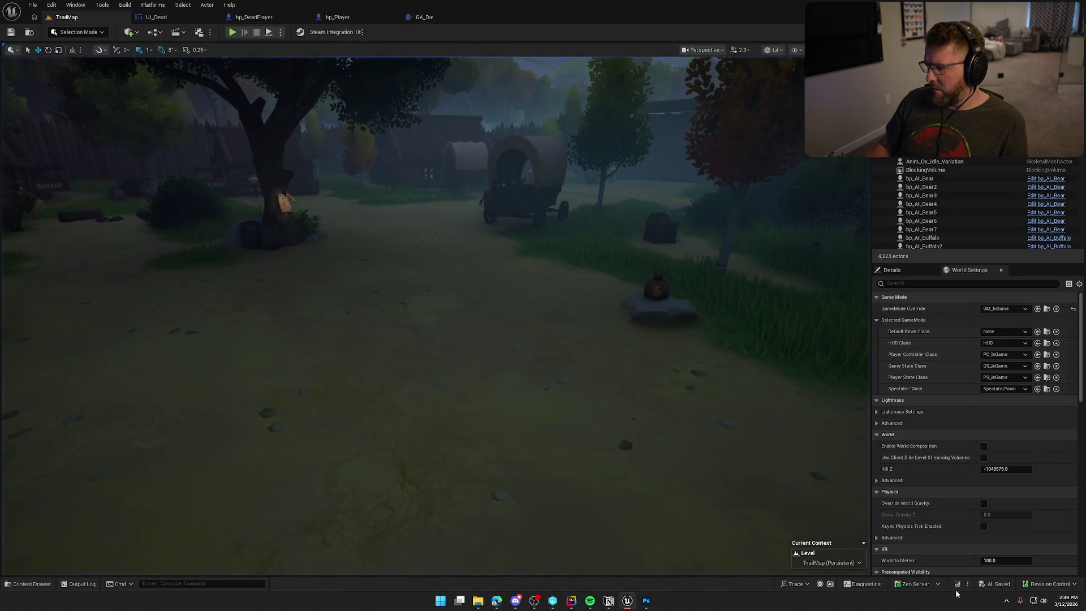
Step: Live-compile the C++ change, then play and run KillPlayer to bring up the You Died! screen
{"action": "left_click", "coordinate": [957, 584]}
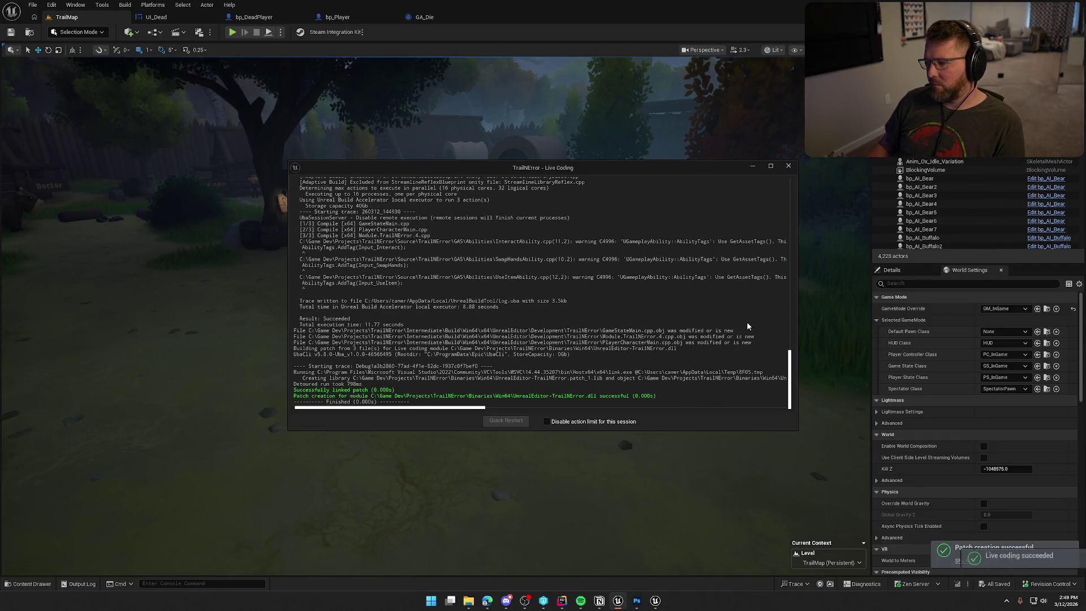
{"action": "left_click", "coordinate": [788, 166]}
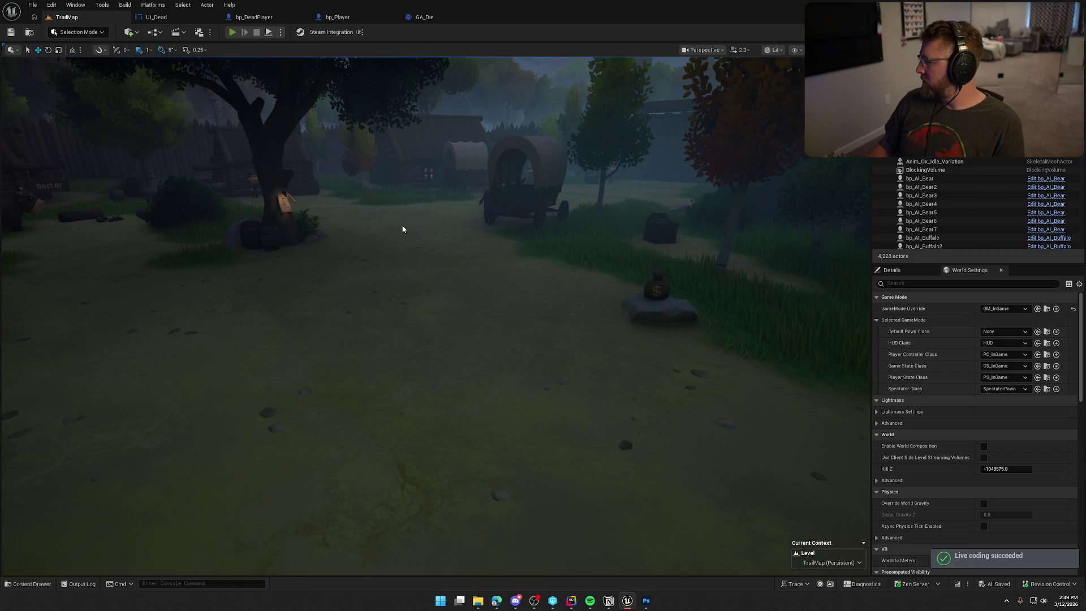
{"action": "key", "text": "alt+p"}
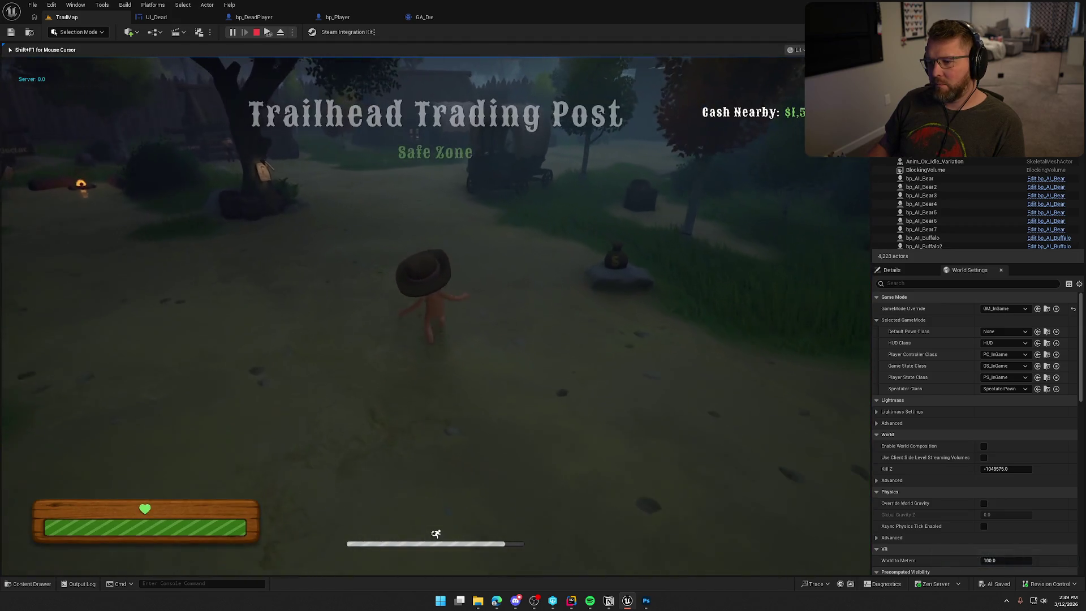
{"action": "key", "text": "grave"}
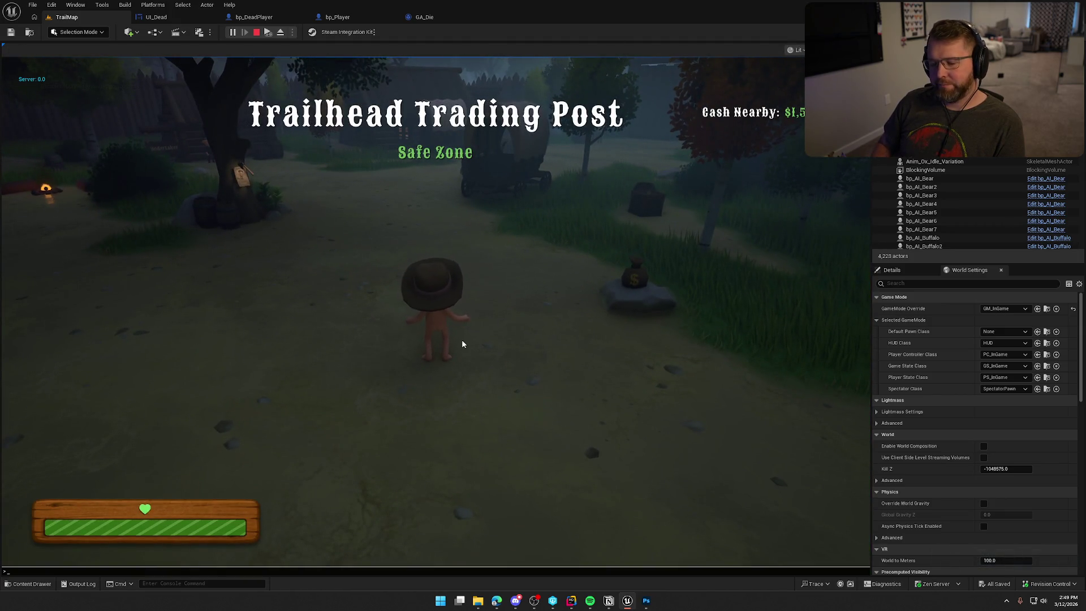
{"action": "key", "text": "Up"}
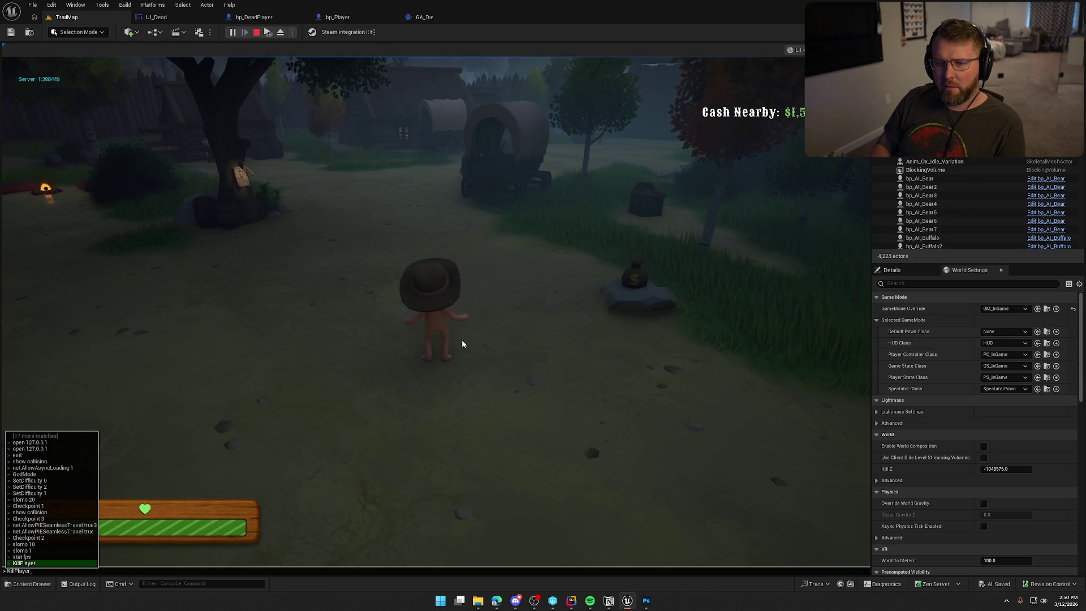
{"action": "key", "text": "Return"}
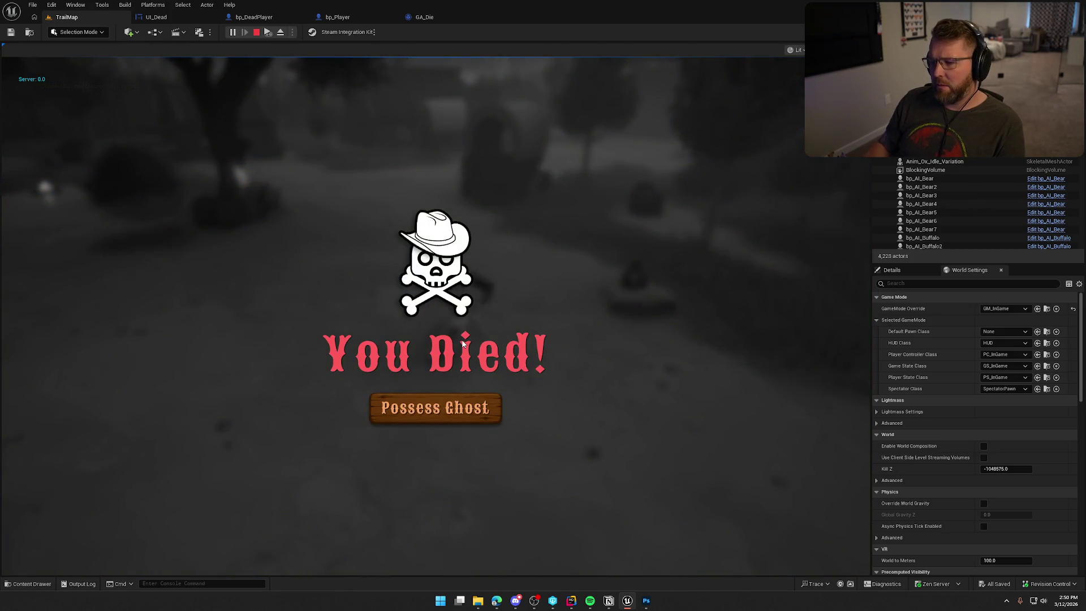
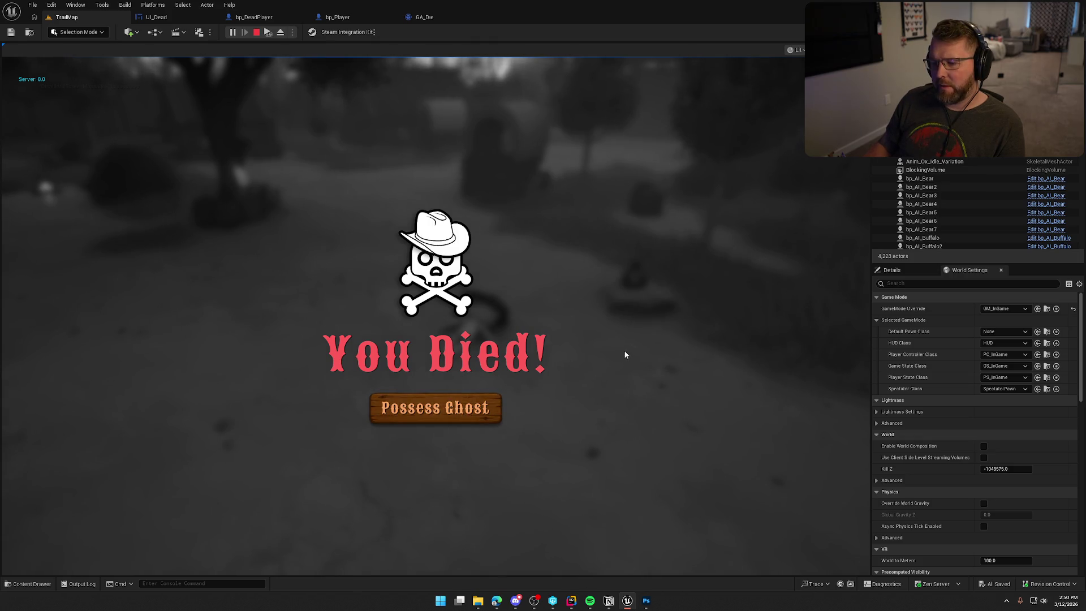
Step: Open the UI_Dead widget and delete the old UI_MenuButton
{"action": "left_click", "coordinate": [156, 17]}
{"action": "left_click", "coordinate": [475, 362]}
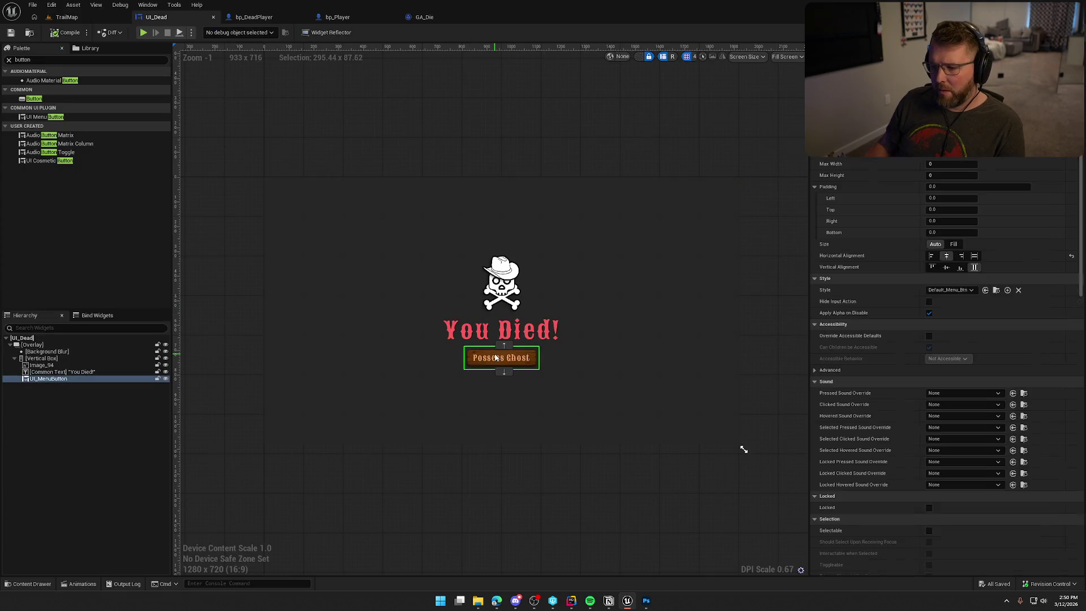
{"action": "left_click", "coordinate": [111, 378]}
{"action": "key", "text": "Delete"}
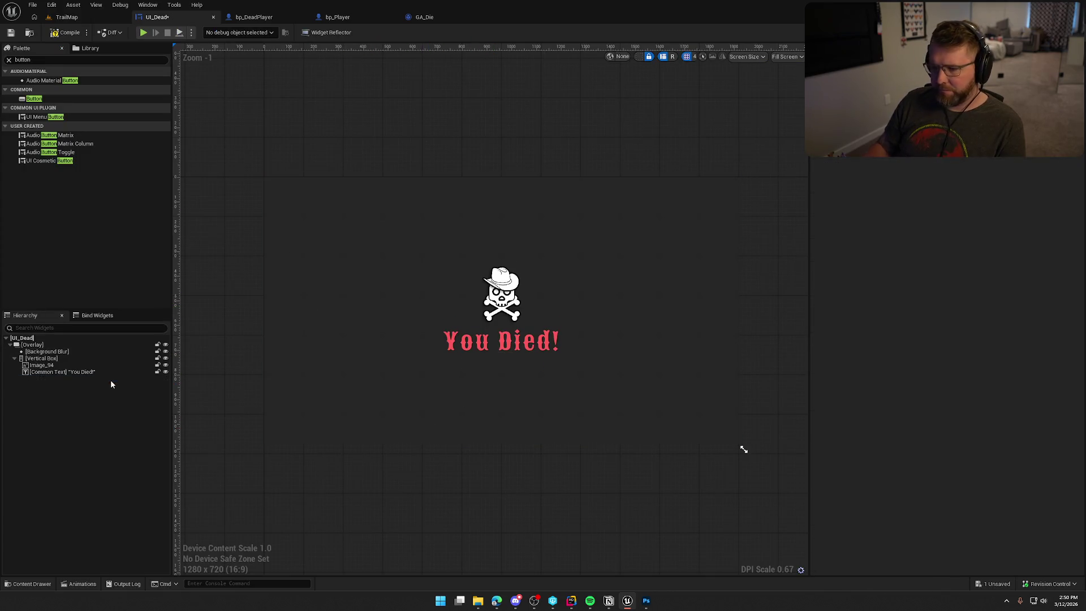
Step: Add a plain Button below 'You Died!' holding a Common Text that reads 'Possess Ghost'
{"action": "mouse_move", "coordinate": [34, 99]}
{"action": "left_mouse_down"}
{"action": "mouse_move", "coordinate": [56, 370]}
{"action": "mouse_move", "coordinate": [56, 360]}
{"action": "left_mouse_up"}
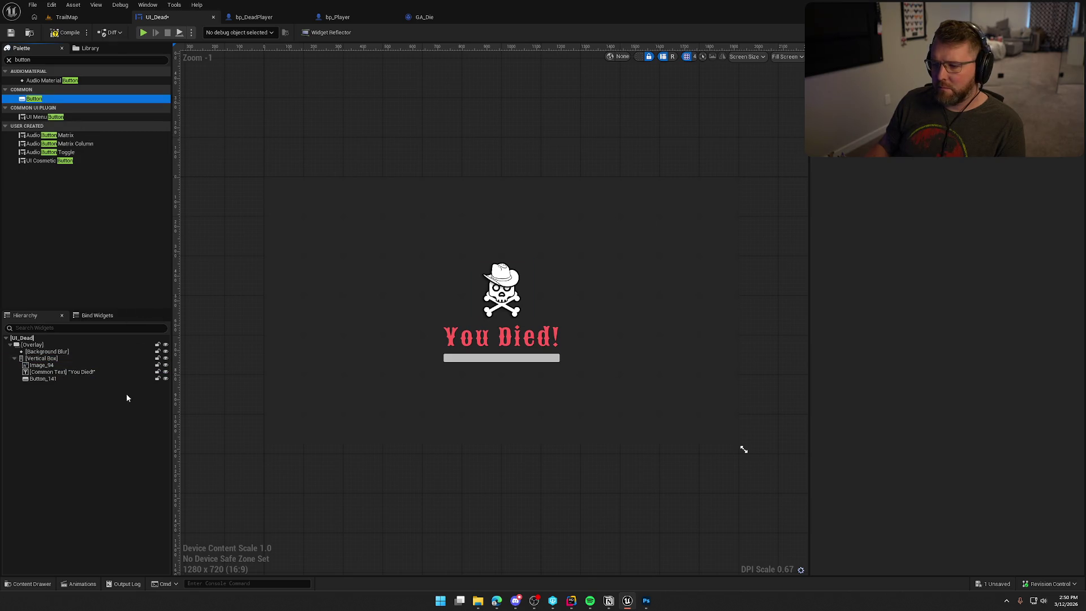
{"action": "left_click", "coordinate": [57, 379]}
{"action": "left_click", "coordinate": [48, 59]}
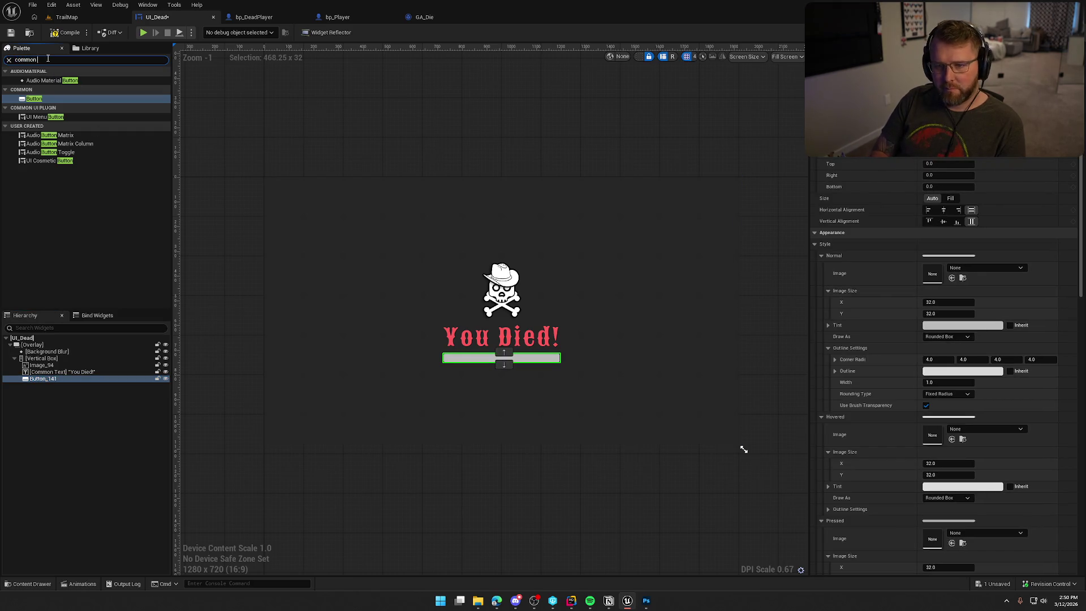
{"action": "type", "text": " text"}
{"action": "mouse_move", "coordinate": [34, 107]}
{"action": "left_mouse_down"}
{"action": "mouse_move", "coordinate": [62, 385]}
{"action": "mouse_move", "coordinate": [37, 381]}
{"action": "mouse_move", "coordinate": [45, 384]}
{"action": "left_mouse_up"}
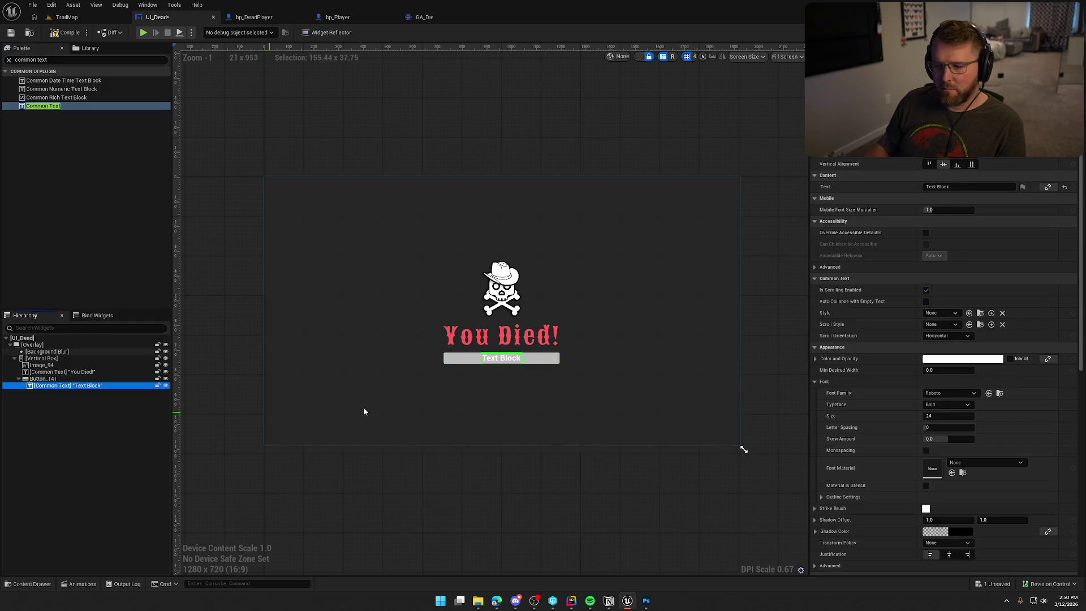
{"action": "left_click", "coordinate": [961, 186]}
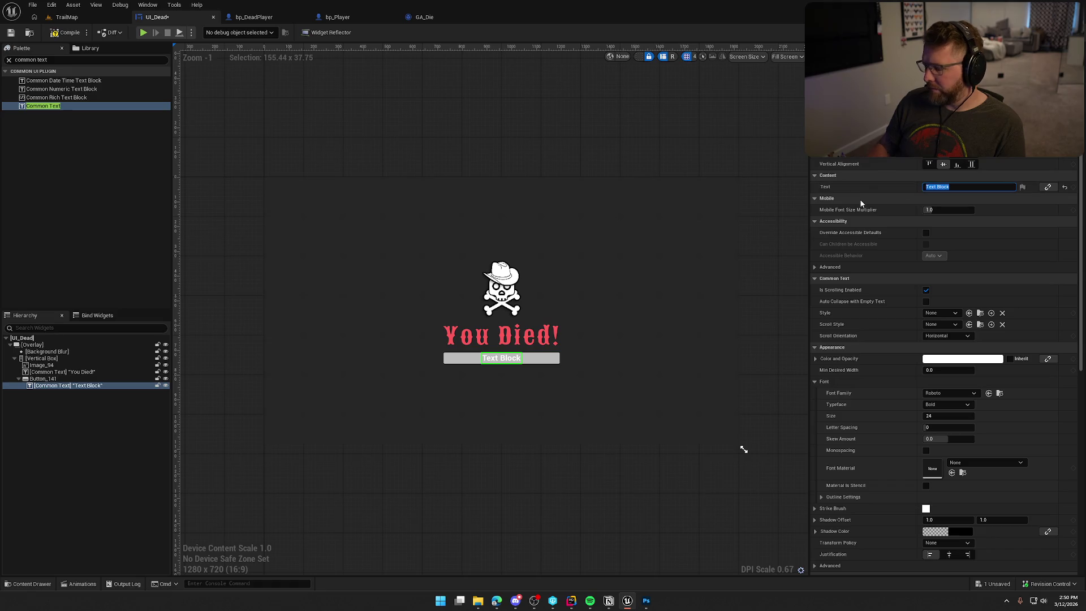
{"action": "type", "text": "Possess H"}
{"action": "key", "text": "BackSpace"}
{"action": "type", "text": "Ghost"}
{"action": "key", "text": "Return"}
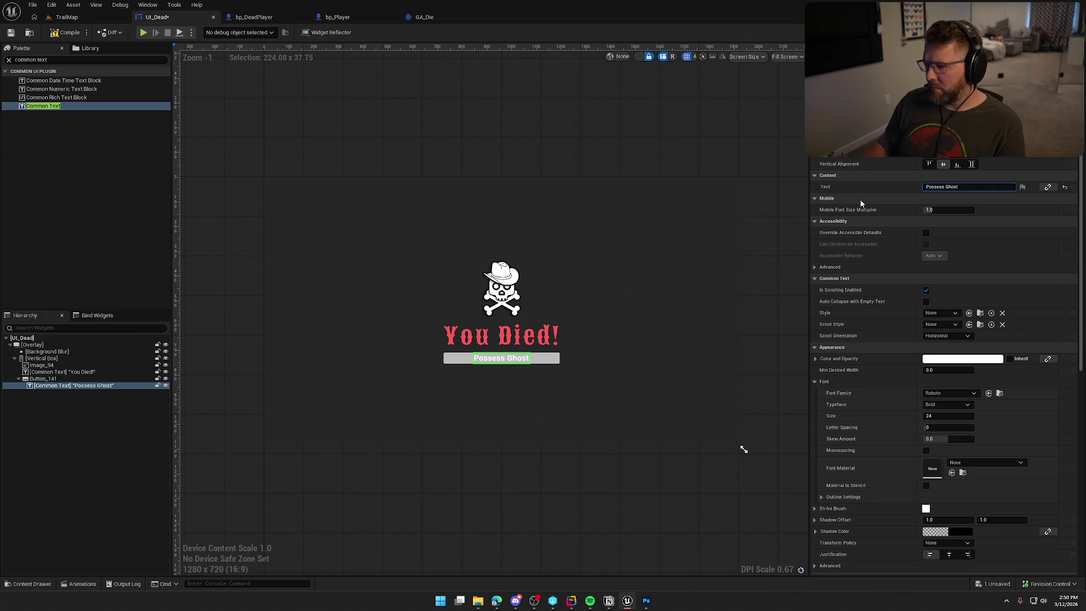
Step: Give the Possess Ghost label the Default_24_White style and adjust its alignment
{"action": "left_click", "coordinate": [940, 313]}
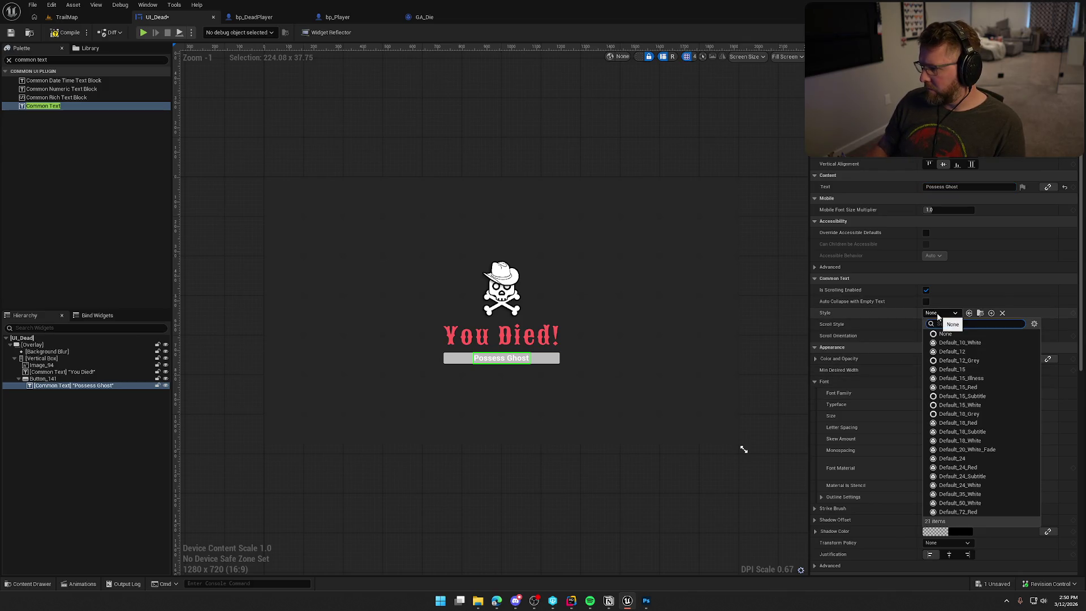
{"action": "left_click", "coordinate": [985, 486]}
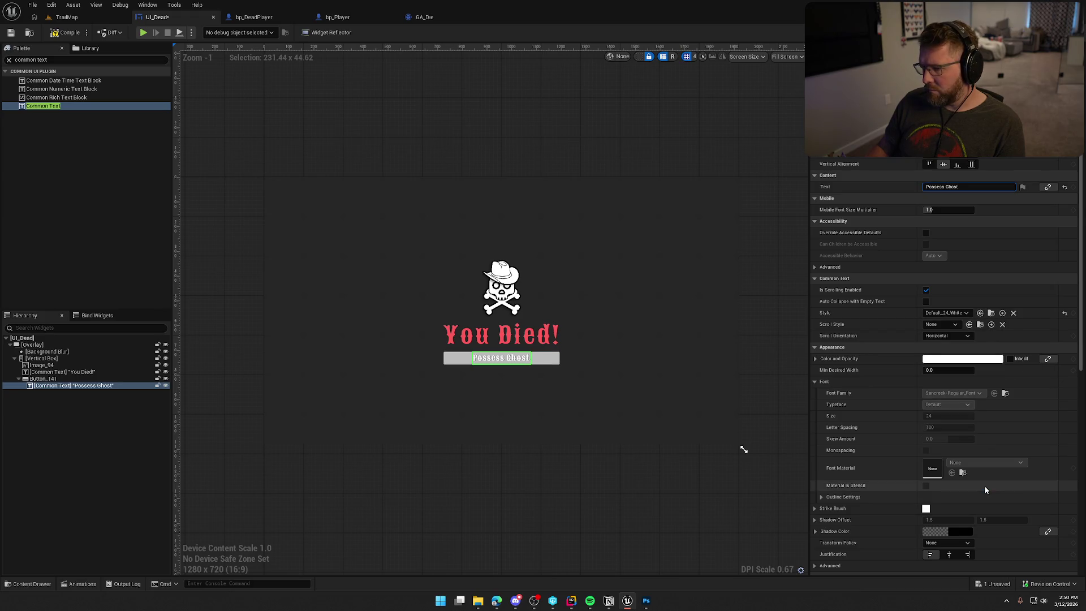
{"action": "scroll", "coordinate": [526, 399], "scroll_direction": "up", "scroll_amount": 4}
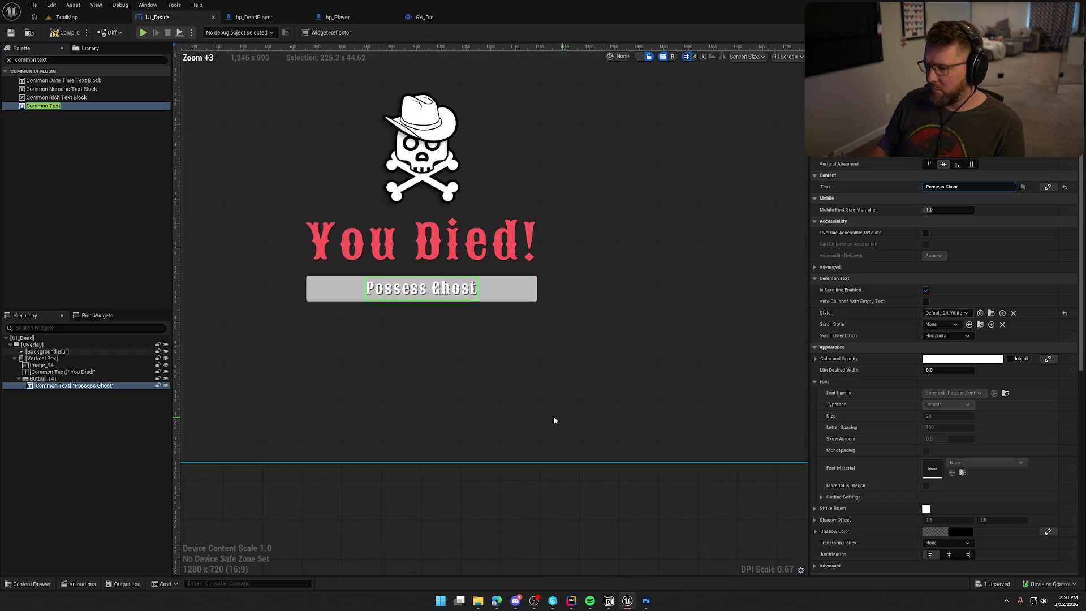
{"action": "left_click", "coordinate": [128, 378]}
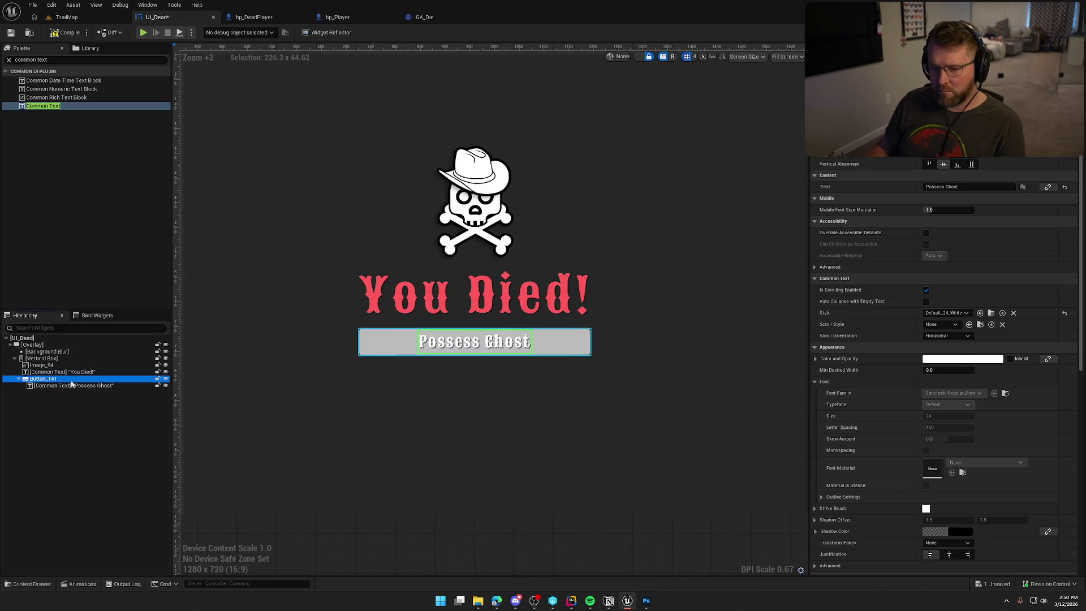
{"action": "left_click", "coordinate": [85, 385]}
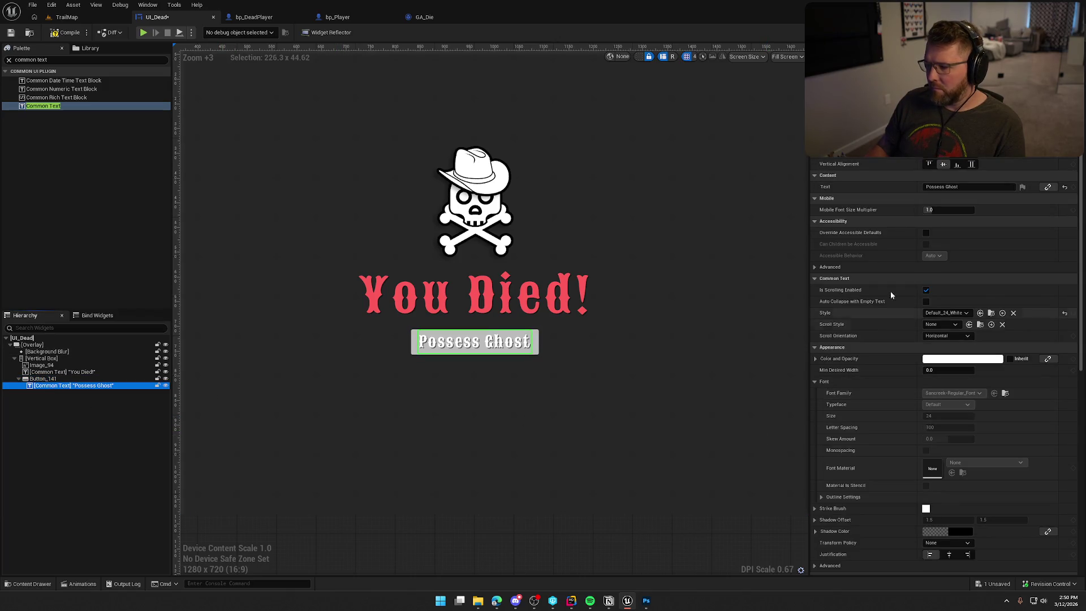
{"action": "left_click", "coordinate": [943, 164]}
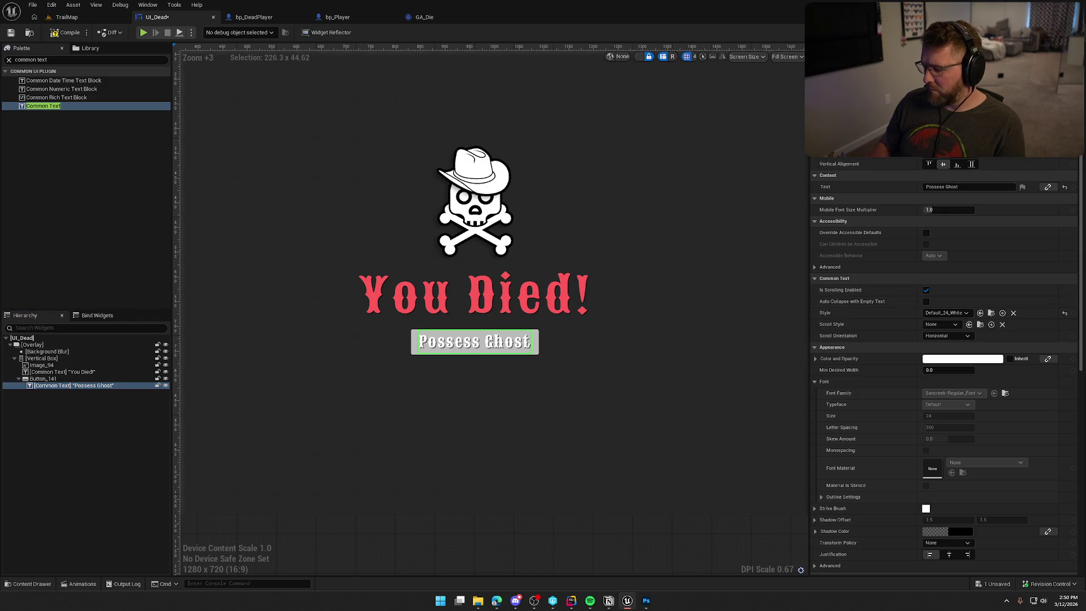
{"action": "left_click", "coordinate": [43, 378]}
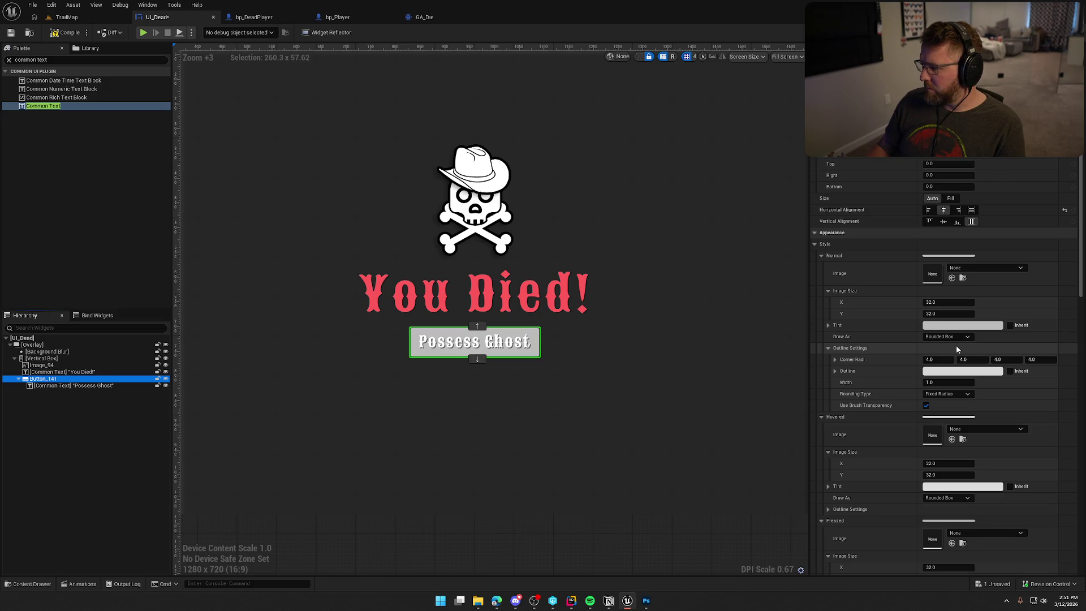
Step: Make the button's outline width 0 with a fully transparent black outline colour
{"action": "left_click", "coordinate": [955, 325]}
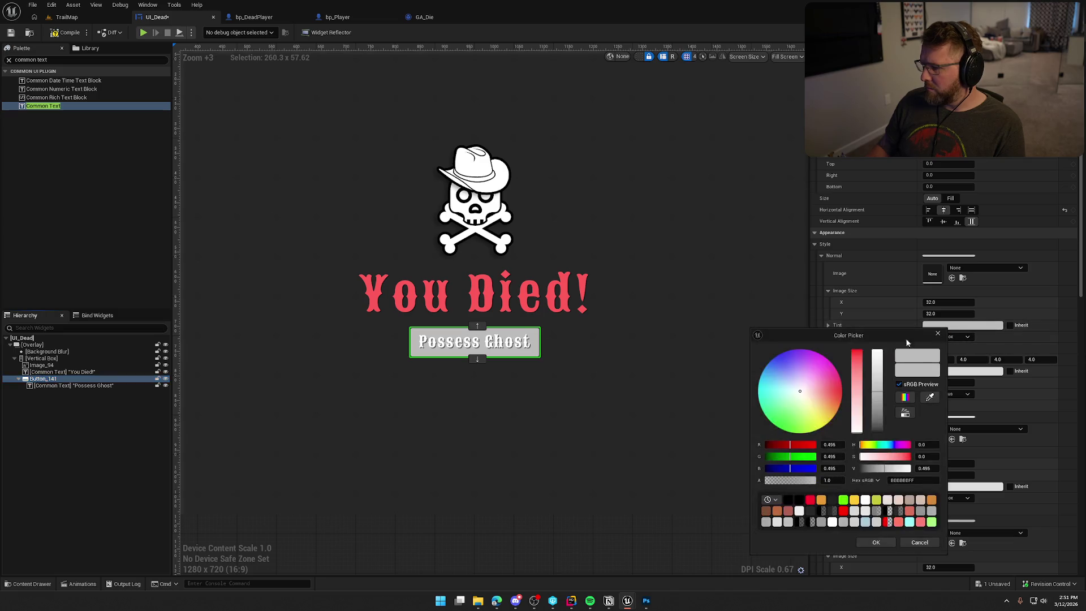
{"action": "left_click_drag", "start_coordinate": [873, 388], "coordinate": [876, 350]}
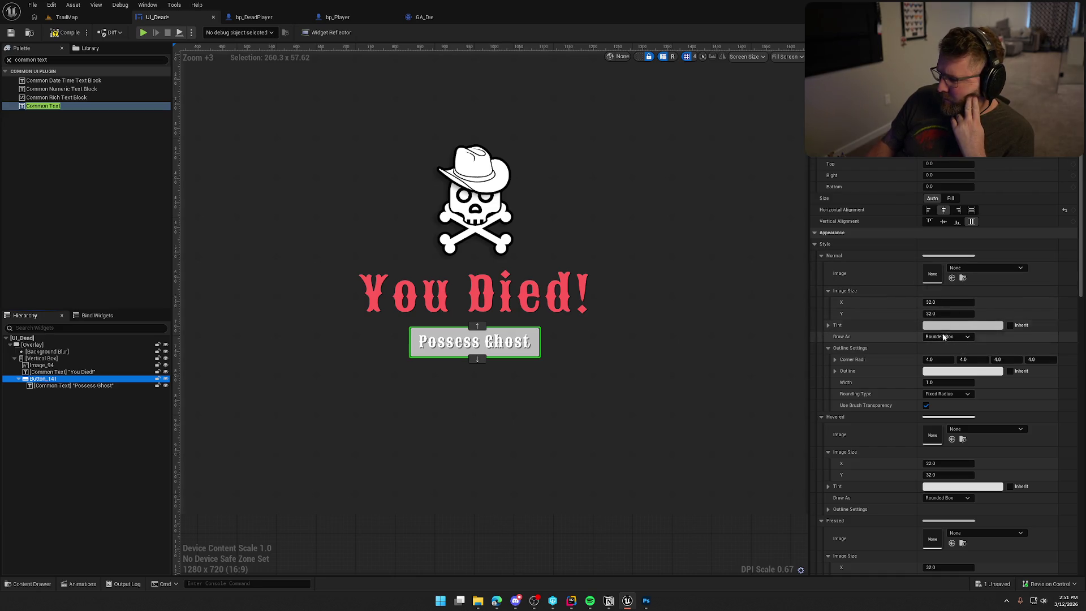
{"action": "left_click", "coordinate": [950, 383]}
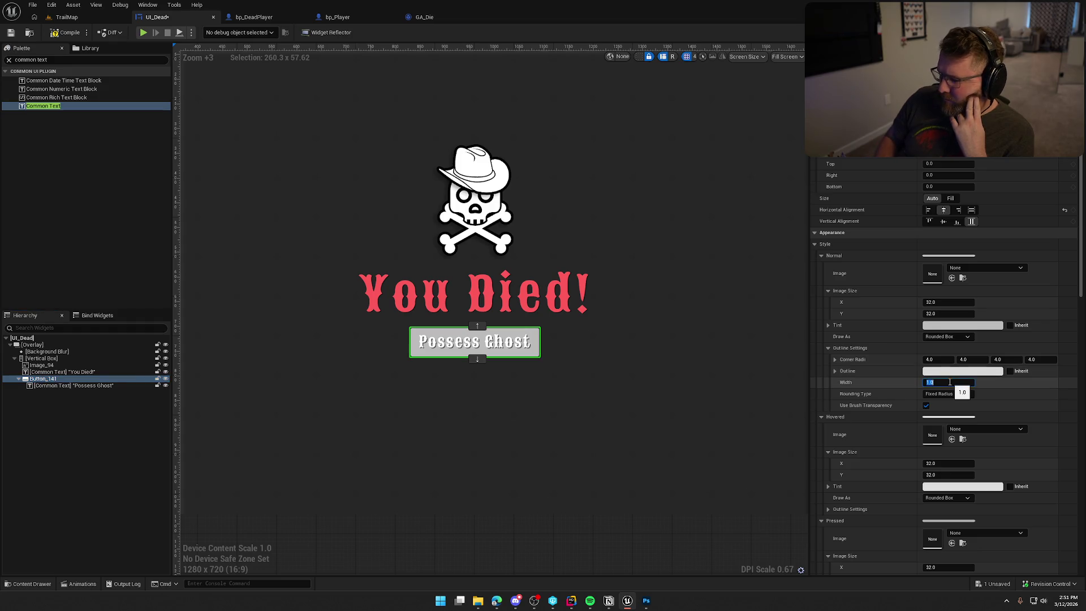
{"action": "type", "text": "0"}
{"action": "left_click", "coordinate": [961, 370]}
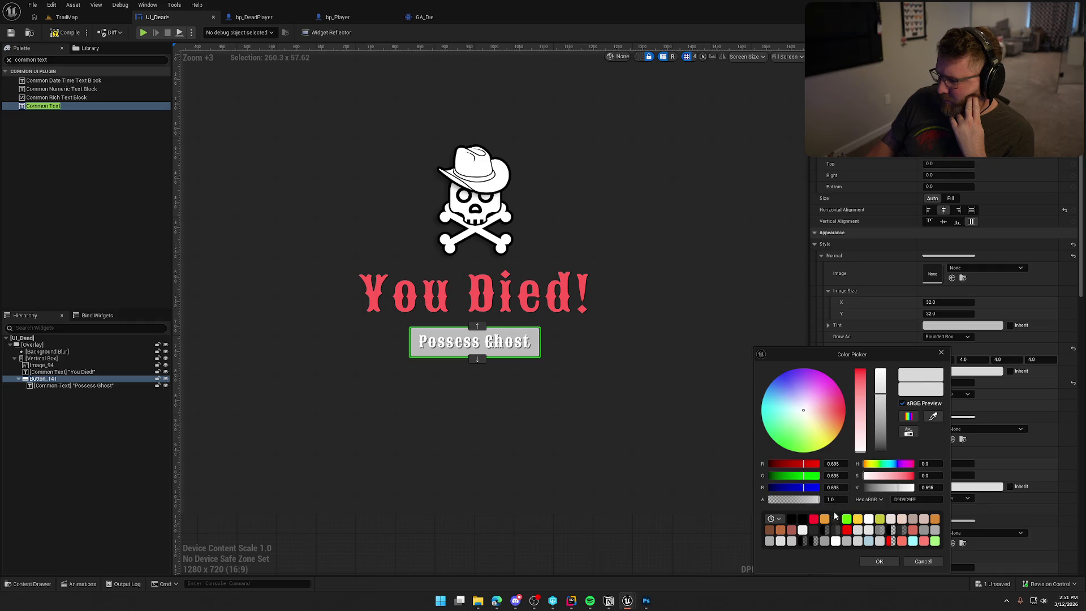
{"action": "left_click", "coordinate": [834, 499]}
{"action": "type", "text": "0"}
{"action": "key", "text": "Return"}
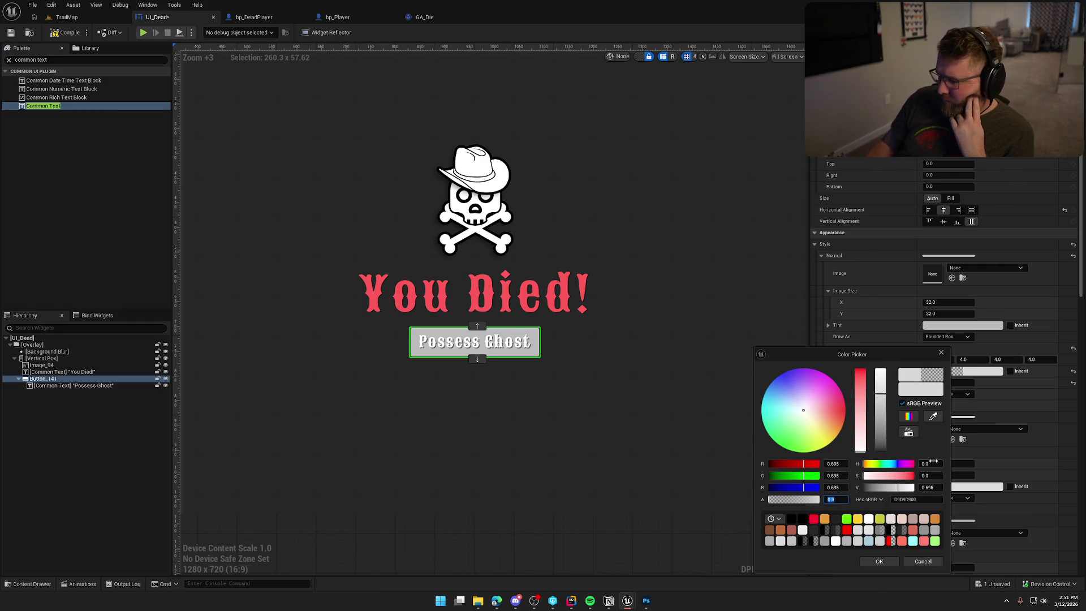
{"action": "left_click_drag", "start_coordinate": [881, 405], "coordinate": [853, 580]}
{"action": "left_click", "coordinate": [875, 560]}
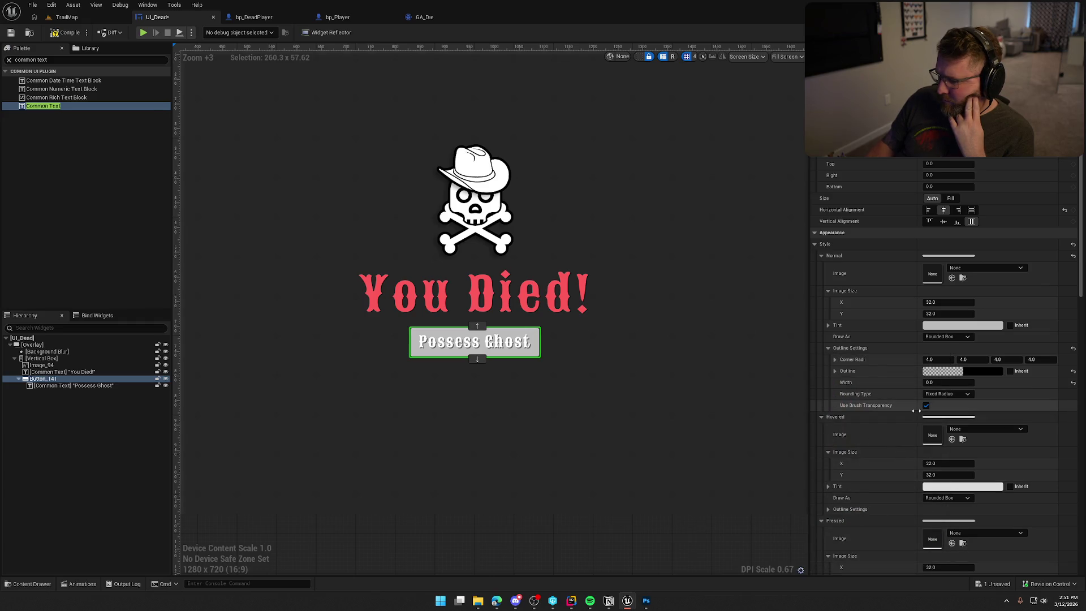
Step: Set all of the button's corner radii to 5
{"action": "left_click", "coordinate": [937, 359]}
{"action": "type", "text": "5"}
{"action": "key", "text": "Return"}
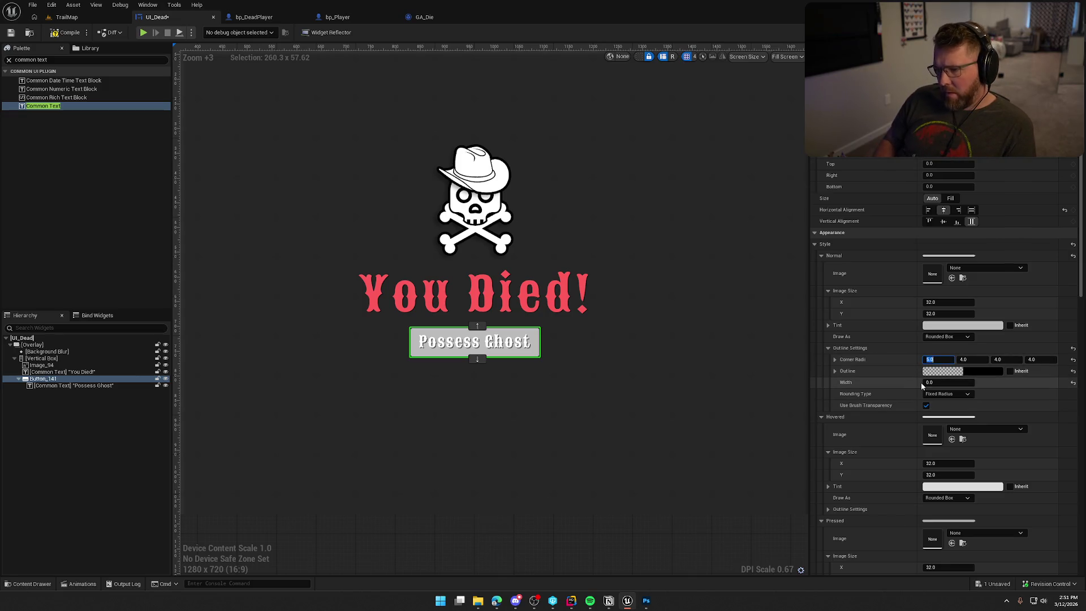
{"action": "key", "text": "Tab"}
{"action": "type", "text": "5"}
{"action": "key", "text": "Tab"}
{"action": "type", "text": "5"}
{"action": "key", "text": "Tab"}
{"action": "type", "text": "5"}
{"action": "key", "text": "Return"}
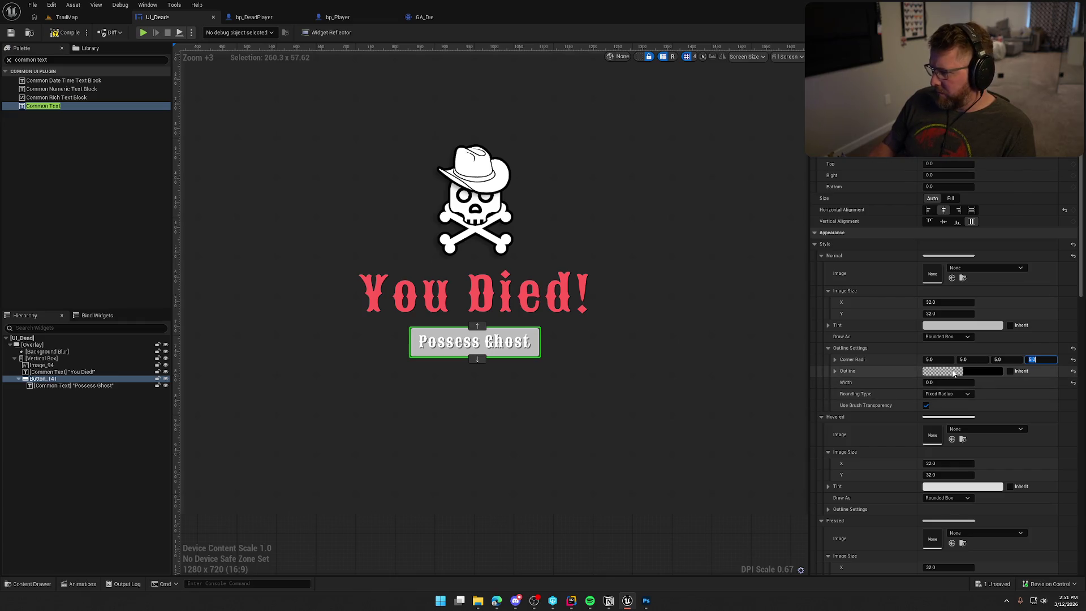
Step: Tint the button's normal state near-black at 0.5 opacity (1A1A1A80)
{"action": "left_click", "coordinate": [954, 327]}
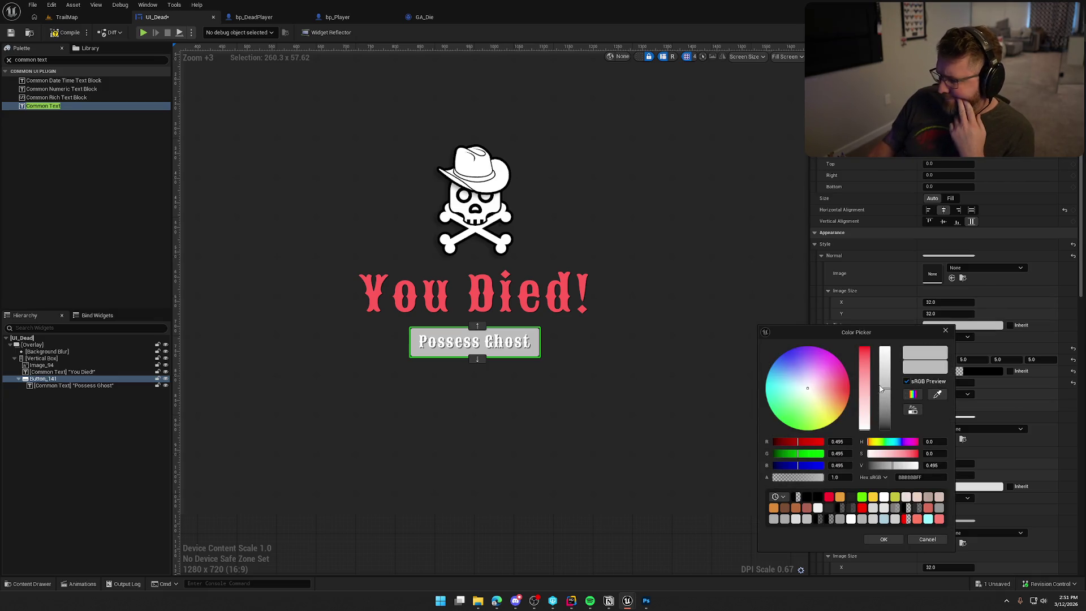
{"action": "left_click_drag", "start_coordinate": [886, 393], "coordinate": [887, 428]}
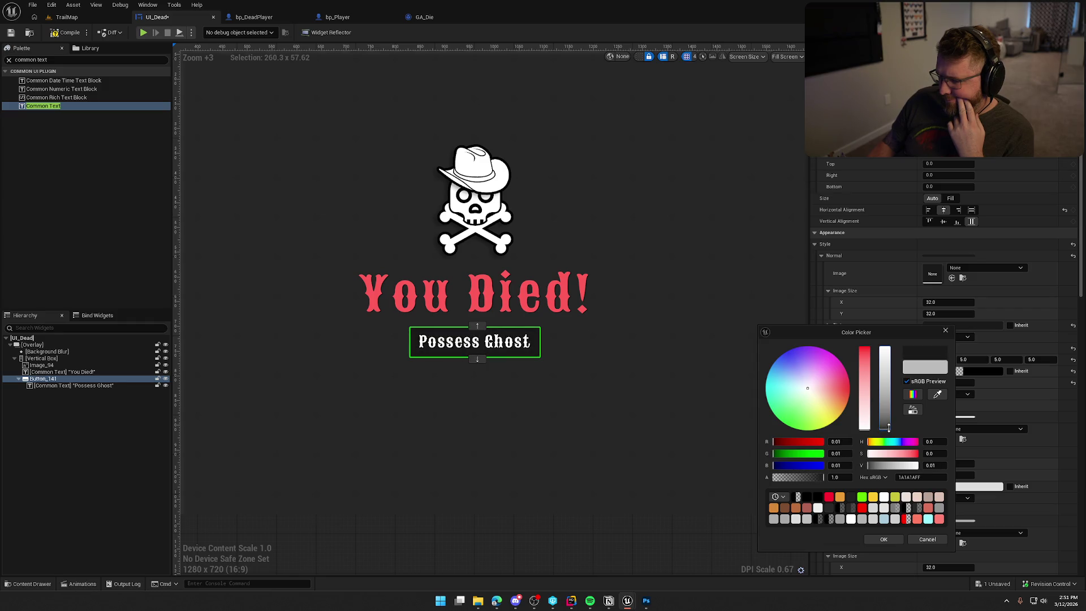
{"action": "left_click", "coordinate": [839, 478]}
{"action": "key", "text": "BackSpace"}
{"action": "type", "text": "0.5"}
{"action": "key", "text": "Return"}
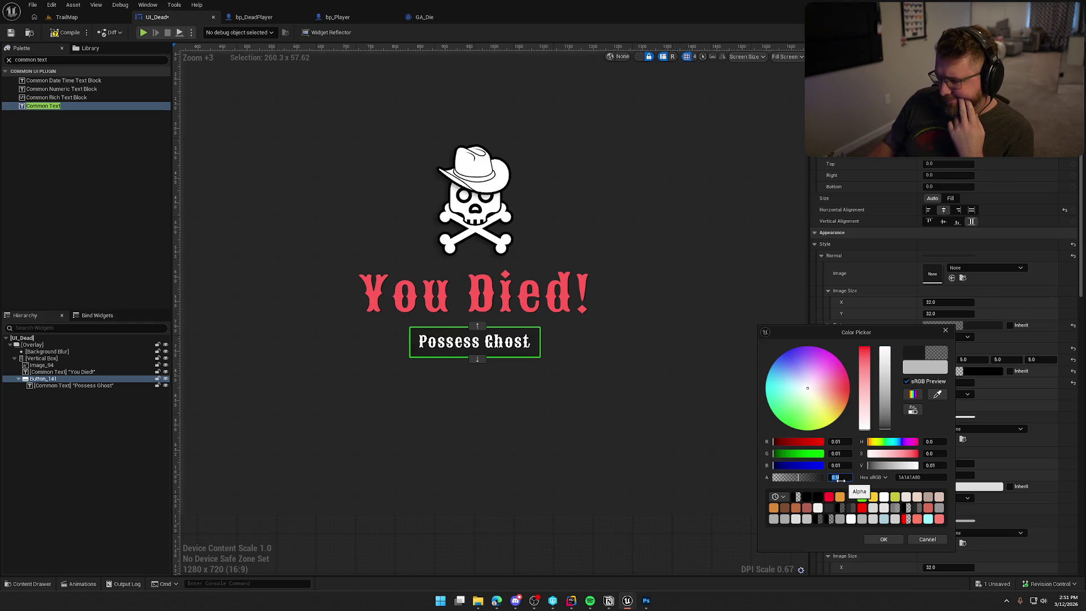
{"action": "left_click", "coordinate": [883, 539]}
{"action": "left_click", "coordinate": [646, 406]}
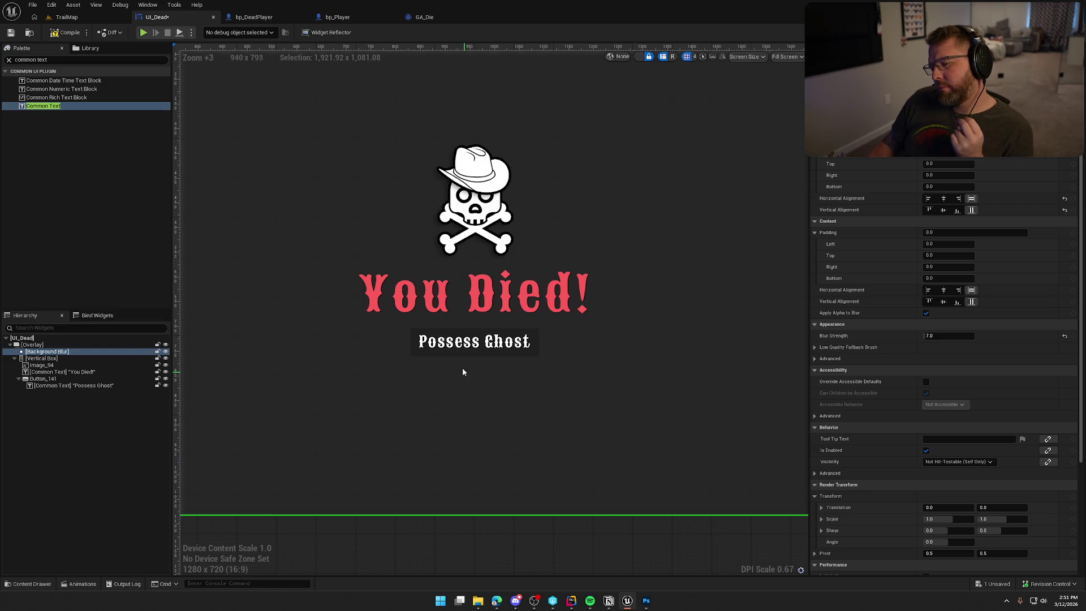
Step: Lighten the Possess Ghost button's tint slightly to semi-transparent gray 31313180
{"action": "left_click", "coordinate": [62, 378]}
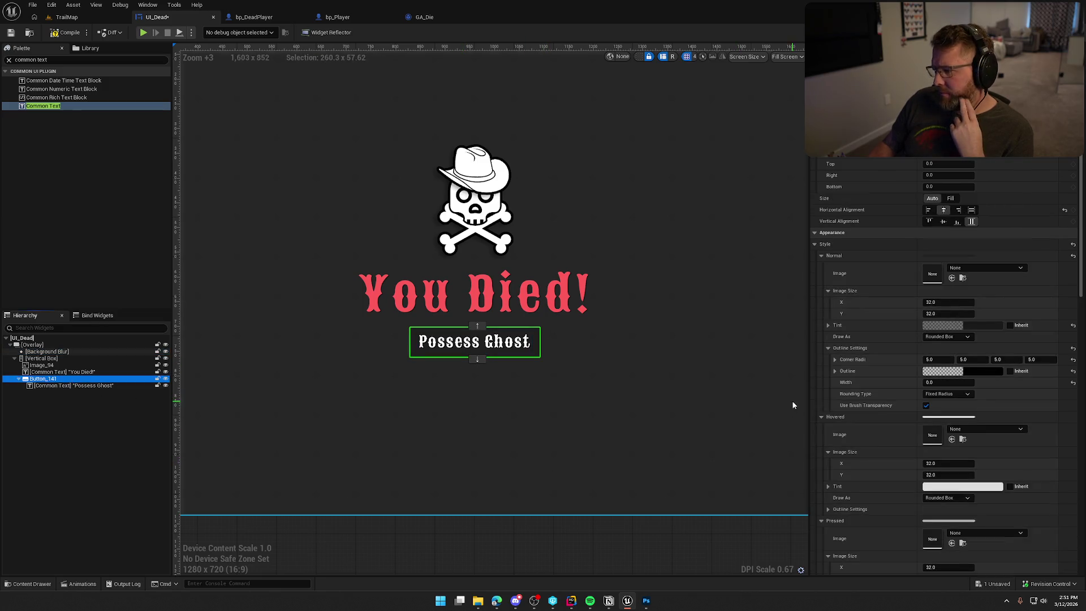
{"action": "left_click", "coordinate": [978, 326]}
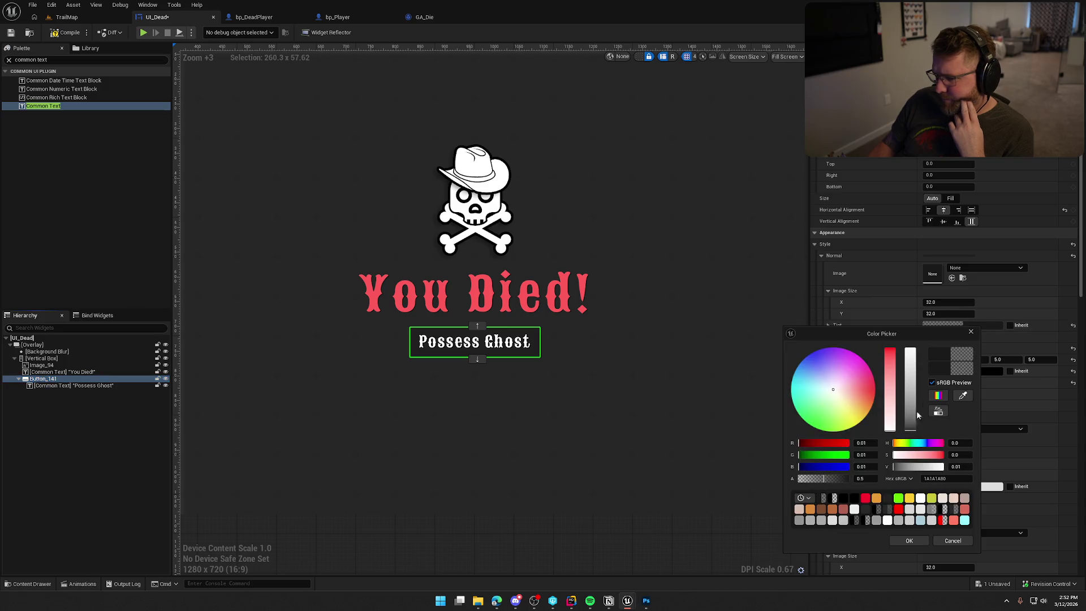
{"action": "left_click", "coordinate": [908, 434]}
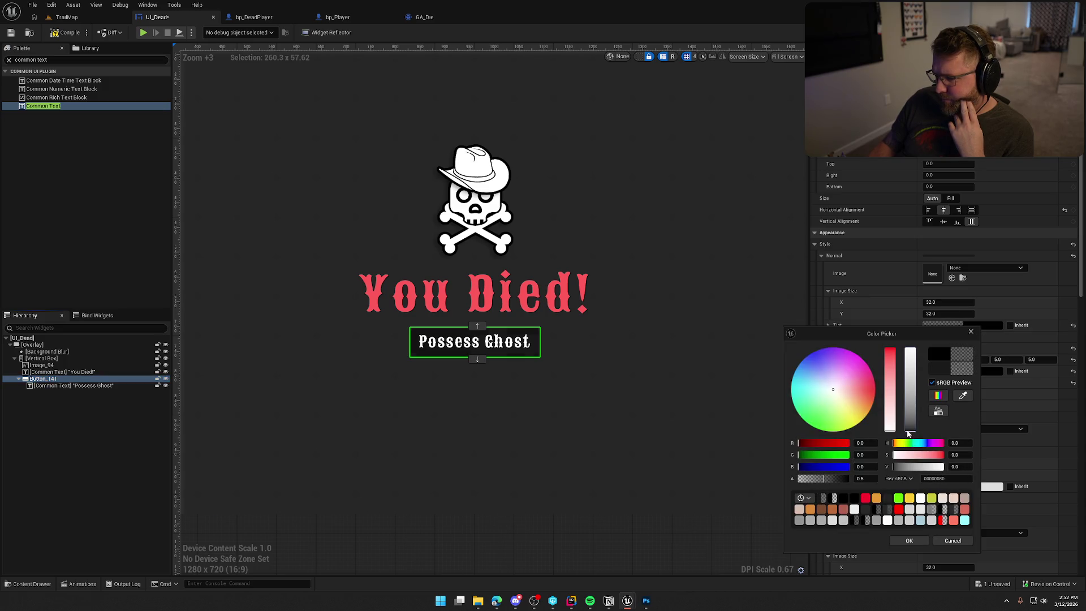
{"action": "left_click", "coordinate": [910, 432]}
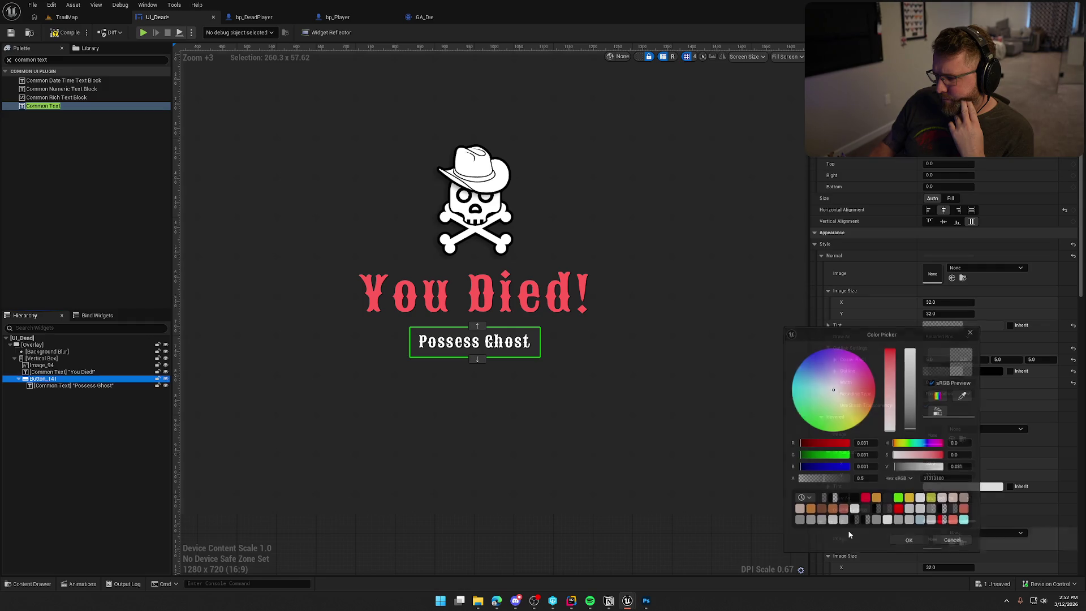
{"action": "left_click", "coordinate": [908, 540]}
{"action": "left_click", "coordinate": [645, 470]}
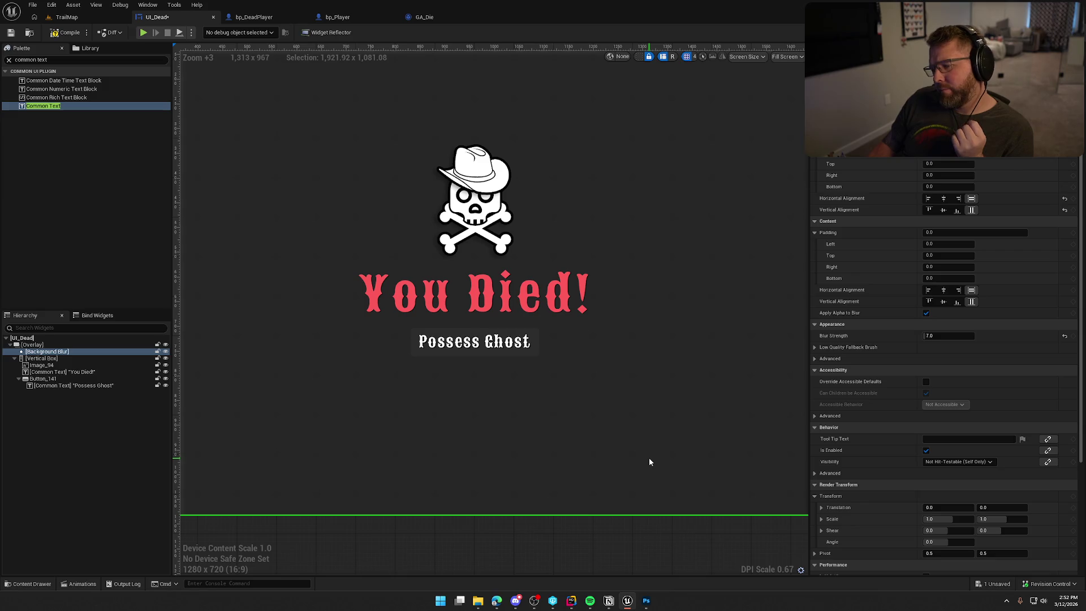
{"action": "left_click", "coordinate": [483, 344]}
{"action": "left_click", "coordinate": [59, 371]}
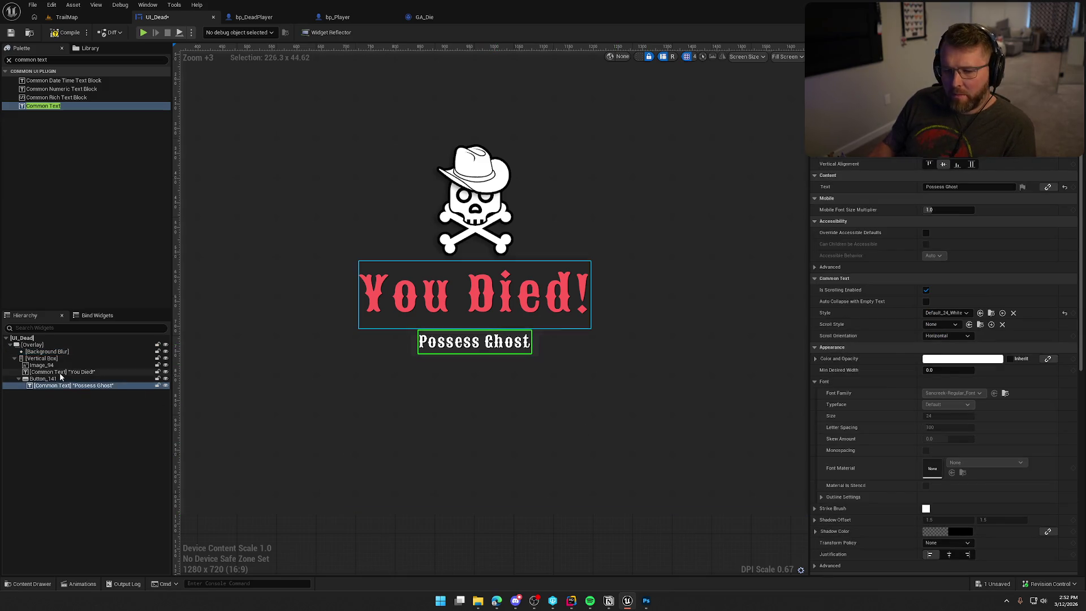
{"action": "left_click", "coordinate": [43, 379]}
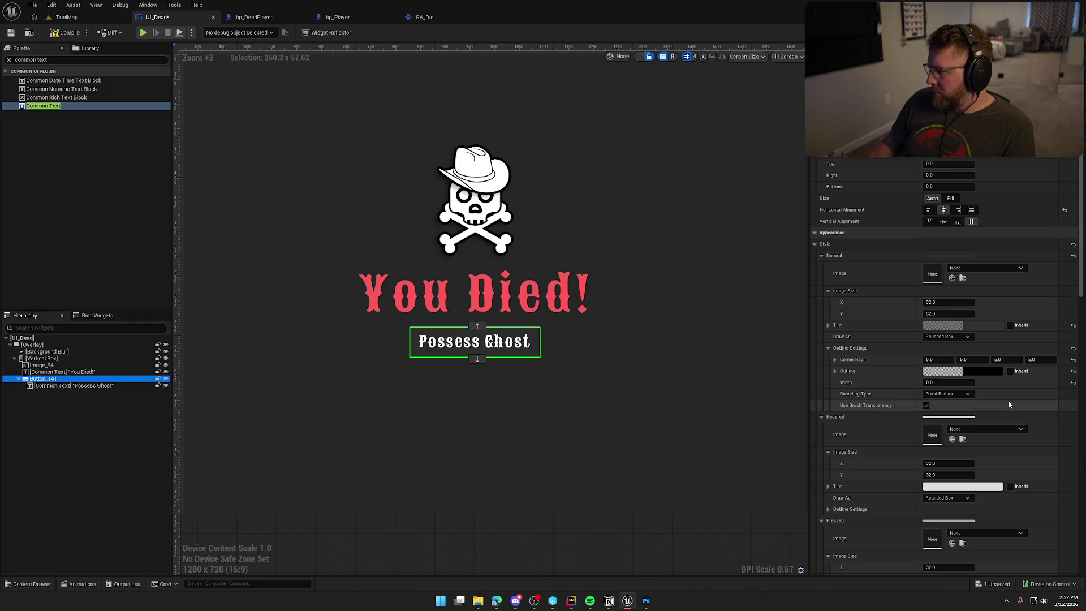
Step: Set Draw As to None for the button's Normal, Hovered and Pressed styles, collapsing each section
{"action": "left_click", "coordinate": [996, 327]}
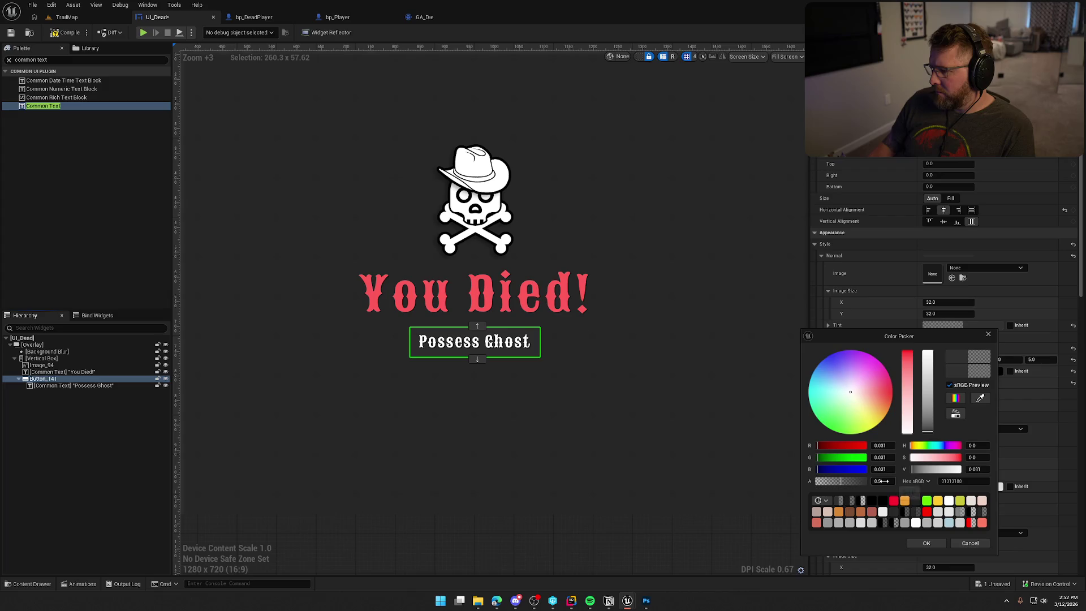
{"action": "left_click", "coordinate": [984, 542]}
{"action": "left_click", "coordinate": [948, 338]}
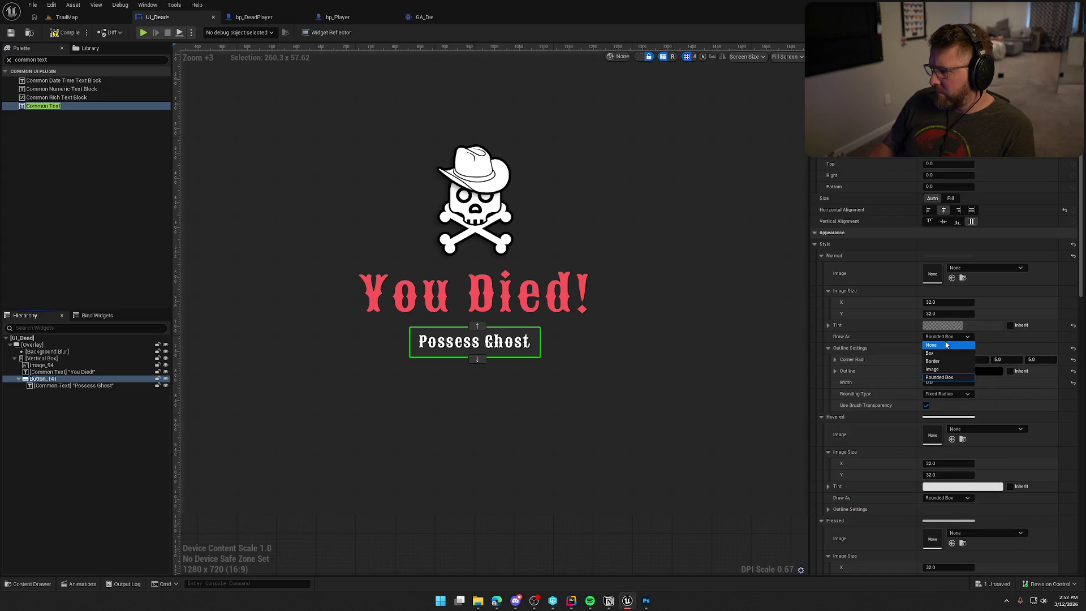
{"action": "left_click", "coordinate": [941, 345]}
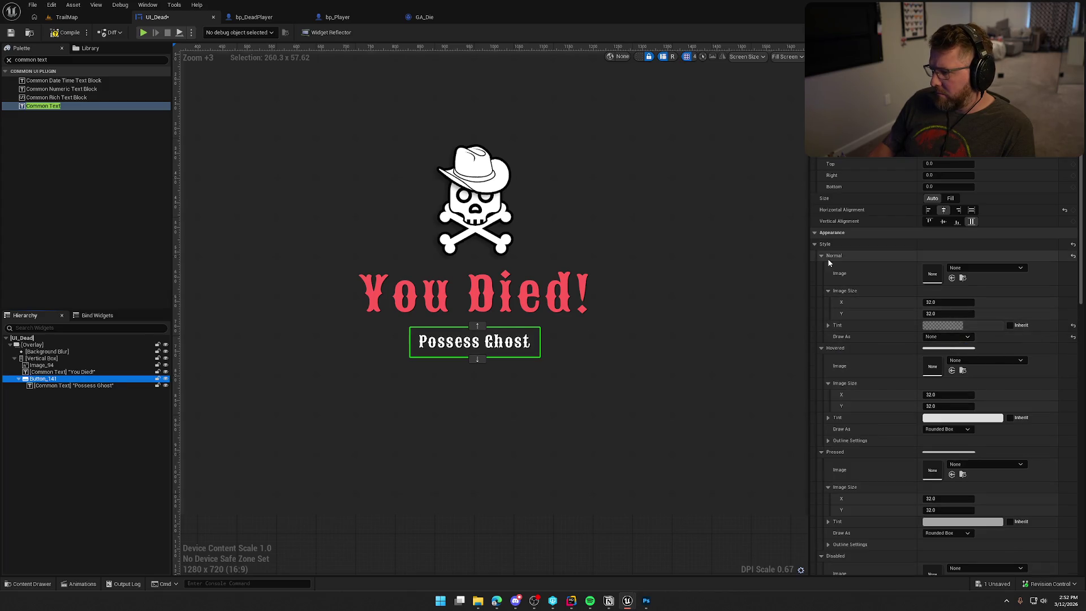
{"action": "left_click", "coordinate": [822, 256]}
{"action": "left_click", "coordinate": [933, 348]}
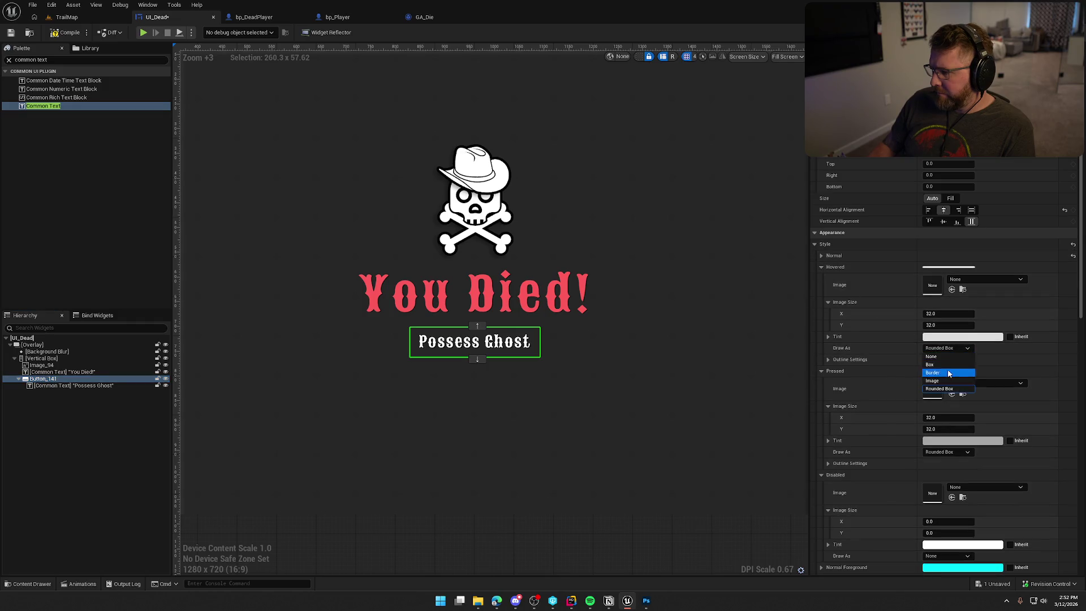
{"action": "left_click", "coordinate": [936, 356]}
{"action": "left_click", "coordinate": [821, 267]}
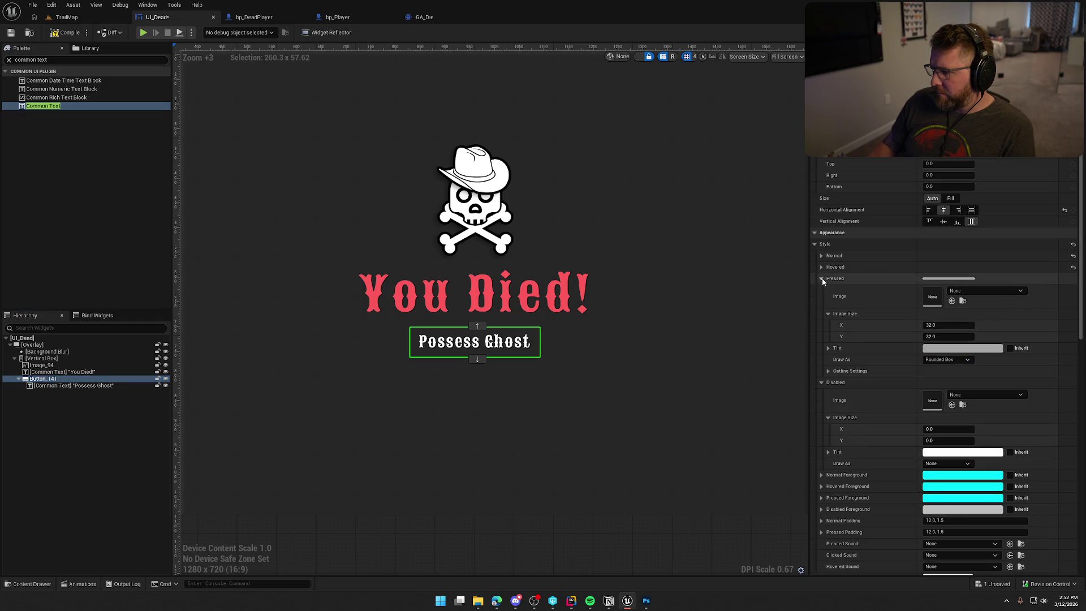
{"action": "left_click", "coordinate": [945, 359]}
{"action": "left_click", "coordinate": [932, 368]}
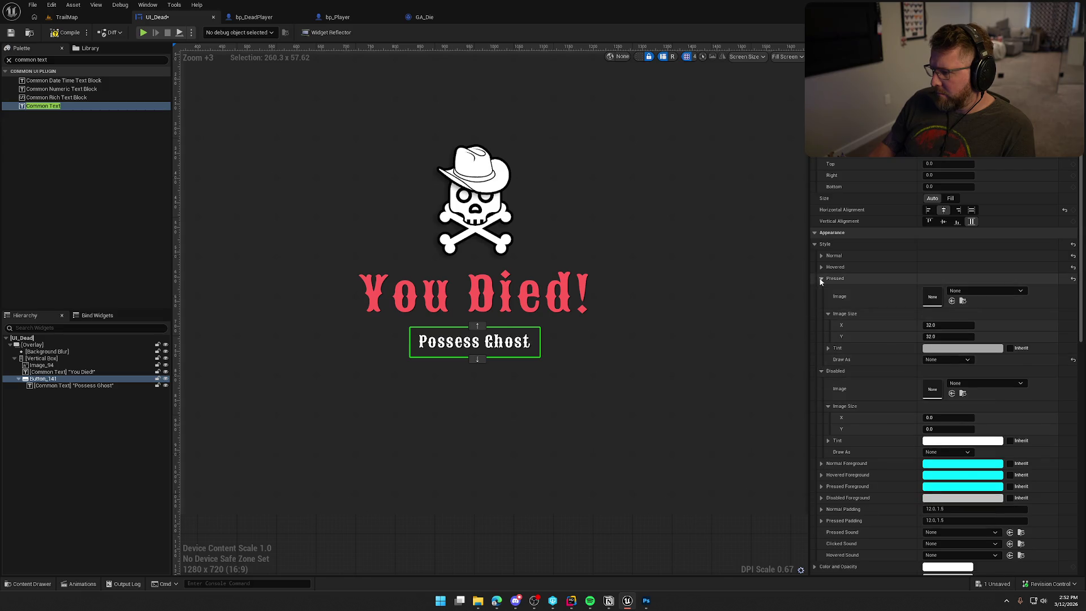
{"action": "left_click", "coordinate": [821, 278]}
{"action": "left_click", "coordinate": [821, 290]}
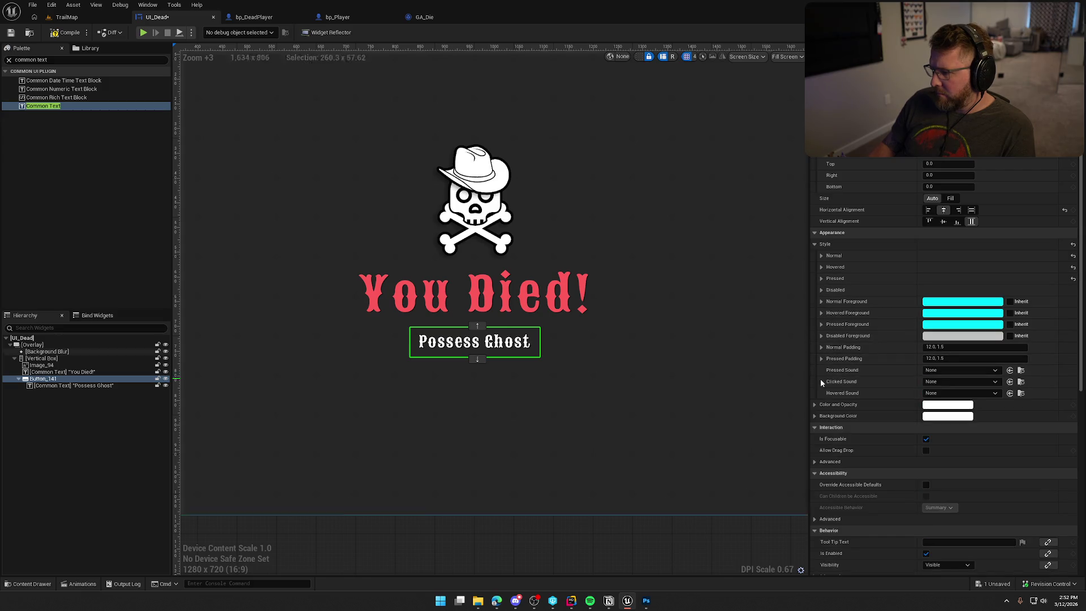
Step: Try Default_24_Subtitle on the Possess Ghost label, then settle on the orange Default_24 style
{"action": "left_click", "coordinate": [594, 418]}
{"action": "left_click", "coordinate": [484, 342]}
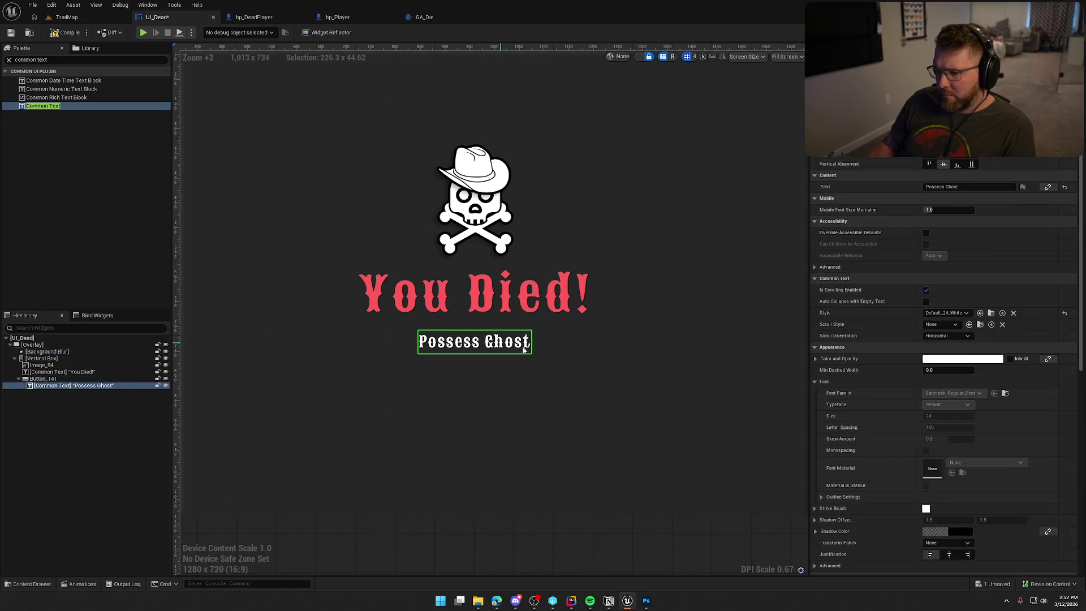
{"action": "left_click", "coordinate": [56, 378]}
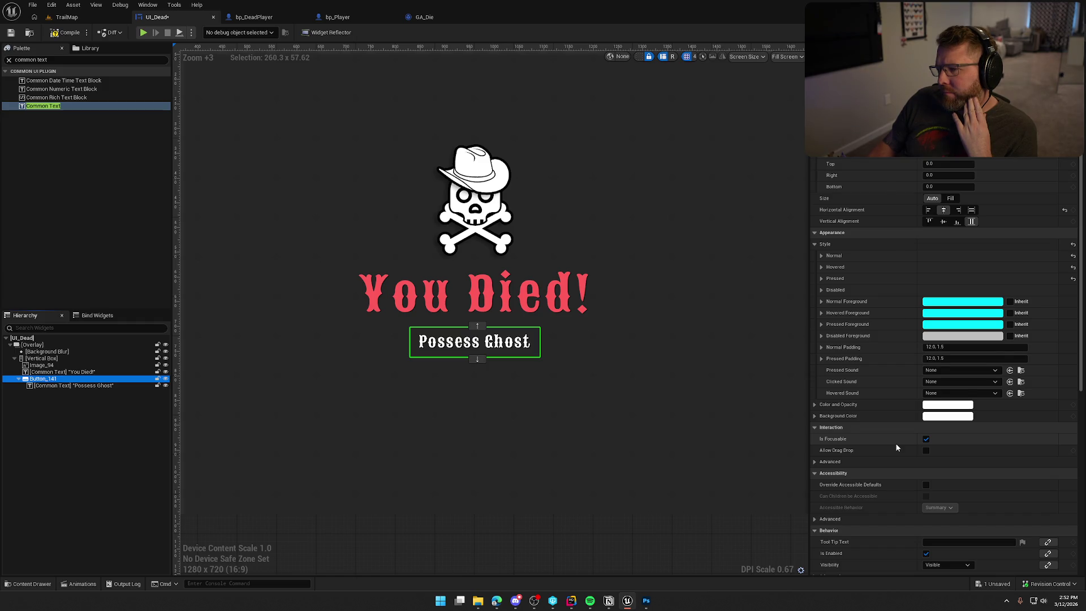
{"action": "scroll", "coordinate": [896, 446], "scroll_direction": "down", "scroll_amount": 10}
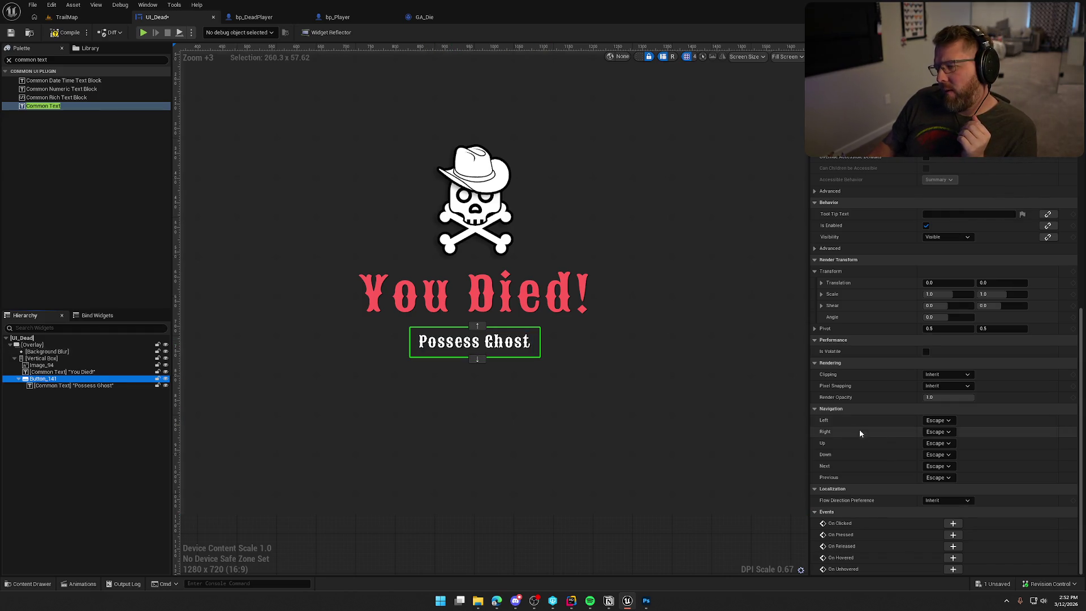
{"action": "left_click", "coordinate": [472, 342]}
{"action": "scroll", "coordinate": [984, 366], "scroll_direction": "up", "scroll_amount": 10}
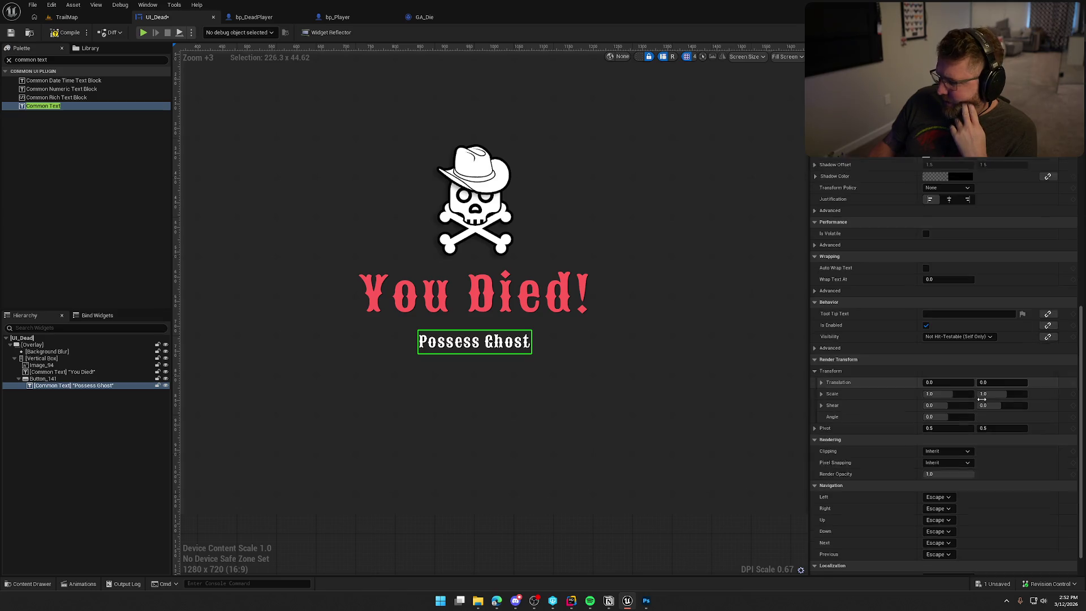
{"action": "scroll", "coordinate": [983, 436], "scroll_direction": "up", "scroll_amount": 3}
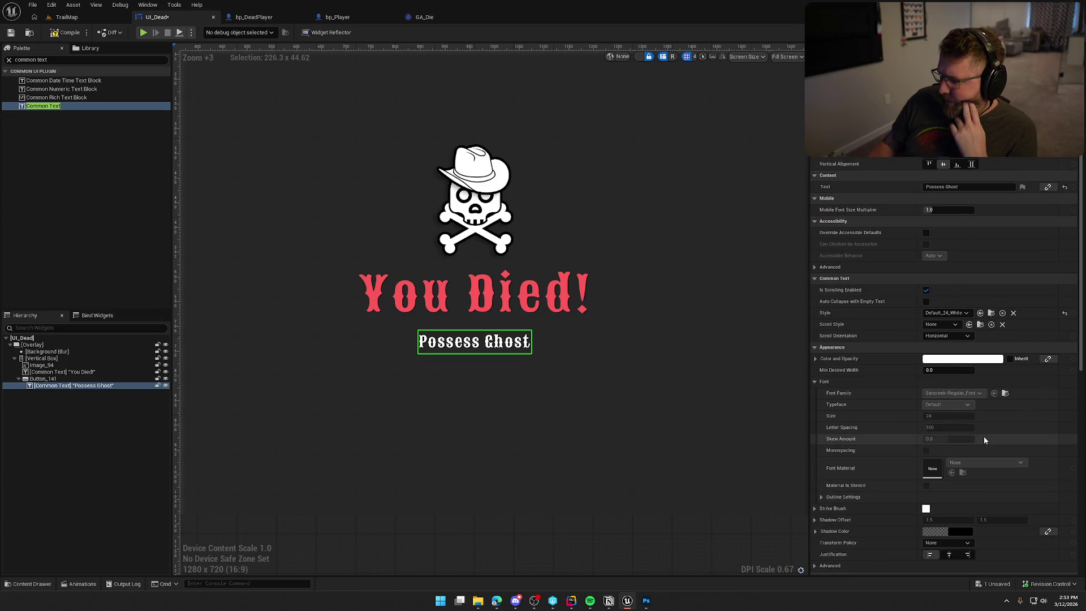
{"action": "left_click", "coordinate": [943, 313]}
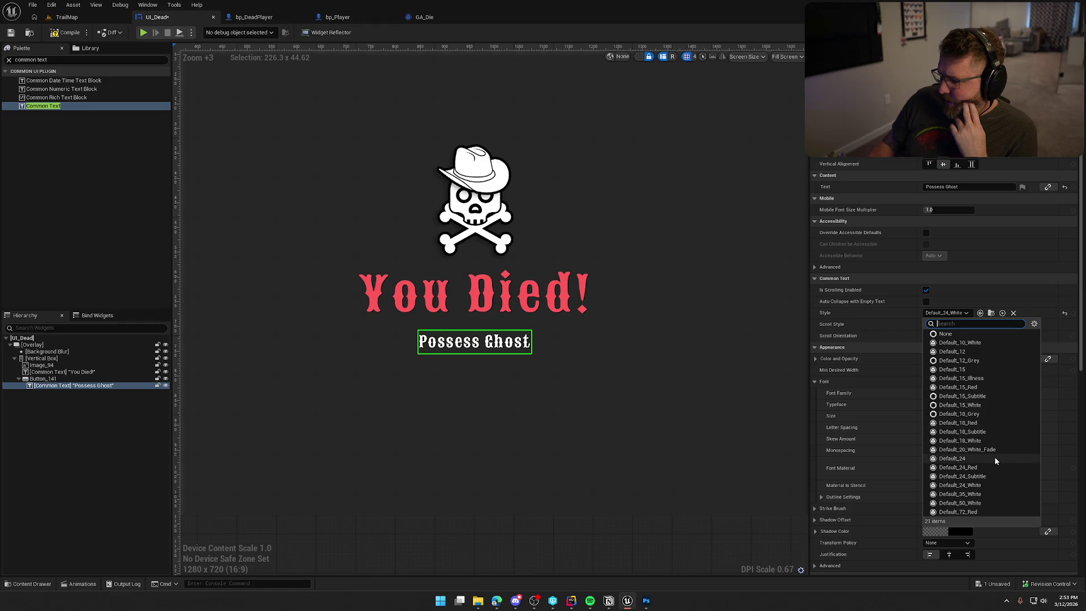
{"action": "left_click", "coordinate": [990, 476]}
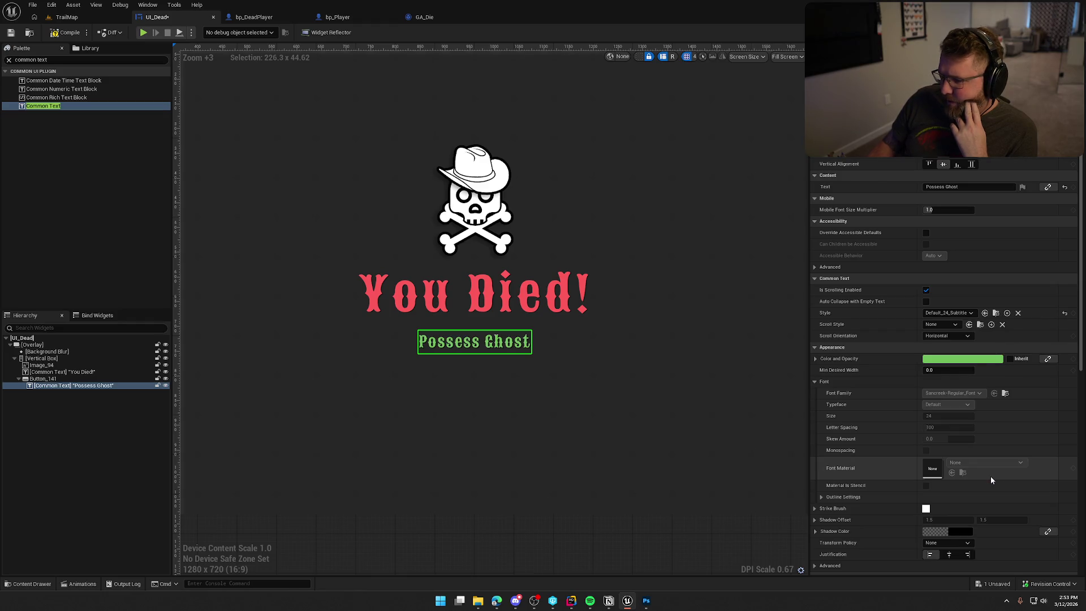
{"action": "left_click", "coordinate": [955, 312]}
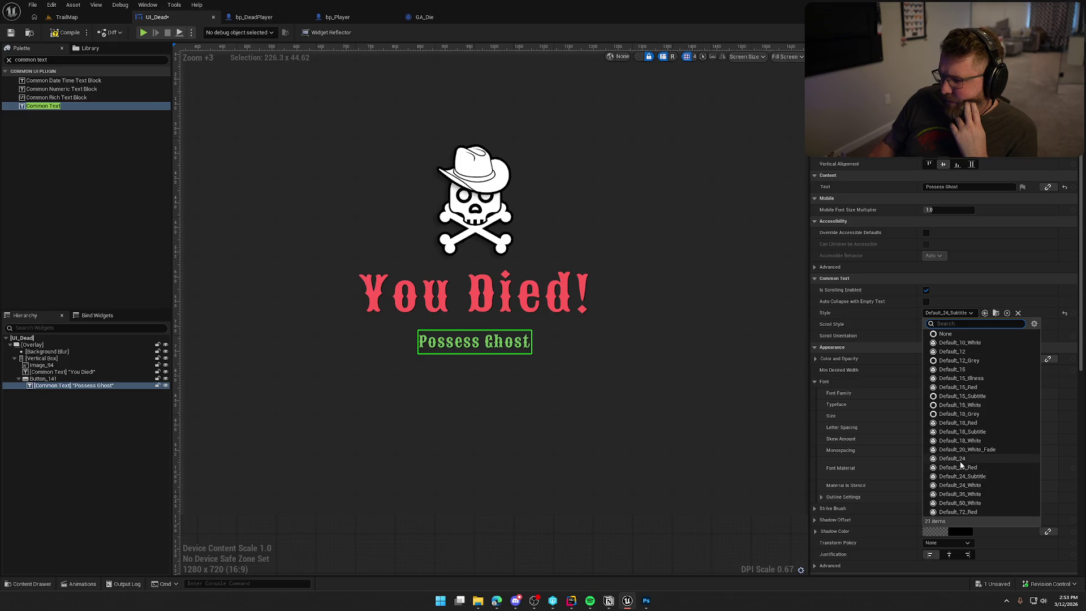
{"action": "left_click", "coordinate": [960, 460]}
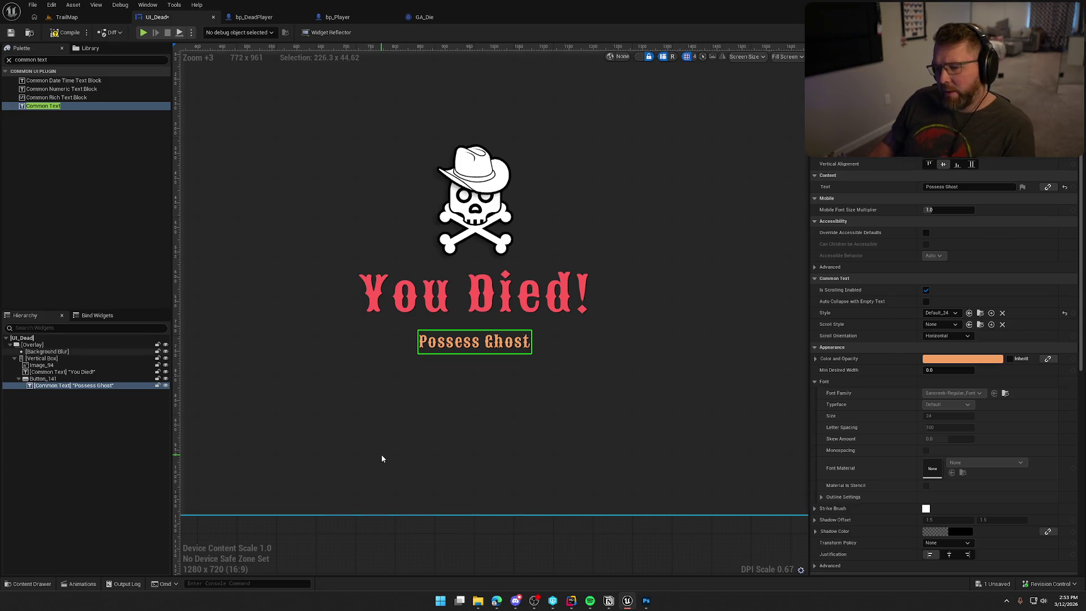
{"action": "left_click", "coordinate": [48, 379]}
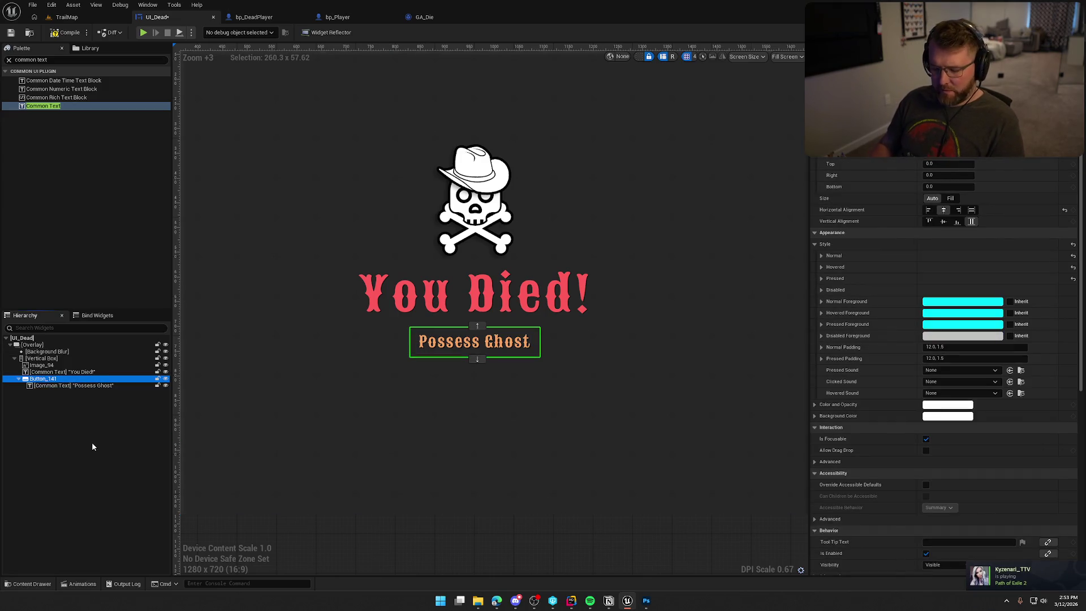
Step: Rename the button to PossessGhostBtn and its label to GhostBtnText, then save
{"action": "key", "text": "F2"}
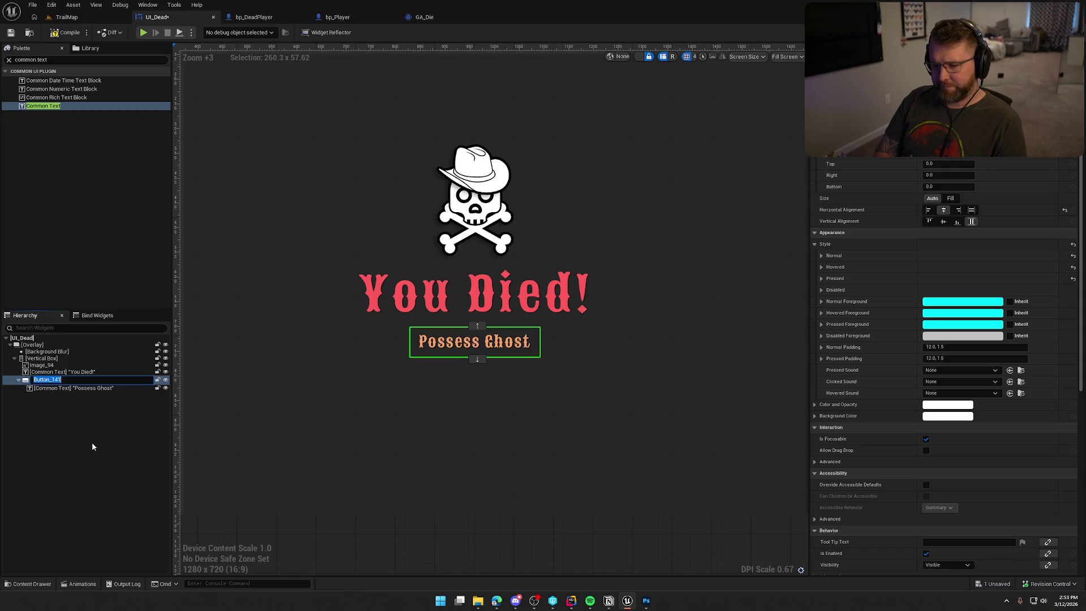
{"action": "type", "text": "Posses"}
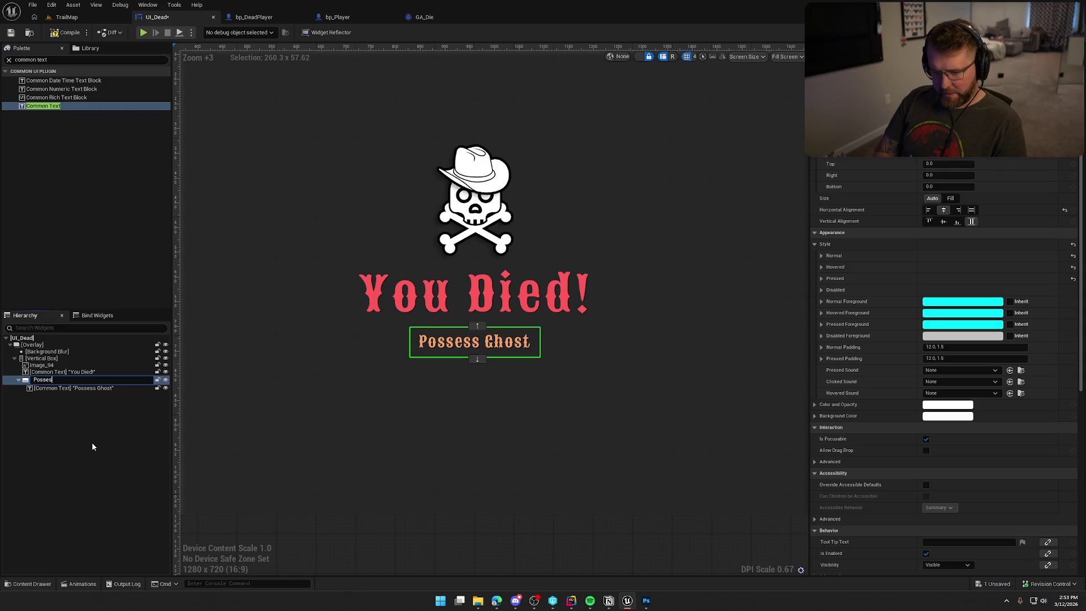
{"action": "type", "text": "sGhostBtn"}
{"action": "key", "text": "Return"}
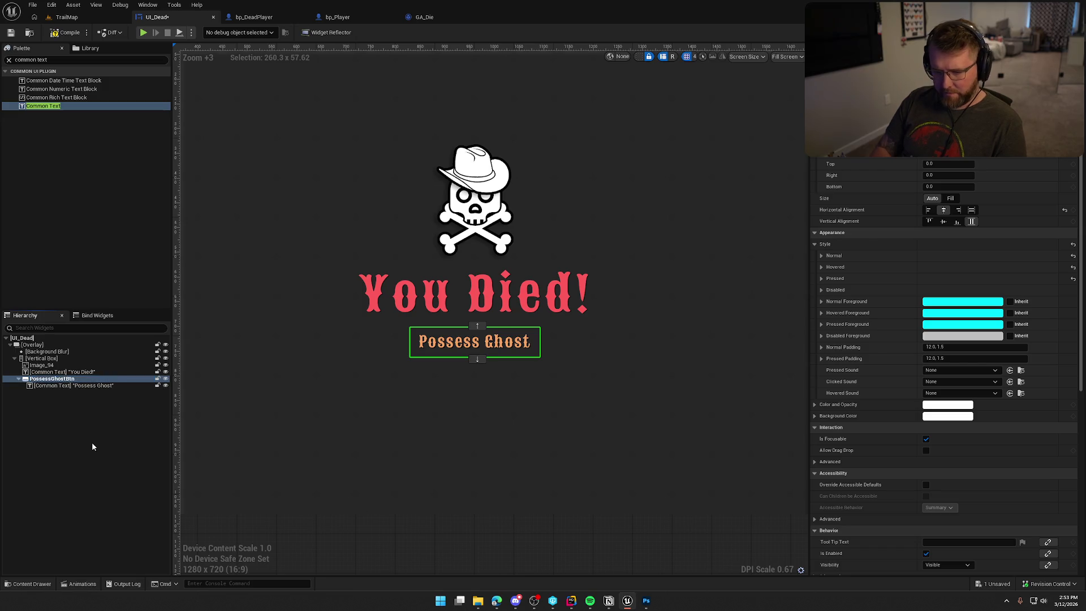
{"action": "left_click", "coordinate": [91, 386]}
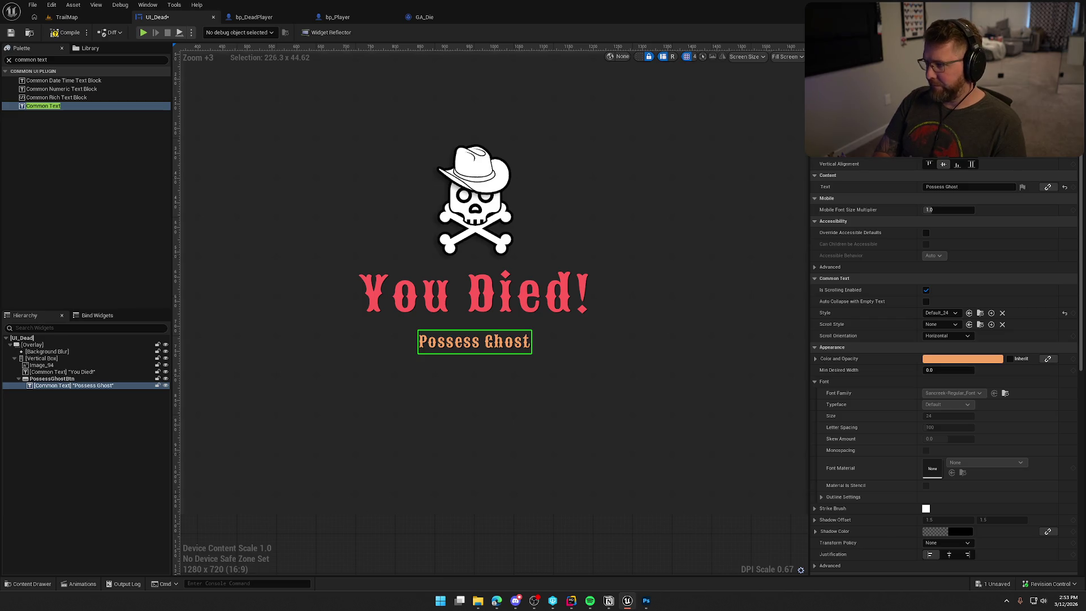
{"action": "key", "text": "Return"}
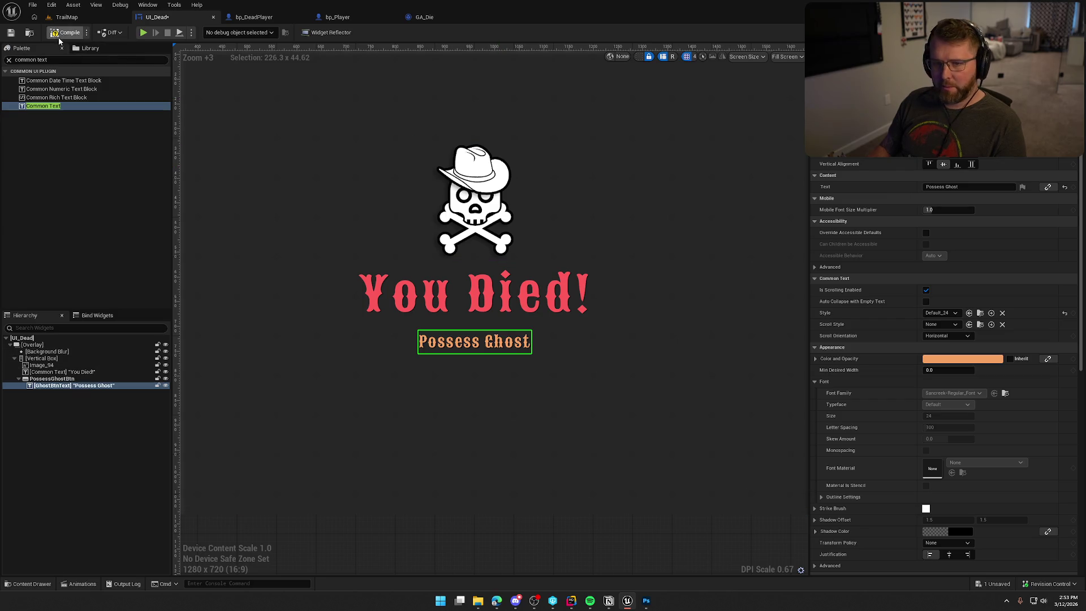
{"action": "key", "text": "ctrl+s"}
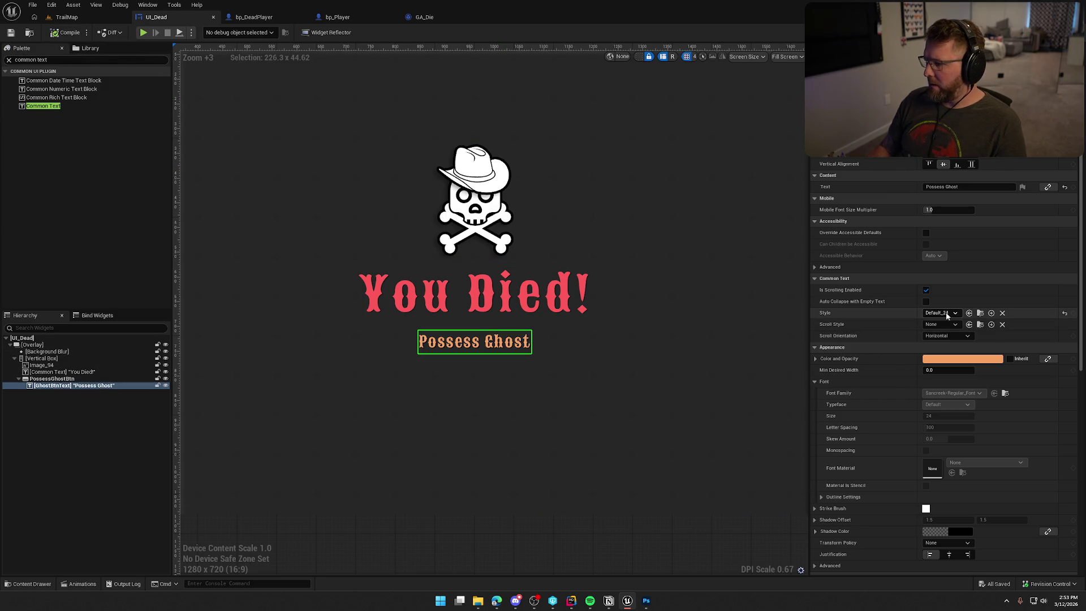
Step: Restyle GhostBtnText to Default_24_White and add an On Hovered event for PossessGhostBtn
{"action": "left_click", "coordinate": [950, 313]}
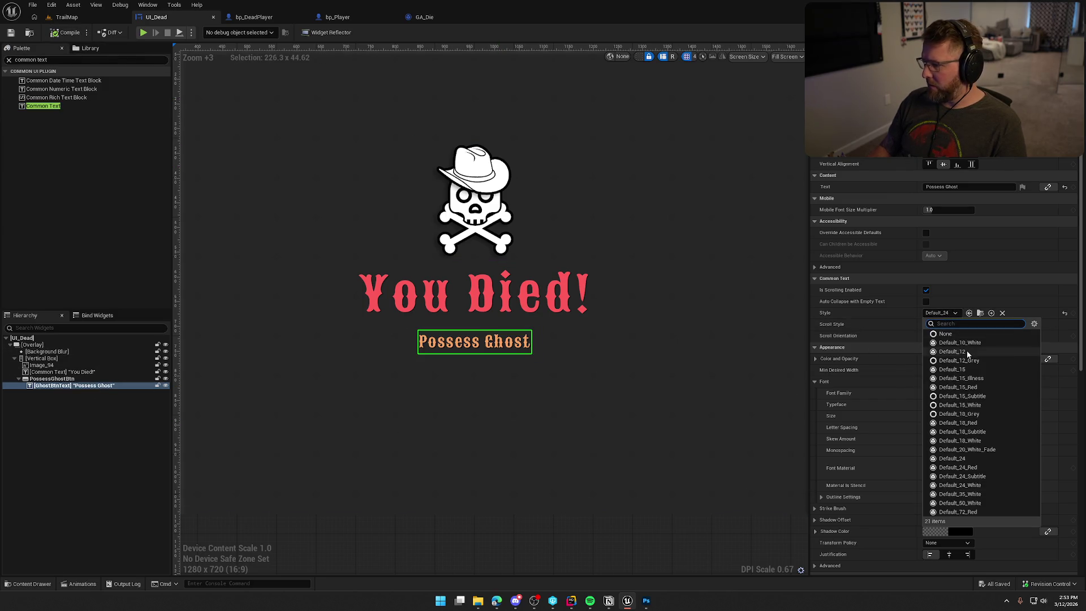
{"action": "left_click", "coordinate": [988, 484]}
{"action": "left_click", "coordinate": [52, 378]}
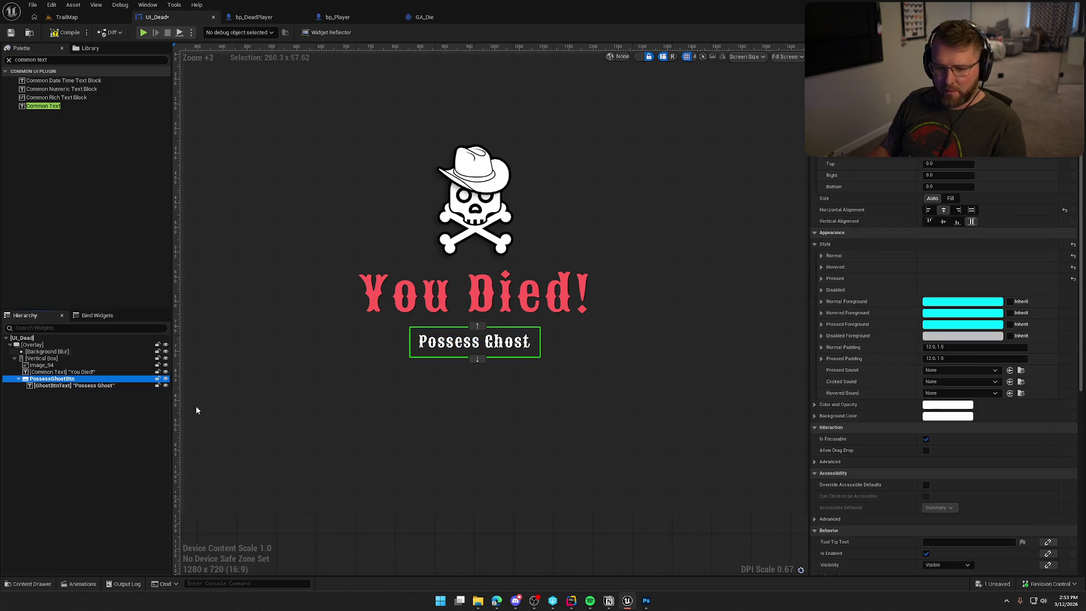
{"action": "scroll", "coordinate": [1007, 396], "scroll_direction": "down", "scroll_amount": 10}
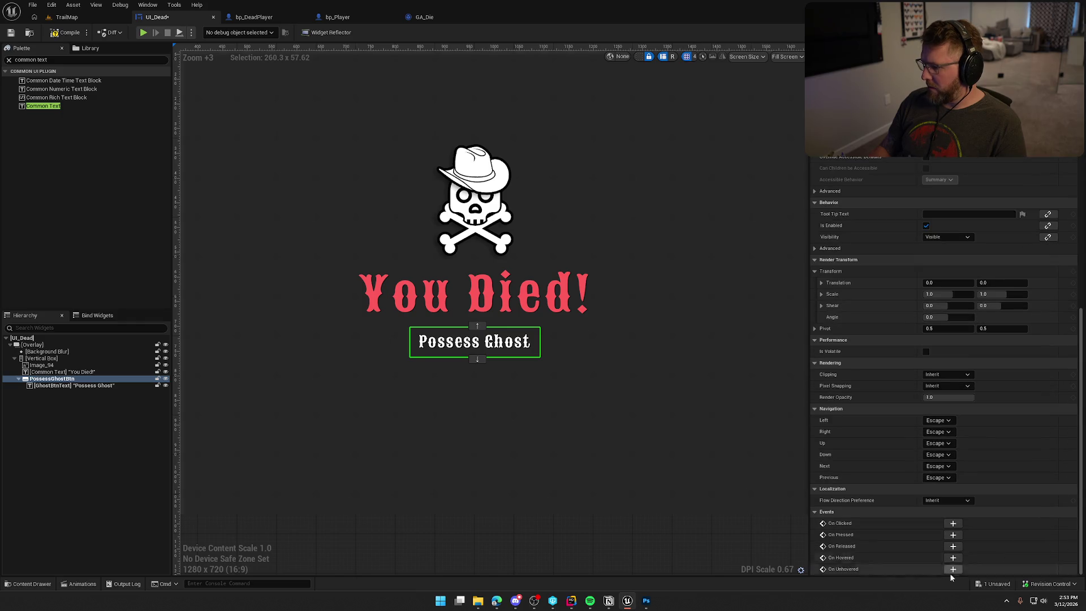
{"action": "left_click", "coordinate": [953, 558]}
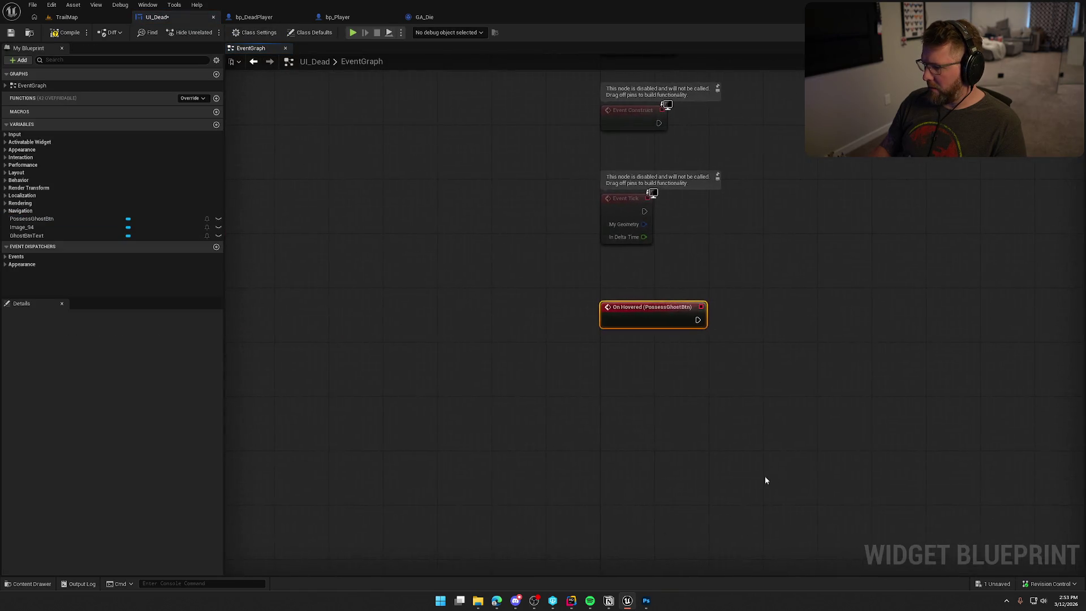
Step: Add an On Unhovered event for PossessGhostBtn to the Event Graph
{"action": "key", "text": "ctrl+space"}
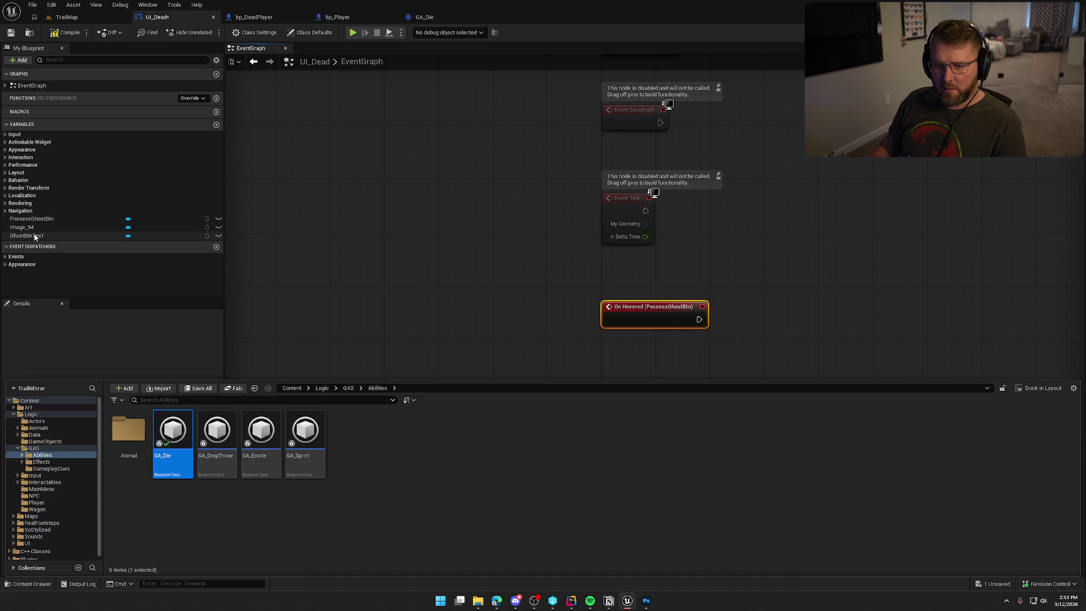
{"action": "left_click", "coordinate": [56, 235]}
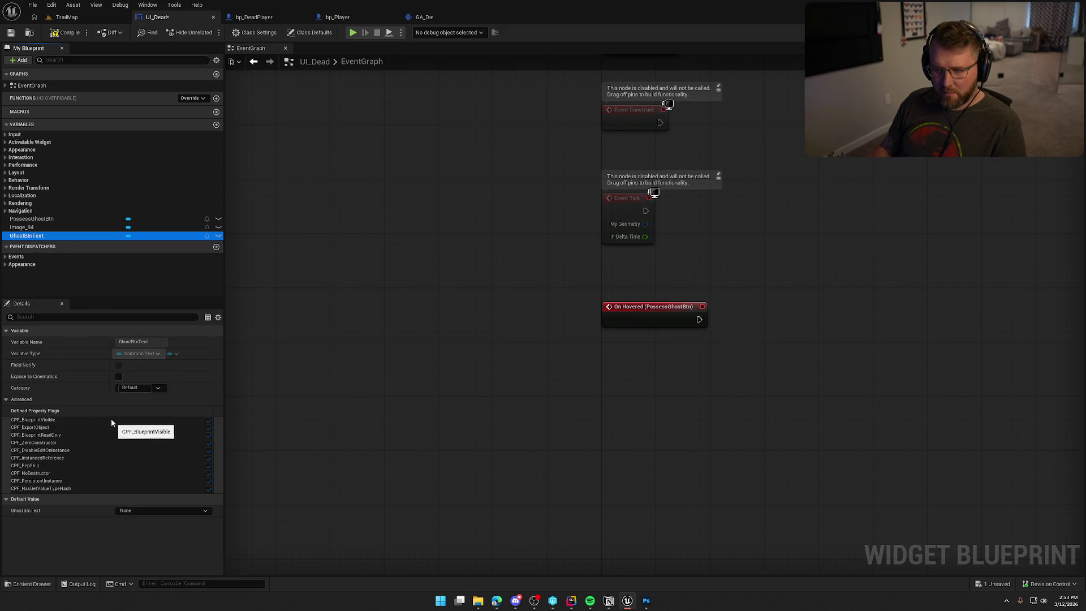
{"action": "left_click", "coordinate": [34, 219]}
{"action": "scroll", "coordinate": [62, 541], "scroll_direction": "down", "scroll_amount": 1}
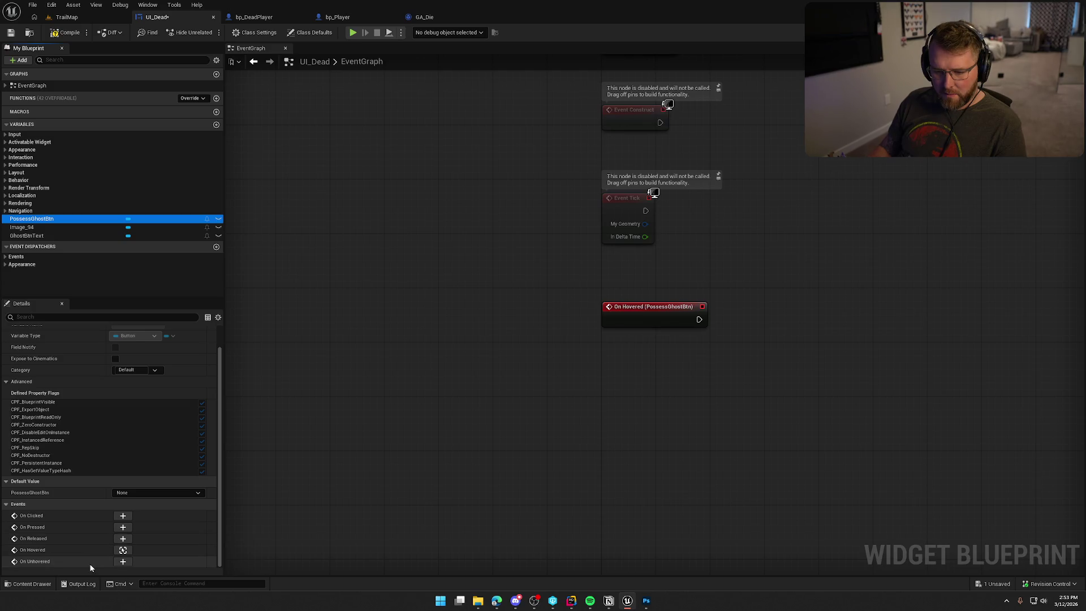
{"action": "left_click", "coordinate": [123, 561]}
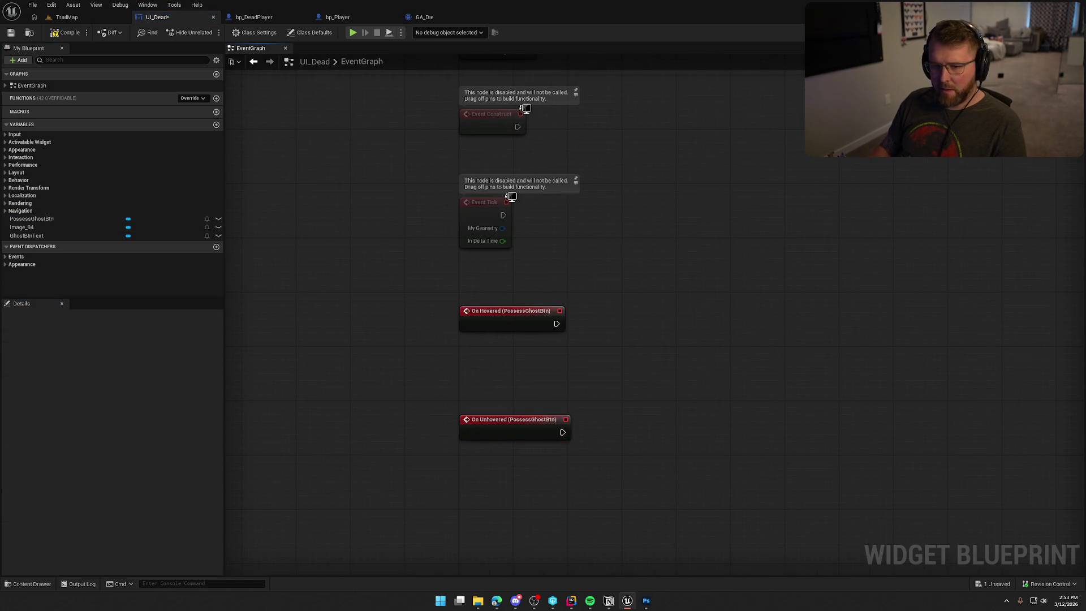
Step: Rename the skull image widget to SkullIcon in the Designer
{"action": "left_click", "coordinate": [1053, 32]}
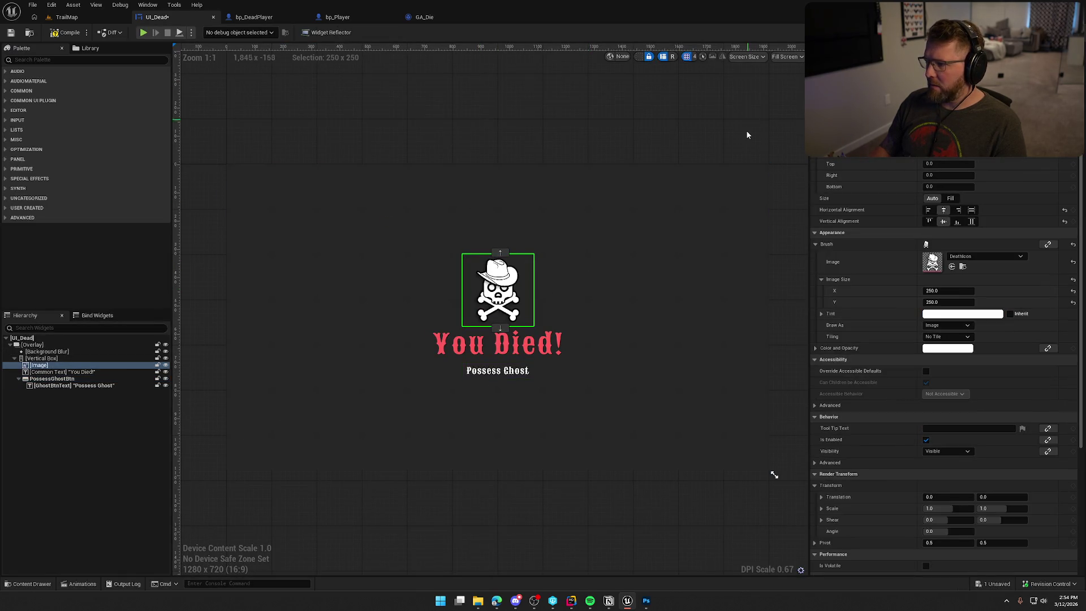
{"action": "type", "text": "SkullIcon"}
{"action": "key", "text": "Return"}
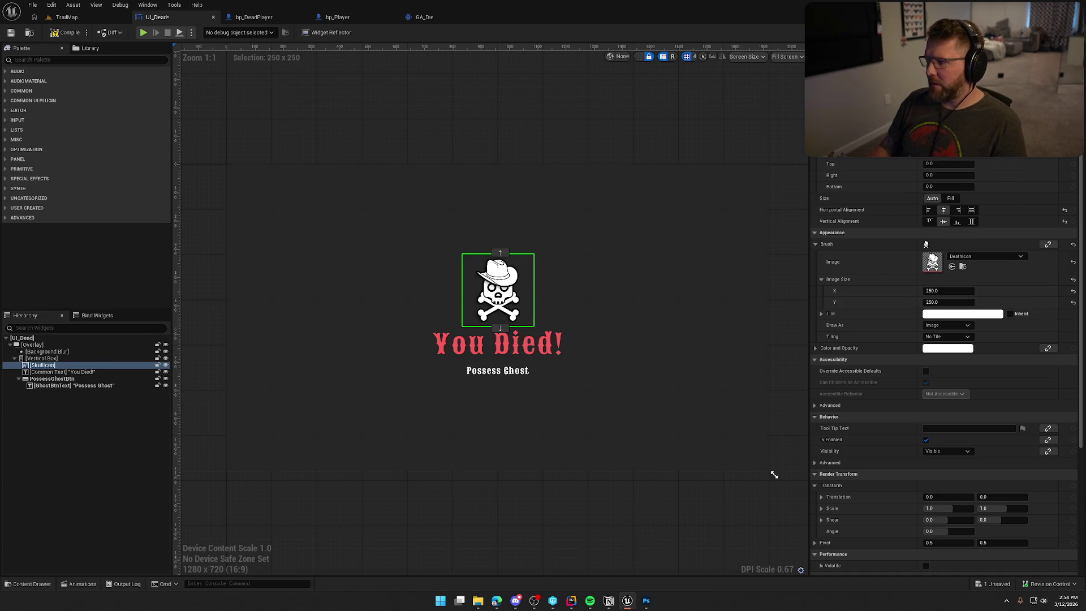
{"action": "left_click", "coordinate": [1053, 33]}
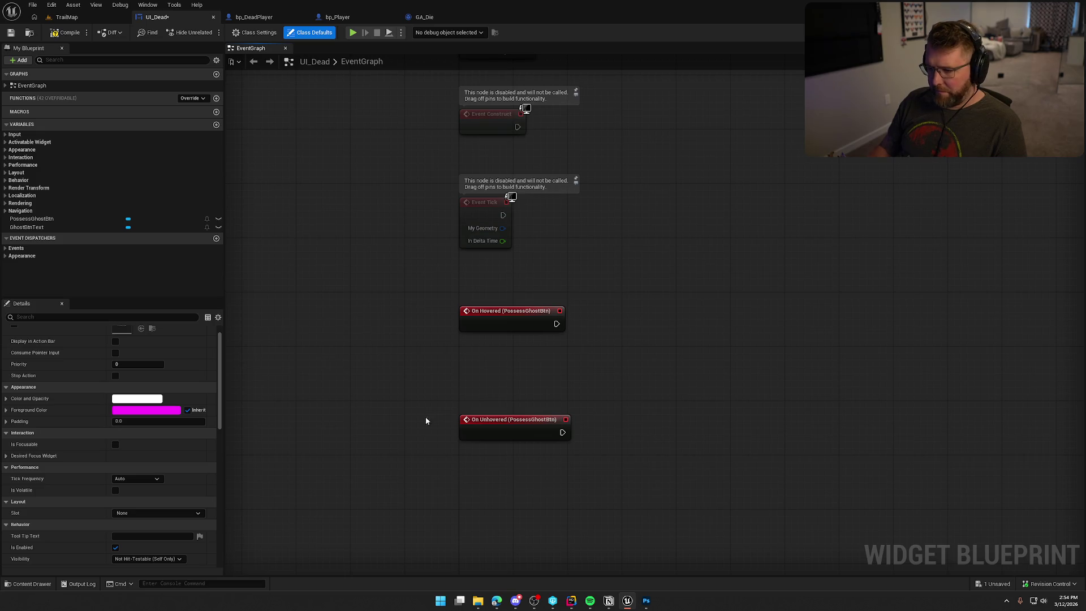
Step: Make On Hovered set GhostBtnText's style to Default 24
{"action": "mouse_move", "coordinate": [26, 226]}
{"action": "left_mouse_down"}
{"action": "mouse_move", "coordinate": [535, 402]}
{"action": "mouse_move", "coordinate": [492, 365]}
{"action": "mouse_move", "coordinate": [604, 369]}
{"action": "left_mouse_up"}
{"action": "type", "text": "set style"}
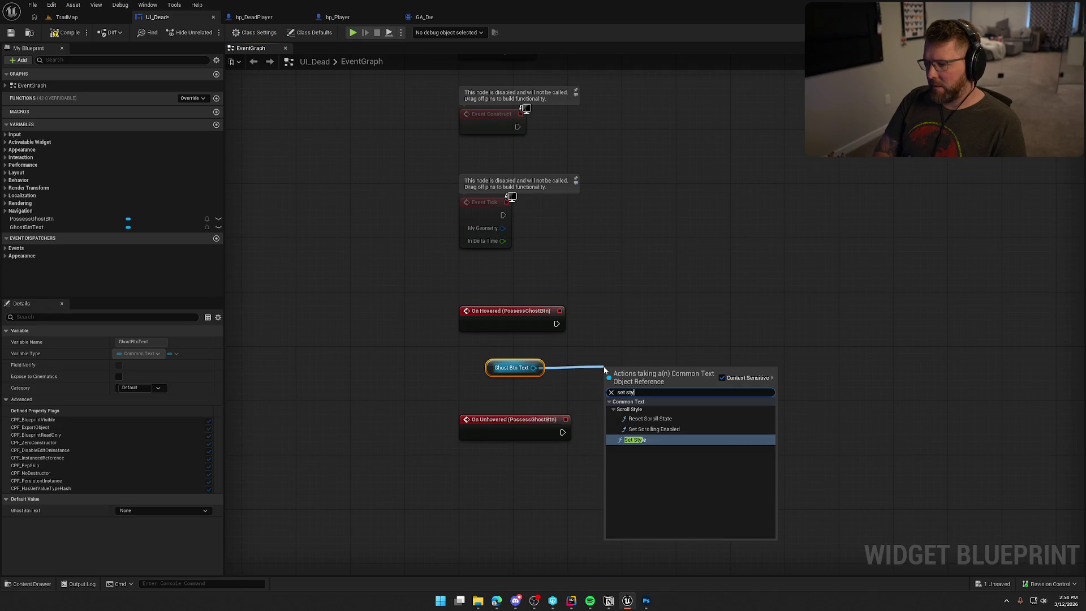
{"action": "left_click", "coordinate": [643, 440]}
{"action": "mouse_move", "coordinate": [556, 323]}
{"action": "left_mouse_down"}
{"action": "mouse_move", "coordinate": [609, 384]}
{"action": "mouse_move", "coordinate": [663, 313]}
{"action": "mouse_move", "coordinate": [682, 321]}
{"action": "mouse_move", "coordinate": [674, 314]}
{"action": "left_mouse_up"}
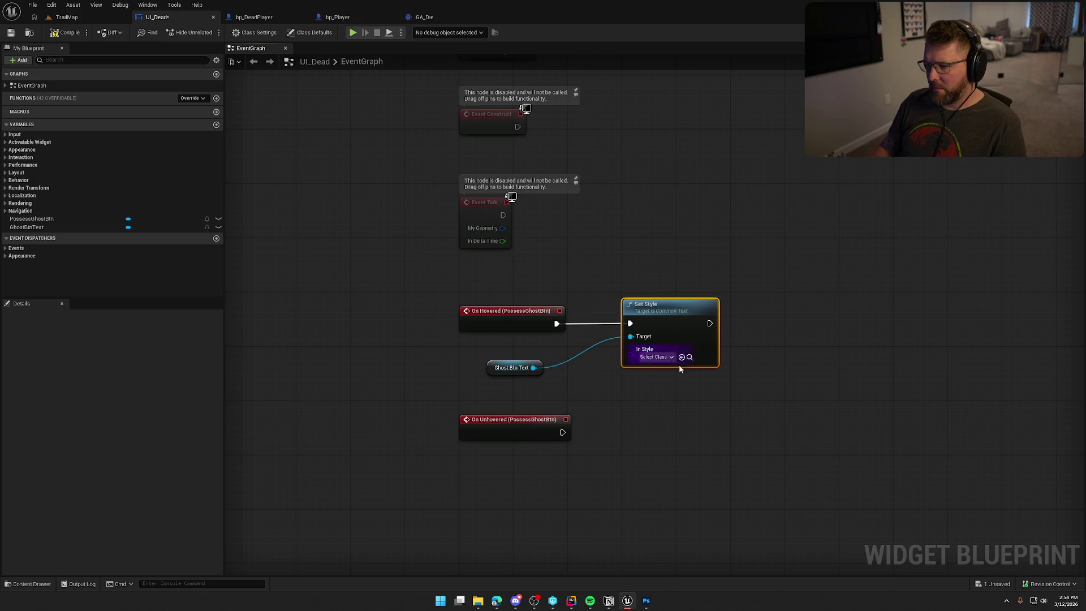
{"action": "left_click", "coordinate": [656, 357]}
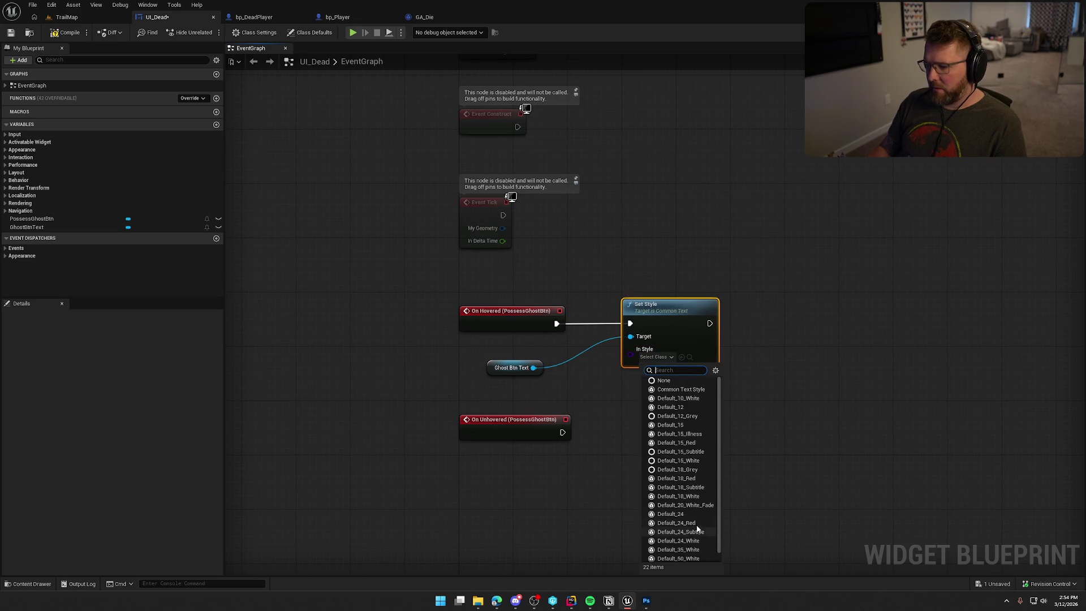
{"action": "left_click", "coordinate": [673, 513]}
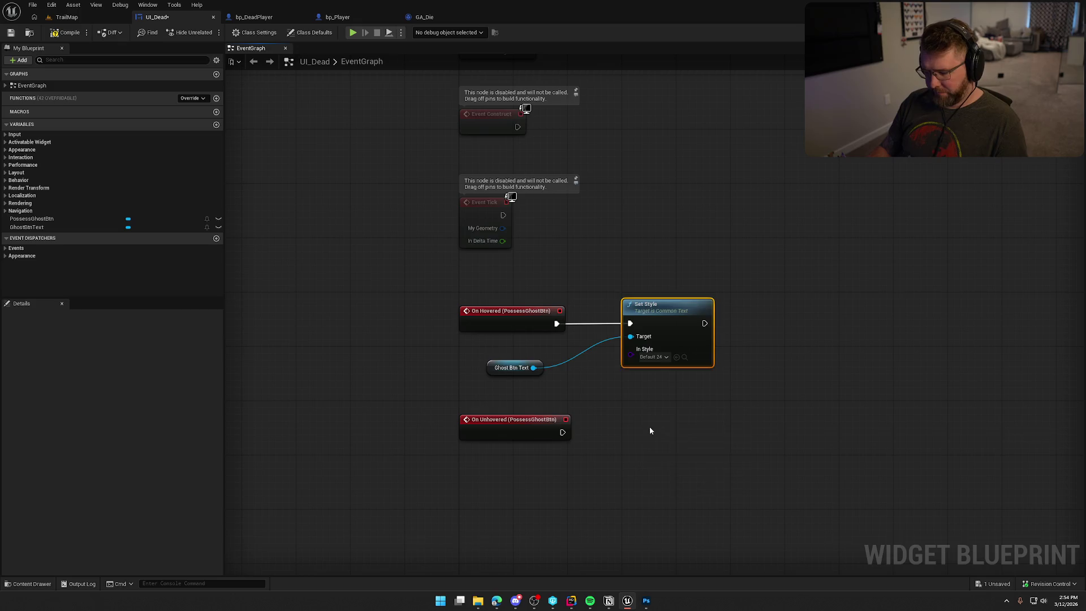
Step: Duplicate the Set Style node so On Unhovered sets GhostBtnText to Default_24_White, then compile
{"action": "key", "text": "ctrl+c"}
{"action": "key", "text": "ctrl+v"}
{"action": "left_click", "coordinate": [681, 481]}
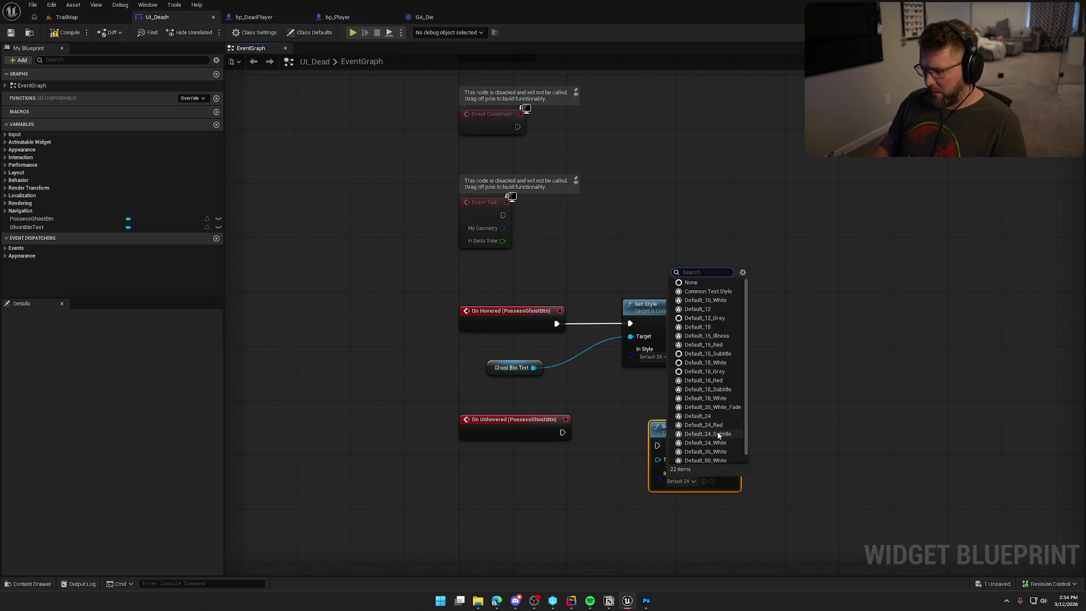
{"action": "left_click", "coordinate": [705, 442]}
{"action": "left_click_drag", "start_coordinate": [657, 445], "coordinate": [562, 433]}
{"action": "mouse_move", "coordinate": [686, 432]}
{"action": "left_mouse_down"}
{"action": "mouse_move", "coordinate": [504, 366]}
{"action": "mouse_move", "coordinate": [533, 365]}
{"action": "left_mouse_up"}
{"action": "left_click", "coordinate": [741, 385]}
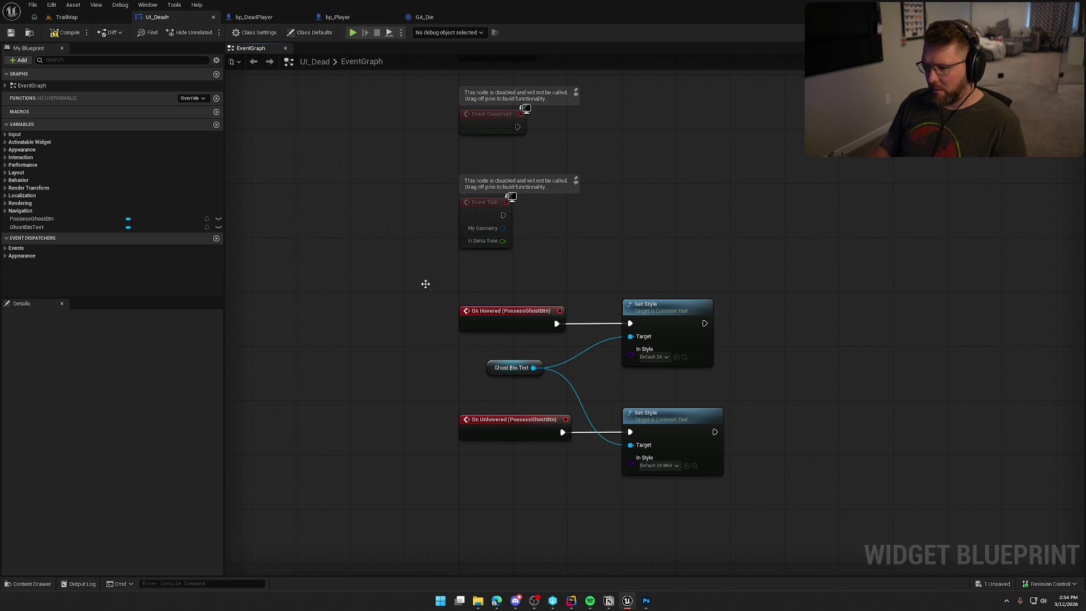
{"action": "left_click", "coordinate": [67, 33]}
Step: Add an On Clicked event for PossessGhostBtn above the hover events
{"action": "left_click_drag", "start_coordinate": [526, 285], "coordinate": [786, 567]}
{"action": "mouse_move", "coordinate": [497, 314]}
{"action": "left_mouse_down"}
{"action": "mouse_move", "coordinate": [567, 420]}
{"action": "mouse_move", "coordinate": [497, 463]}
{"action": "left_mouse_up"}
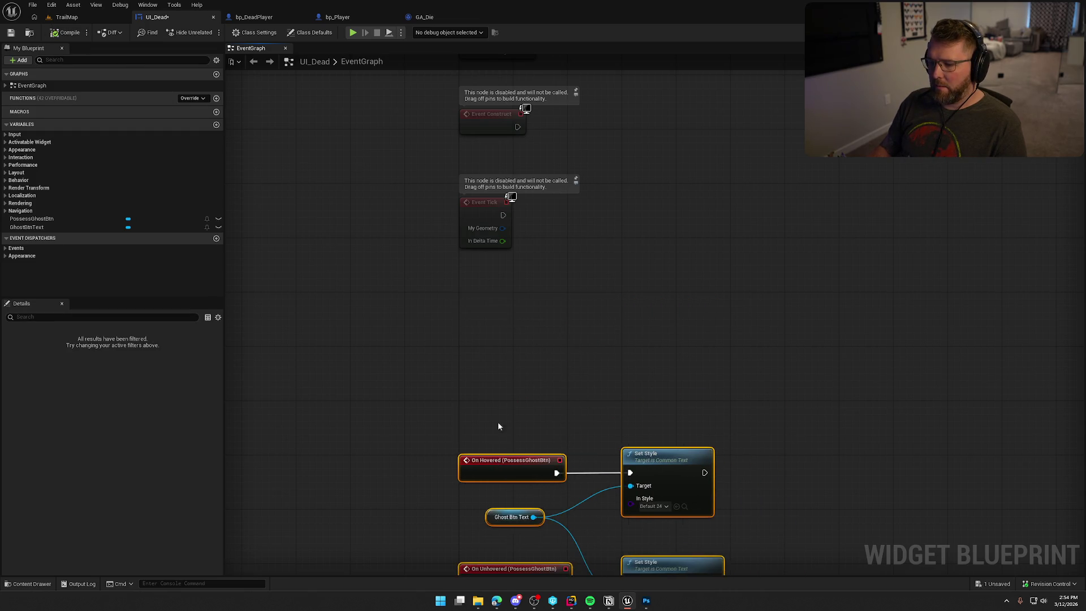
{"action": "left_click", "coordinate": [498, 422]}
{"action": "left_click", "coordinate": [32, 218]}
{"action": "left_click", "coordinate": [122, 533]}
{"action": "left_click_drag", "start_coordinate": [508, 481], "coordinate": [490, 164]}
{"action": "left_click_drag", "start_coordinate": [466, 331], "coordinate": [501, 278]}
Step: Delete the disabled Construct and Tick events, tidy the node group, and save UI_Dead
{"action": "mouse_move", "coordinate": [565, 172]}
{"action": "left_mouse_down"}
{"action": "mouse_move", "coordinate": [566, 344]}
{"action": "mouse_move", "coordinate": [470, 162]}
{"action": "left_mouse_up"}
{"action": "key", "text": "Delete"}
{"action": "scroll", "coordinate": [623, 389], "scroll_direction": "down", "scroll_amount": 3}
{"action": "left_click_drag", "start_coordinate": [502, 267], "coordinate": [701, 511]}
{"action": "scroll", "coordinate": [521, 320], "scroll_direction": "up", "scroll_amount": 3}
{"action": "left_click_drag", "start_coordinate": [520, 319], "coordinate": [521, 141]}
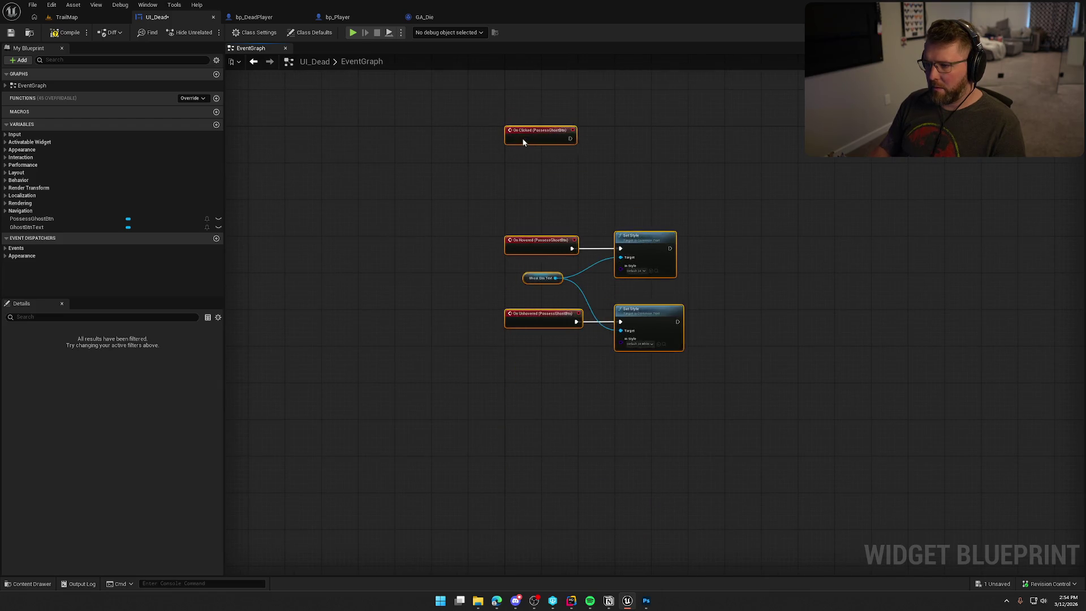
{"action": "left_click", "coordinate": [517, 280]}
{"action": "scroll", "coordinate": [491, 286], "scroll_direction": "up", "scroll_amount": 2}
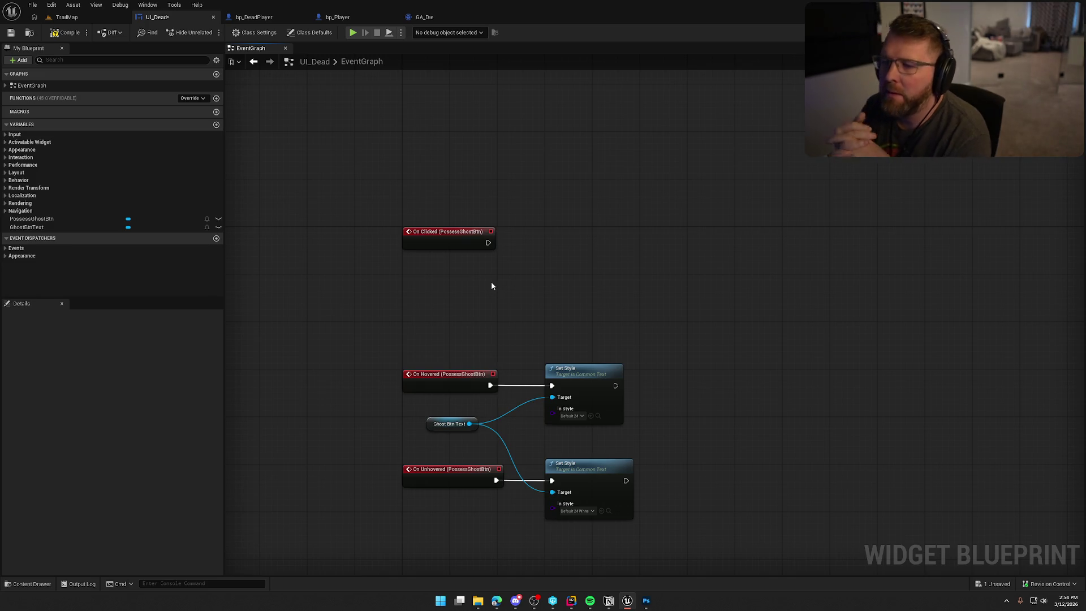
{"action": "key", "text": "ctrl+s"}
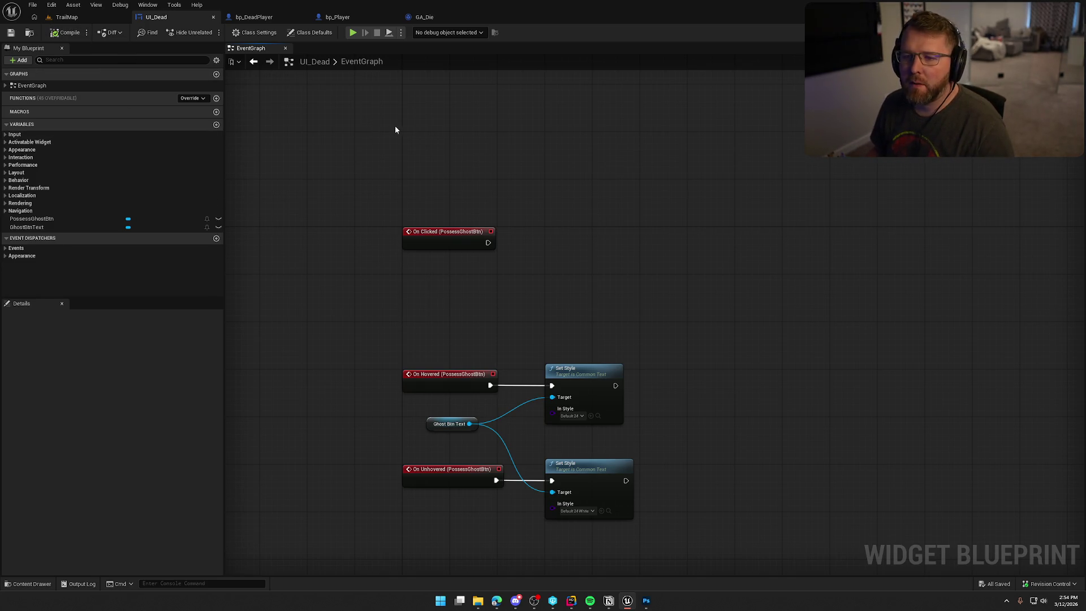
Step: Set bp_Player's AddSaturation timeline length to 1.00 and its last key to 1.0, then compile
{"action": "left_click", "coordinate": [338, 17]}
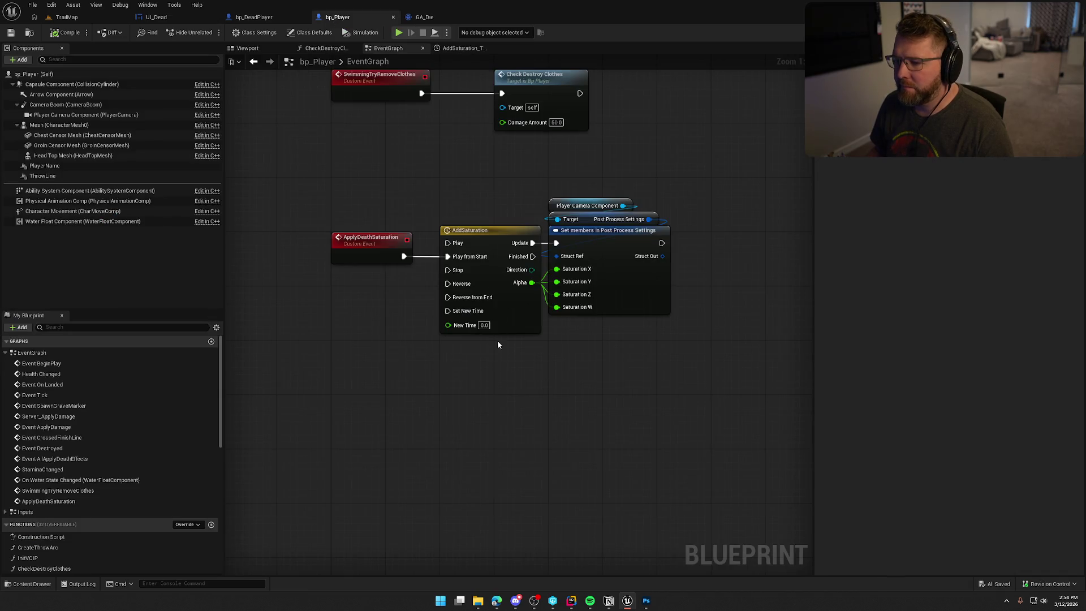
{"action": "double_click", "coordinate": [488, 232]}
{"action": "left_click", "coordinate": [286, 72]}
{"action": "type", "text": "1"}
{"action": "key", "text": "Return"}
{"action": "left_click", "coordinate": [714, 193]}
{"action": "left_click", "coordinate": [366, 99]}
{"action": "type", "text": "1"}
{"action": "key", "text": "Return"}
{"action": "left_click", "coordinate": [49, 32]}
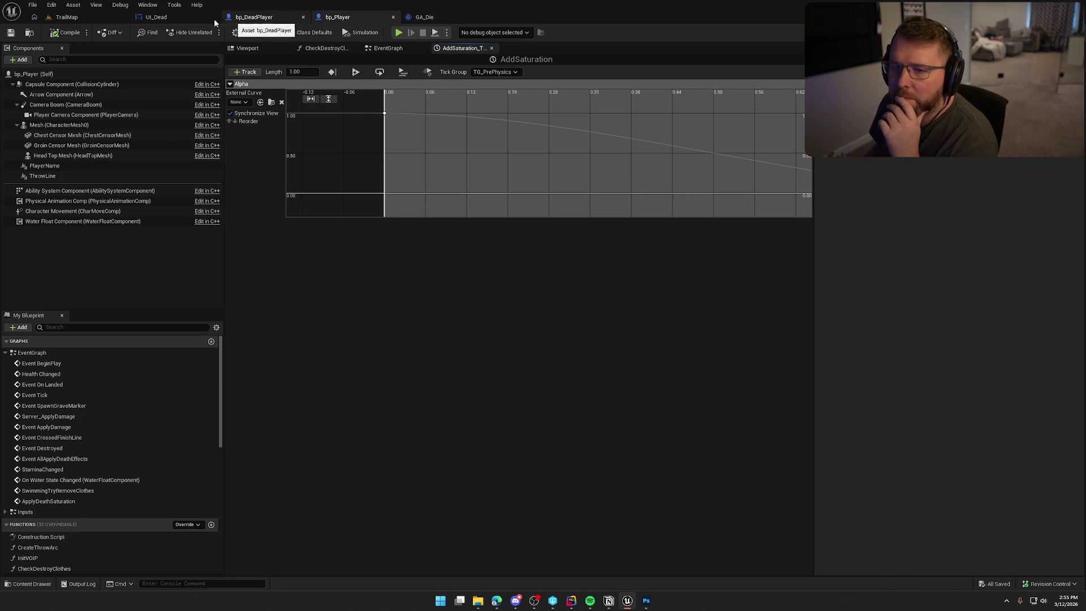
{"action": "left_click", "coordinate": [424, 17]}
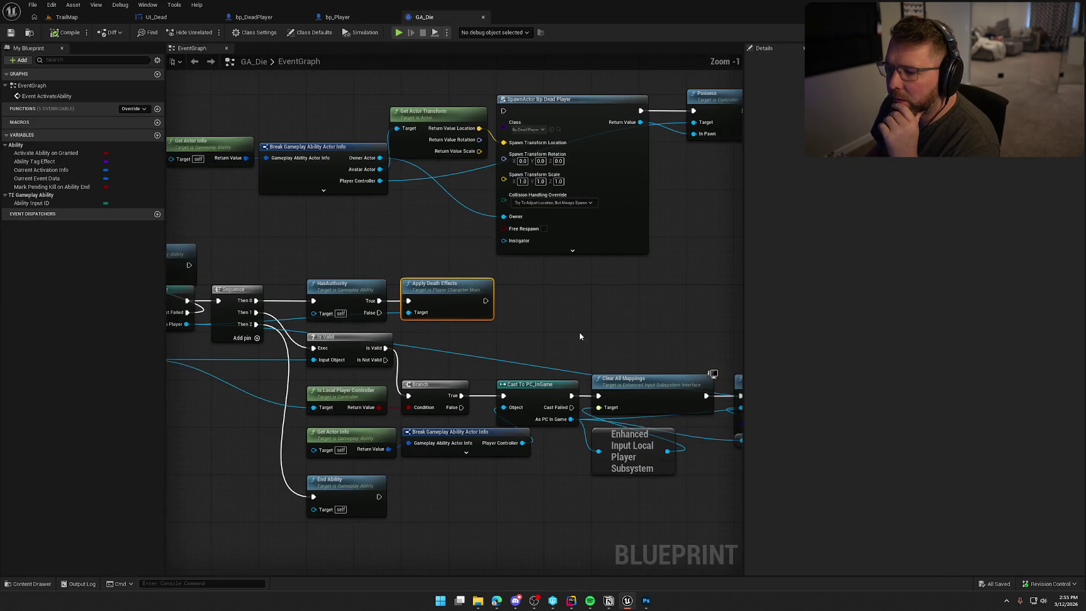
Step: Box-select the upper row of spawn nodes in GA_Die, then bring up the Content Drawer
{"action": "scroll", "coordinate": [566, 334], "scroll_direction": "down", "scroll_amount": 3}
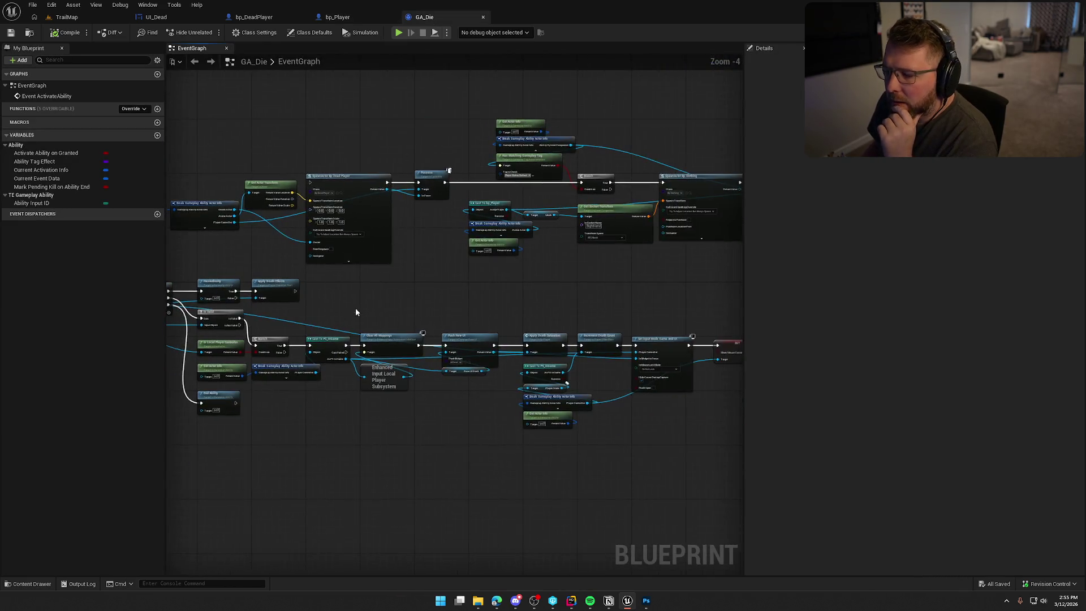
{"action": "scroll", "coordinate": [356, 312], "scroll_direction": "down", "scroll_amount": 1}
{"action": "mouse_move", "coordinate": [202, 168]}
{"action": "left_mouse_down"}
{"action": "mouse_move", "coordinate": [294, 218]}
{"action": "mouse_move", "coordinate": [693, 260]}
{"action": "mouse_move", "coordinate": [713, 272]}
{"action": "left_mouse_up"}
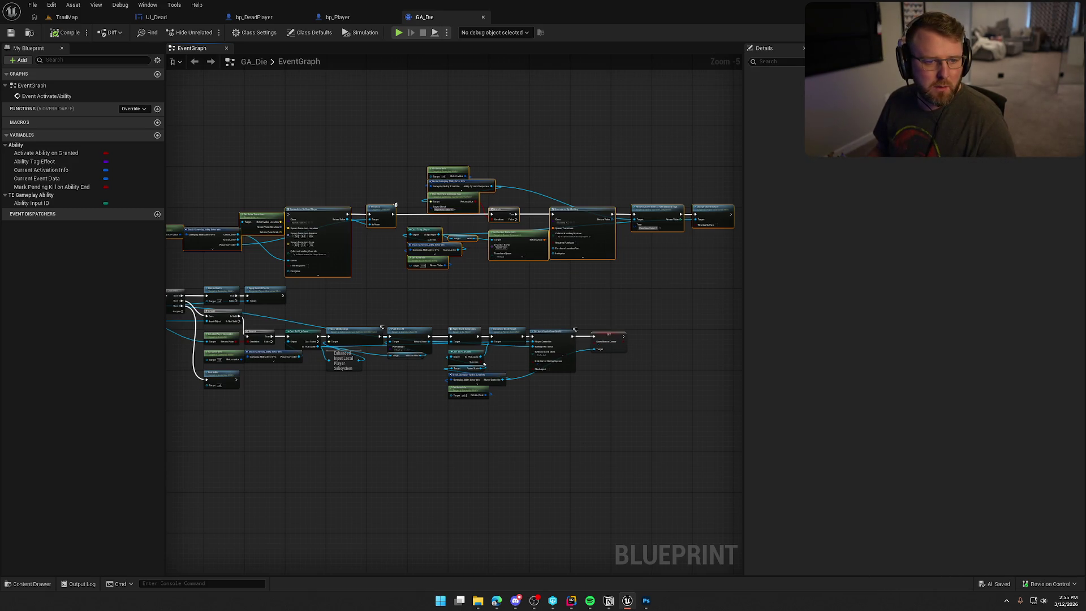
{"action": "key", "text": "alt+Tab"}
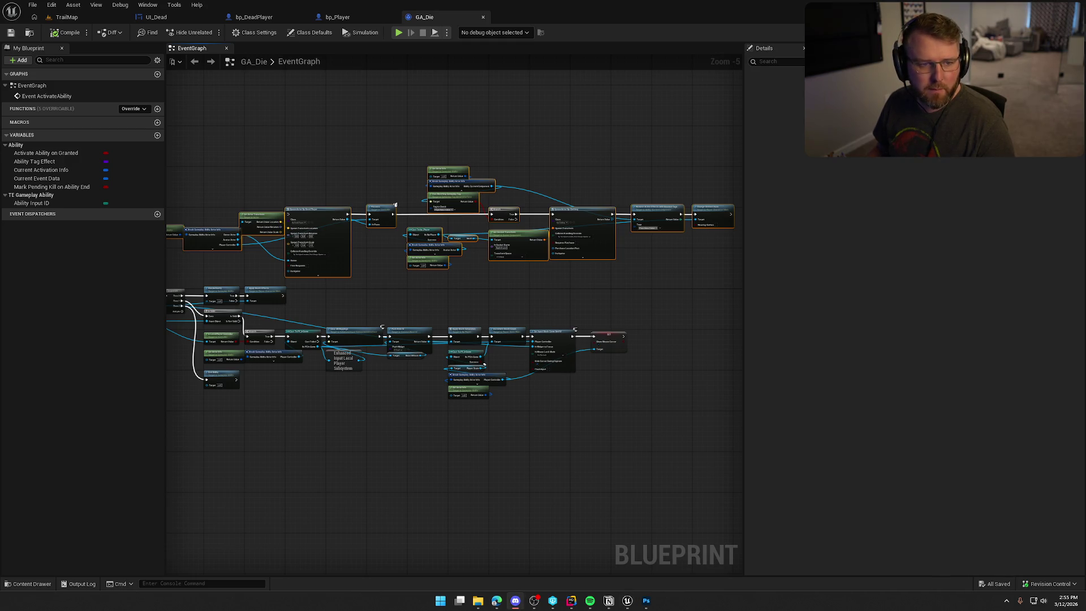
{"action": "key", "text": "alt+Tab"}
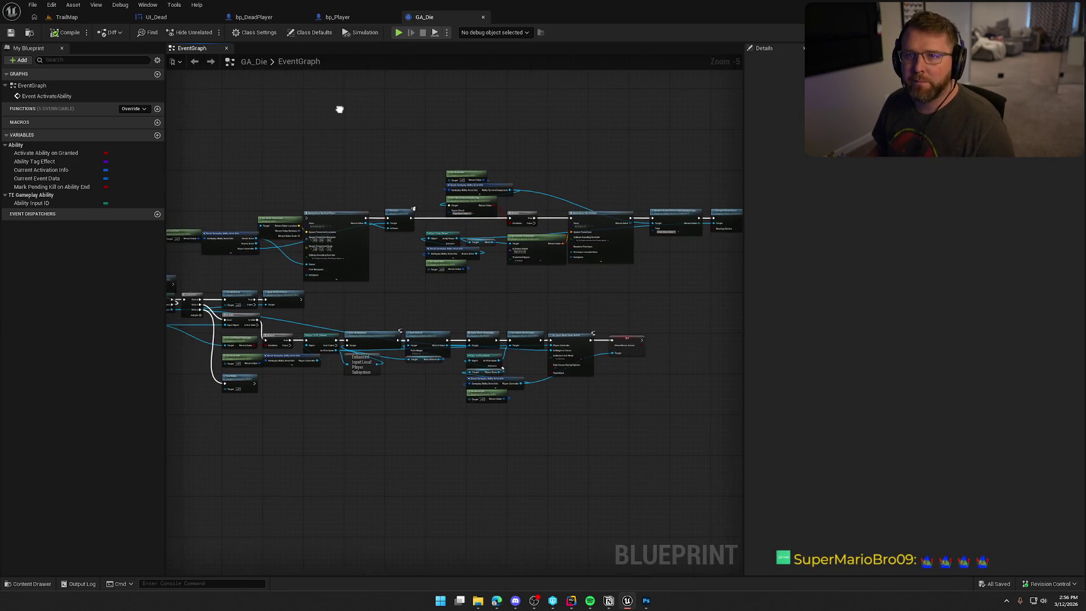
{"action": "key", "text": "ctrl+space"}
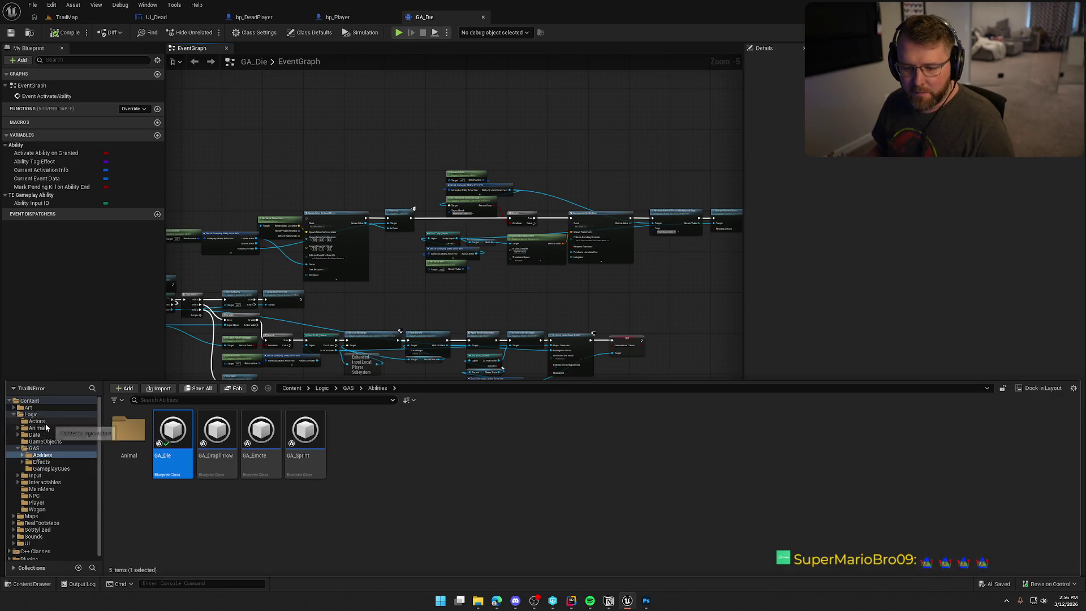
Step: Open PC_InGame from the Player folder and frame its EventGraph on the Client_WeatherUpdate nodes
{"action": "left_click", "coordinate": [45, 503]}
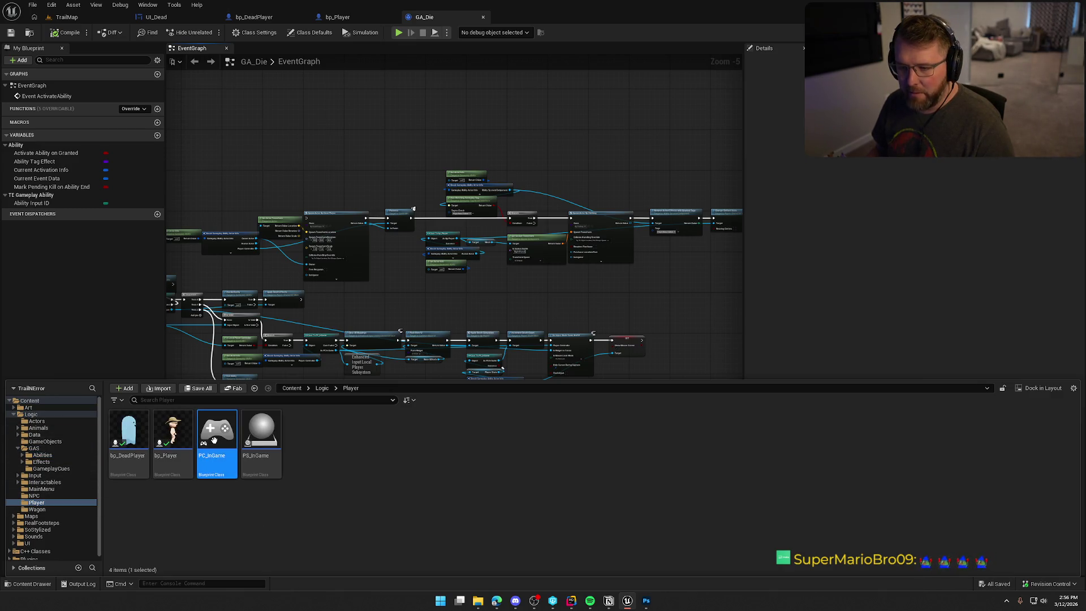
{"action": "double_click", "coordinate": [214, 439]}
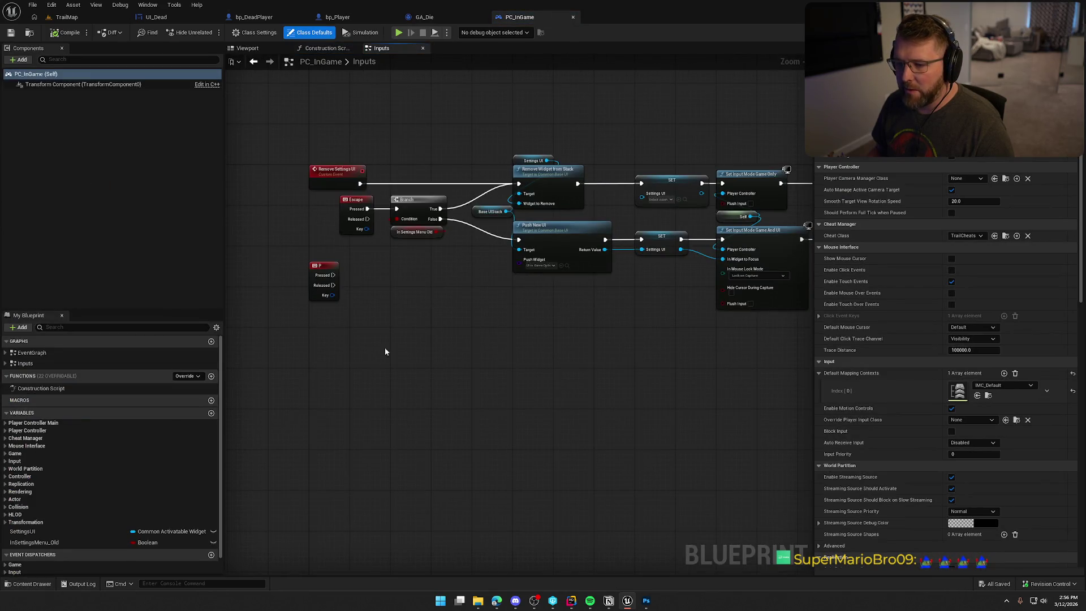
{"action": "left_click", "coordinate": [354, 324]}
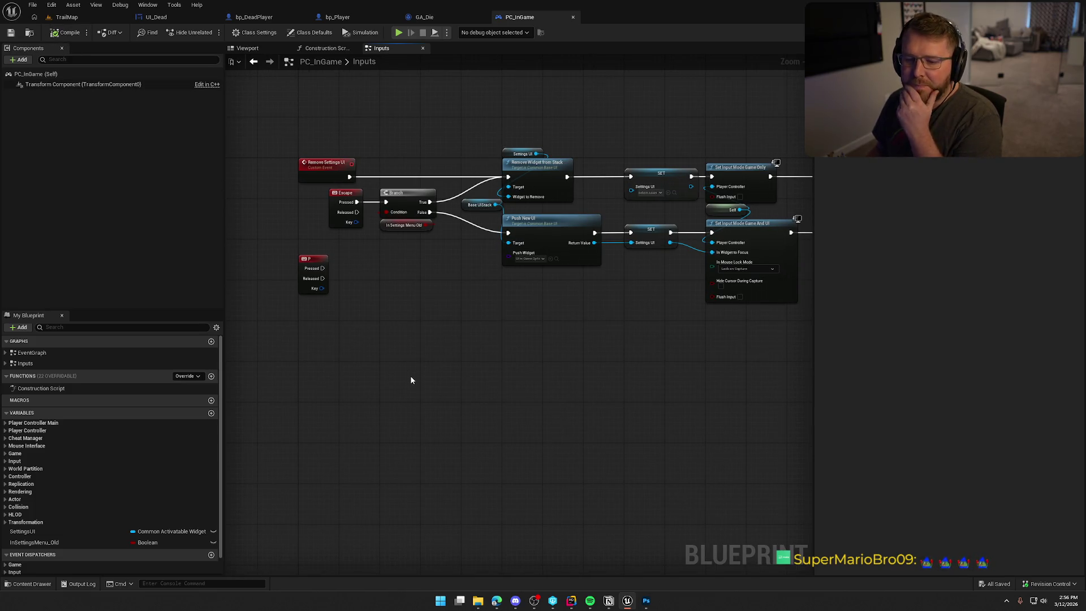
{"action": "double_click", "coordinate": [32, 353]}
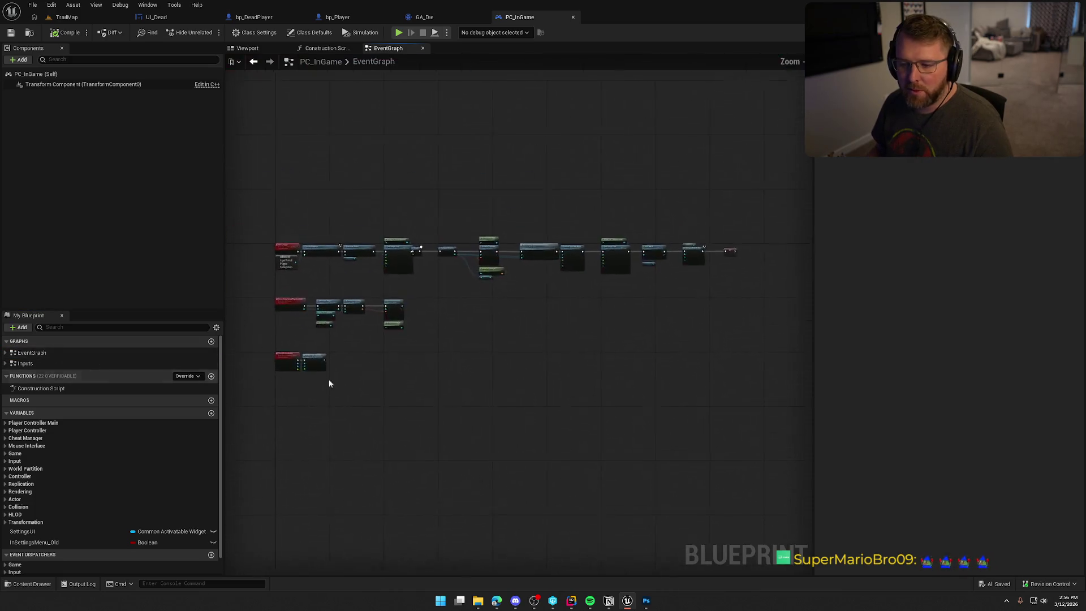
{"action": "left_click_drag", "start_coordinate": [478, 326], "coordinate": [489, 493]}
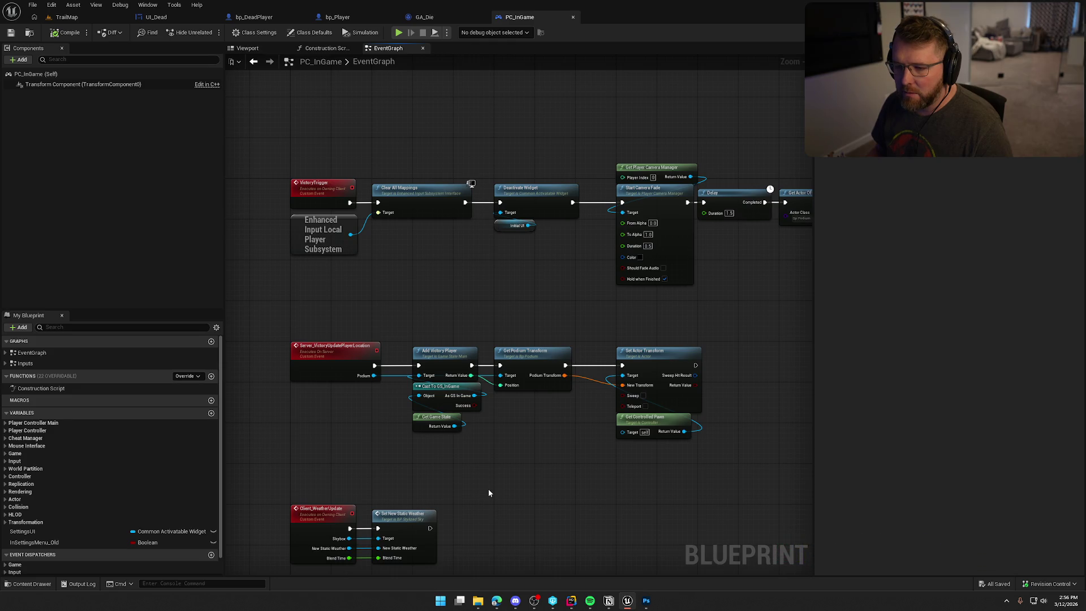
{"action": "scroll", "coordinate": [351, 509], "scroll_direction": "up", "scroll_amount": 2}
{"action": "scroll", "coordinate": [424, 444], "scroll_direction": "down", "scroll_amount": 2}
{"action": "left_click_drag", "start_coordinate": [424, 444], "coordinate": [358, 176]}
{"action": "left_click_drag", "start_coordinate": [351, 418], "coordinate": [498, 321]}
{"action": "scroll", "coordinate": [498, 321], "scroll_direction": "up", "scroll_amount": 1}
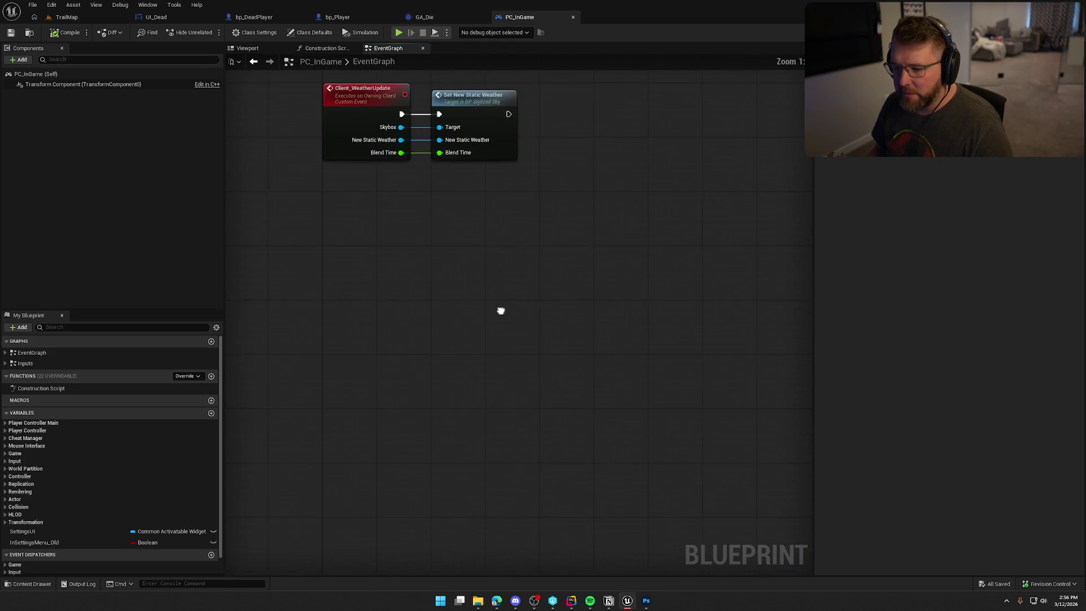
Step: Add a custom event named StartSpawnGhost and move it higher up
{"action": "right_click", "coordinate": [313, 282]}
{"action": "type", "text": "custom event"}
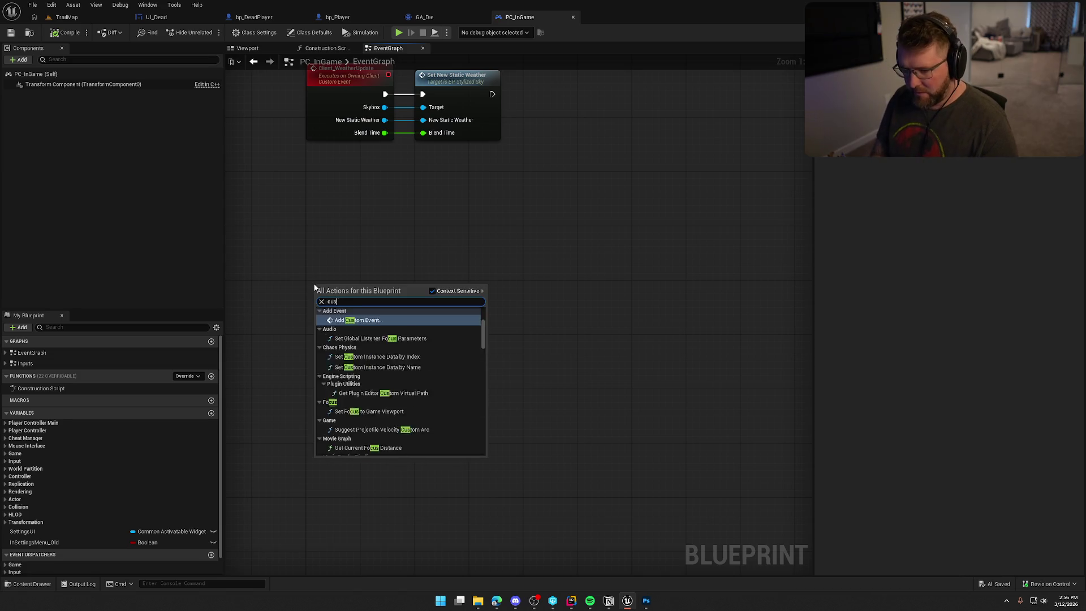
{"action": "key", "text": "Return"}
{"action": "type", "text": "Server_"}
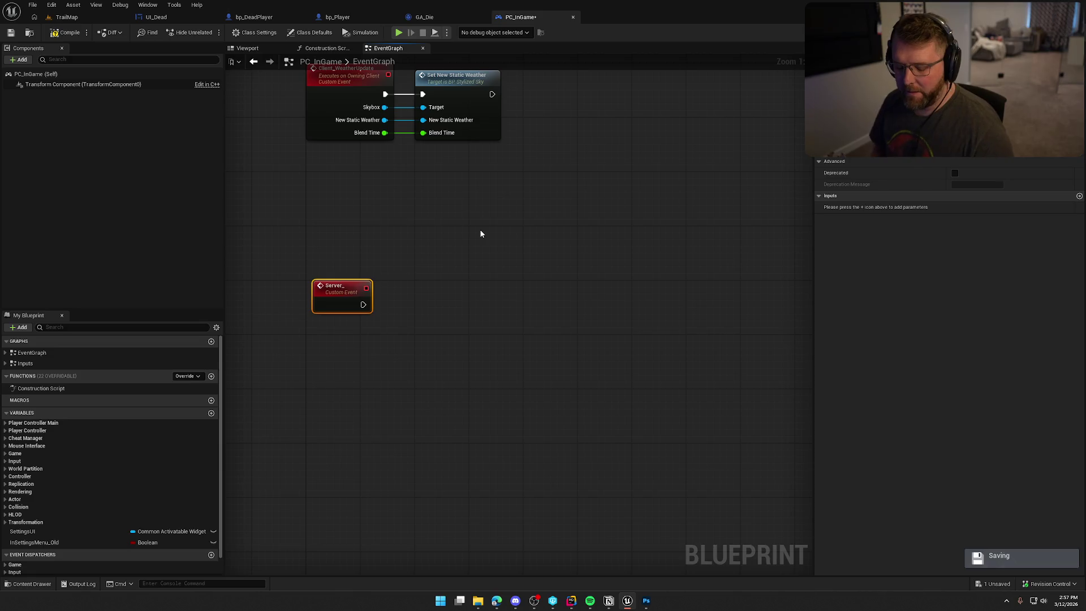
{"action": "key", "text": "F2"}
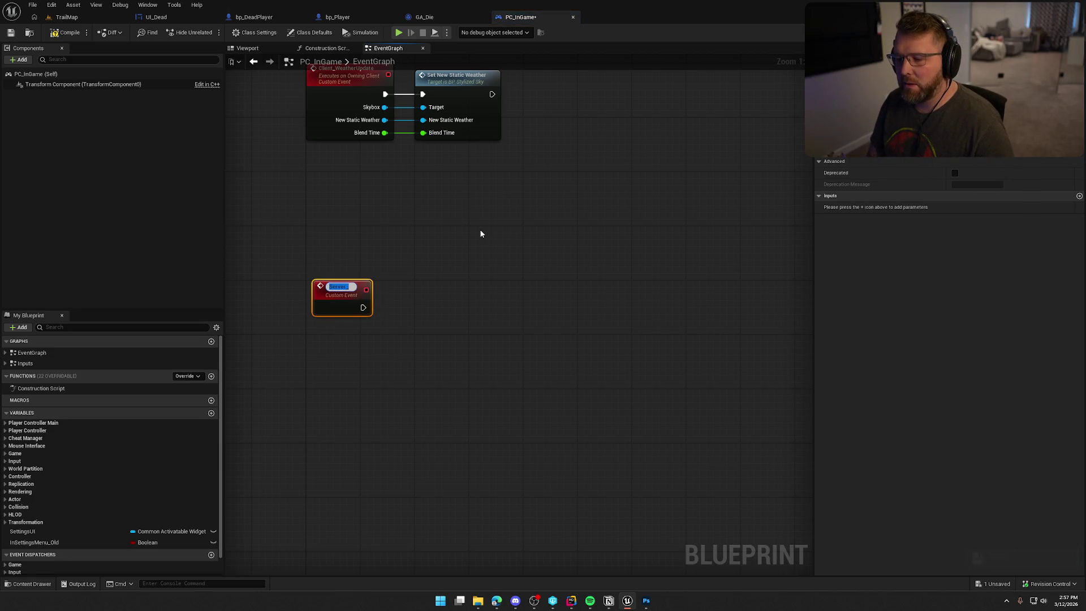
{"action": "type", "text": "Start_Spawn_"}
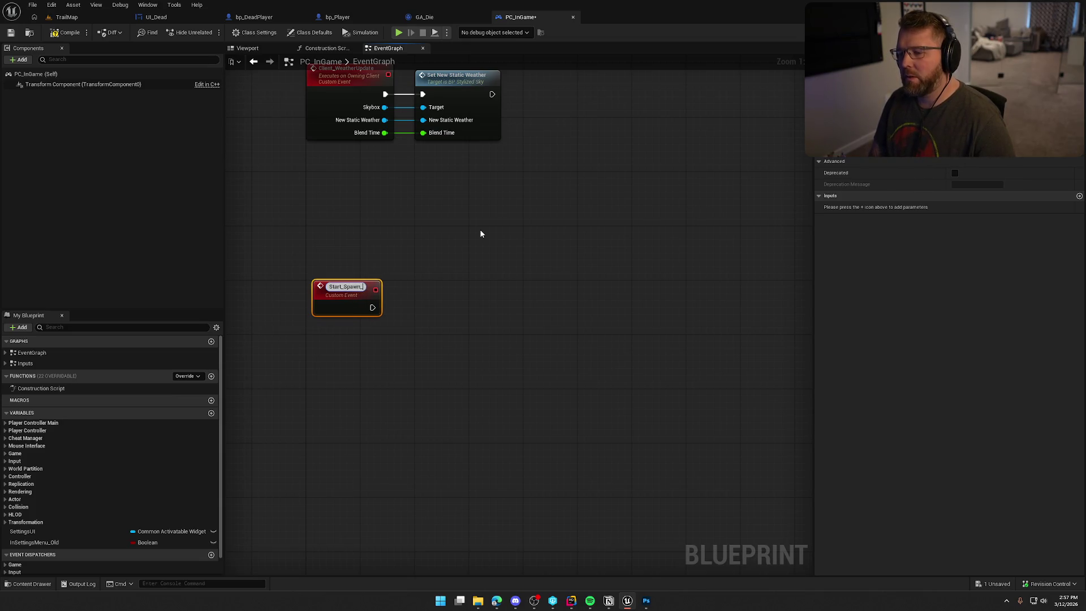
{"action": "key", "text": "BackSpace"}
{"action": "key", "text": "BackSpace"}
{"action": "key", "text": "BackSpace"}
{"action": "key", "text": "BackSpace"}
{"action": "key", "text": "BackSpace"}
{"action": "key", "text": "BackSpace"}
{"action": "key", "text": "BackSpace"}
{"action": "type", "text": "S"}
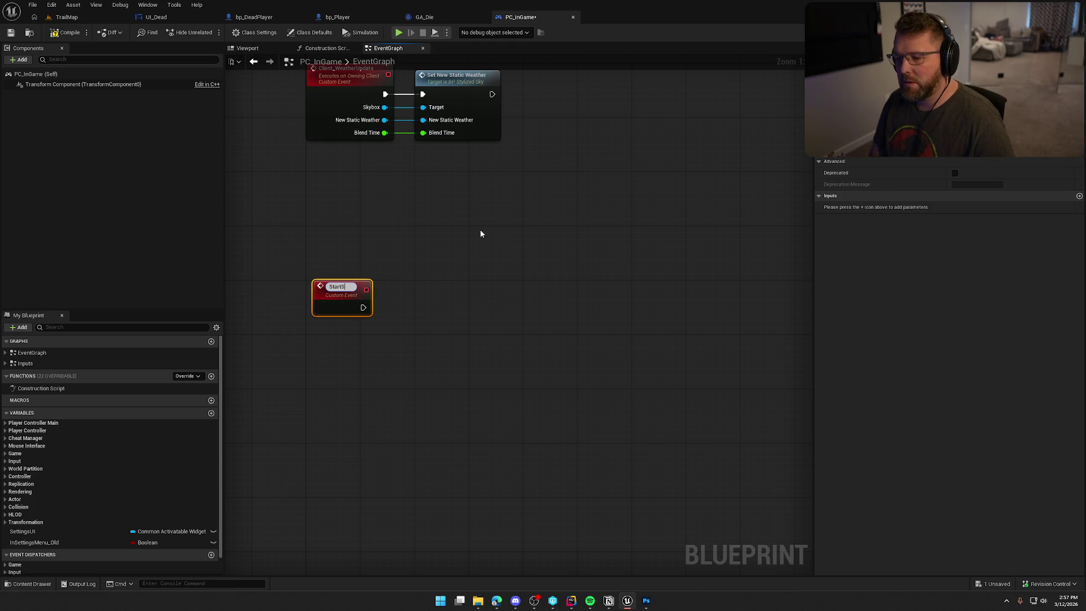
{"action": "type", "text": "pawnGh"}
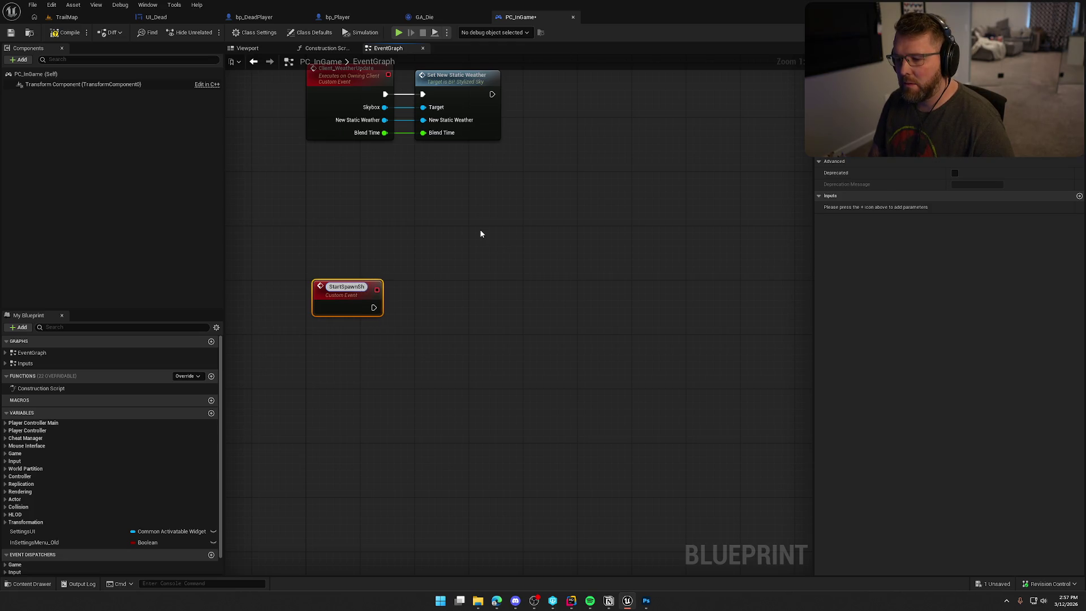
{"action": "type", "text": "ost"}
{"action": "key", "text": "Return"}
{"action": "left_click_drag", "start_coordinate": [327, 298], "coordinate": [320, 243]}
Step: Add a Server_SpawnGhost custom event and paste in the copied spawn logic nodes
{"action": "right_click", "coordinate": [344, 327]}
{"action": "key", "text": "Escape"}
{"action": "type", "text": "Serve"}
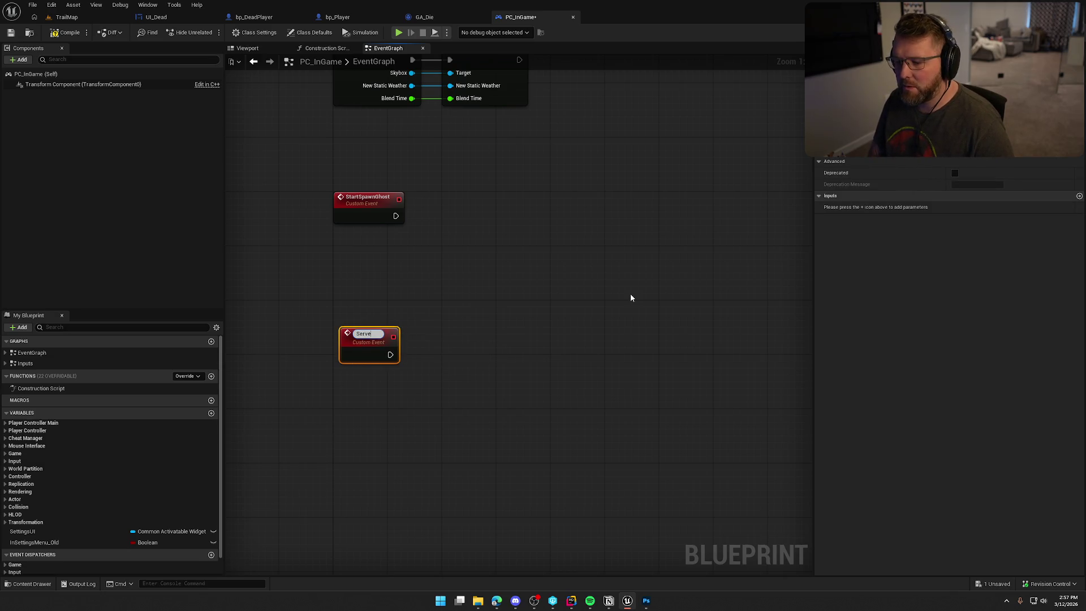
{"action": "type", "text": "pawnGhost"}
{"action": "key", "text": "Return"}
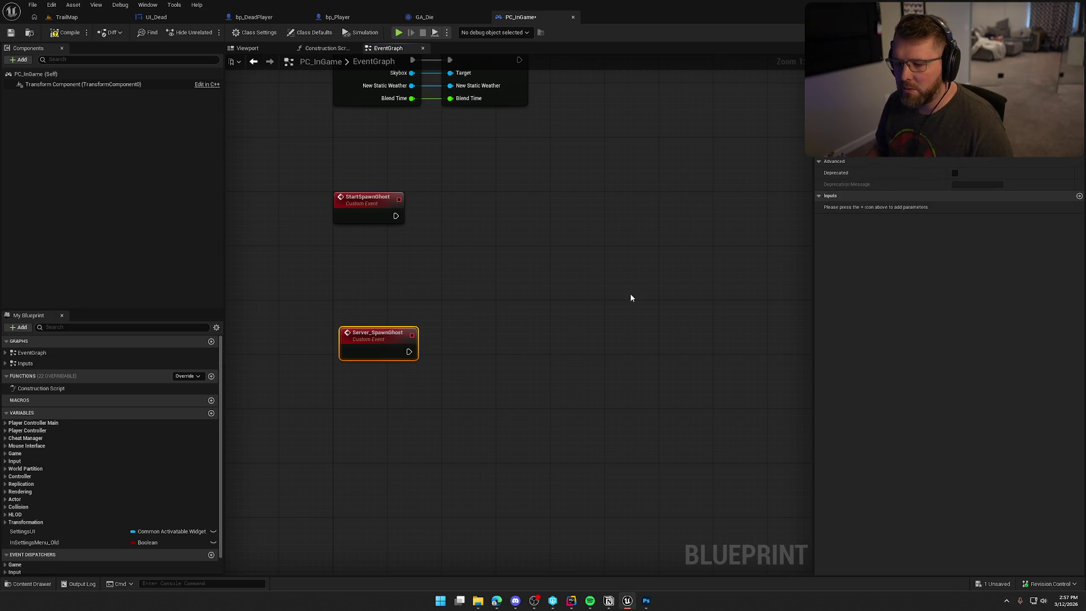
{"action": "key", "text": "ctrl+v"}
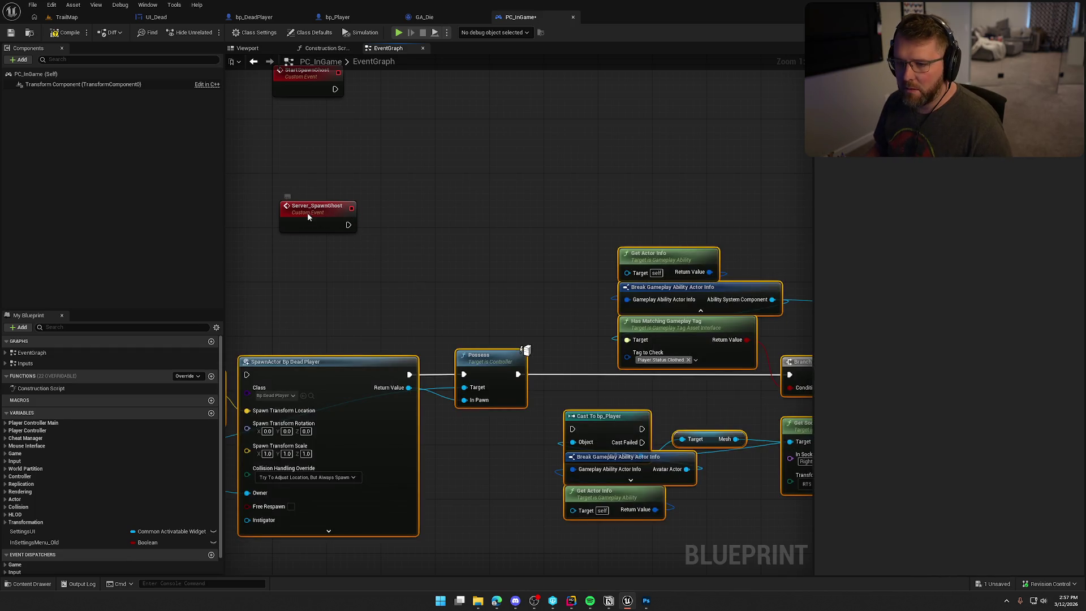
Step: Connect Server_SpawnGhost to the pasted SpawnActor Bp Dead Player group and reposition it
{"action": "left_click_drag", "start_coordinate": [307, 212], "coordinate": [300, 185]}
{"action": "scroll", "coordinate": [447, 281], "scroll_direction": "down", "scroll_amount": 5}
{"action": "left_click_drag", "start_coordinate": [305, 284], "coordinate": [741, 411]}
{"action": "scroll", "coordinate": [453, 331], "scroll_direction": "up", "scroll_amount": 6}
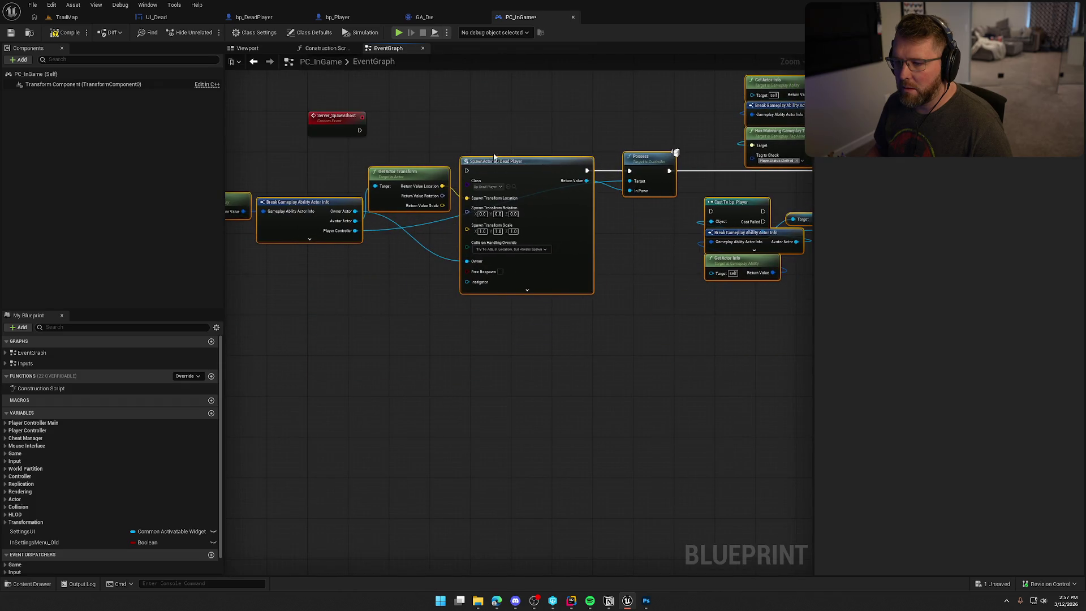
{"action": "left_click_drag", "start_coordinate": [466, 170], "coordinate": [359, 130]}
{"action": "scroll", "coordinate": [502, 117], "scroll_direction": "down", "scroll_amount": 3}
{"action": "mouse_move", "coordinate": [428, 295]}
{"action": "left_mouse_down"}
{"action": "mouse_move", "coordinate": [428, 340]}
{"action": "mouse_move", "coordinate": [506, 342]}
{"action": "left_mouse_up"}
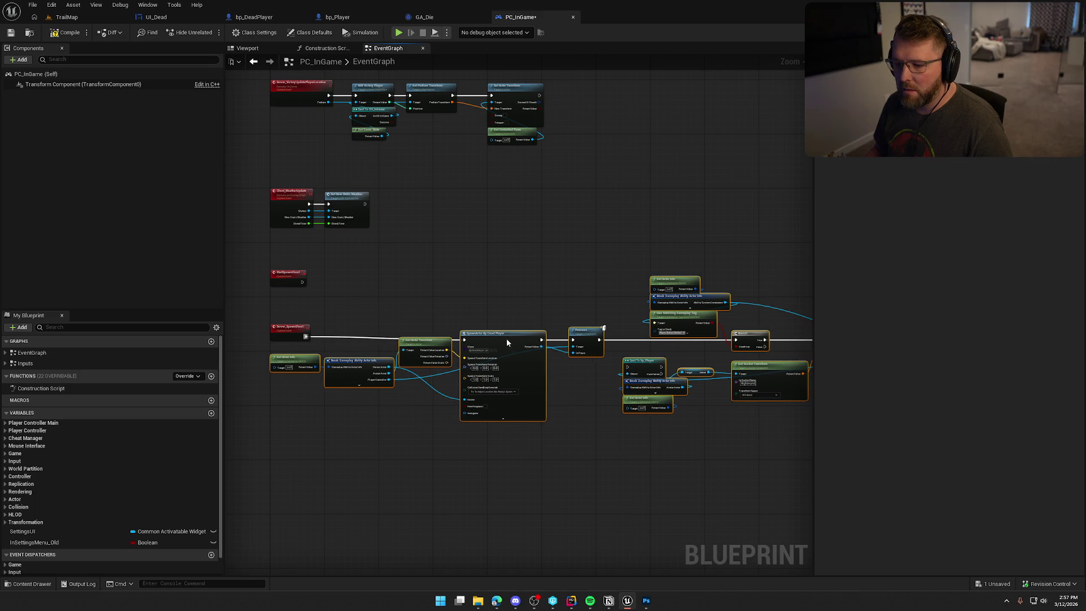
{"action": "scroll", "coordinate": [507, 338], "scroll_direction": "up", "scroll_amount": 4}
{"action": "left_click_drag", "start_coordinate": [492, 275], "coordinate": [693, 213]}
{"action": "left_click", "coordinate": [694, 213]}
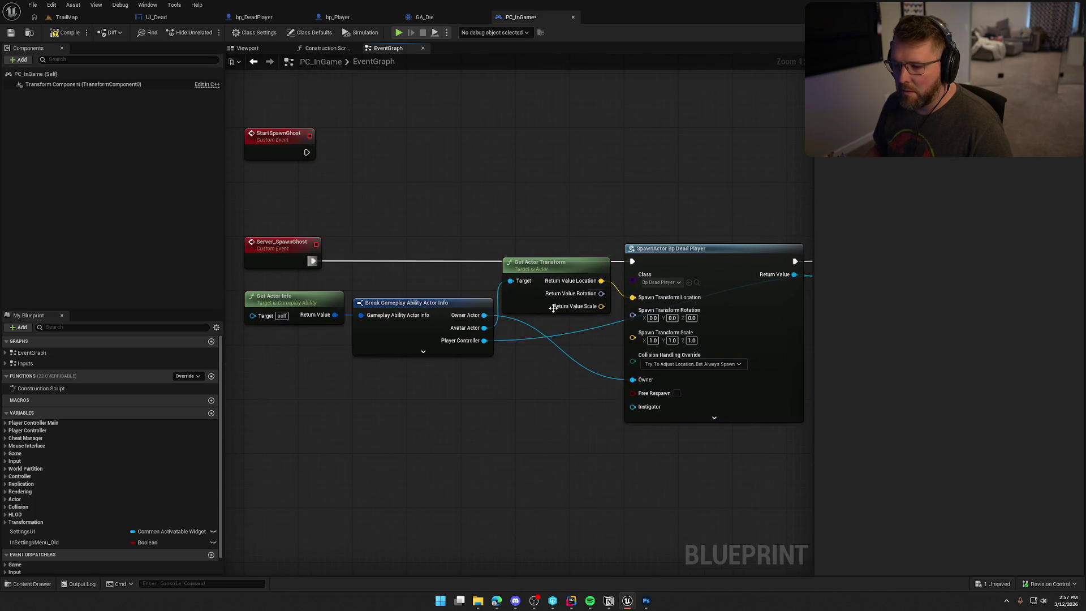
Step: Tidy the Get Actor Transform, Get Actor Info and Break nodes near the Possess and Branch nodes
{"action": "left_click_drag", "start_coordinate": [550, 267], "coordinate": [557, 274]}
{"action": "left_click", "coordinate": [564, 223]}
{"action": "left_click_drag", "start_coordinate": [546, 349], "coordinate": [578, 321]}
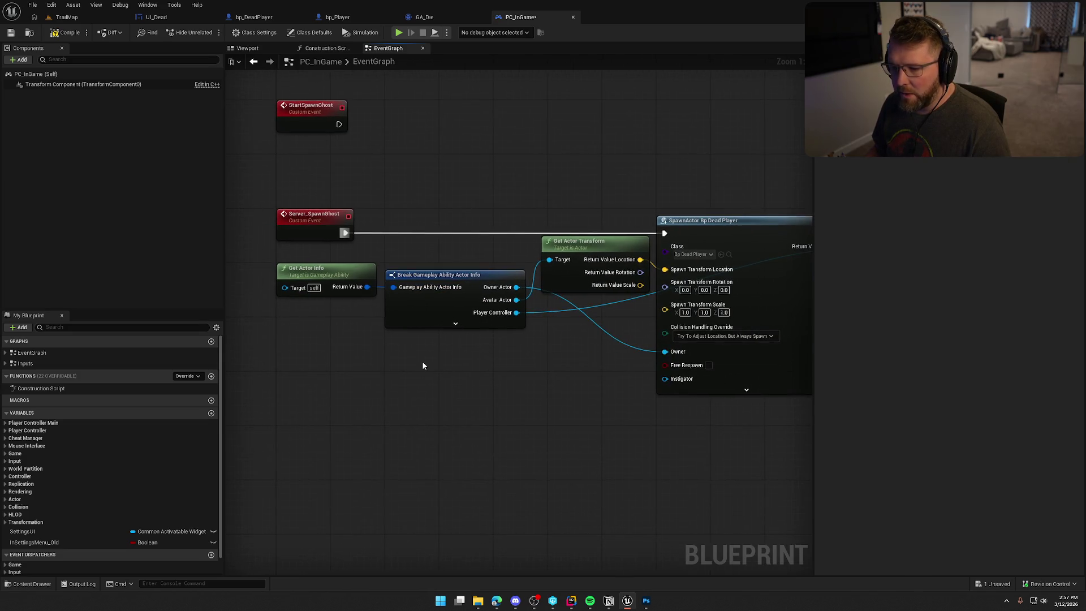
{"action": "left_click", "coordinate": [430, 316]}
{"action": "left_click", "coordinate": [444, 405]}
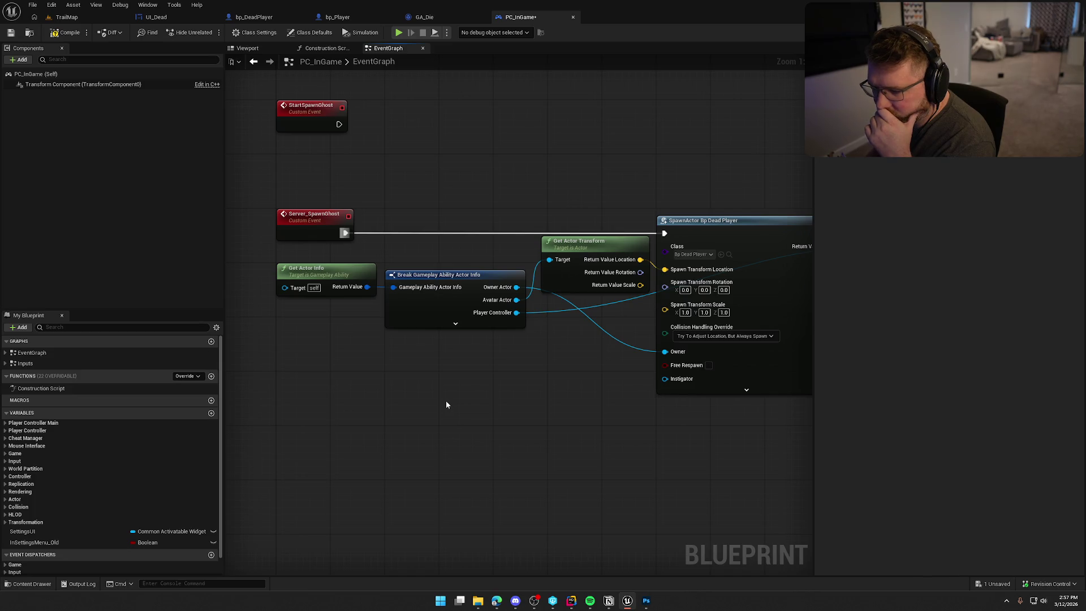
{"action": "scroll", "coordinate": [446, 404], "scroll_direction": "down", "scroll_amount": 1}
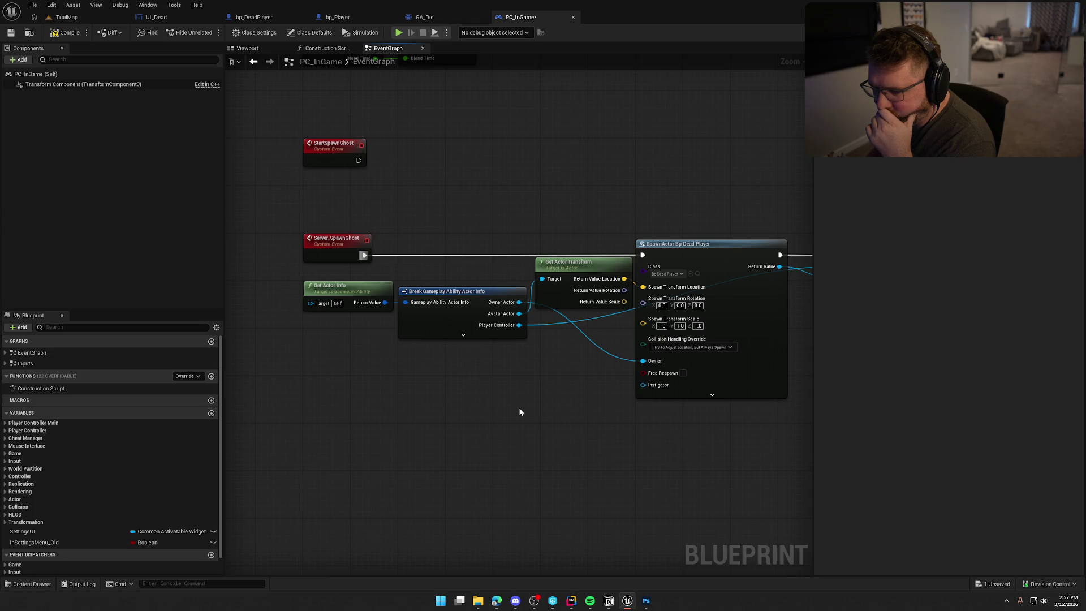
{"action": "left_click_drag", "start_coordinate": [520, 412], "coordinate": [520, 406]}
{"action": "mouse_move", "coordinate": [308, 367]}
{"action": "left_mouse_down"}
{"action": "mouse_move", "coordinate": [119, 350]}
{"action": "mouse_move", "coordinate": [499, 361]}
{"action": "left_mouse_up"}
{"action": "left_click_drag", "start_coordinate": [424, 336], "coordinate": [350, 260]}
{"action": "left_click_drag", "start_coordinate": [545, 405], "coordinate": [453, 416]}
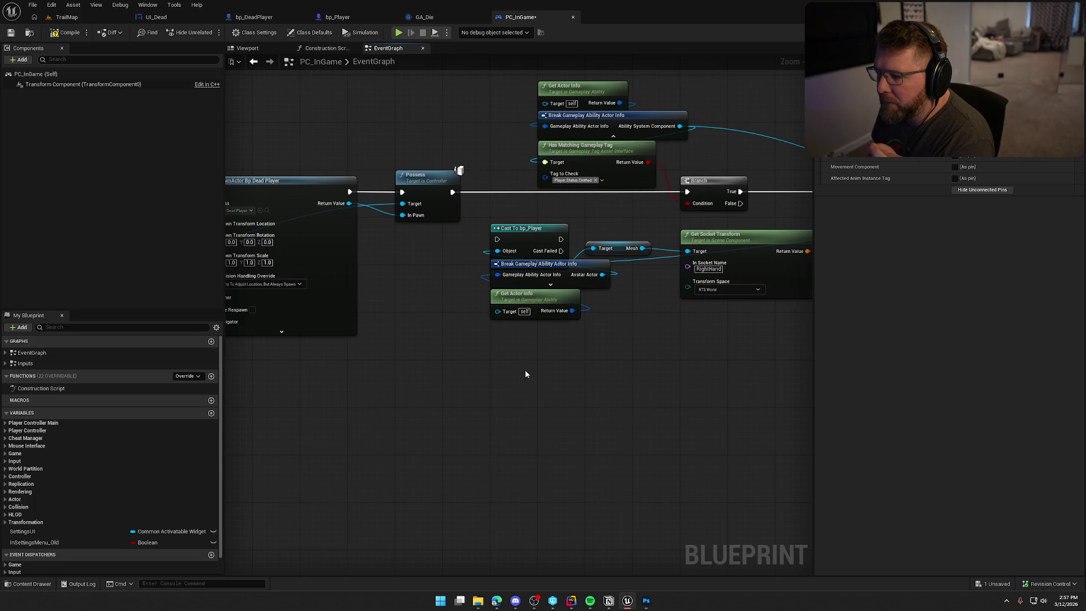
Step: Convert Cast To bp_Player into a pure cast and select Server_SpawnGhost
{"action": "left_click", "coordinate": [525, 239]}
{"action": "left_click_drag", "start_coordinate": [533, 227], "coordinate": [533, 212]}
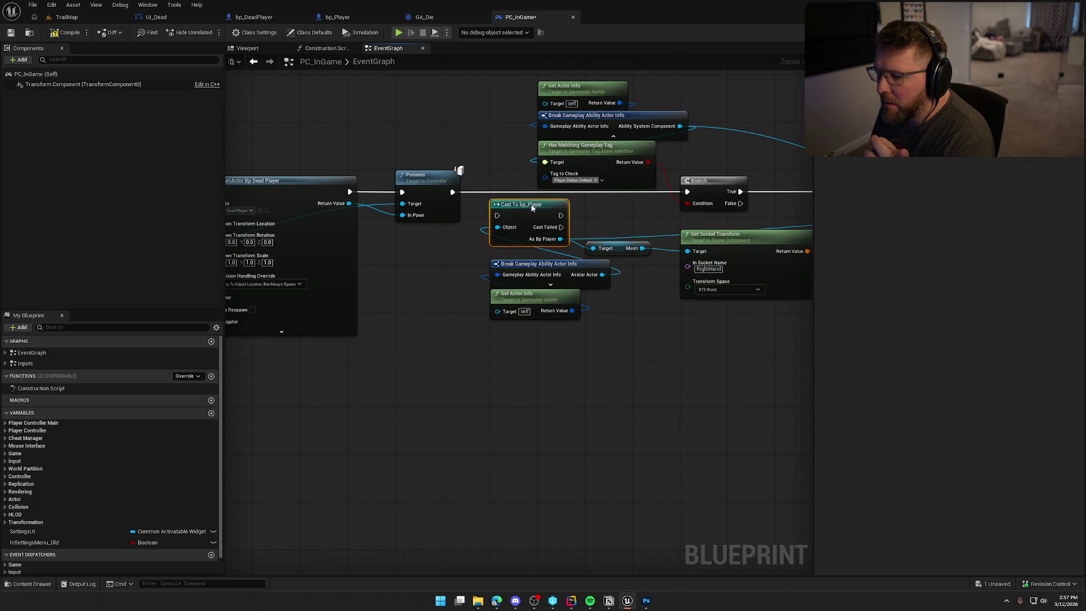
{"action": "right_click", "coordinate": [533, 212]}
{"action": "left_click", "coordinate": [586, 452]}
{"action": "left_click_drag", "start_coordinate": [520, 206], "coordinate": [519, 230]}
{"action": "left_click", "coordinate": [614, 358]}
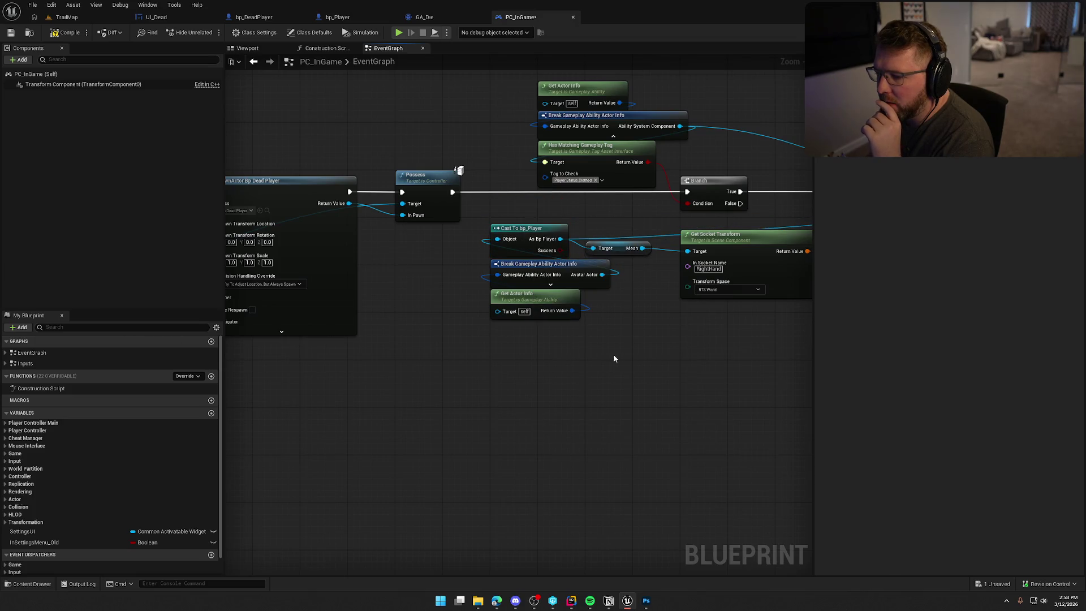
{"action": "left_click_drag", "start_coordinate": [583, 263], "coordinate": [435, 267]}
{"action": "mouse_move", "coordinate": [632, 409]}
{"action": "left_mouse_down"}
{"action": "mouse_move", "coordinate": [359, 376]}
{"action": "mouse_move", "coordinate": [754, 384]}
{"action": "mouse_move", "coordinate": [624, 454]}
{"action": "mouse_move", "coordinate": [395, 393]}
{"action": "mouse_move", "coordinate": [356, 400]}
{"action": "left_mouse_up"}
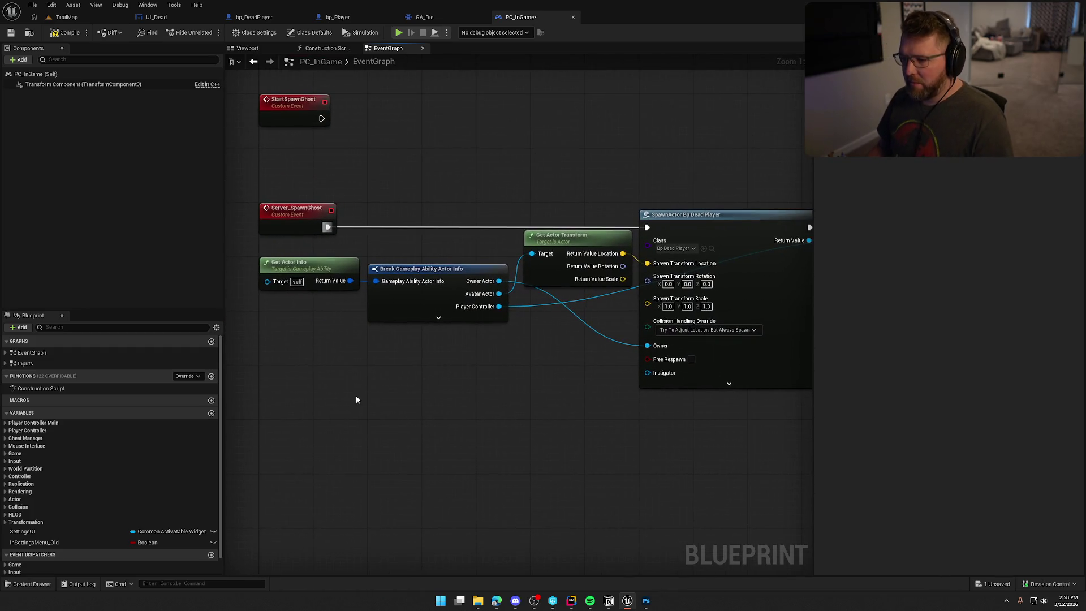
{"action": "left_click", "coordinate": [292, 209]}
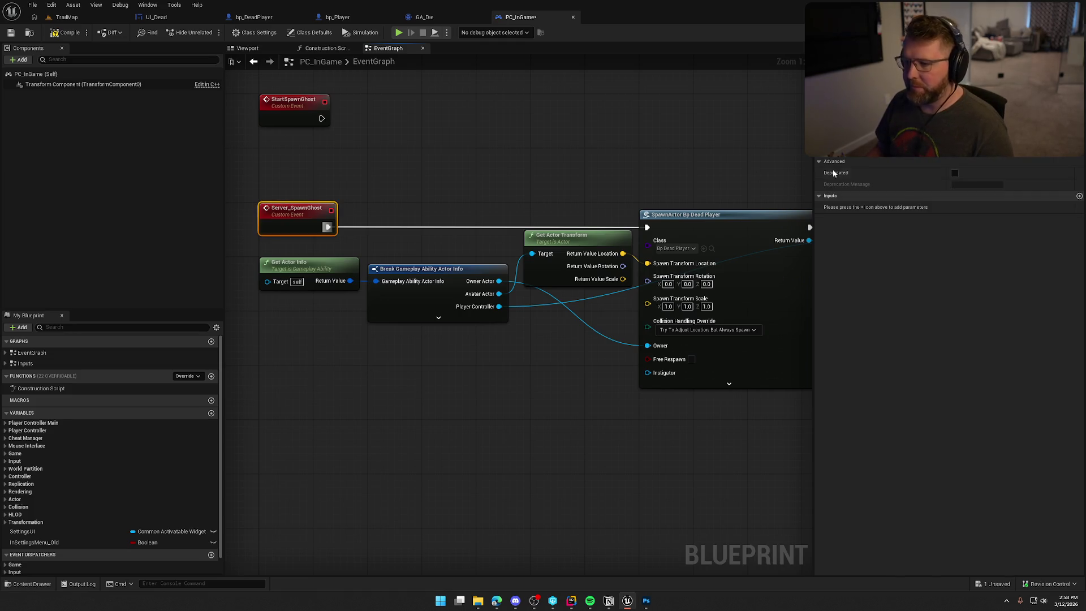
Step: Set Server_SpawnGhost's replication to Run on Server and rearrange the graph nodes
{"action": "left_click", "coordinate": [984, 152]}
{"action": "left_click", "coordinate": [996, 177]}
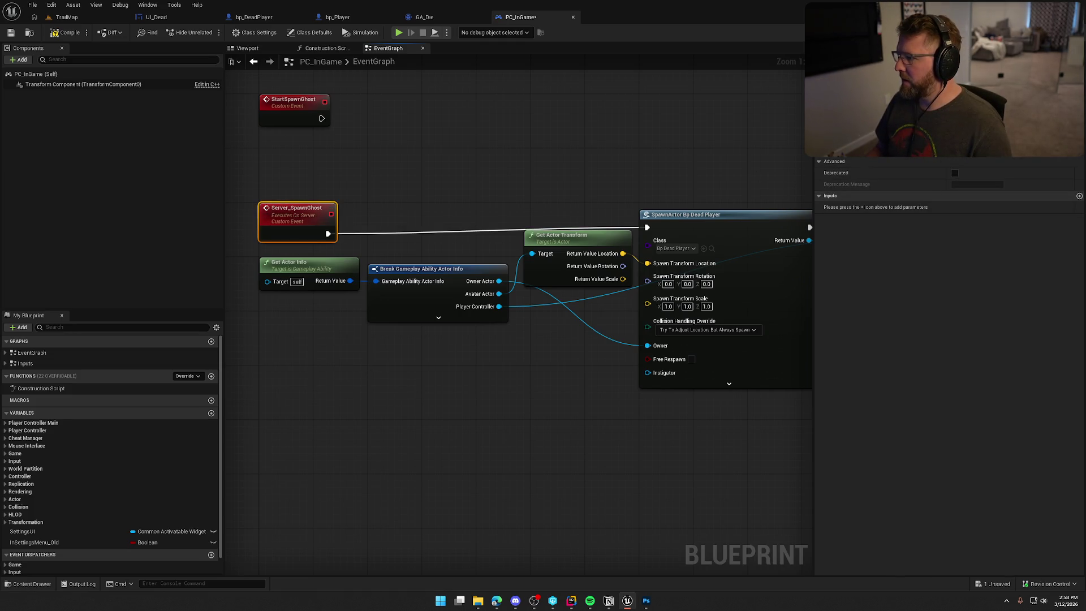
{"action": "left_click_drag", "start_coordinate": [716, 138], "coordinate": [743, 176]}
{"action": "left_click", "coordinate": [334, 256]}
{"action": "left_click", "coordinate": [468, 199]}
{"action": "scroll", "coordinate": [411, 226], "scroll_direction": "down", "scroll_amount": 6}
{"action": "mouse_move", "coordinate": [396, 213]}
{"action": "left_mouse_down"}
{"action": "mouse_move", "coordinate": [822, 311]}
{"action": "mouse_move", "coordinate": [803, 300]}
{"action": "left_mouse_up"}
{"action": "scroll", "coordinate": [387, 336], "scroll_direction": "up", "scroll_amount": 3}
{"action": "scroll", "coordinate": [545, 260], "scroll_direction": "up", "scroll_amount": 4}
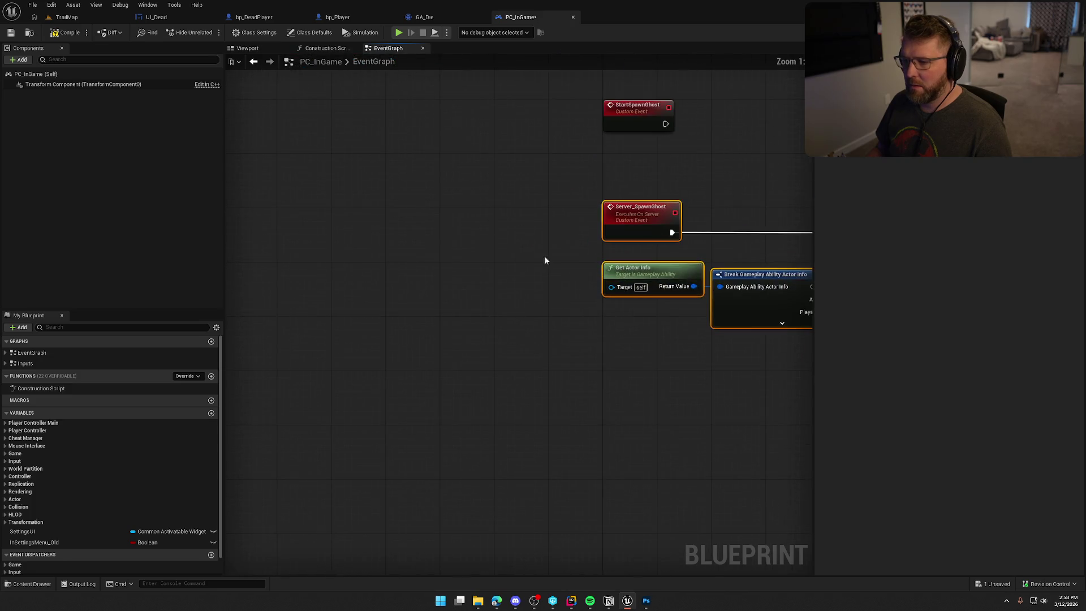
{"action": "left_click_drag", "start_coordinate": [628, 217], "coordinate": [628, 231]}
{"action": "left_click", "coordinate": [727, 178]}
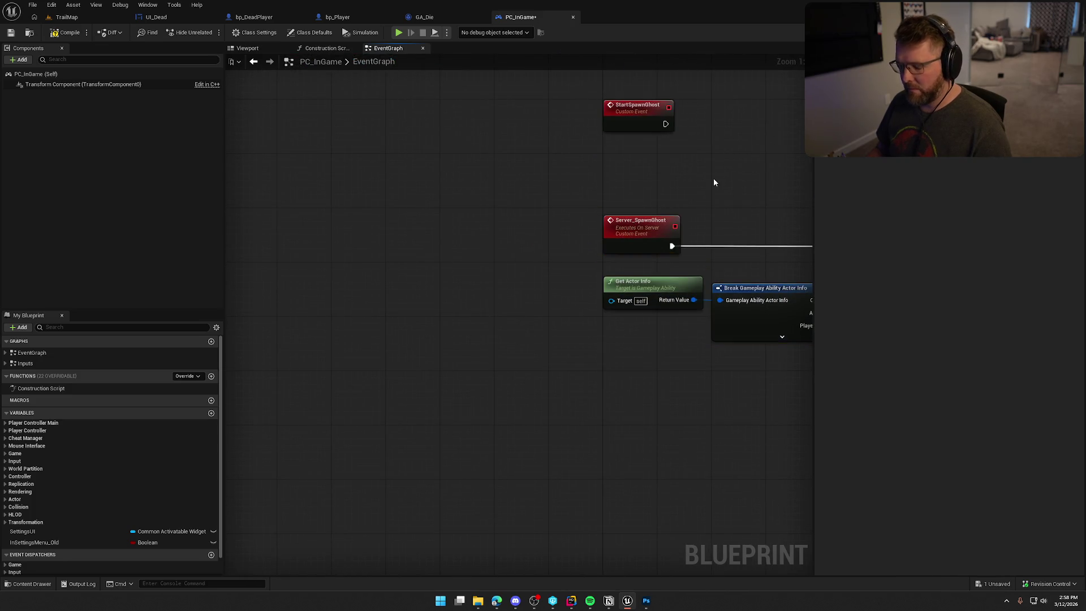
{"action": "key", "text": "ctrl+z"}
{"action": "scroll", "coordinate": [683, 199], "scroll_direction": "down", "scroll_amount": 6}
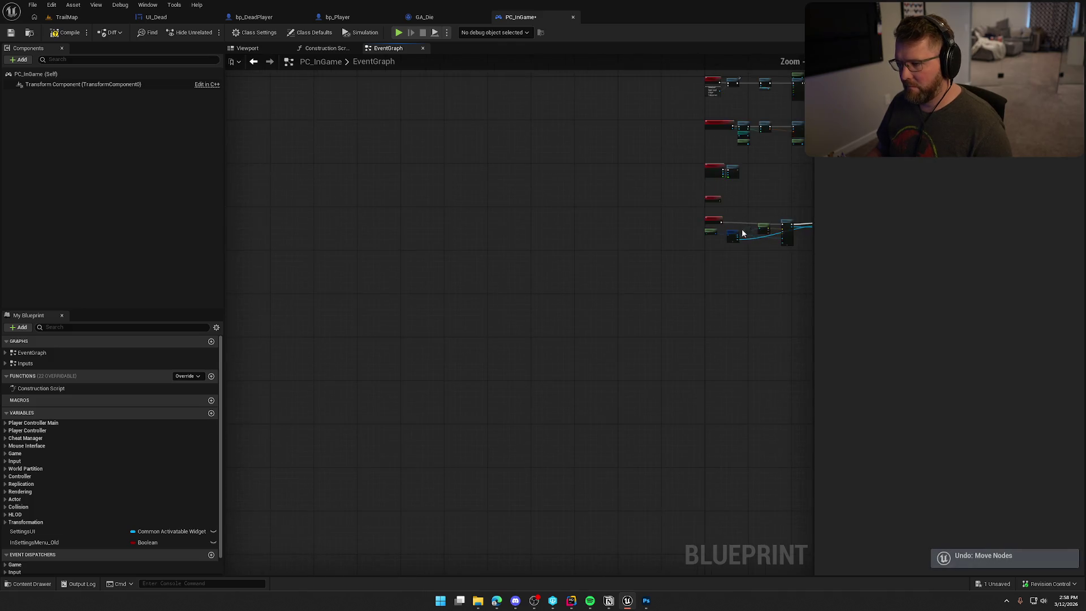
{"action": "key", "text": "Home"}
Step: Add a Server Spawn Ghost call after StartSpawnGhost's exec pin
{"action": "mouse_move", "coordinate": [738, 273]}
{"action": "left_mouse_down"}
{"action": "mouse_move", "coordinate": [369, 175]}
{"action": "mouse_move", "coordinate": [339, 182]}
{"action": "mouse_move", "coordinate": [339, 192]}
{"action": "left_mouse_up"}
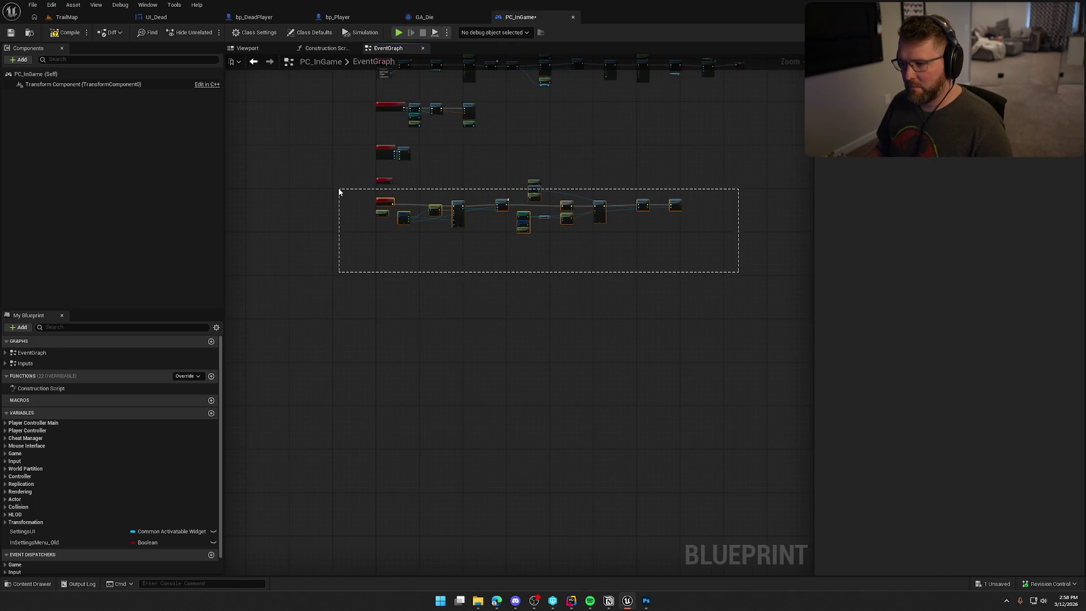
{"action": "scroll", "coordinate": [496, 173], "scroll_direction": "up", "scroll_amount": 8}
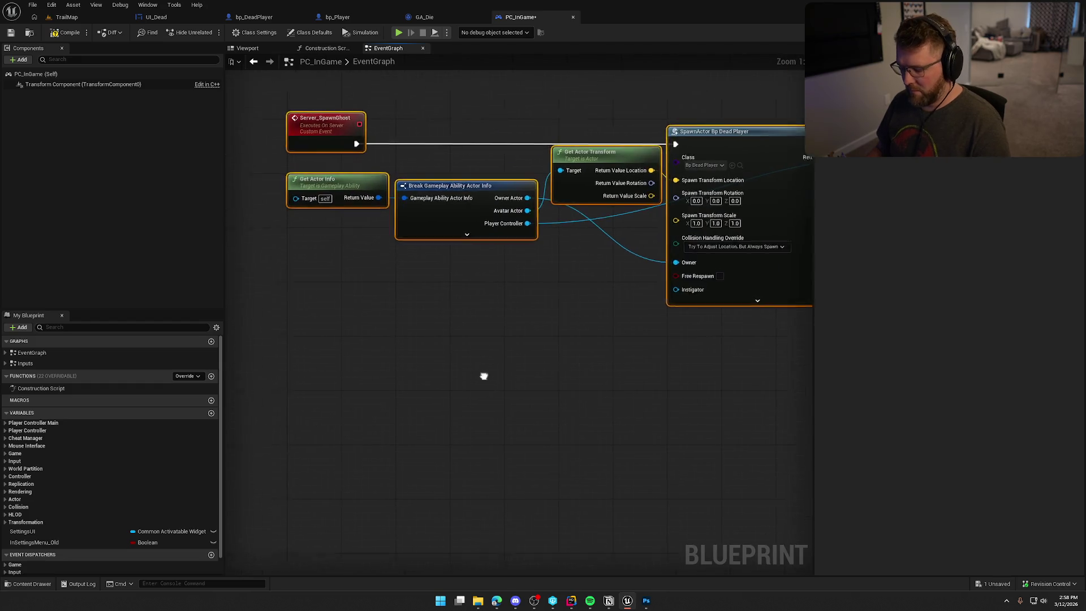
{"action": "left_click", "coordinate": [514, 275]}
{"action": "key", "text": "Home"}
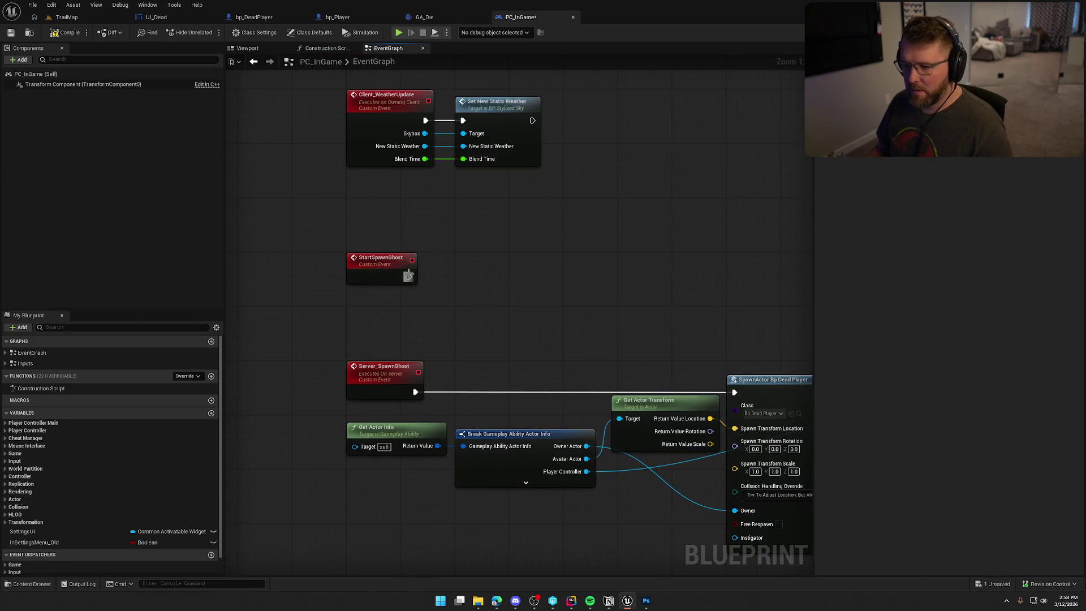
{"action": "left_click_drag", "start_coordinate": [408, 276], "coordinate": [495, 279]}
{"action": "type", "text": "server_"}
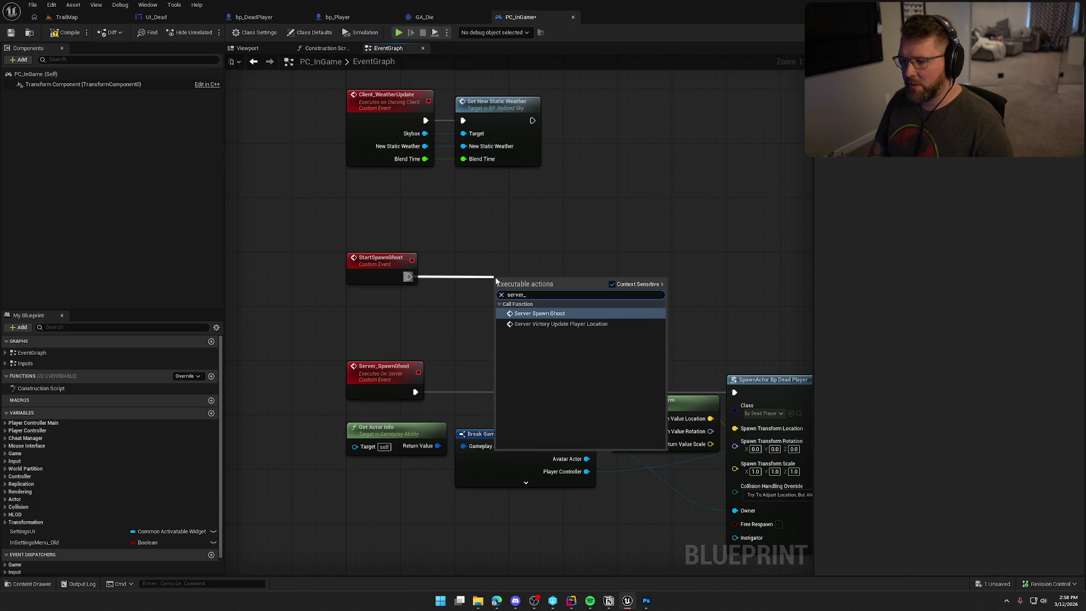
{"action": "key", "text": "Return"}
Step: Compile PC_InGame, then in UI_Dead cast Get Player Controller to PC_InGame
{"action": "left_click", "coordinate": [499, 222]}
{"action": "key", "text": "F7"}
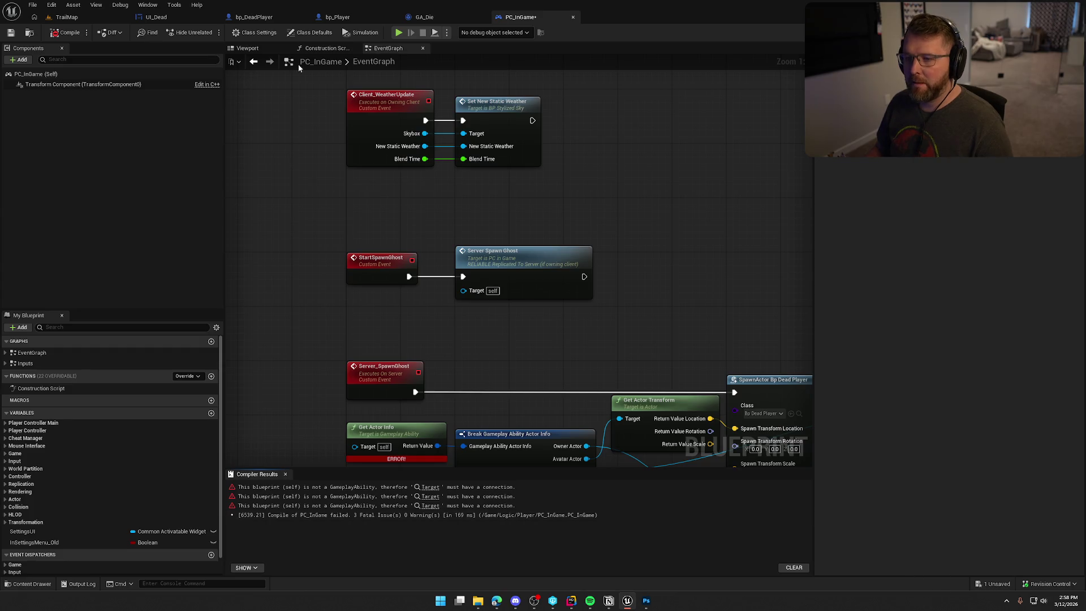
{"action": "left_click", "coordinate": [156, 17]}
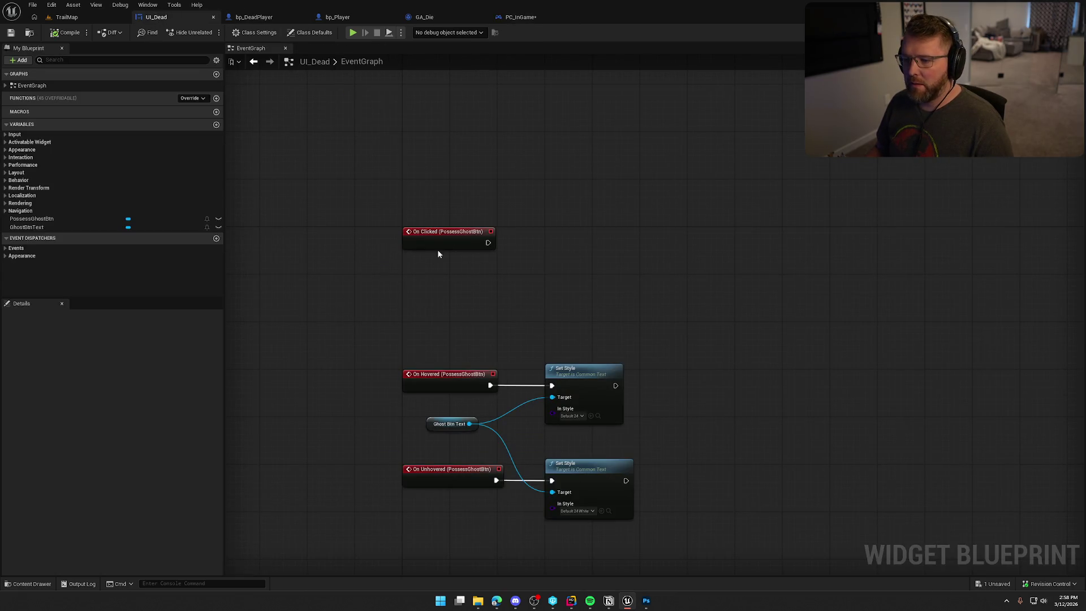
{"action": "right_click", "coordinate": [440, 286]}
{"action": "type", "text": "get player controller"}
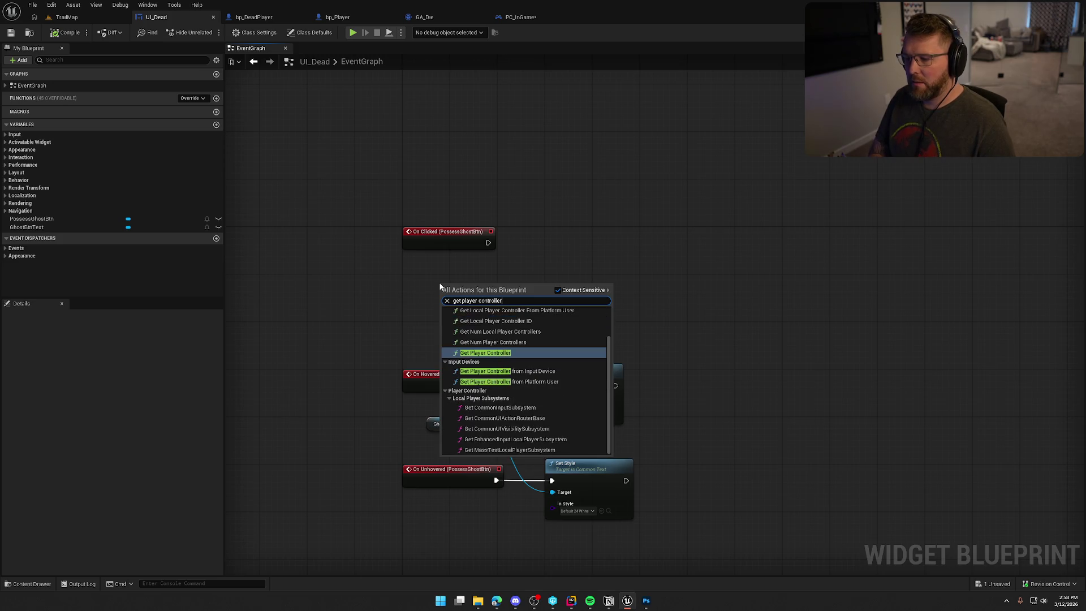
{"action": "key", "text": "Return"}
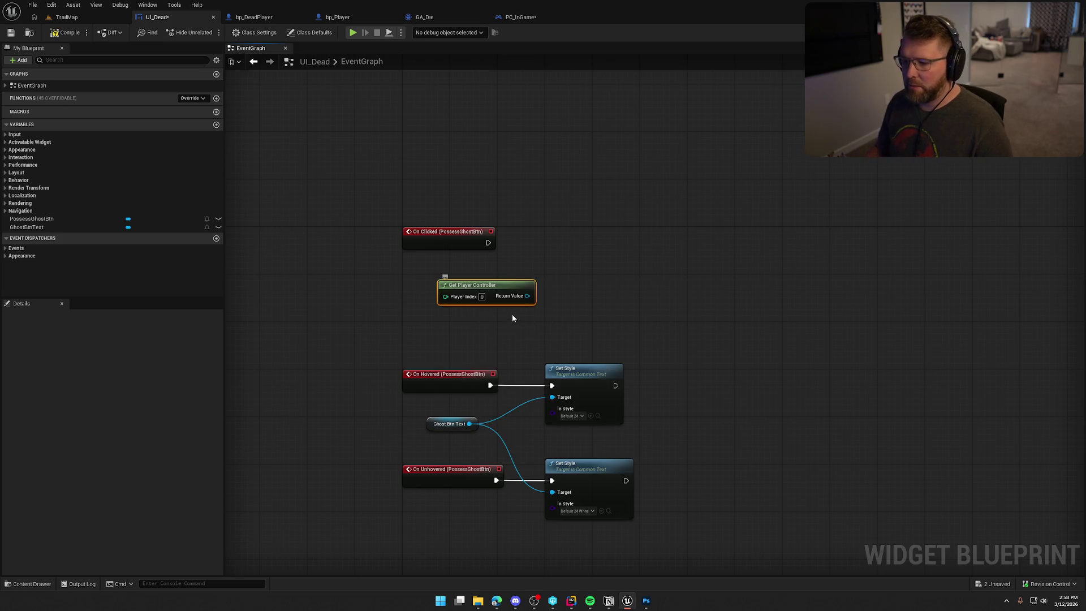
{"action": "mouse_move", "coordinate": [518, 293]}
{"action": "left_mouse_down"}
{"action": "mouse_move", "coordinate": [483, 269]}
{"action": "mouse_move", "coordinate": [529, 279]}
{"action": "mouse_move", "coordinate": [491, 242]}
{"action": "left_mouse_up"}
{"action": "type", "text": "cast to pc"}
{"action": "key", "text": "Return"}
Step: Wire PossessGhostBtn's On Clicked into the cast, call Start Spawn Ghost, and compile UI_Dead
{"action": "mouse_move", "coordinate": [579, 300]}
{"action": "left_mouse_down"}
{"action": "mouse_move", "coordinate": [596, 252]}
{"action": "mouse_move", "coordinate": [657, 279]}
{"action": "left_mouse_up"}
{"action": "type", "text": "start"}
{"action": "key", "text": "BackSpace"}
{"action": "key", "text": "BackSpace"}
{"action": "key", "text": "BackSpace"}
{"action": "type", "text": "possess"}
{"action": "key", "text": "Return"}
{"action": "left_click_drag", "start_coordinate": [658, 279], "coordinate": [664, 232]}
{"action": "key", "text": "Return"}
{"action": "left_click", "coordinate": [234, 116]}
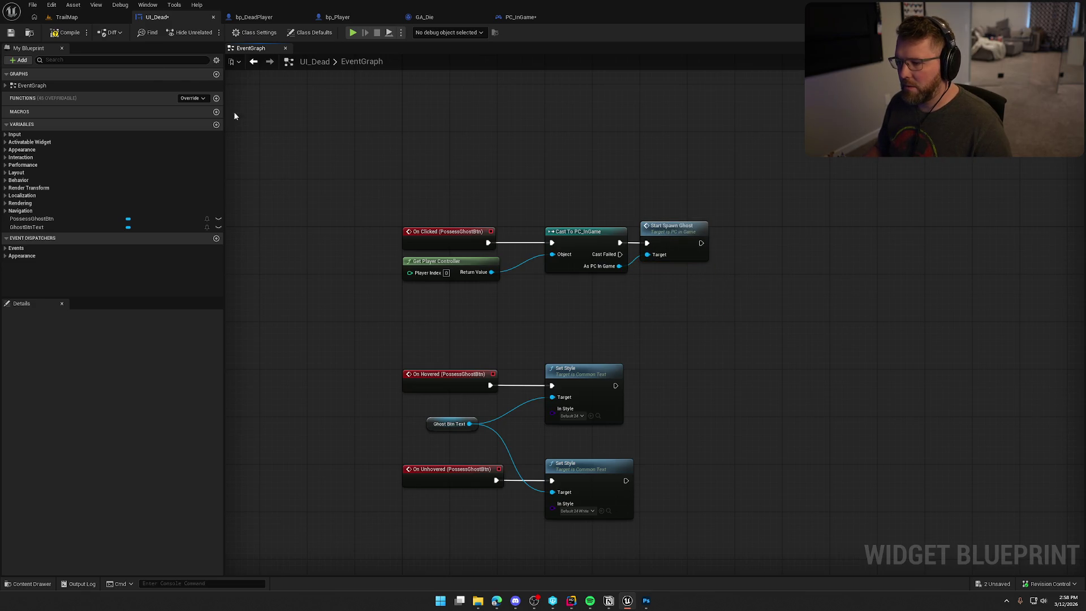
{"action": "left_click", "coordinate": [66, 32]}
Step: Move the On Hovered and On Unhovered nodes up closer to the rest of the graph
{"action": "left_click_drag", "start_coordinate": [328, 168], "coordinate": [687, 516]}
{"action": "left_click", "coordinate": [758, 450]}
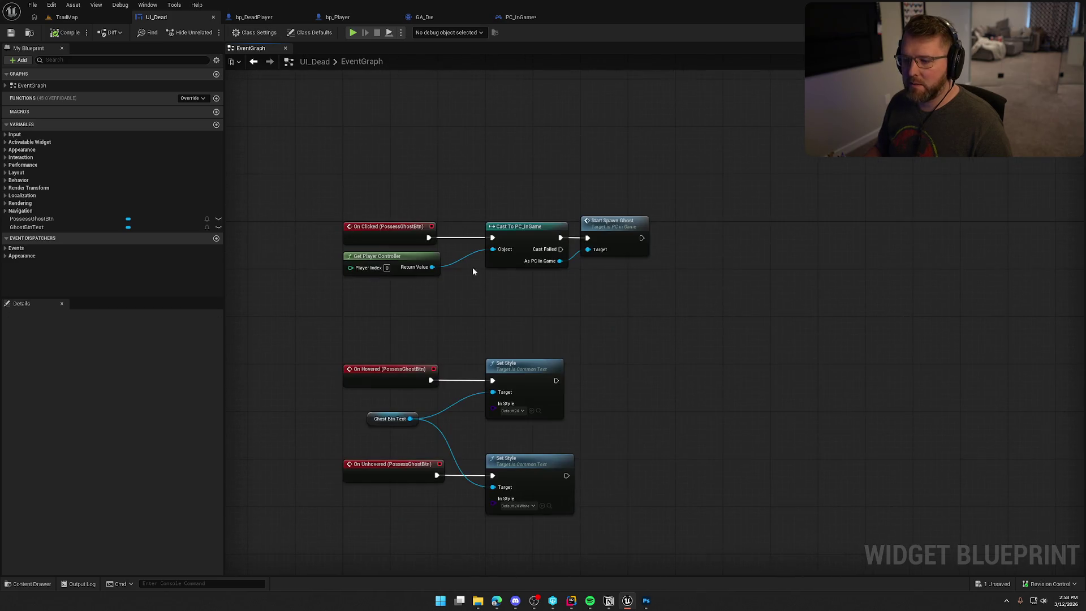
{"action": "key", "text": "ctrl+a"}
{"action": "left_click", "coordinate": [418, 110]}
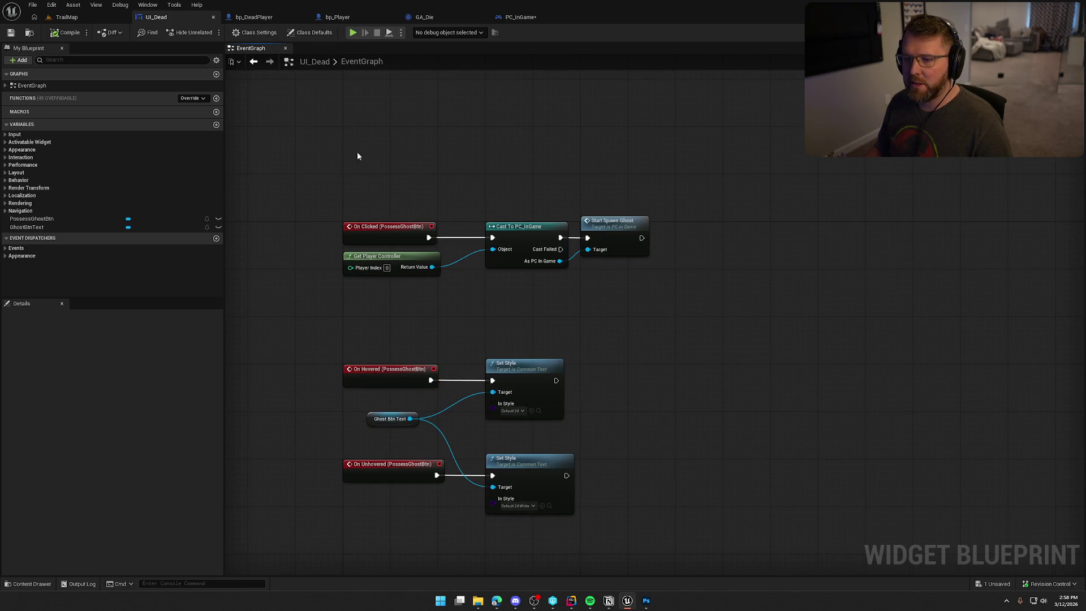
{"action": "left_click_drag", "start_coordinate": [540, 494], "coordinate": [336, 321]}
{"action": "left_click_drag", "start_coordinate": [370, 369], "coordinate": [370, 321]}
{"action": "left_click", "coordinate": [669, 326]}
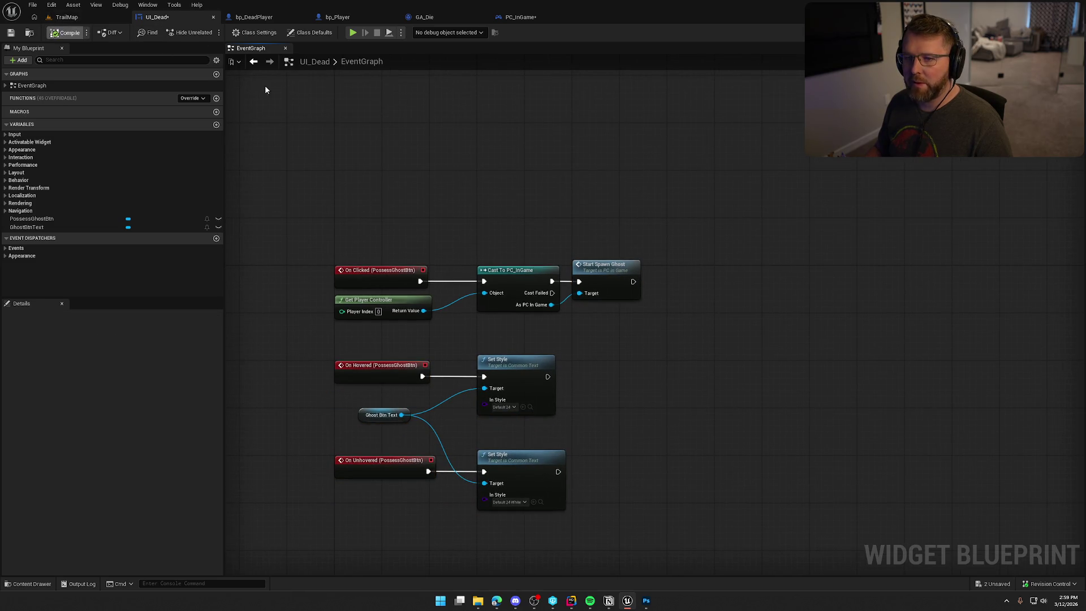
{"action": "left_click", "coordinate": [255, 17]}
Step: In bp_DeadPlayer, chain the Remove Saturation timeline after Restore Default Input Mappings and save
{"action": "scroll", "coordinate": [598, 328], "scroll_direction": "down", "scroll_amount": 5}
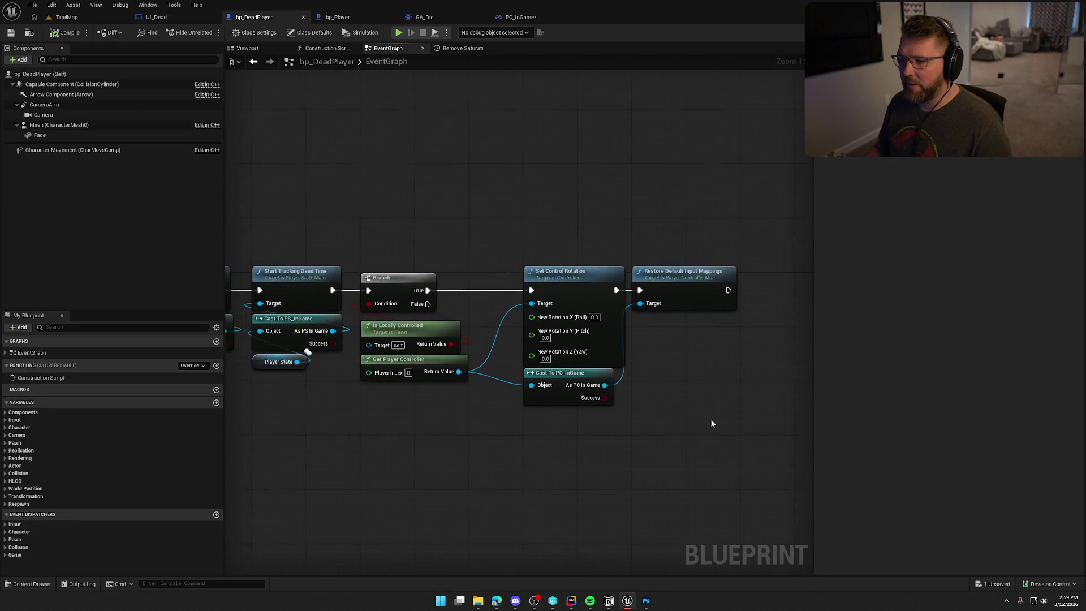
{"action": "mouse_move", "coordinate": [684, 398]}
{"action": "left_mouse_down"}
{"action": "mouse_move", "coordinate": [660, 211]}
{"action": "mouse_move", "coordinate": [227, 251]}
{"action": "mouse_move", "coordinate": [589, 354]}
{"action": "mouse_move", "coordinate": [562, 348]}
{"action": "left_mouse_up"}
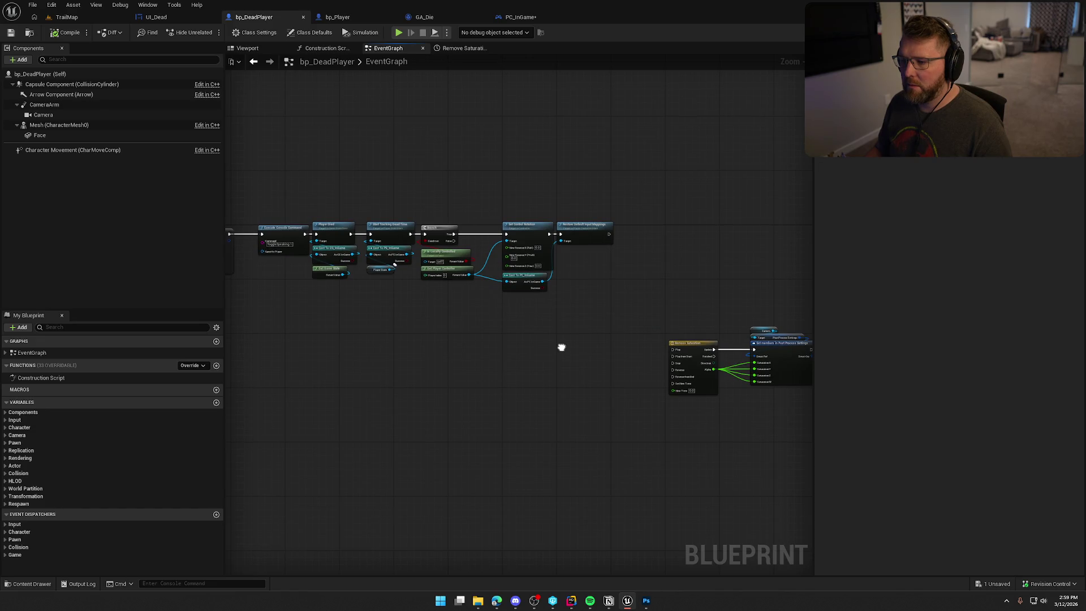
{"action": "scroll", "coordinate": [581, 348], "scroll_direction": "up", "scroll_amount": 4}
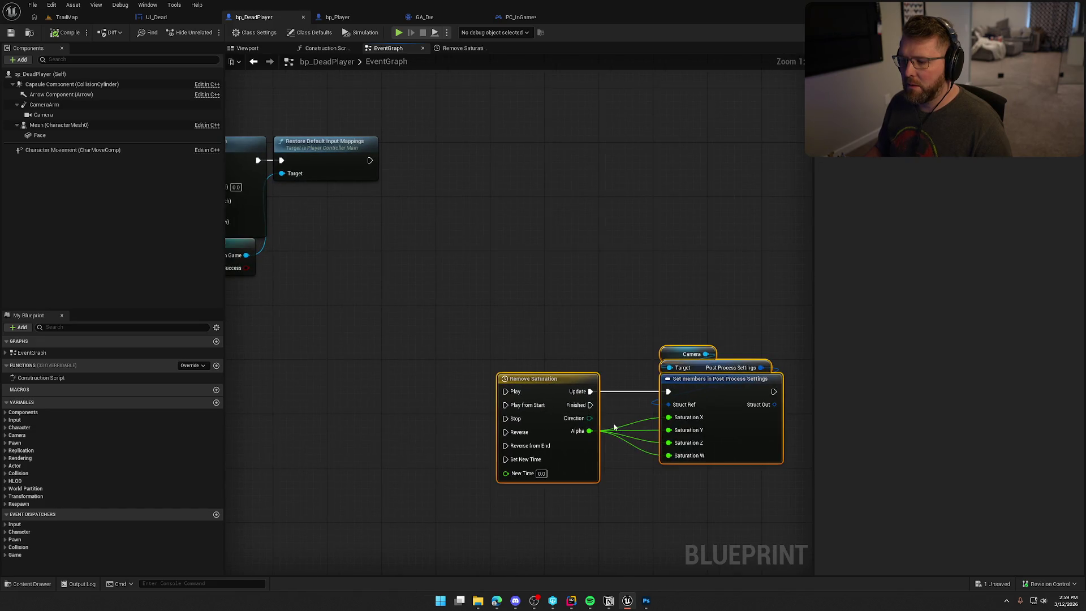
{"action": "mouse_move", "coordinate": [558, 387]}
{"action": "left_mouse_down"}
{"action": "mouse_move", "coordinate": [529, 163]}
{"action": "mouse_move", "coordinate": [497, 150]}
{"action": "mouse_move", "coordinate": [368, 163]}
{"action": "left_mouse_up"}
{"action": "left_click_drag", "start_coordinate": [312, 106], "coordinate": [583, 341]}
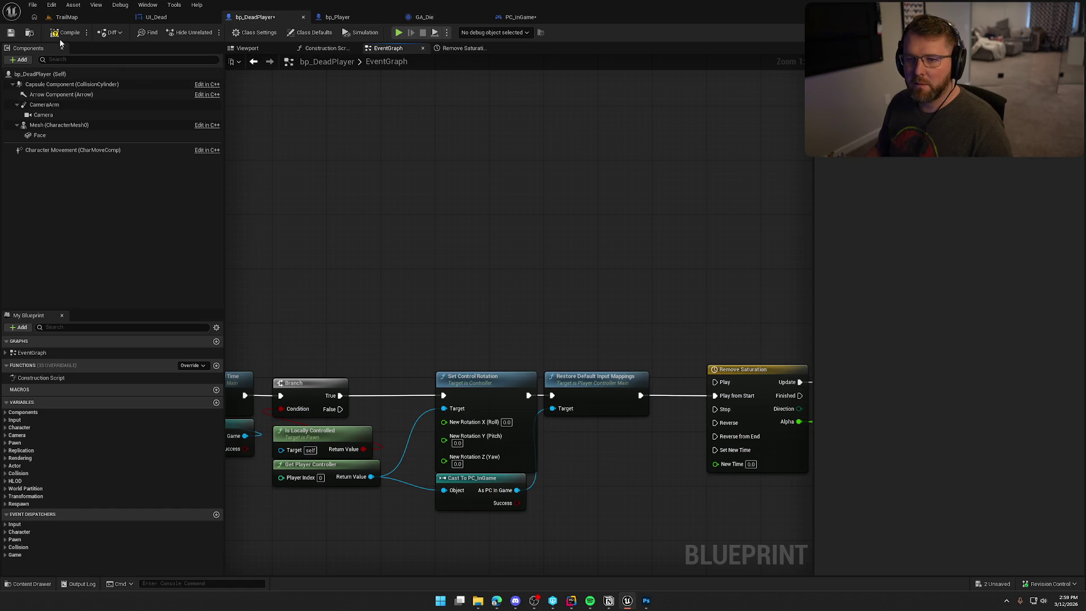
{"action": "key", "text": "ctrl+s"}
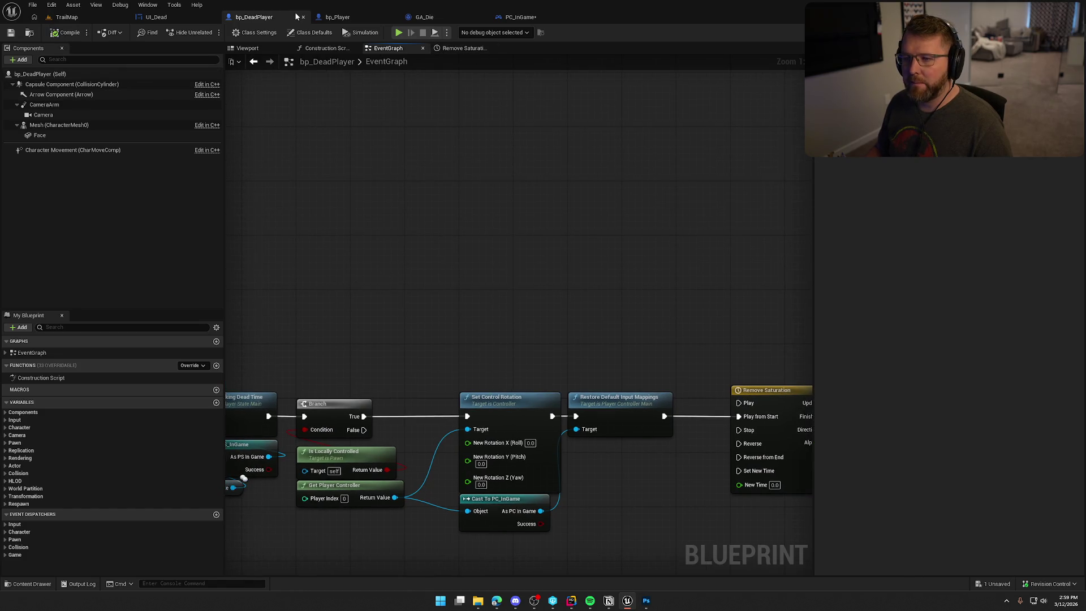
Step: Delete GA_Die's upper row of ghost-spawning nodes, save, and return to PC_InGame's Server_SpawnGhost logic
{"action": "left_click", "coordinate": [337, 17]}
{"action": "left_click", "coordinate": [424, 17]}
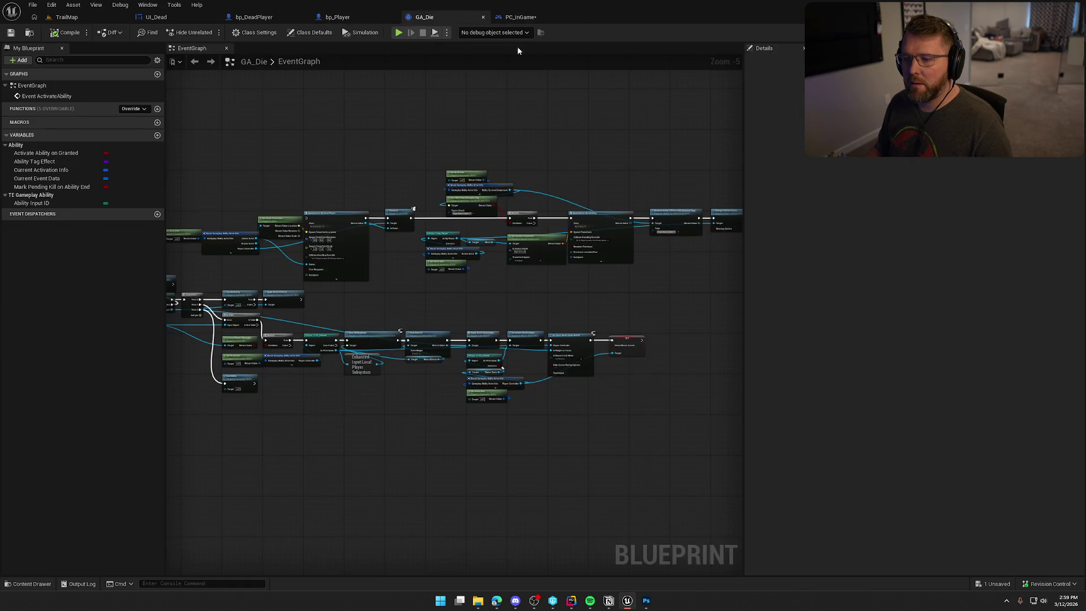
{"action": "scroll", "coordinate": [371, 192], "scroll_direction": "down", "scroll_amount": 1}
{"action": "scroll", "coordinate": [298, 252], "scroll_direction": "up", "scroll_amount": 4}
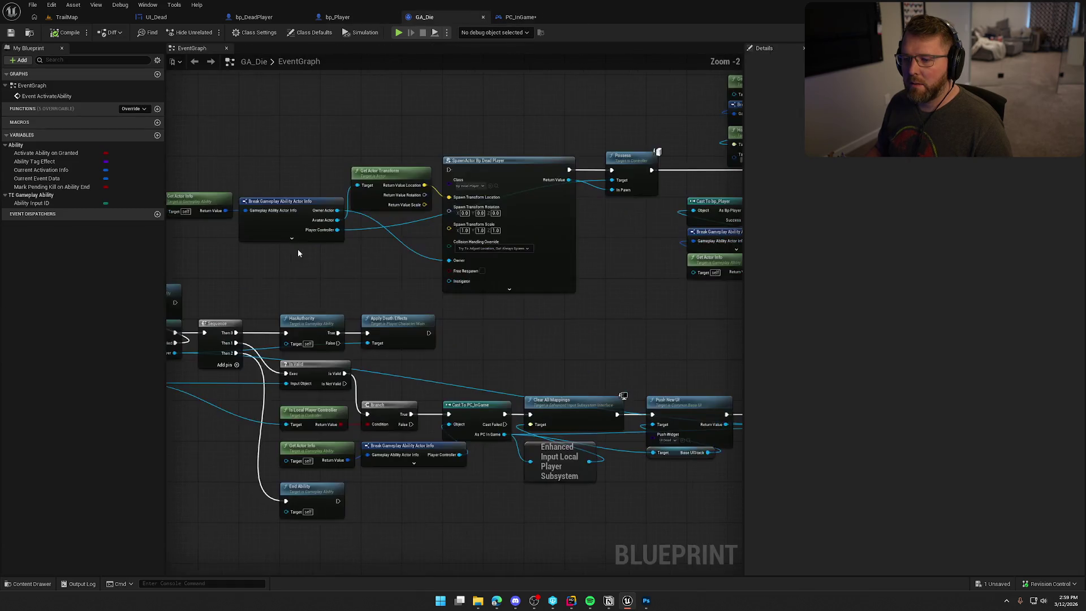
{"action": "scroll", "coordinate": [286, 216], "scroll_direction": "down", "scroll_amount": 3}
{"action": "mouse_move", "coordinate": [240, 143]}
{"action": "left_mouse_down"}
{"action": "mouse_move", "coordinate": [747, 253]}
{"action": "mouse_move", "coordinate": [707, 244]}
{"action": "left_mouse_up"}
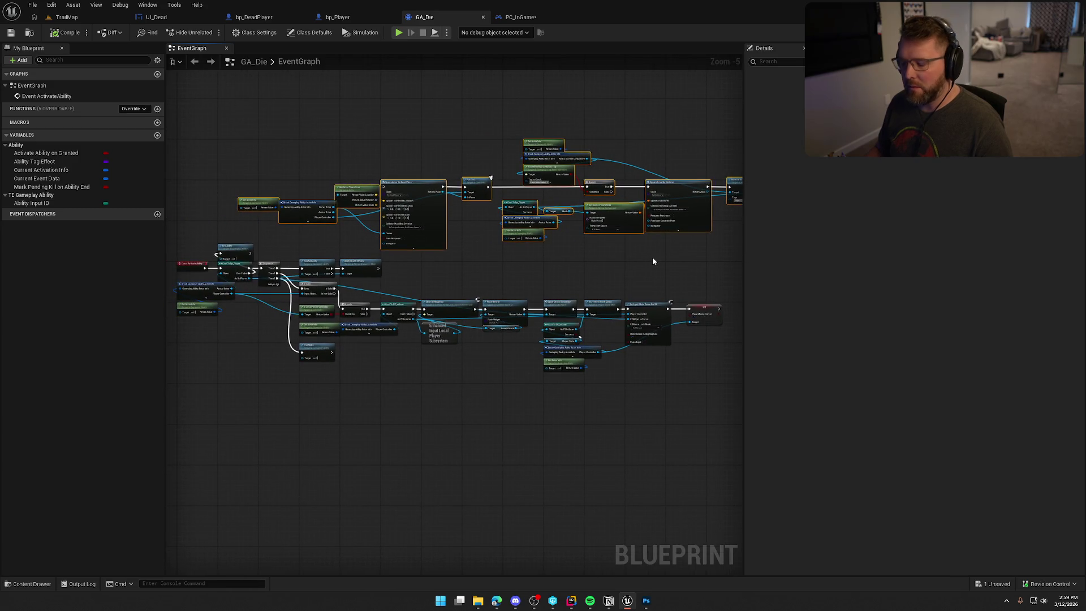
{"action": "key", "text": "Delete"}
{"action": "key", "text": "ctrl+s"}
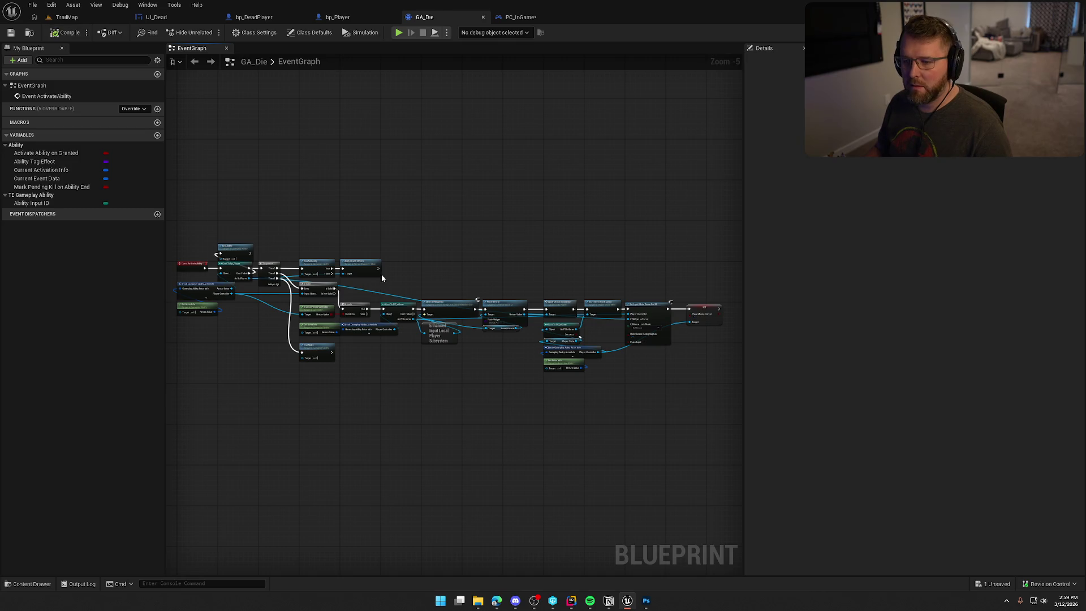
{"action": "left_click", "coordinate": [521, 17]}
{"action": "mouse_move", "coordinate": [497, 308]}
{"action": "left_mouse_down"}
{"action": "mouse_move", "coordinate": [516, 403]}
{"action": "mouse_move", "coordinate": [536, 329]}
{"action": "mouse_move", "coordinate": [485, 111]}
{"action": "mouse_move", "coordinate": [529, 428]}
{"action": "mouse_move", "coordinate": [544, 414]}
{"action": "left_mouse_up"}
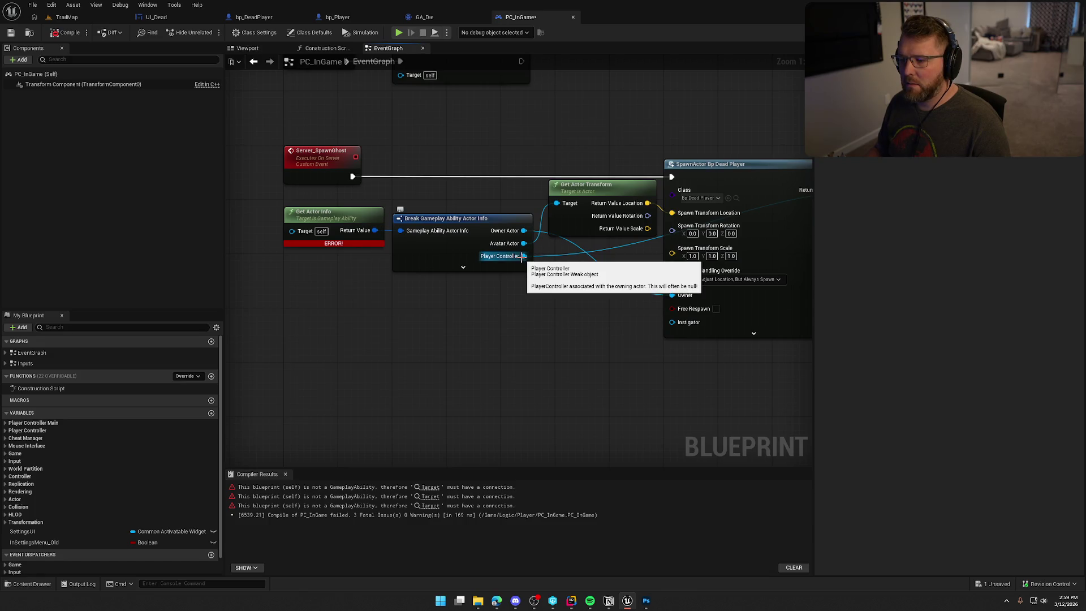
Step: Add a Get Player Pawn node beside the ghost spawn nodes
{"action": "left_click_drag", "start_coordinate": [572, 338], "coordinate": [507, 324]}
{"action": "right_click", "coordinate": [383, 301]}
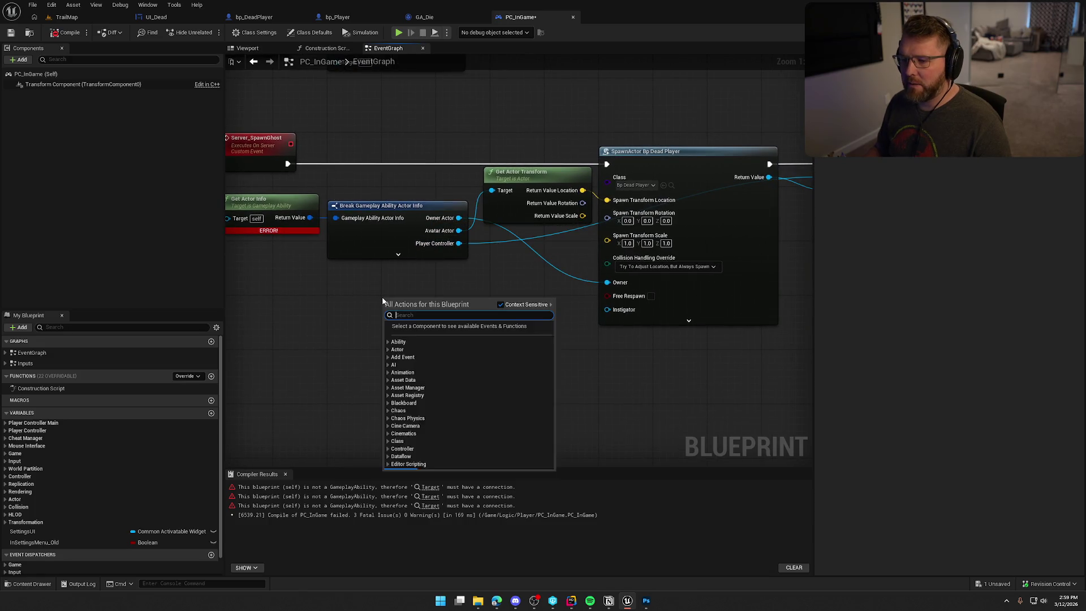
{"action": "type", "text": "get player pawn"}
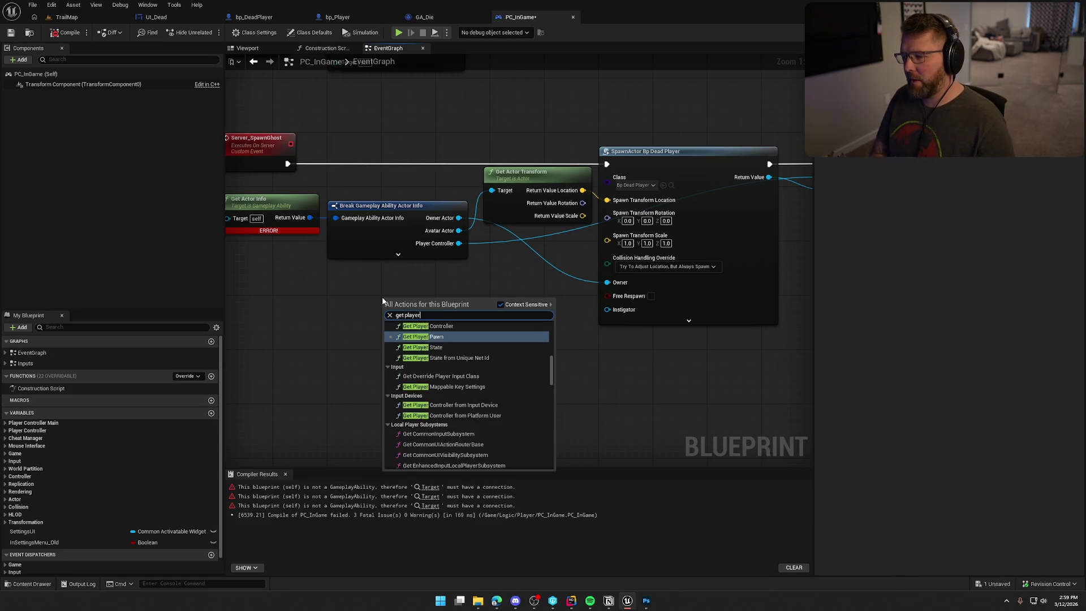
{"action": "key", "text": "Return"}
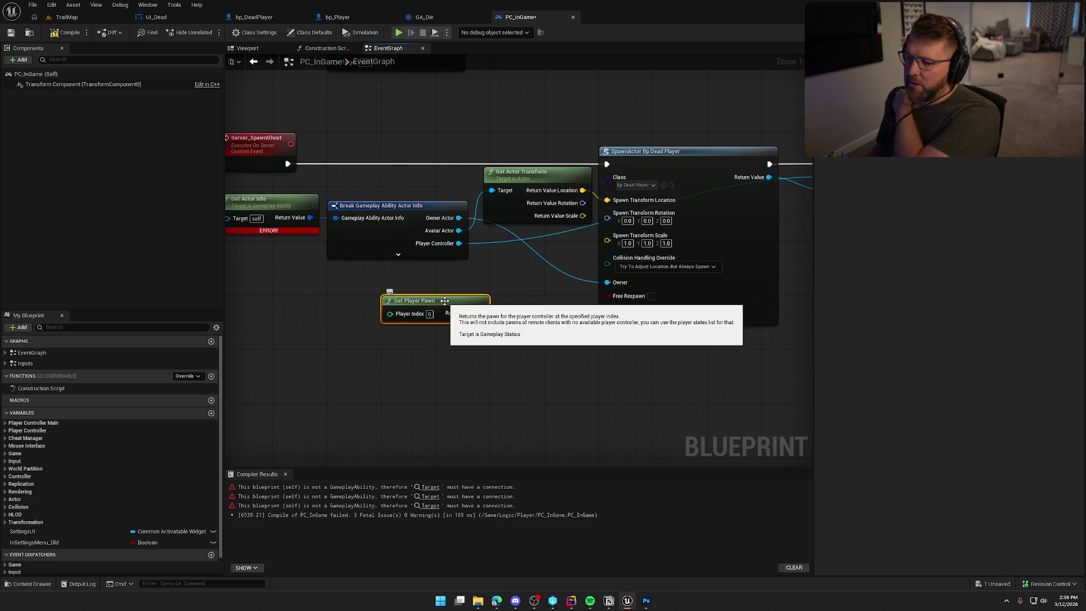
Step: Replace the Get Player Pawn node with a Get Controlled Pawn node in the same spot
{"action": "right_click", "coordinate": [395, 354]}
{"action": "type", "text": "get pawn"}
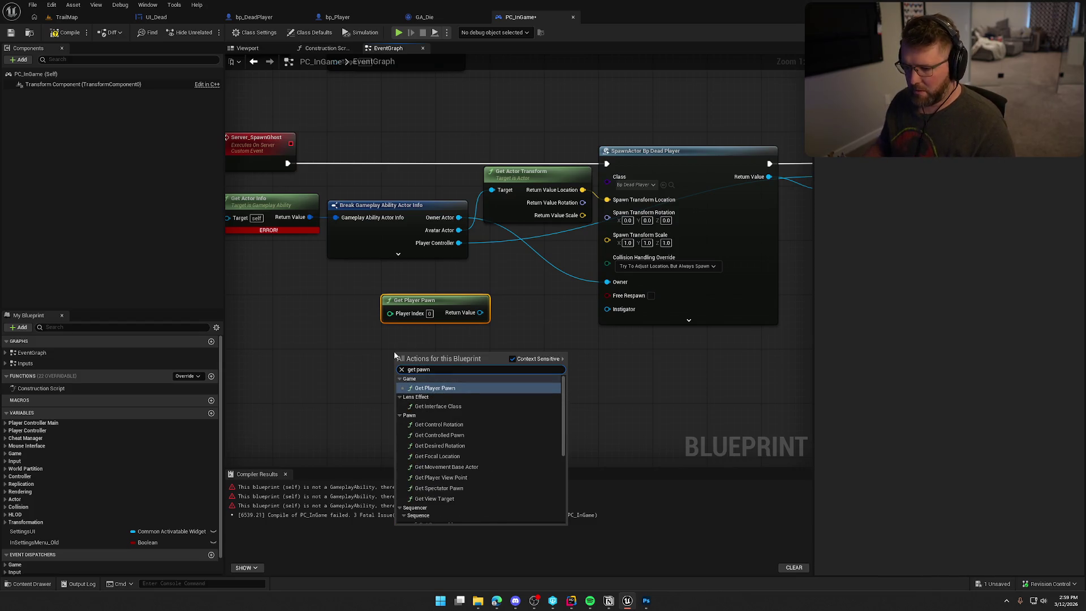
{"action": "scroll", "coordinate": [506, 448], "scroll_direction": "down", "scroll_amount": 5}
{"action": "scroll", "coordinate": [506, 448], "scroll_direction": "up", "scroll_amount": 3}
{"action": "scroll", "coordinate": [506, 449], "scroll_direction": "up", "scroll_amount": 3}
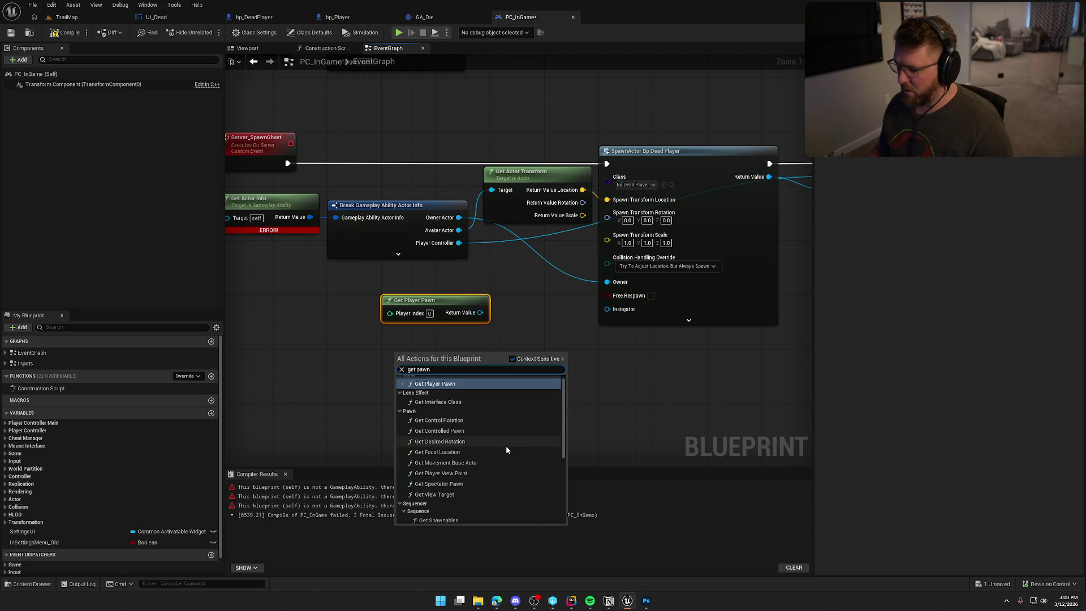
{"action": "scroll", "coordinate": [506, 450], "scroll_direction": "up", "scroll_amount": 1}
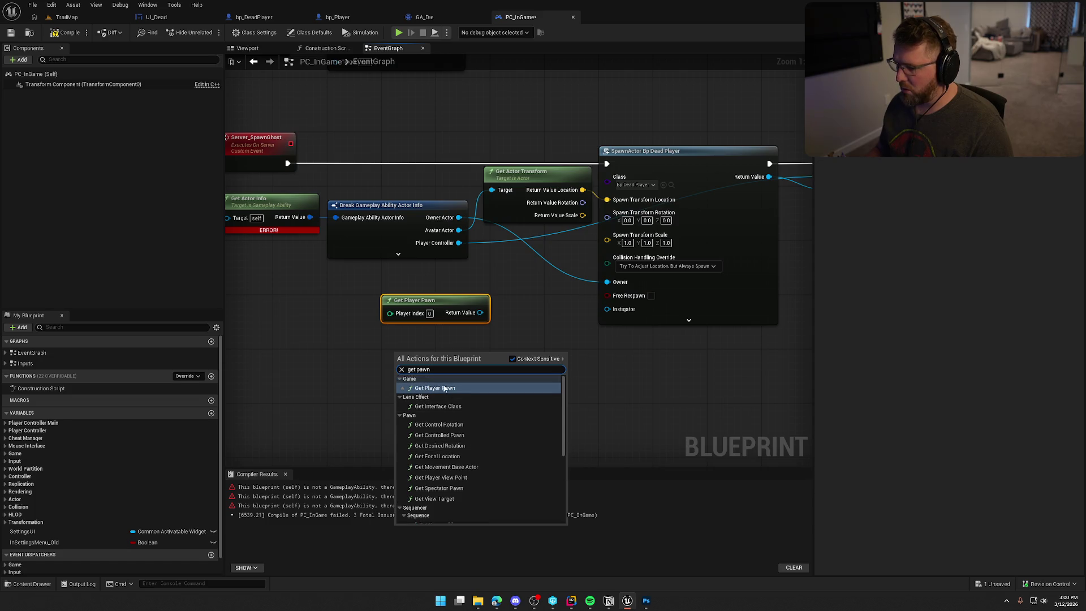
{"action": "key", "text": "BackSpace"}
{"action": "key", "text": "BackSpace"}
{"action": "key", "text": "BackSpace"}
{"action": "type", "text": "controll"}
{"action": "key", "text": "Down"}
{"action": "key", "text": "Down"}
{"action": "key", "text": "Down"}
{"action": "key", "text": "Return"}
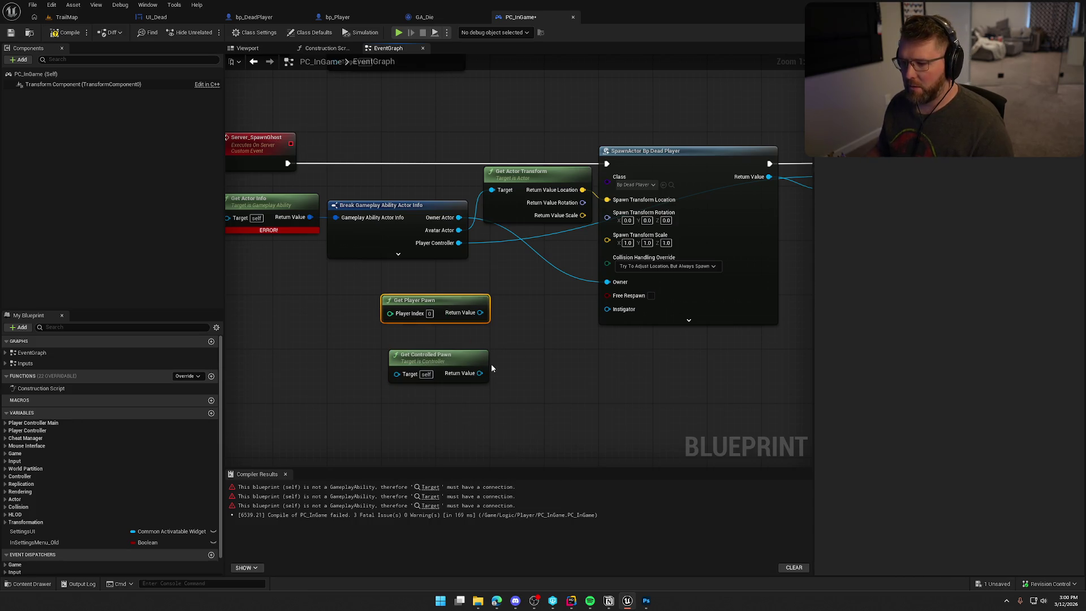
{"action": "key", "text": "Delete"}
{"action": "left_click_drag", "start_coordinate": [444, 368], "coordinate": [382, 293]}
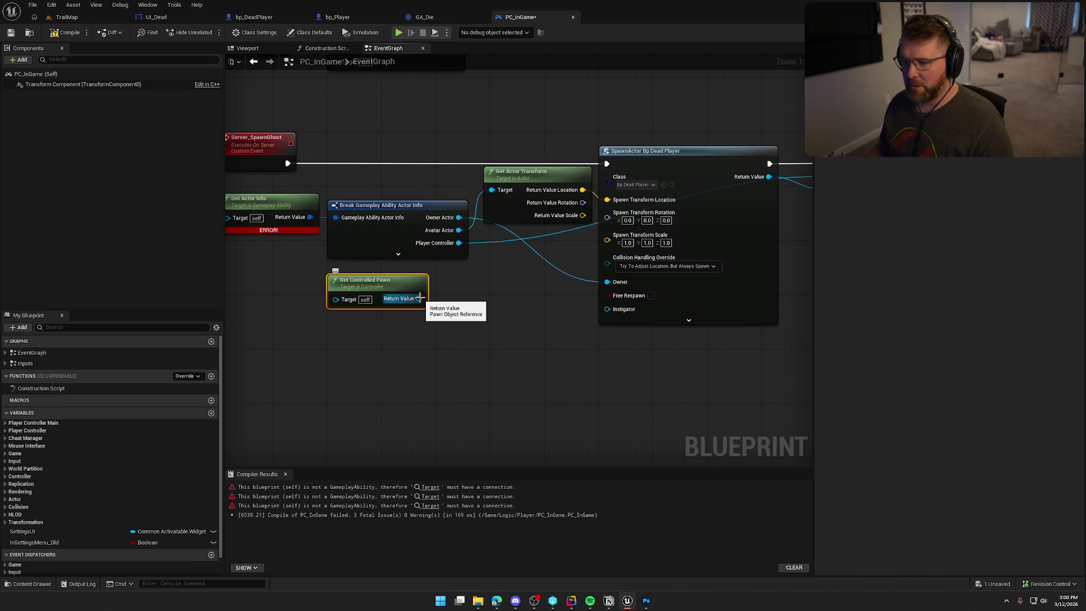
Step: Wire Get Controlled Pawn into SpawnActor Owner and Get Actor Transform, then delete Get Actor Info and Break
{"action": "mouse_move", "coordinate": [459, 217]}
{"action": "left_mouse_down"}
{"action": "mouse_move", "coordinate": [449, 289]}
{"action": "mouse_move", "coordinate": [419, 299]}
{"action": "left_mouse_up"}
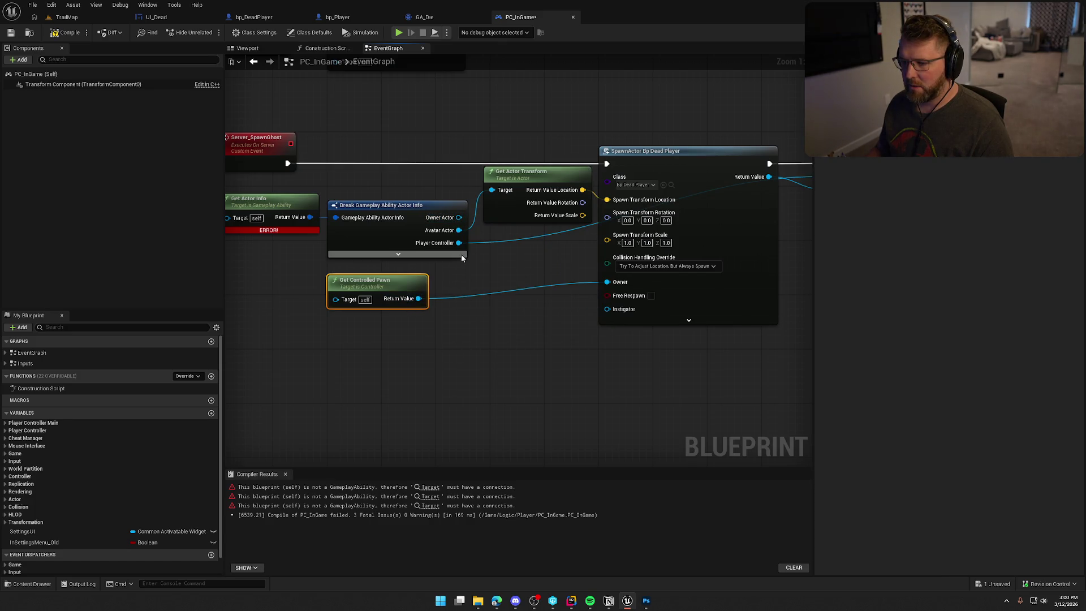
{"action": "mouse_move", "coordinate": [419, 298]}
{"action": "left_mouse_down"}
{"action": "mouse_move", "coordinate": [491, 191]}
{"action": "mouse_move", "coordinate": [496, 210]}
{"action": "left_mouse_up"}
{"action": "left_click_drag", "start_coordinate": [498, 269], "coordinate": [359, 279]}
{"action": "mouse_move", "coordinate": [697, 273]}
{"action": "left_mouse_down"}
{"action": "mouse_move", "coordinate": [614, 281]}
{"action": "mouse_move", "coordinate": [801, 217]}
{"action": "mouse_move", "coordinate": [883, 240]}
{"action": "left_mouse_up"}
{"action": "left_click_drag", "start_coordinate": [298, 155], "coordinate": [411, 199]}
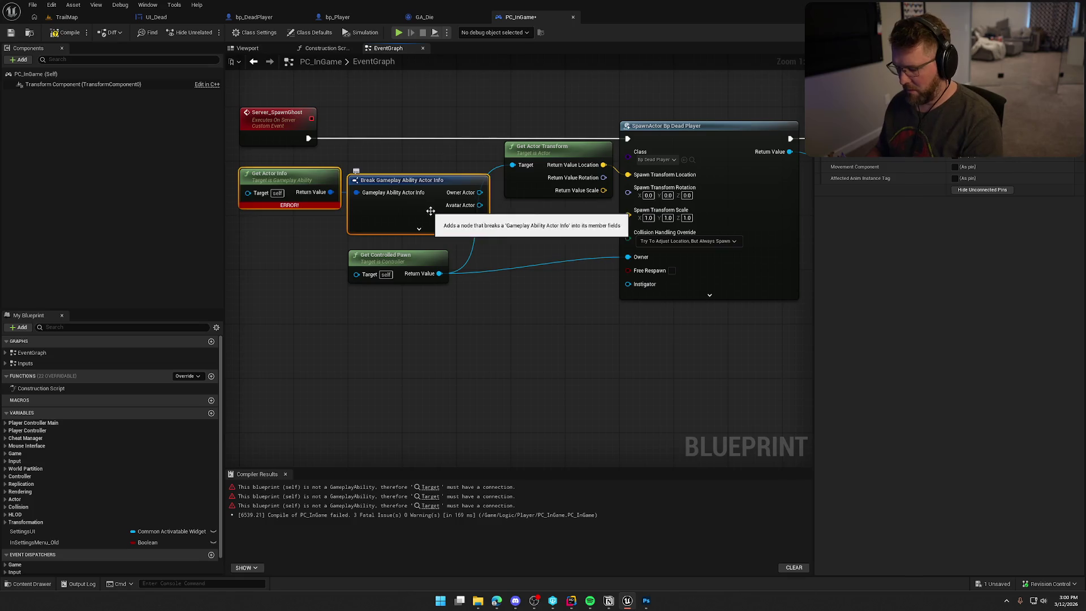
{"action": "key", "text": "Delete"}
Step: Move Get Controlled Pawn and Get Actor Transform together near the spawn node
{"action": "left_click_drag", "start_coordinate": [404, 260], "coordinate": [563, 212]}
{"action": "left_click", "coordinate": [554, 155], "text": "ctrl"}
{"action": "mouse_move", "coordinate": [554, 155]}
{"action": "left_mouse_down"}
{"action": "mouse_move", "coordinate": [512, 168]}
{"action": "mouse_move", "coordinate": [502, 259]}
{"action": "left_mouse_up"}
{"action": "left_click", "coordinate": [494, 255]}
Step: Shift the getter nodes and SpawnActor Bp Dead Player chain left to close the gap
{"action": "scroll", "coordinate": [486, 215], "scroll_direction": "down", "scroll_amount": 3}
{"action": "left_click_drag", "start_coordinate": [487, 184], "coordinate": [338, 184]}
{"action": "left_click", "coordinate": [462, 141]}
{"action": "scroll", "coordinate": [528, 137], "scroll_direction": "down", "scroll_amount": 5}
{"action": "scroll", "coordinate": [526, 122], "scroll_direction": "up", "scroll_amount": 6}
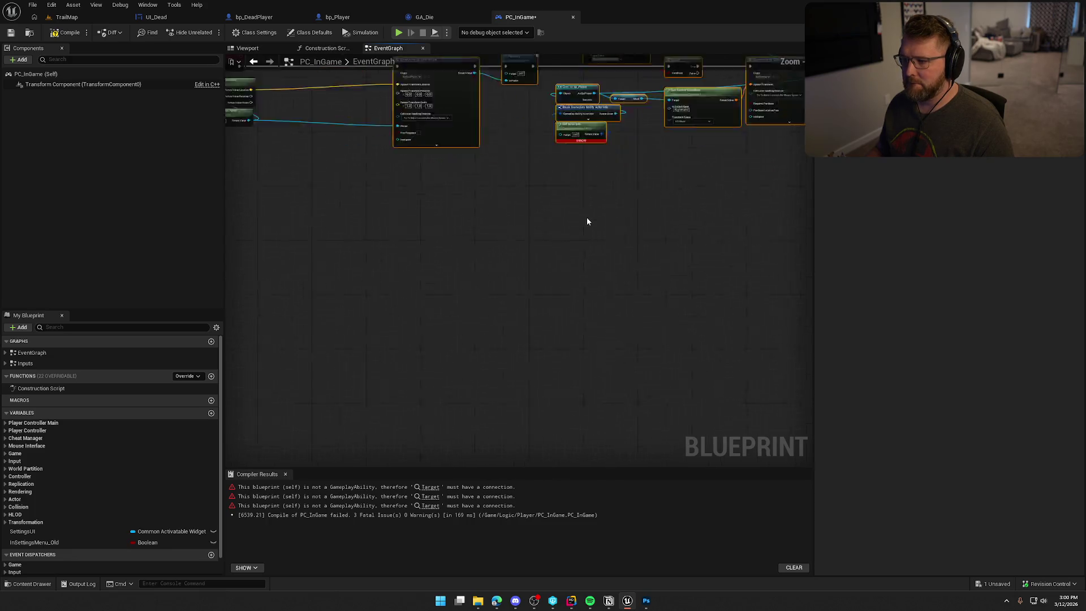
{"action": "left_click", "coordinate": [642, 310]}
{"action": "left_click_drag", "start_coordinate": [574, 232], "coordinate": [409, 219]}
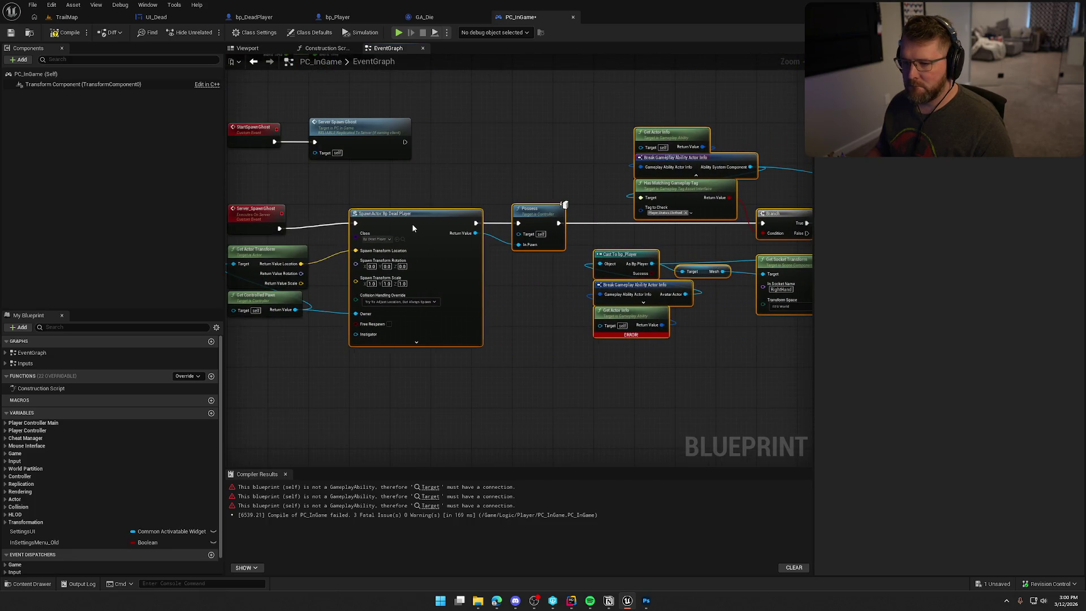
{"action": "left_click", "coordinate": [525, 331]}
{"action": "mouse_move", "coordinate": [526, 331]}
{"action": "left_mouse_down"}
{"action": "mouse_move", "coordinate": [595, 328]}
{"action": "mouse_move", "coordinate": [479, 339]}
{"action": "left_mouse_up"}
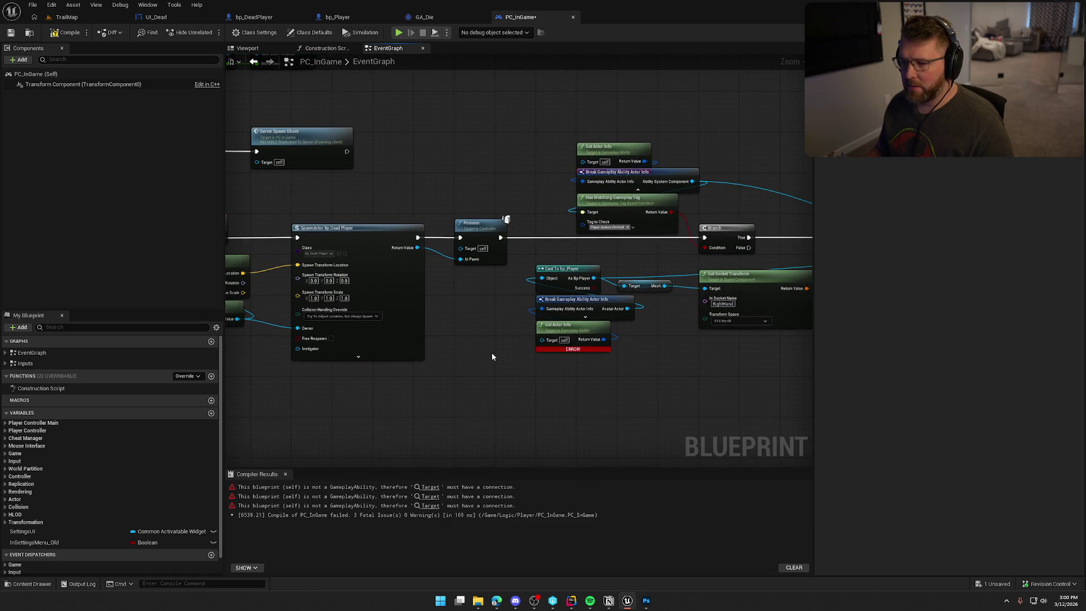
{"action": "scroll", "coordinate": [473, 388], "scroll_direction": "up", "scroll_amount": 2}
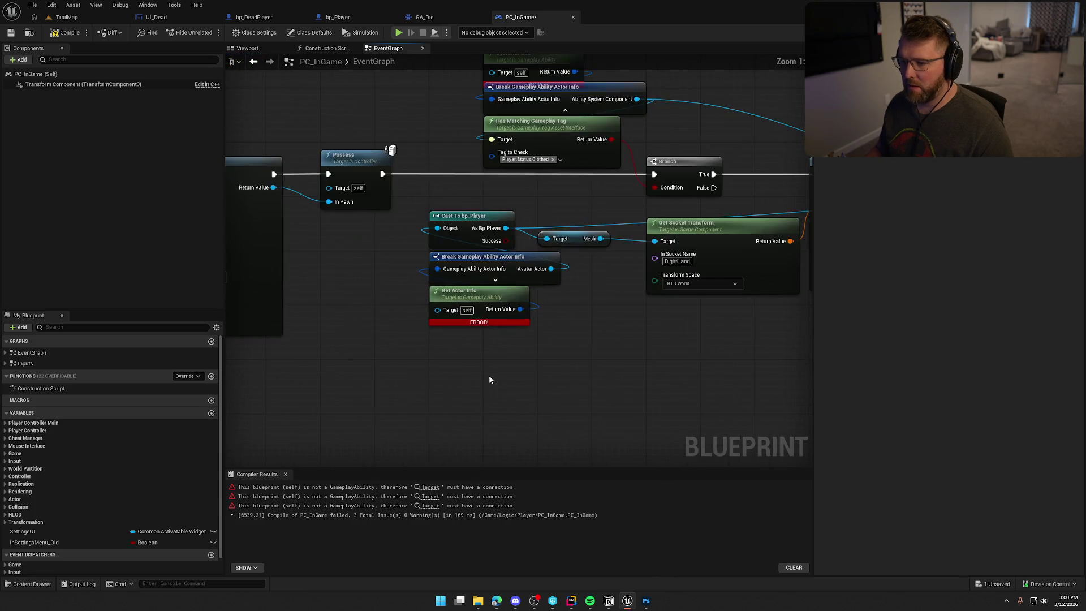
{"action": "mouse_move", "coordinate": [645, 363]}
{"action": "left_mouse_down"}
{"action": "mouse_move", "coordinate": [628, 376]}
{"action": "mouse_move", "coordinate": [455, 388]}
{"action": "left_mouse_up"}
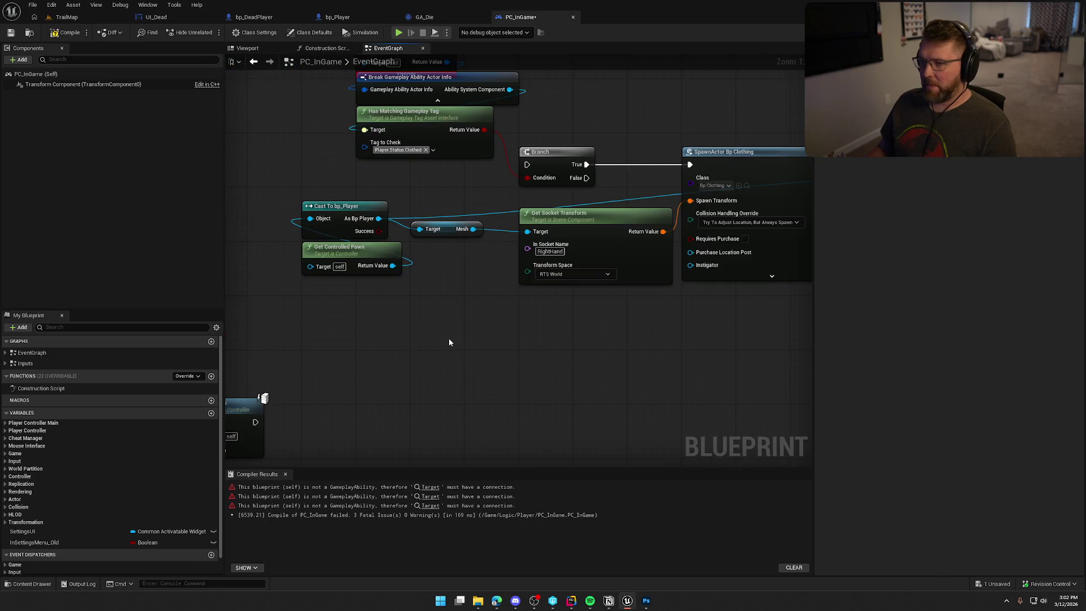
Step: Feed As Bp Player's Get Ability System Component into Has Matching Gameplay Tag; delete Get Actor Info and Break
{"action": "left_click_drag", "start_coordinate": [449, 296], "coordinate": [475, 266]}
{"action": "type", "text": "get ability"}
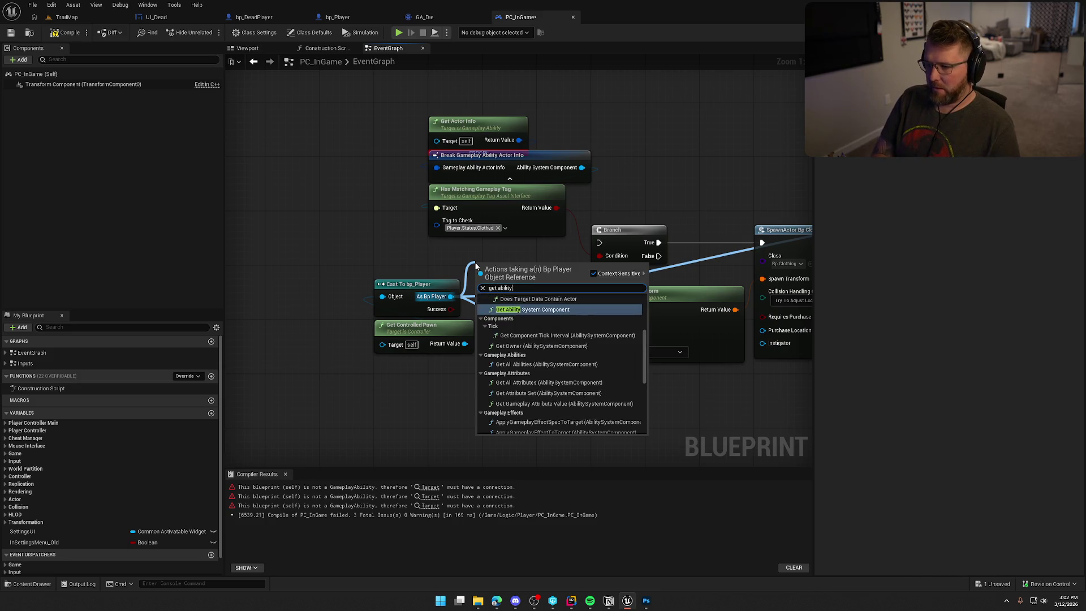
{"action": "type", "text": " sys"}
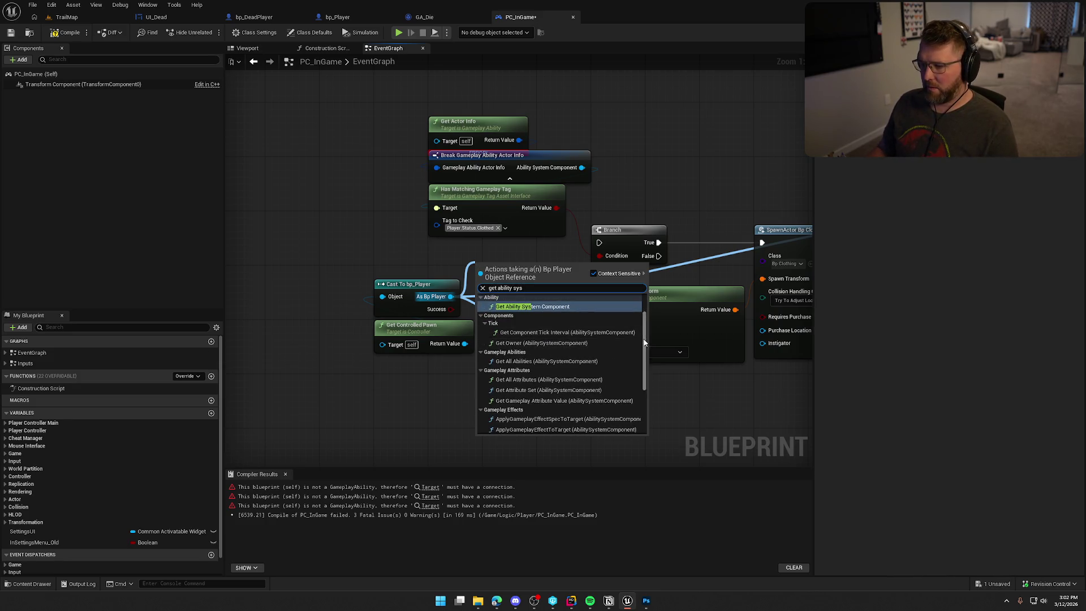
{"action": "left_click", "coordinate": [562, 429]}
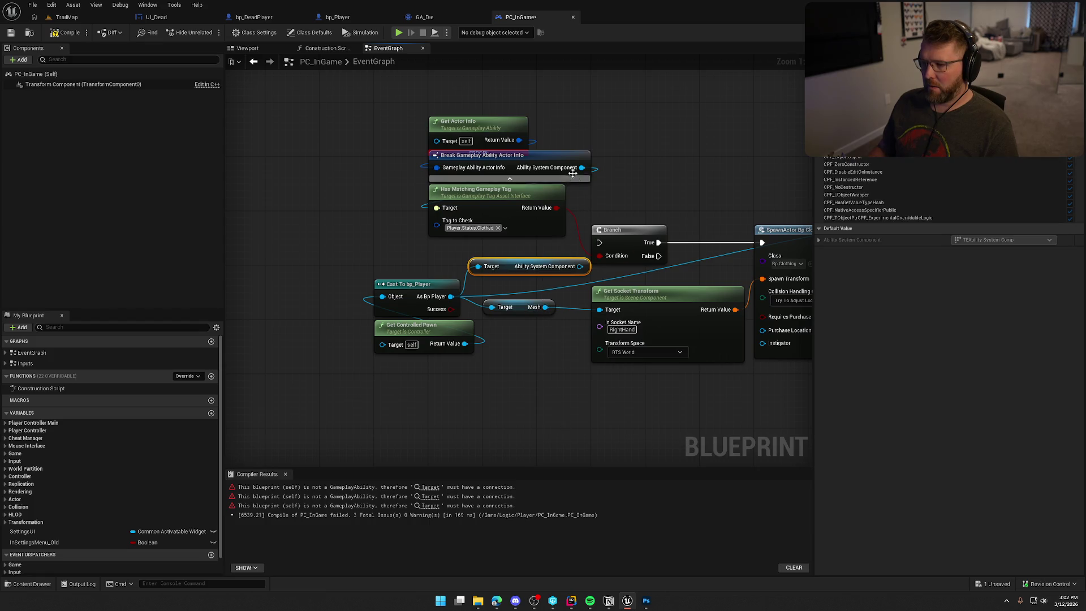
{"action": "left_click_drag", "start_coordinate": [580, 266], "coordinate": [436, 208]}
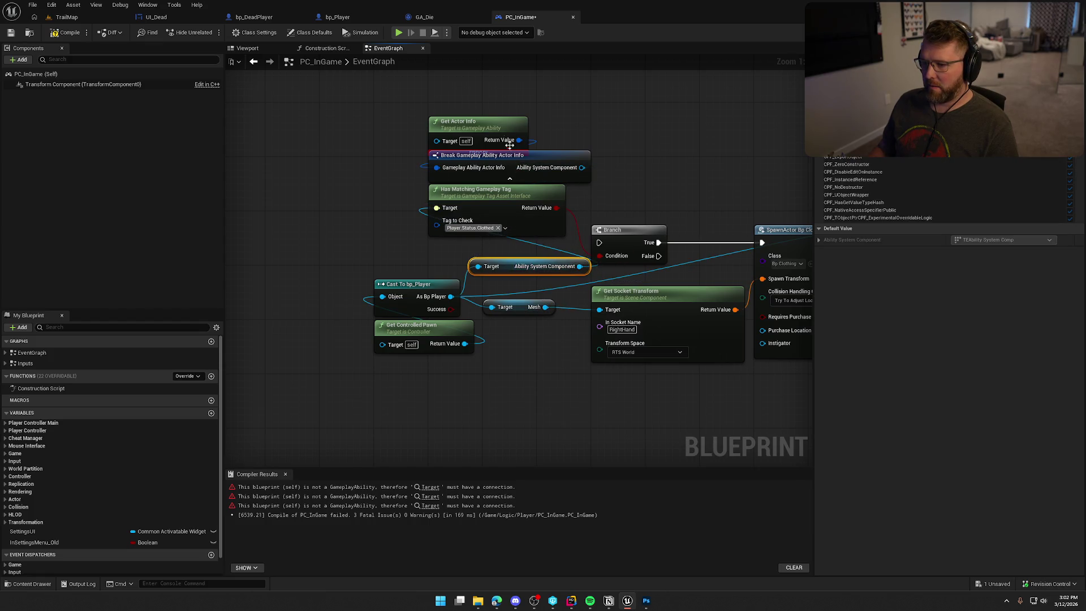
{"action": "left_click_drag", "start_coordinate": [418, 108], "coordinate": [570, 186]}
{"action": "key", "text": "Delete"}
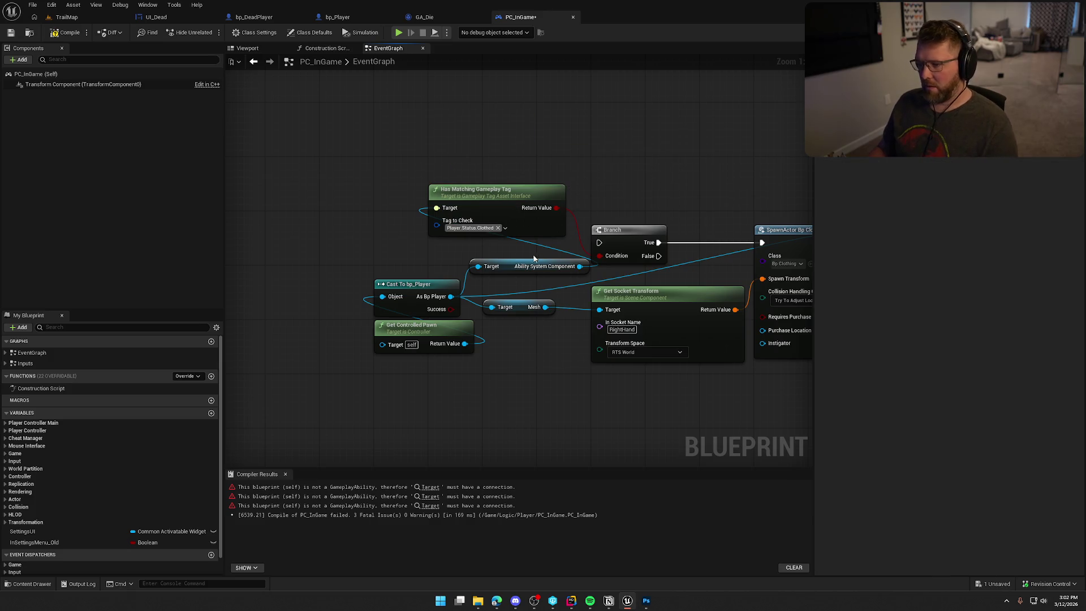